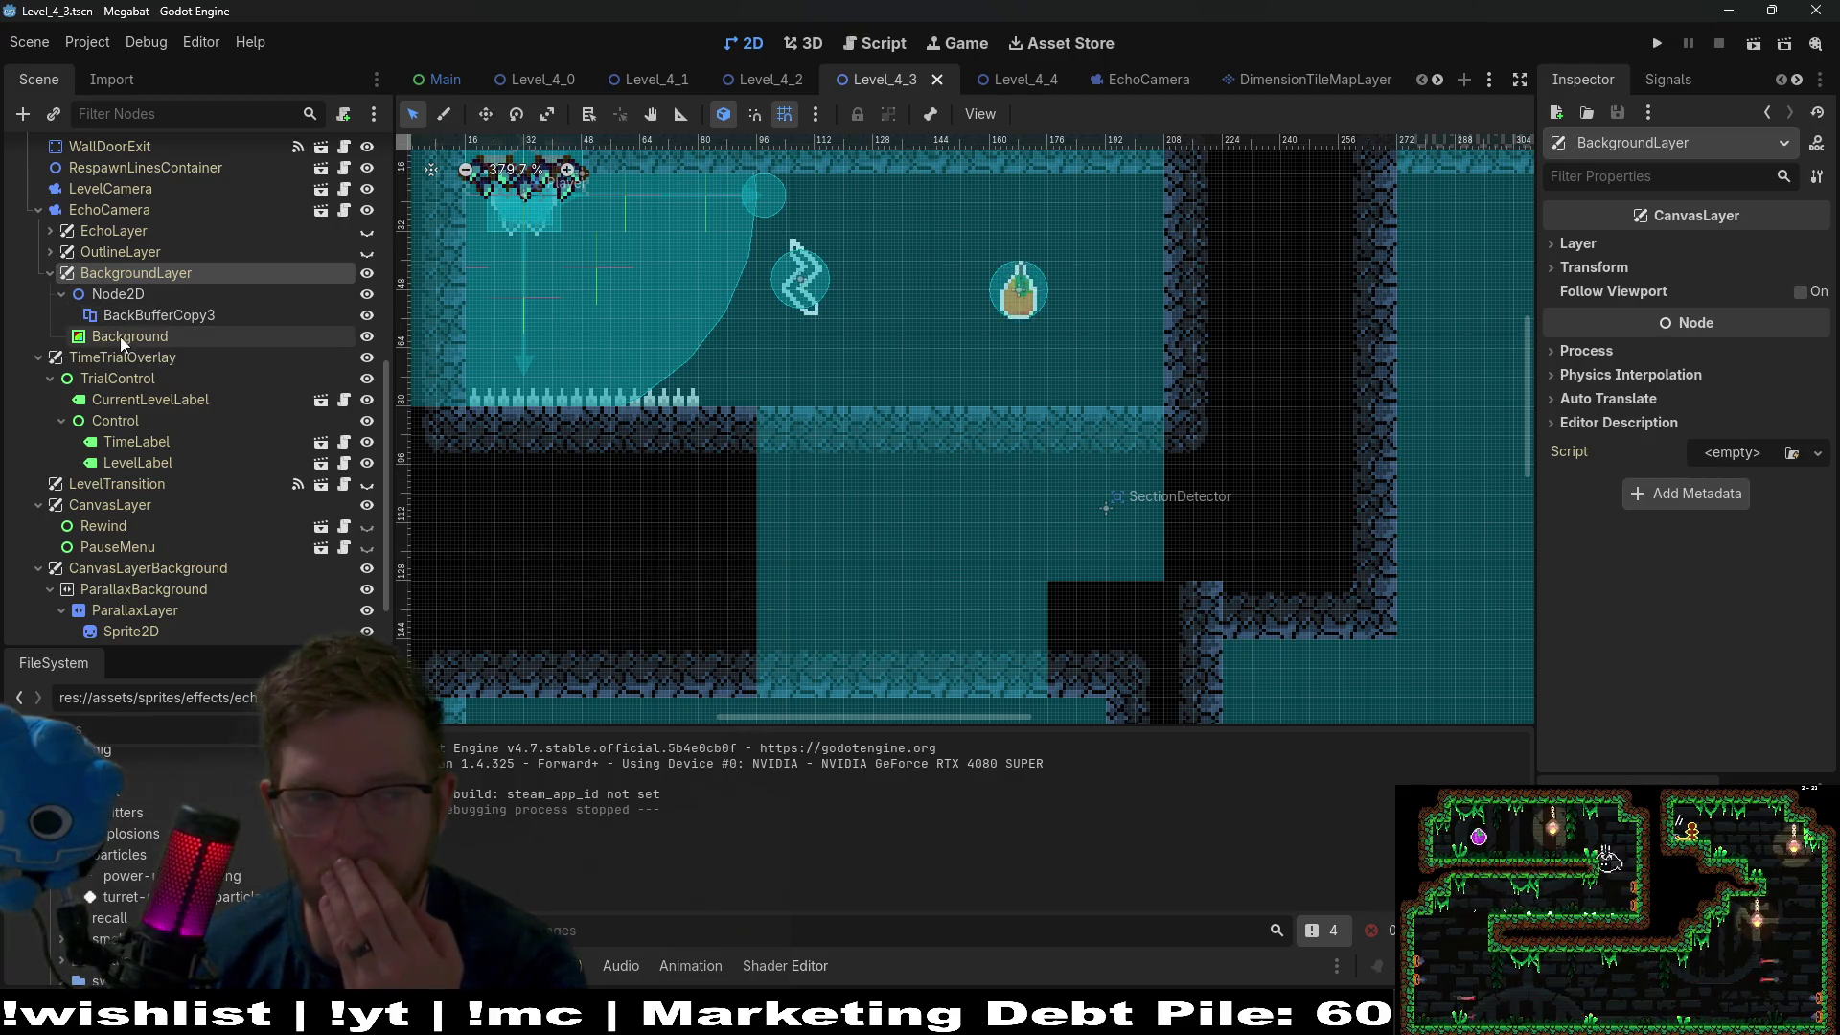
# Inspect CanvasLayerBackground, the parallax Sprite2D and BackBufferCopy3's settings.
pyautogui.scroll(-2, 171, 562)
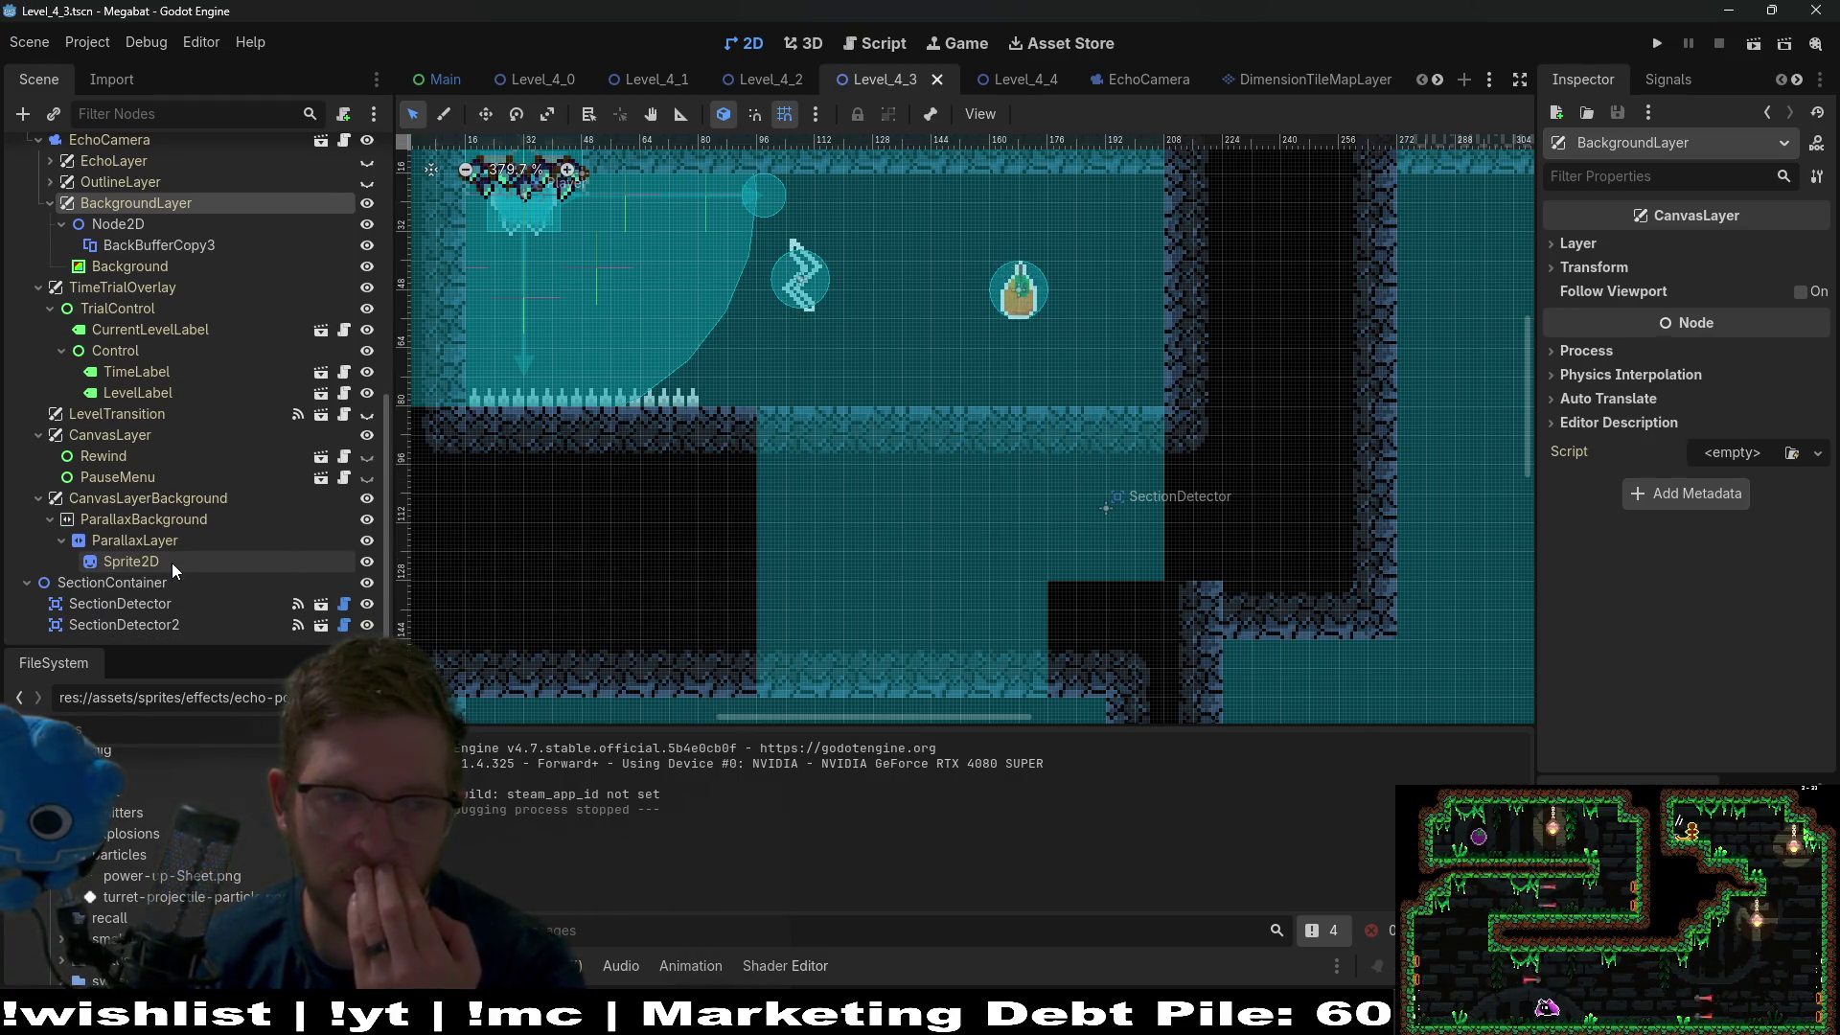
pyautogui.click(203, 497)
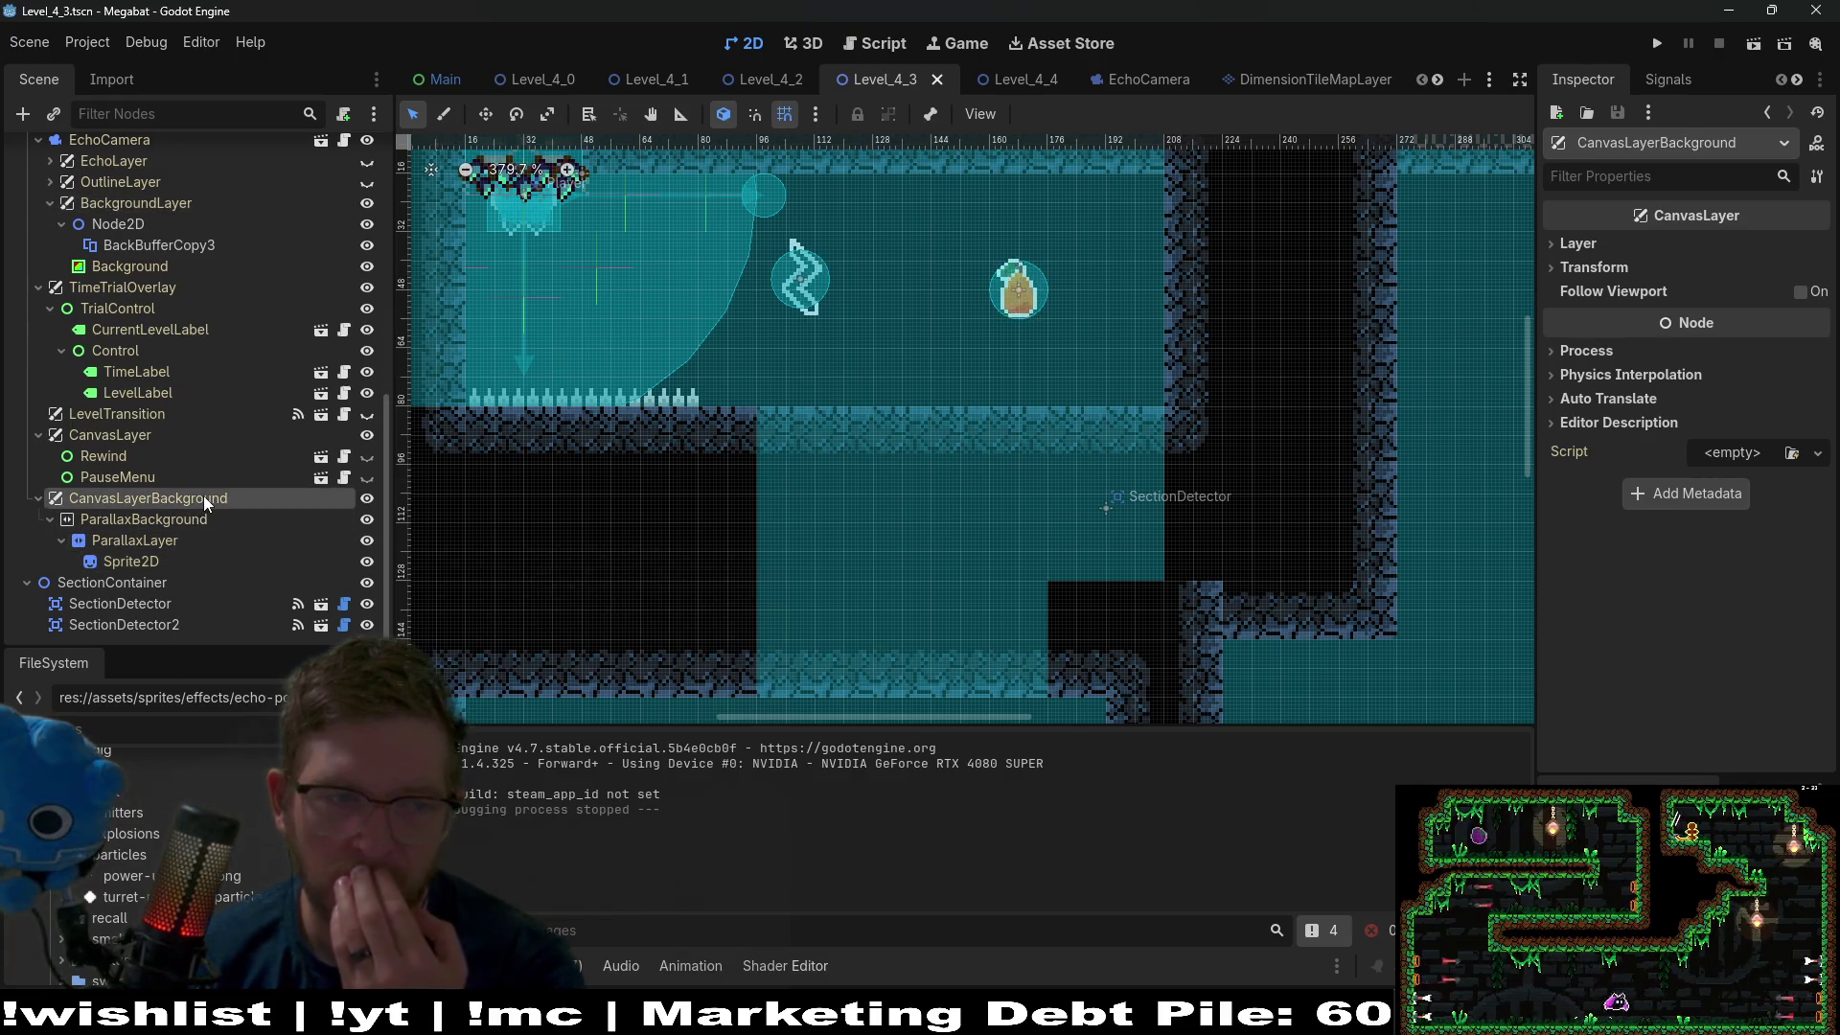
pyautogui.click(134, 564)
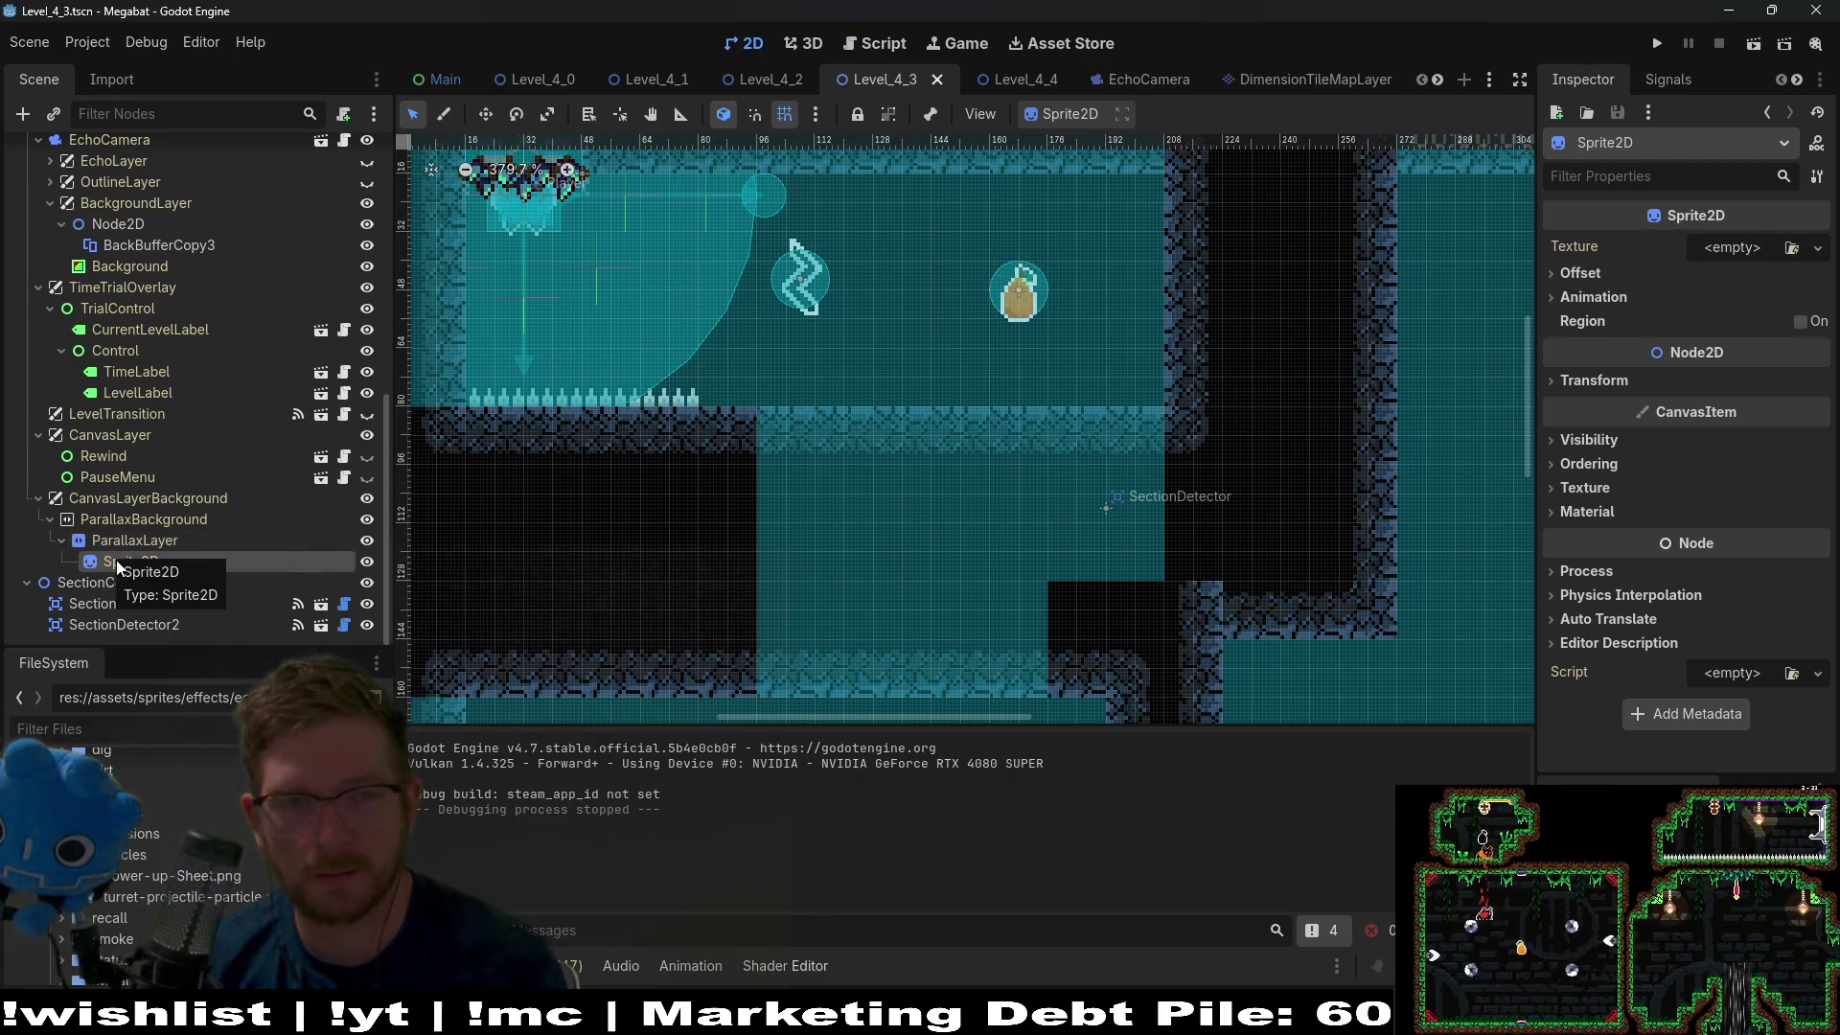
pyautogui.click(182, 251)
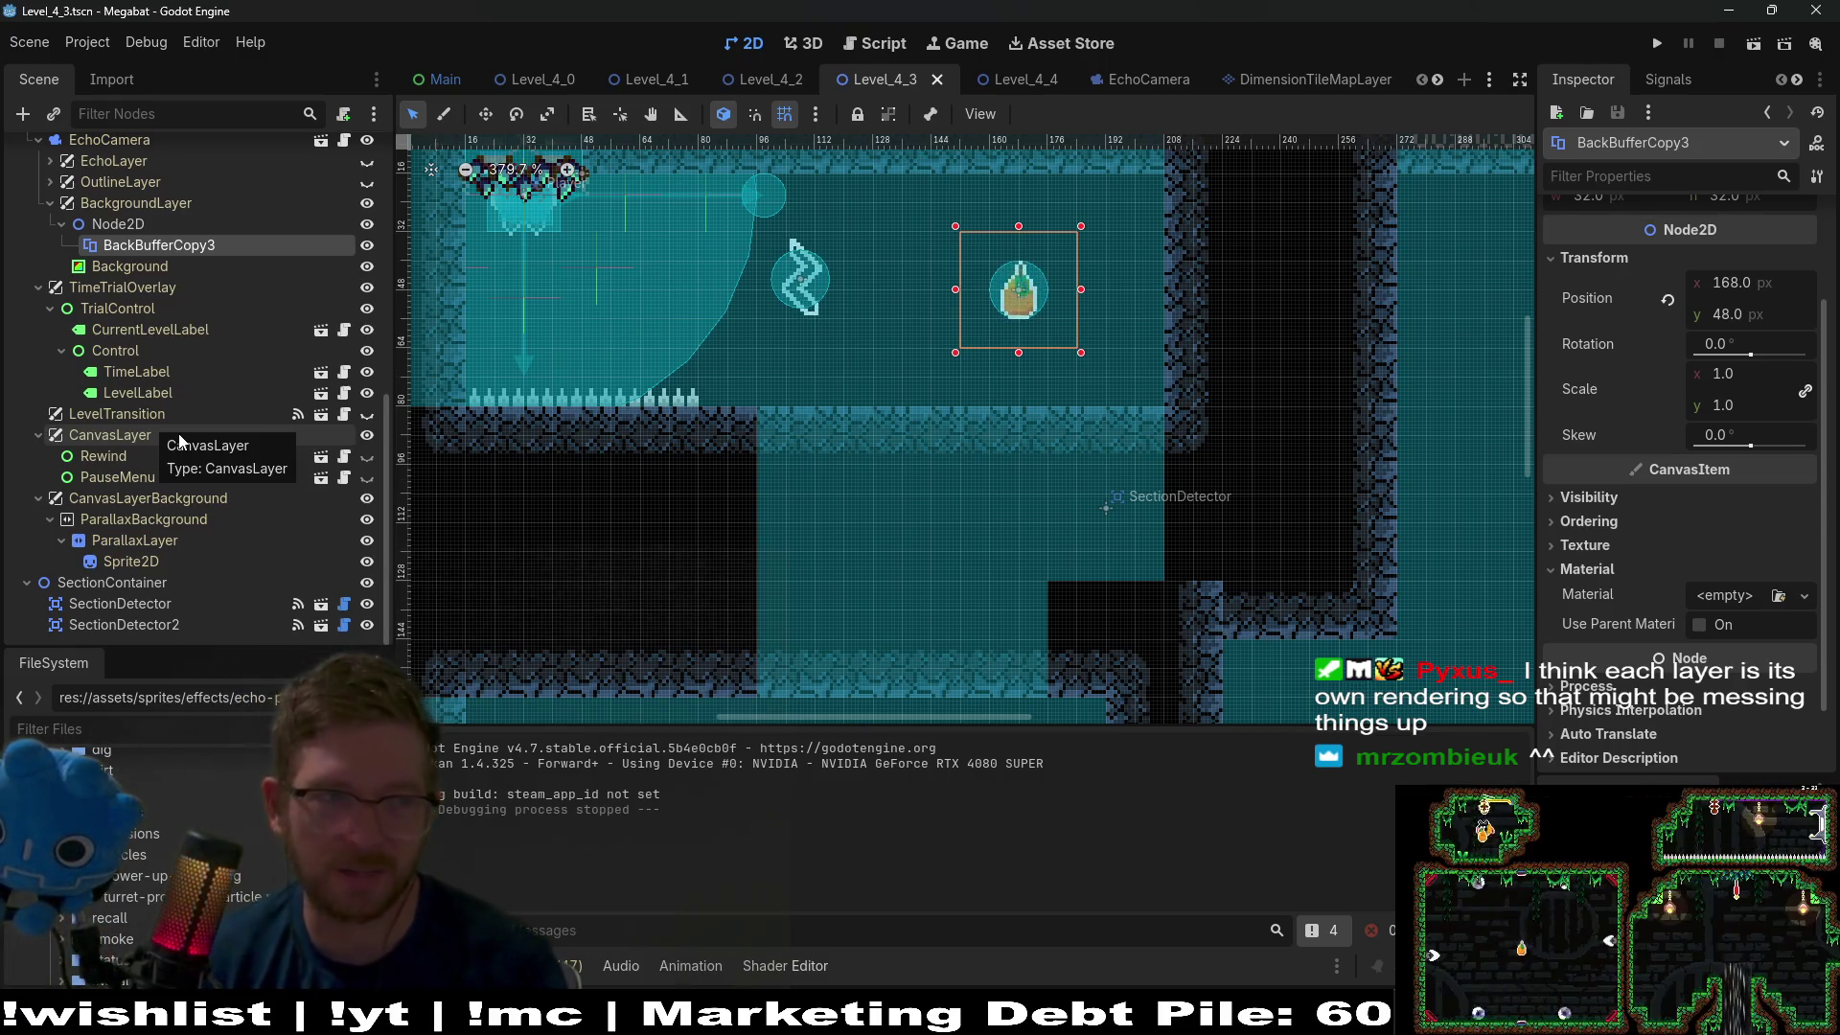
# Delete the Node2D holding BackBufferCopy3, along with its children.
pyautogui.scroll(3, 166, 467)
pyautogui.click(107, 348)
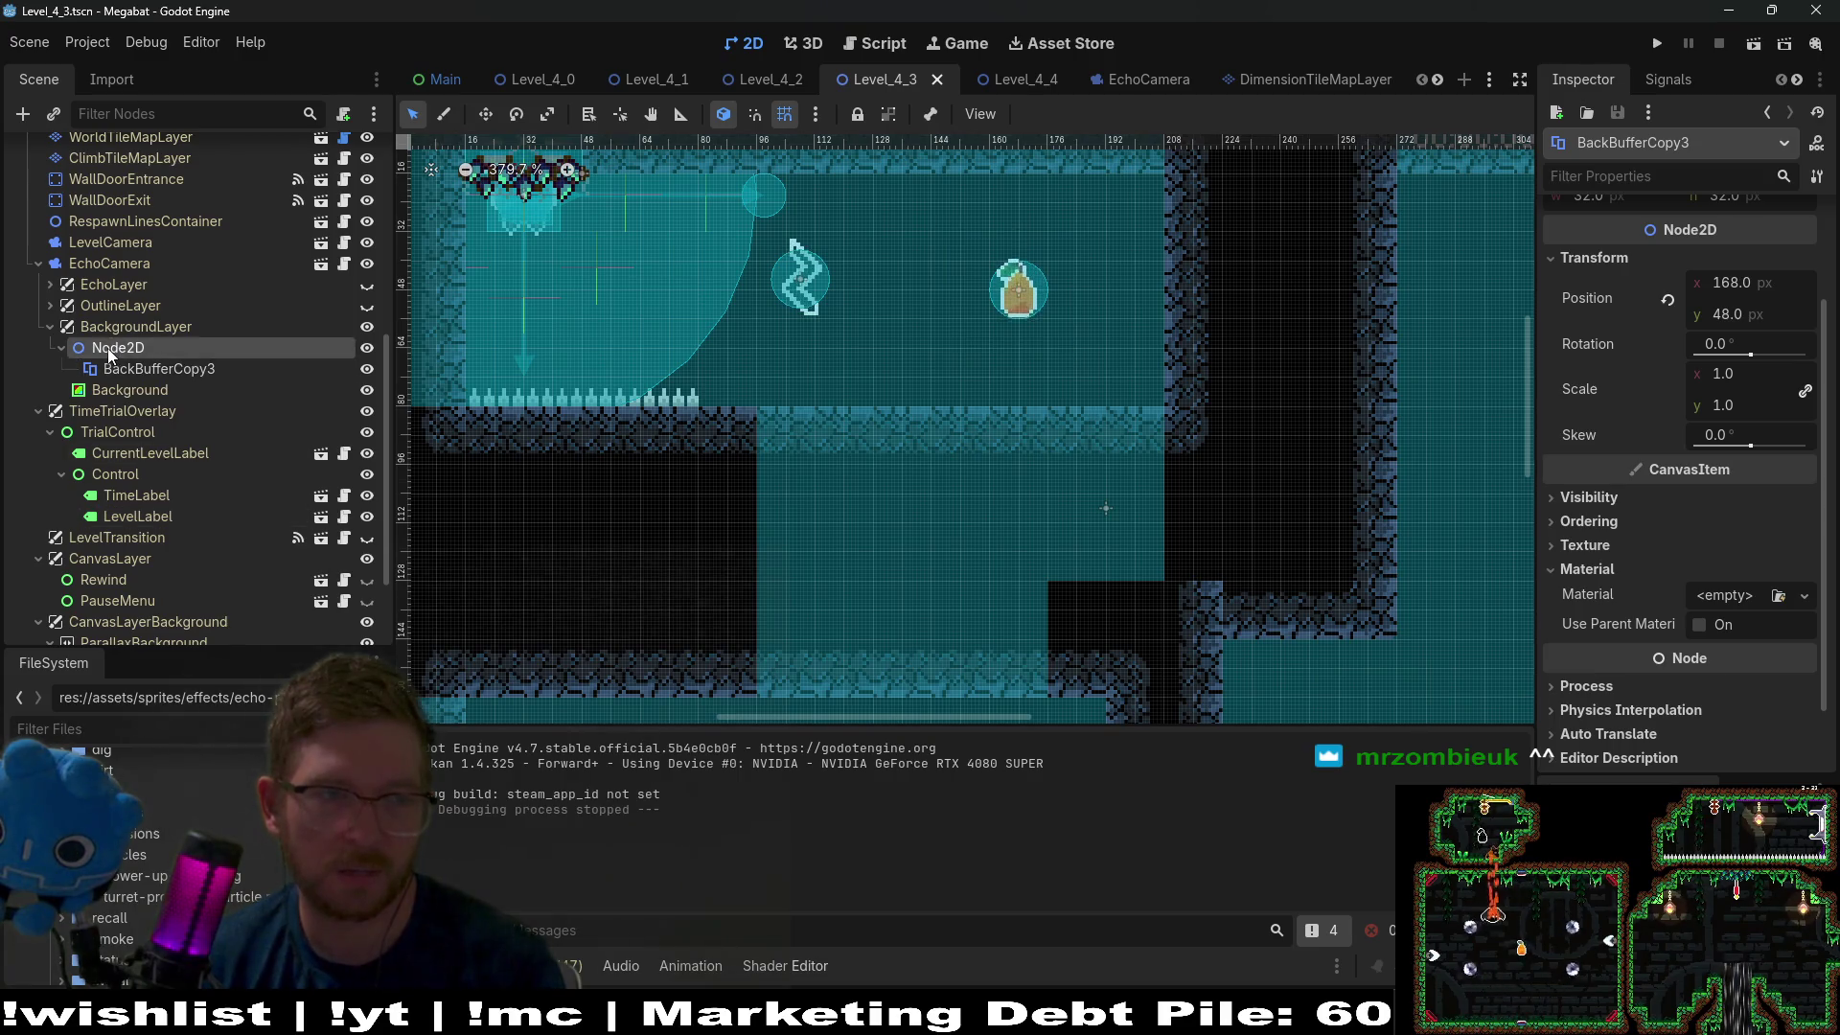
pyautogui.press('Delete')
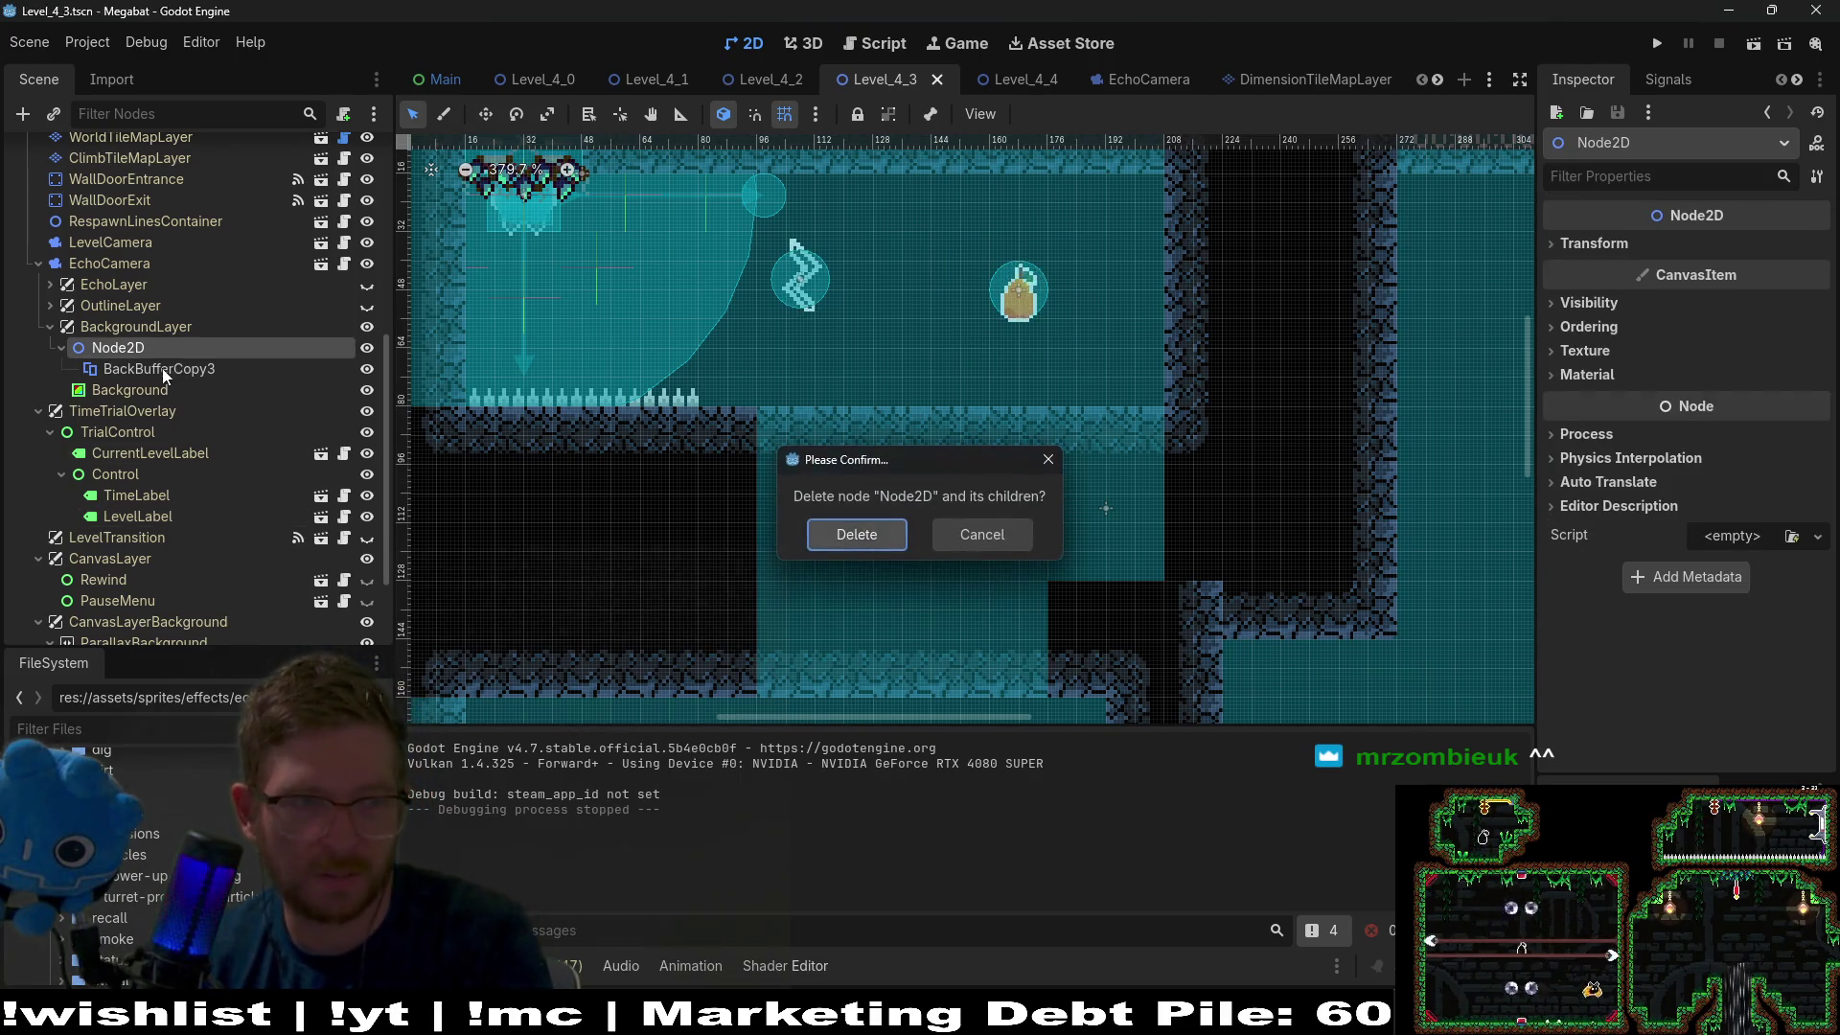
pyautogui.press('Return')
pyautogui.click(48, 308)
# Delete BackBufferCopy2 from OutlineLayer and the BackBufferCopy from EchoLayer.
pyautogui.click(50, 307)
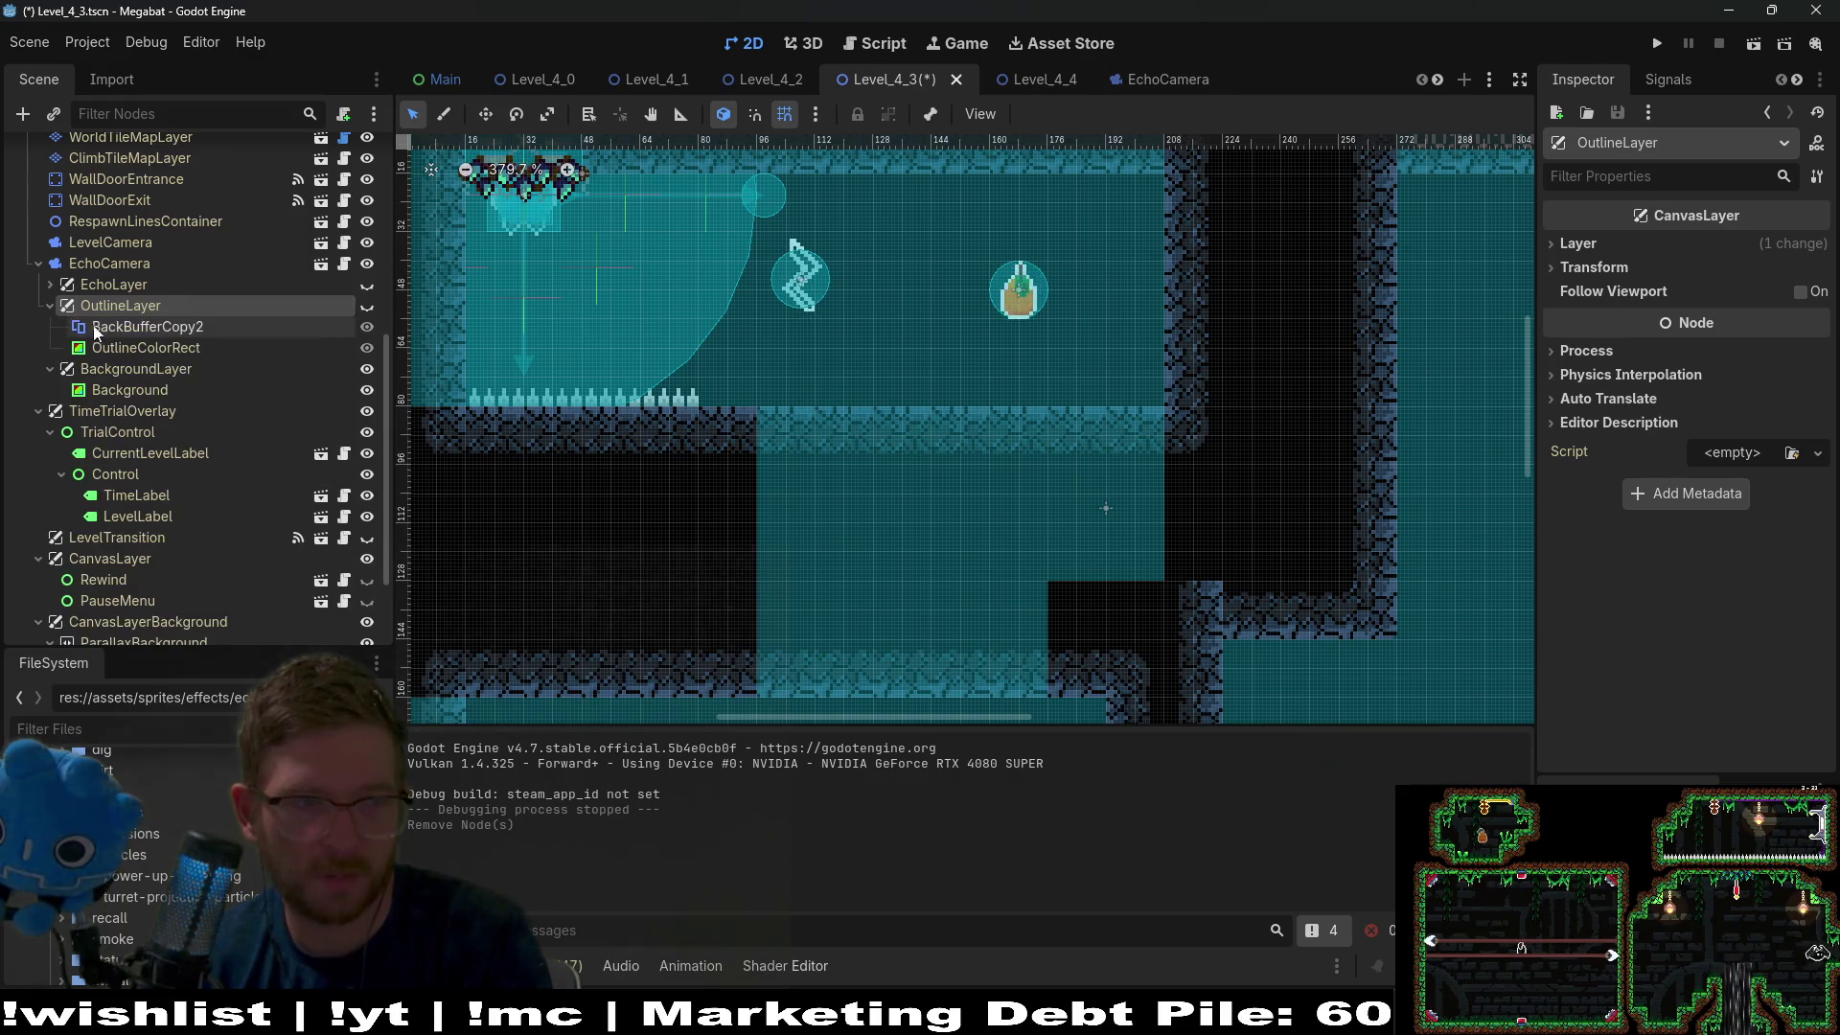
pyautogui.click(97, 329)
pyautogui.press('Delete')
pyautogui.press('Return')
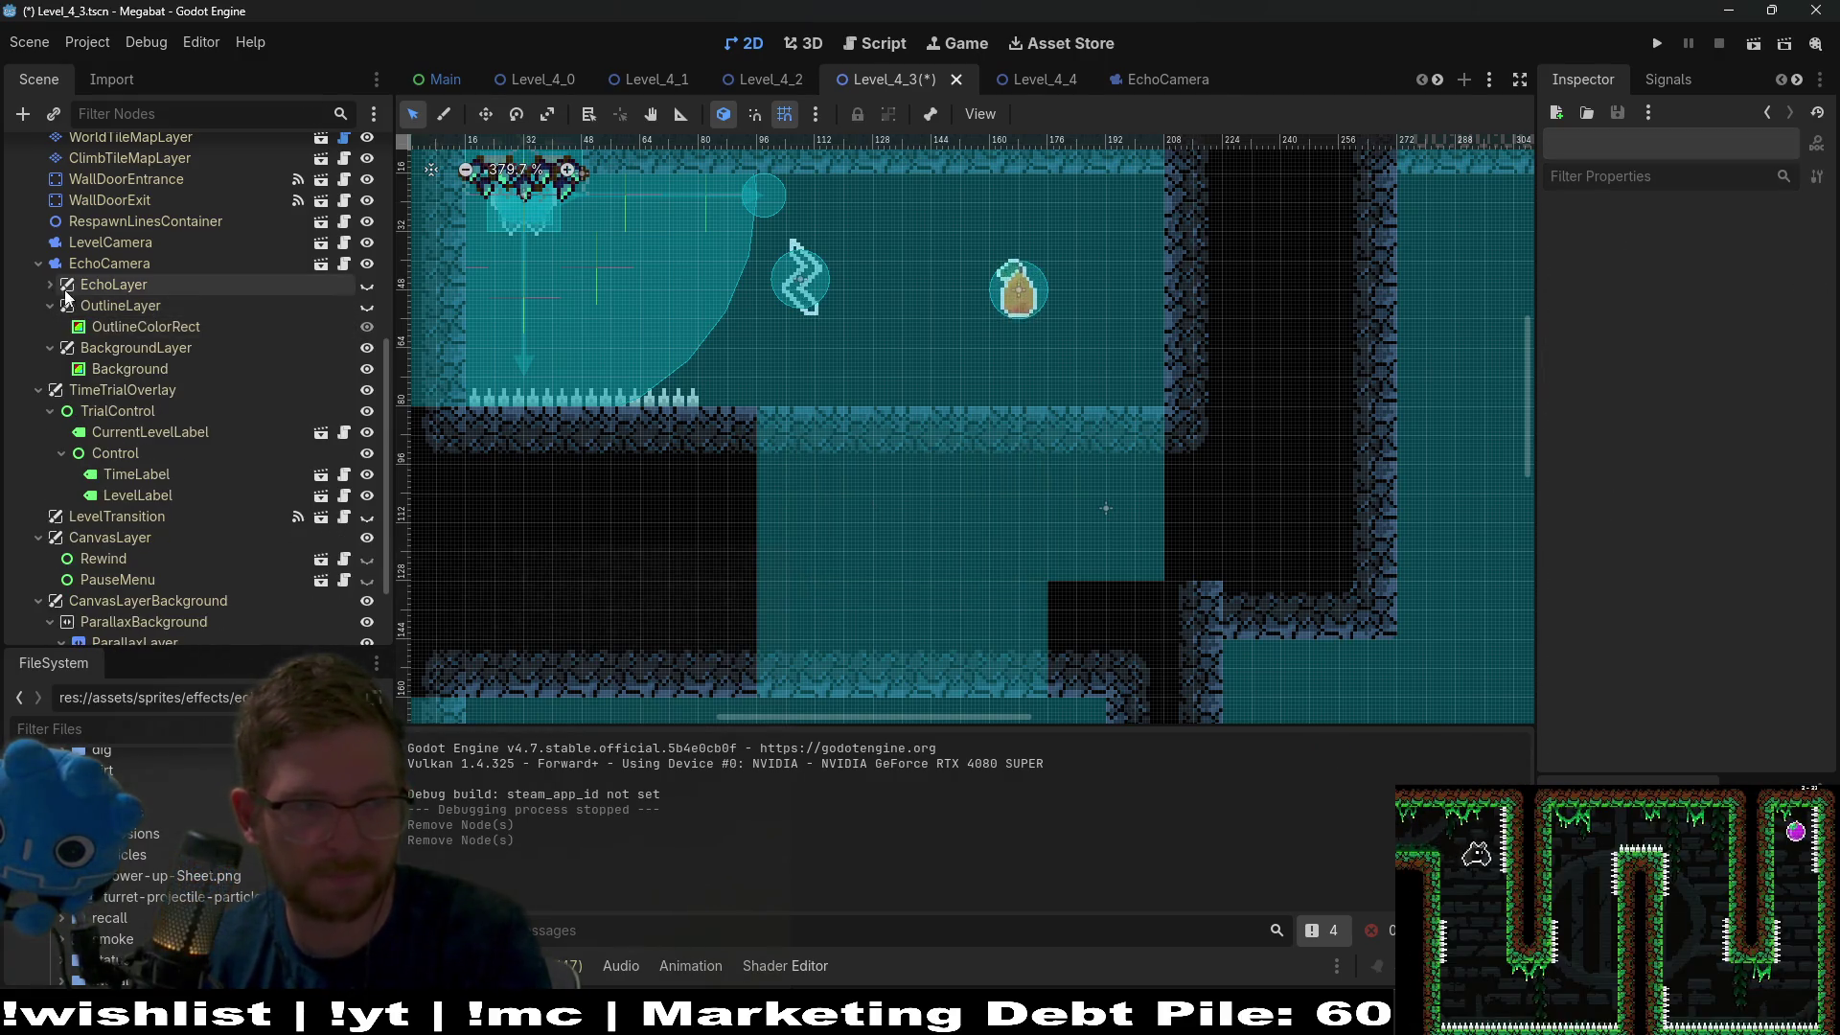
pyautogui.click(49, 285)
pyautogui.click(106, 306)
pyautogui.press('Delete')
pyautogui.press('Return')
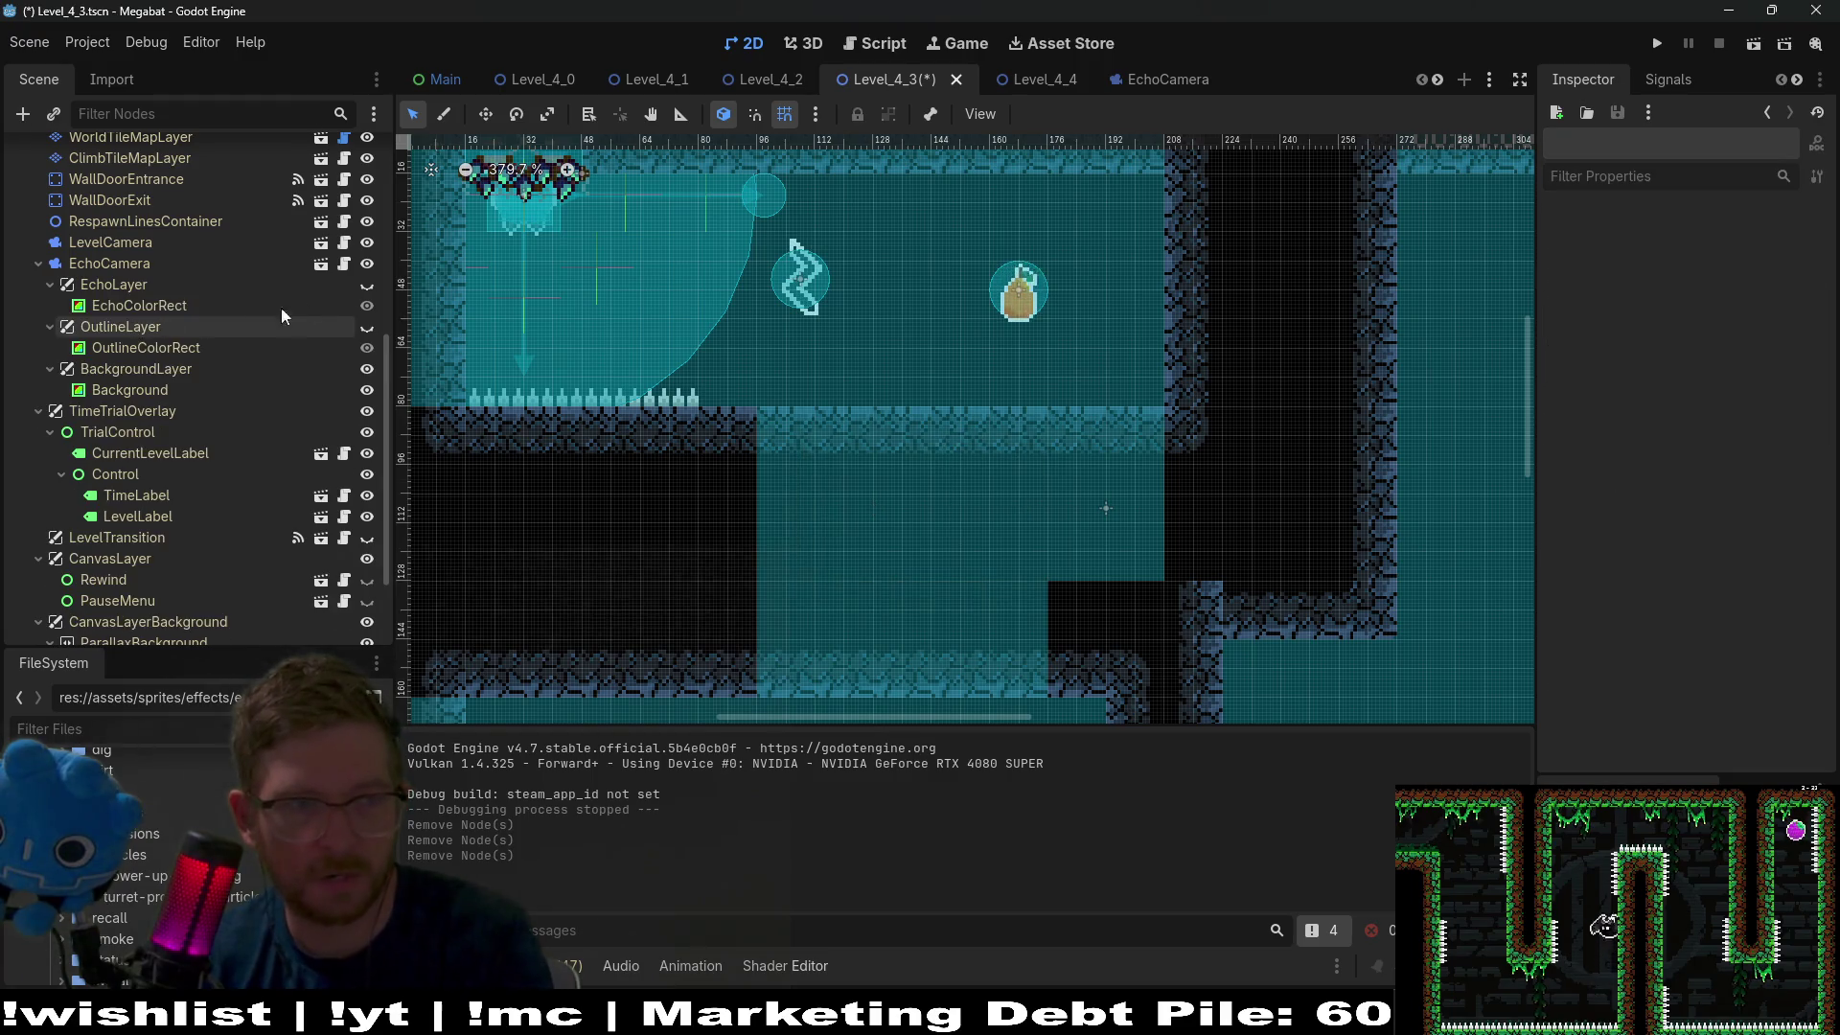
# Make EchoLayer and OutlineLayer visible in the editor and save Level_4_3.
pyautogui.click(368, 285)
pyautogui.click(368, 328)
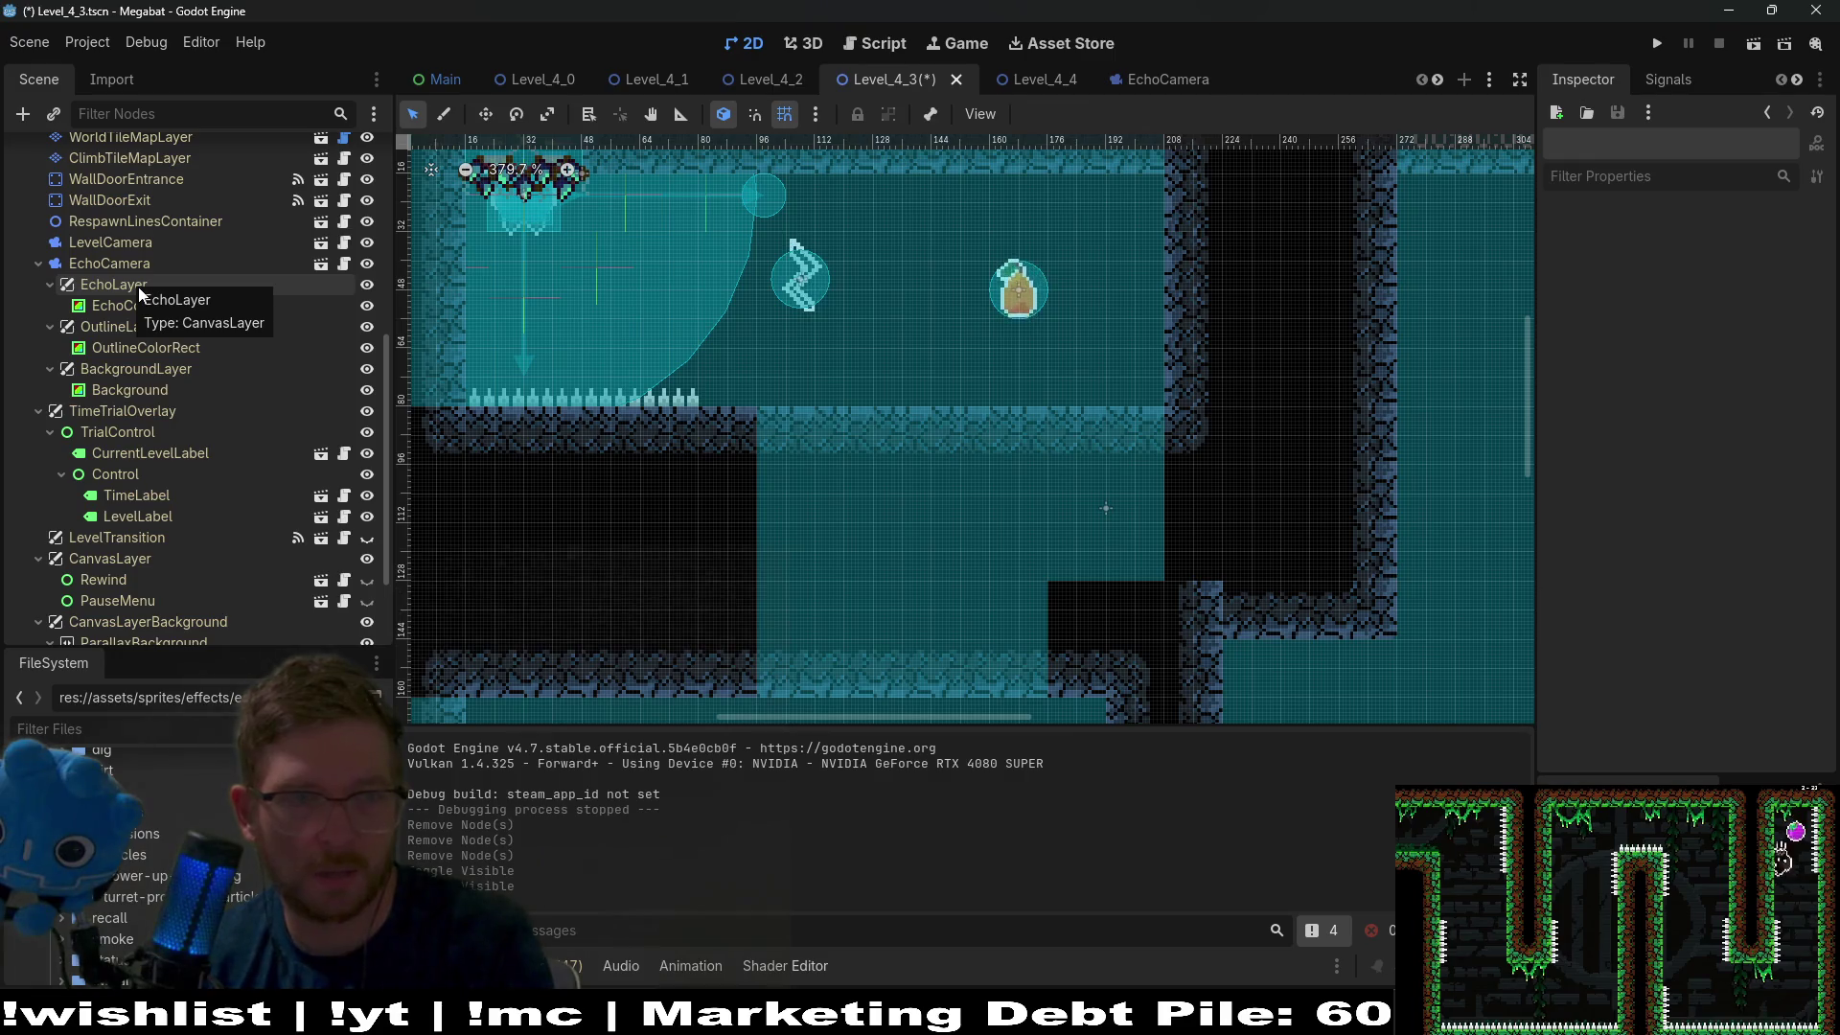
pyautogui.hotkey('ctrl', 's')
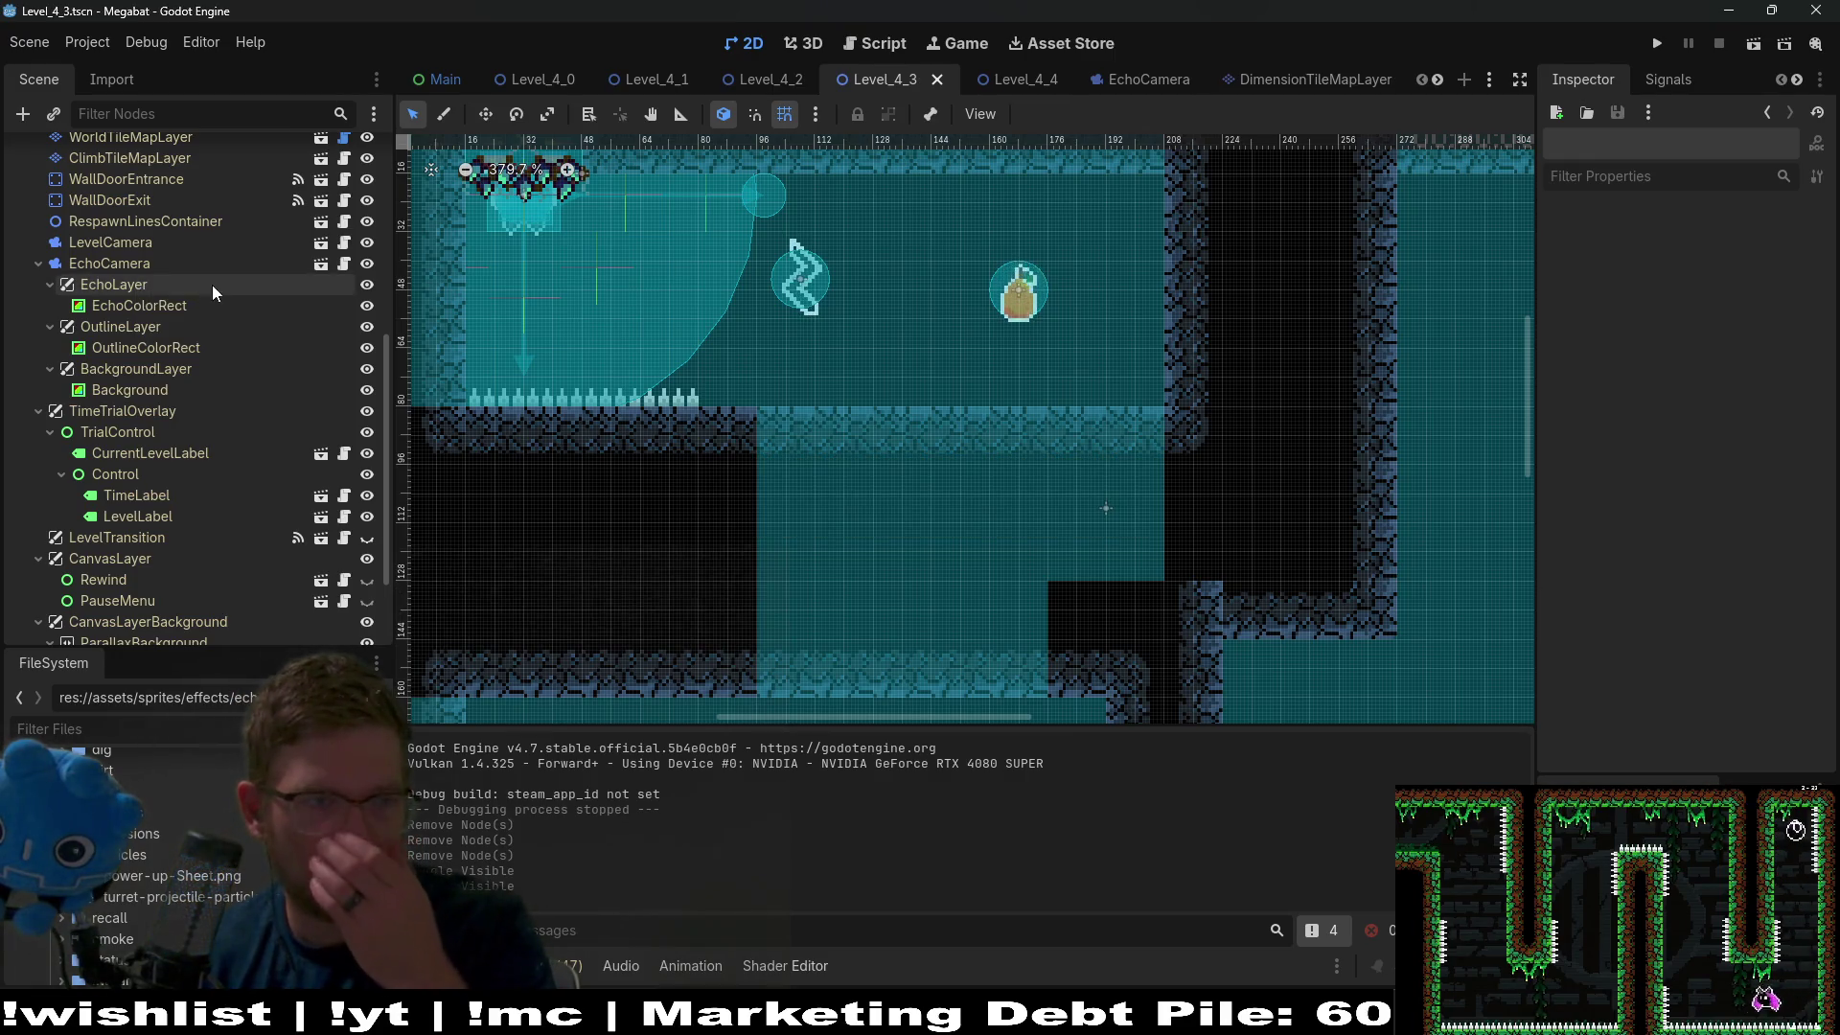
# Turn off Editable Children on the EchoCamera instance.
pyautogui.rightClick(109, 265)
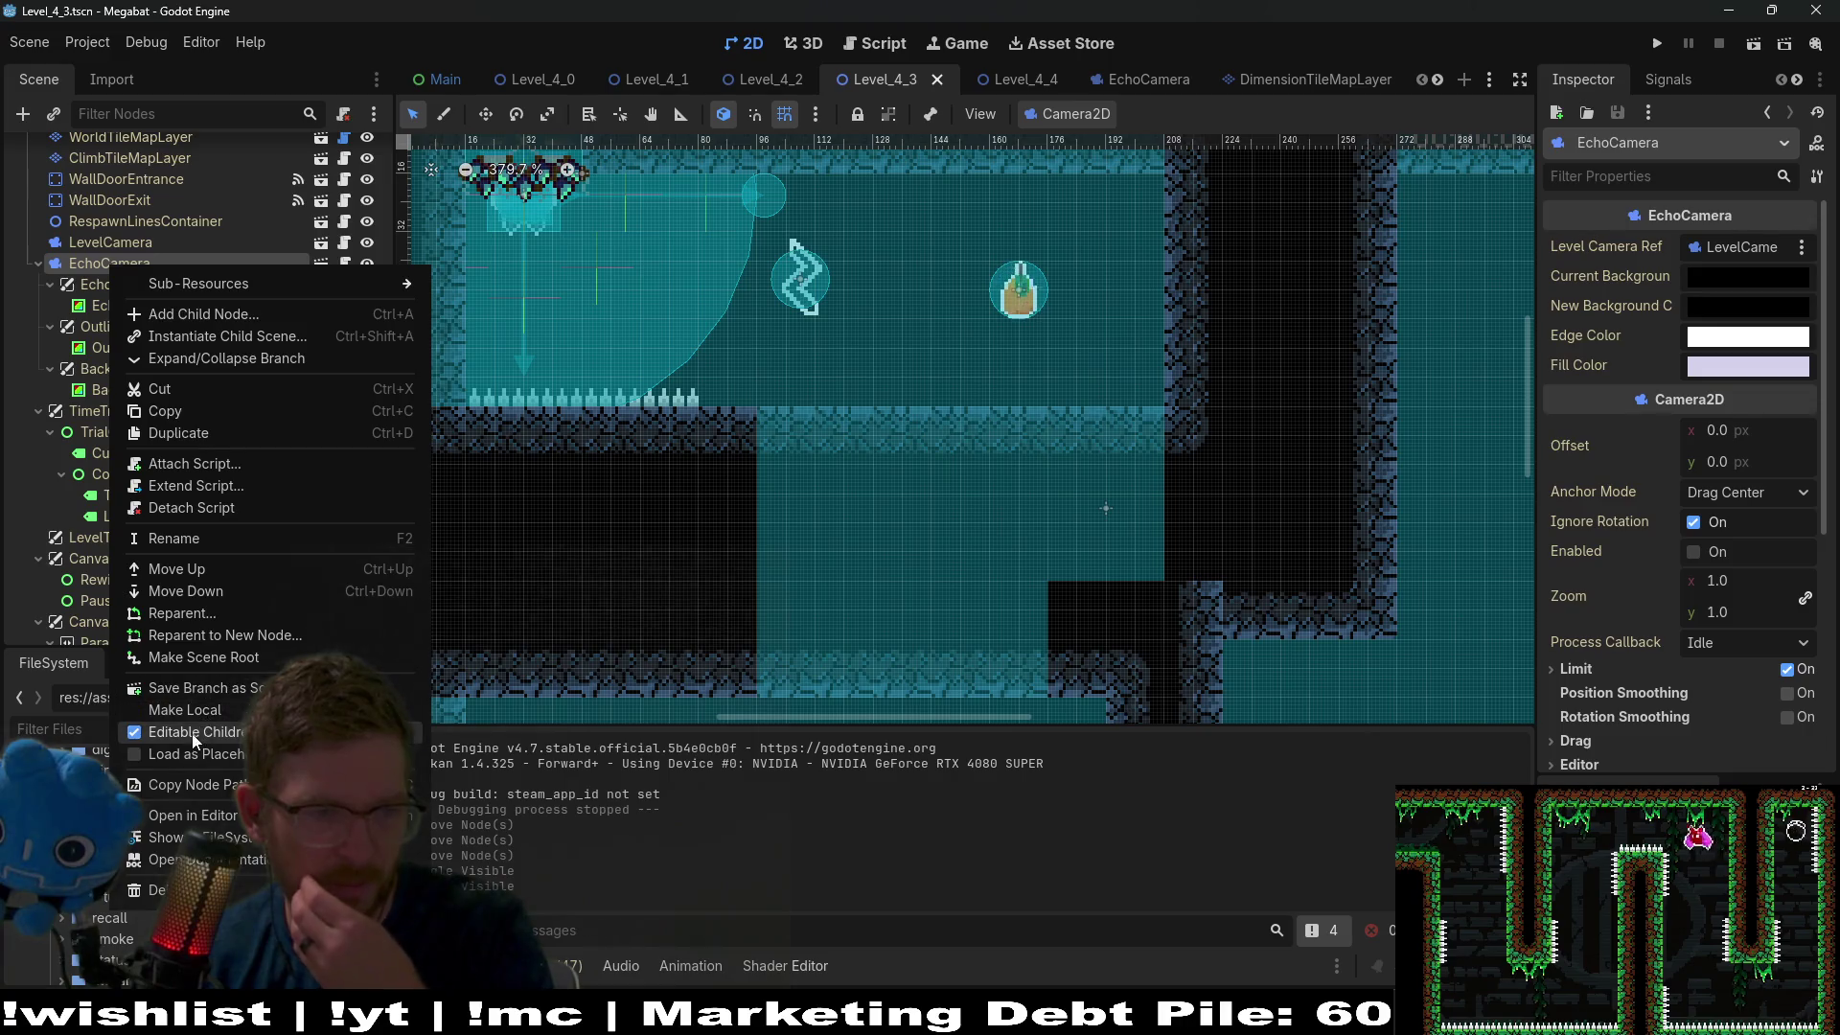
pyautogui.click(187, 731)
pyautogui.click(770, 541)
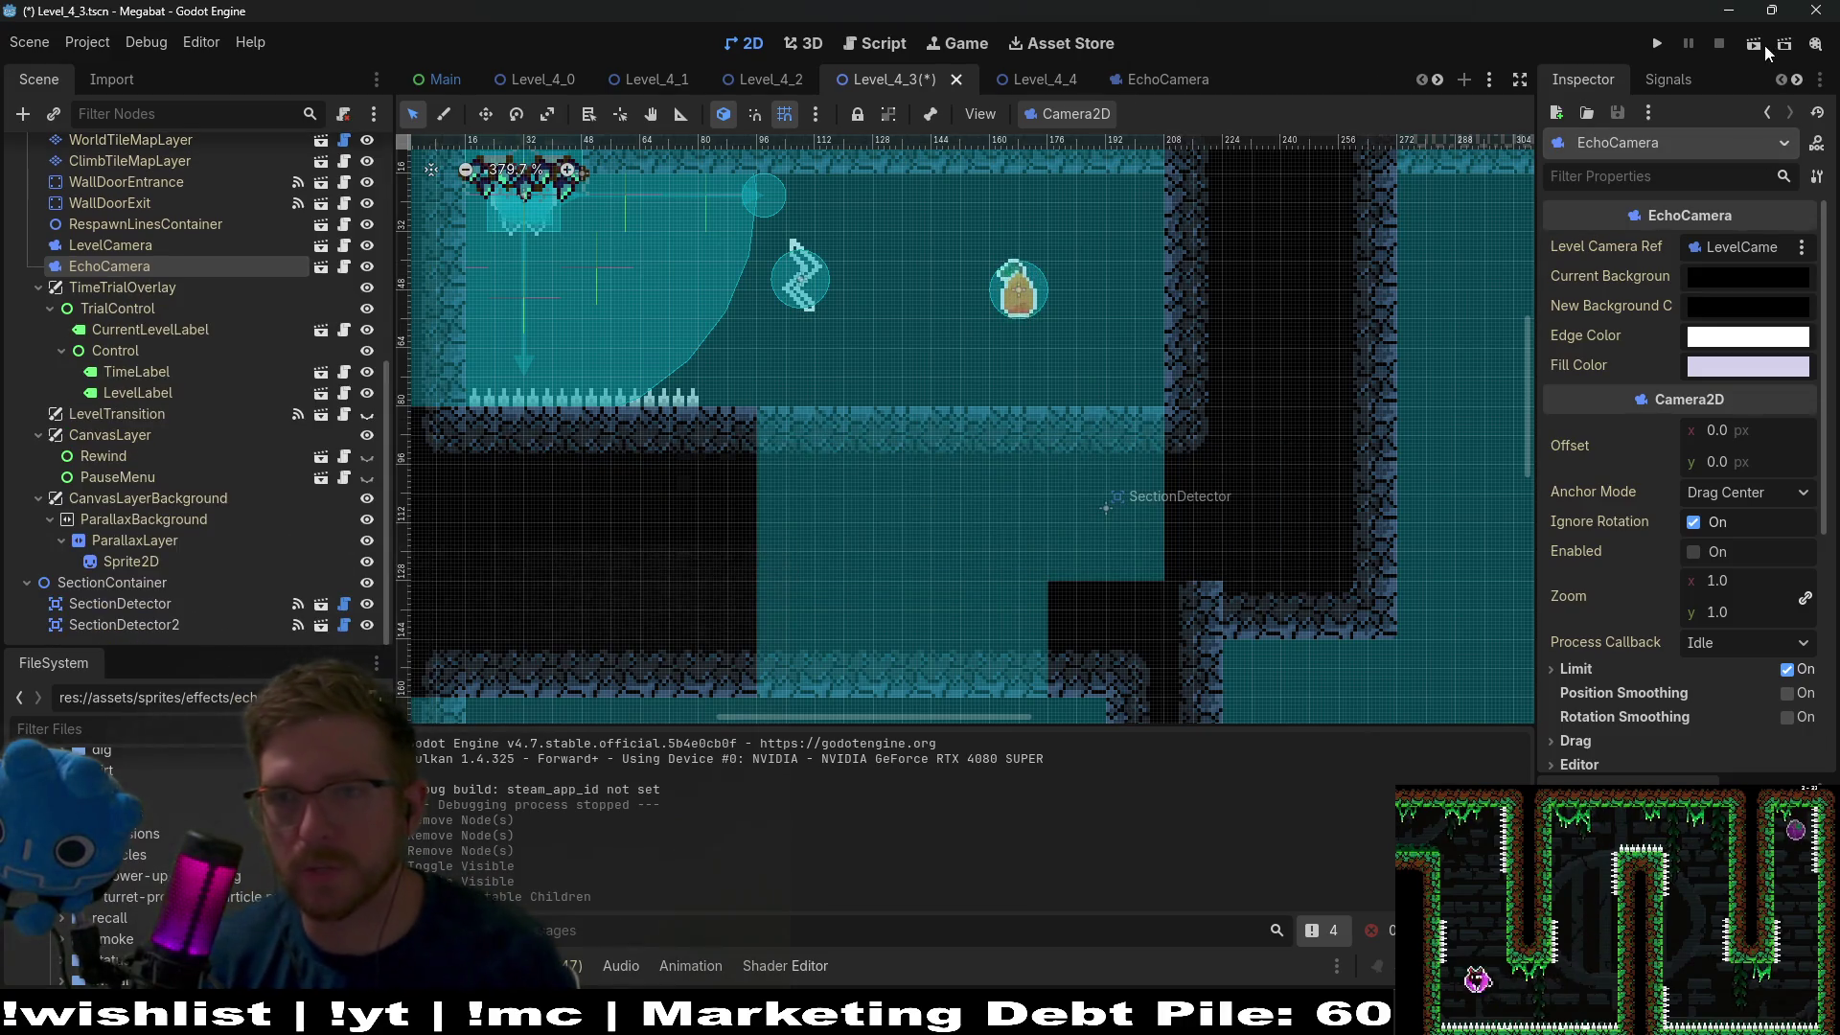
pyautogui.press('F6')
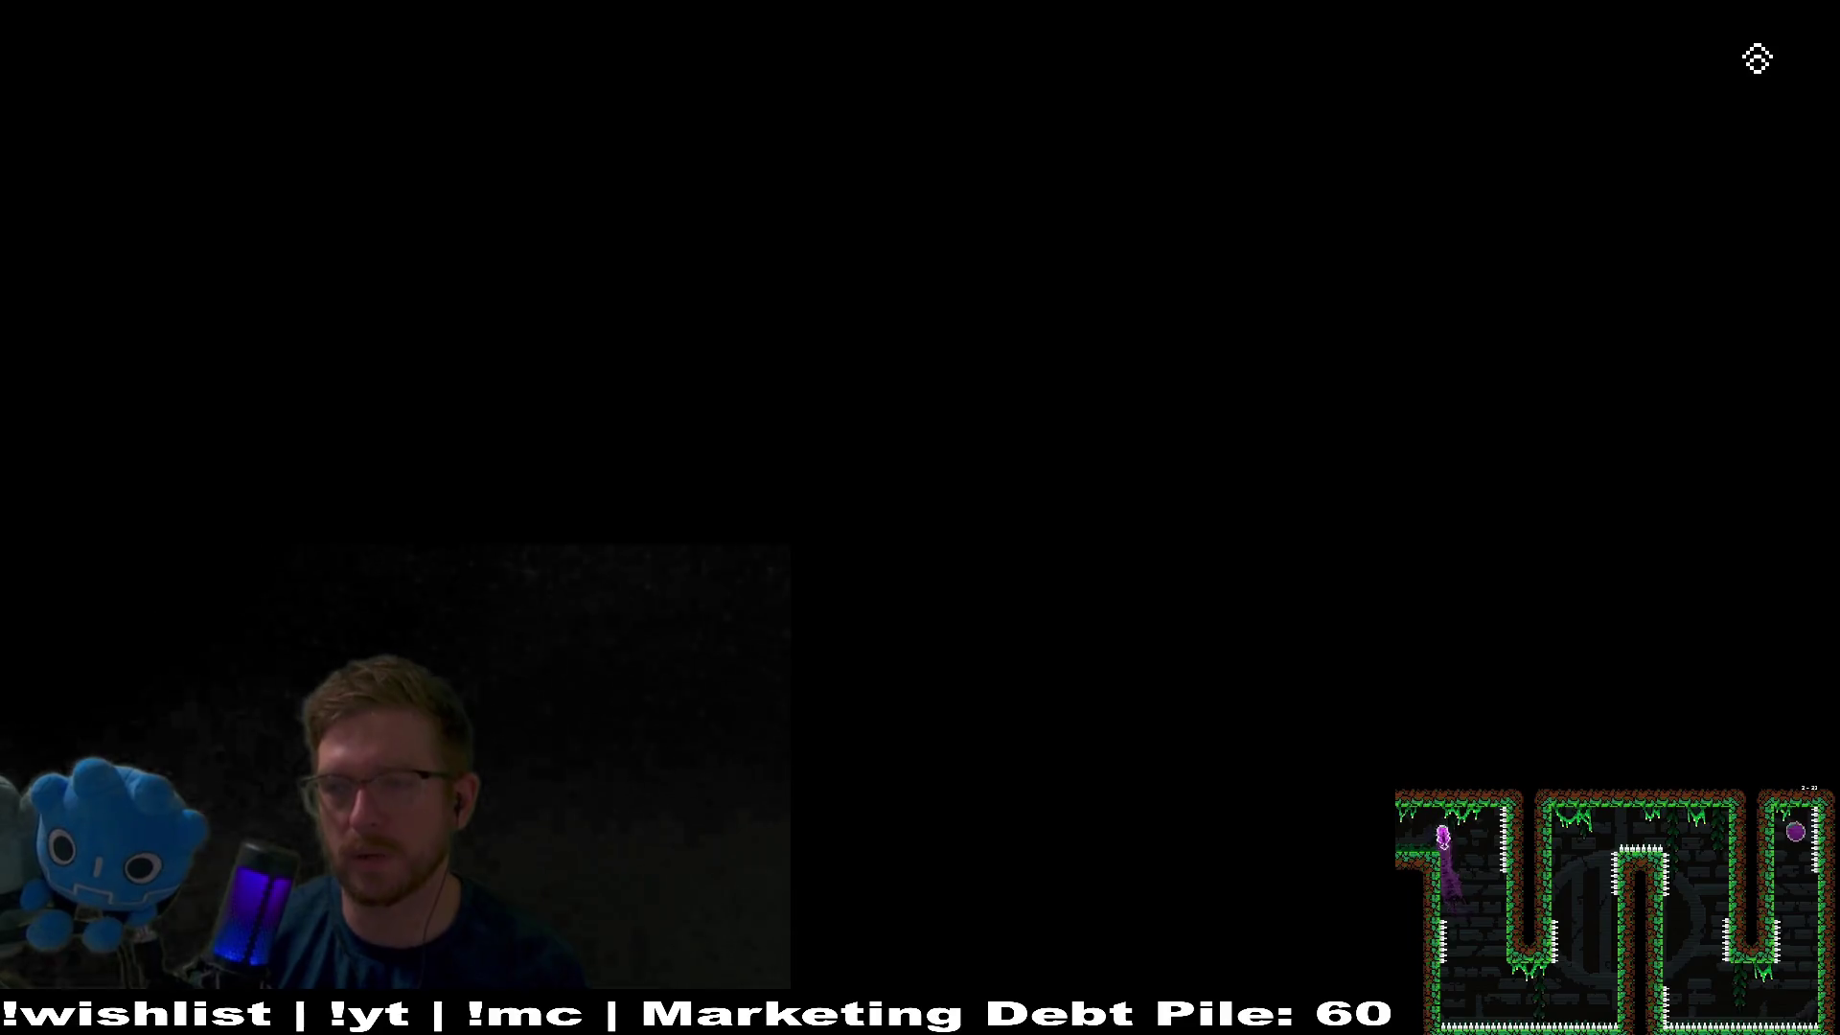
pyautogui.press('Right')
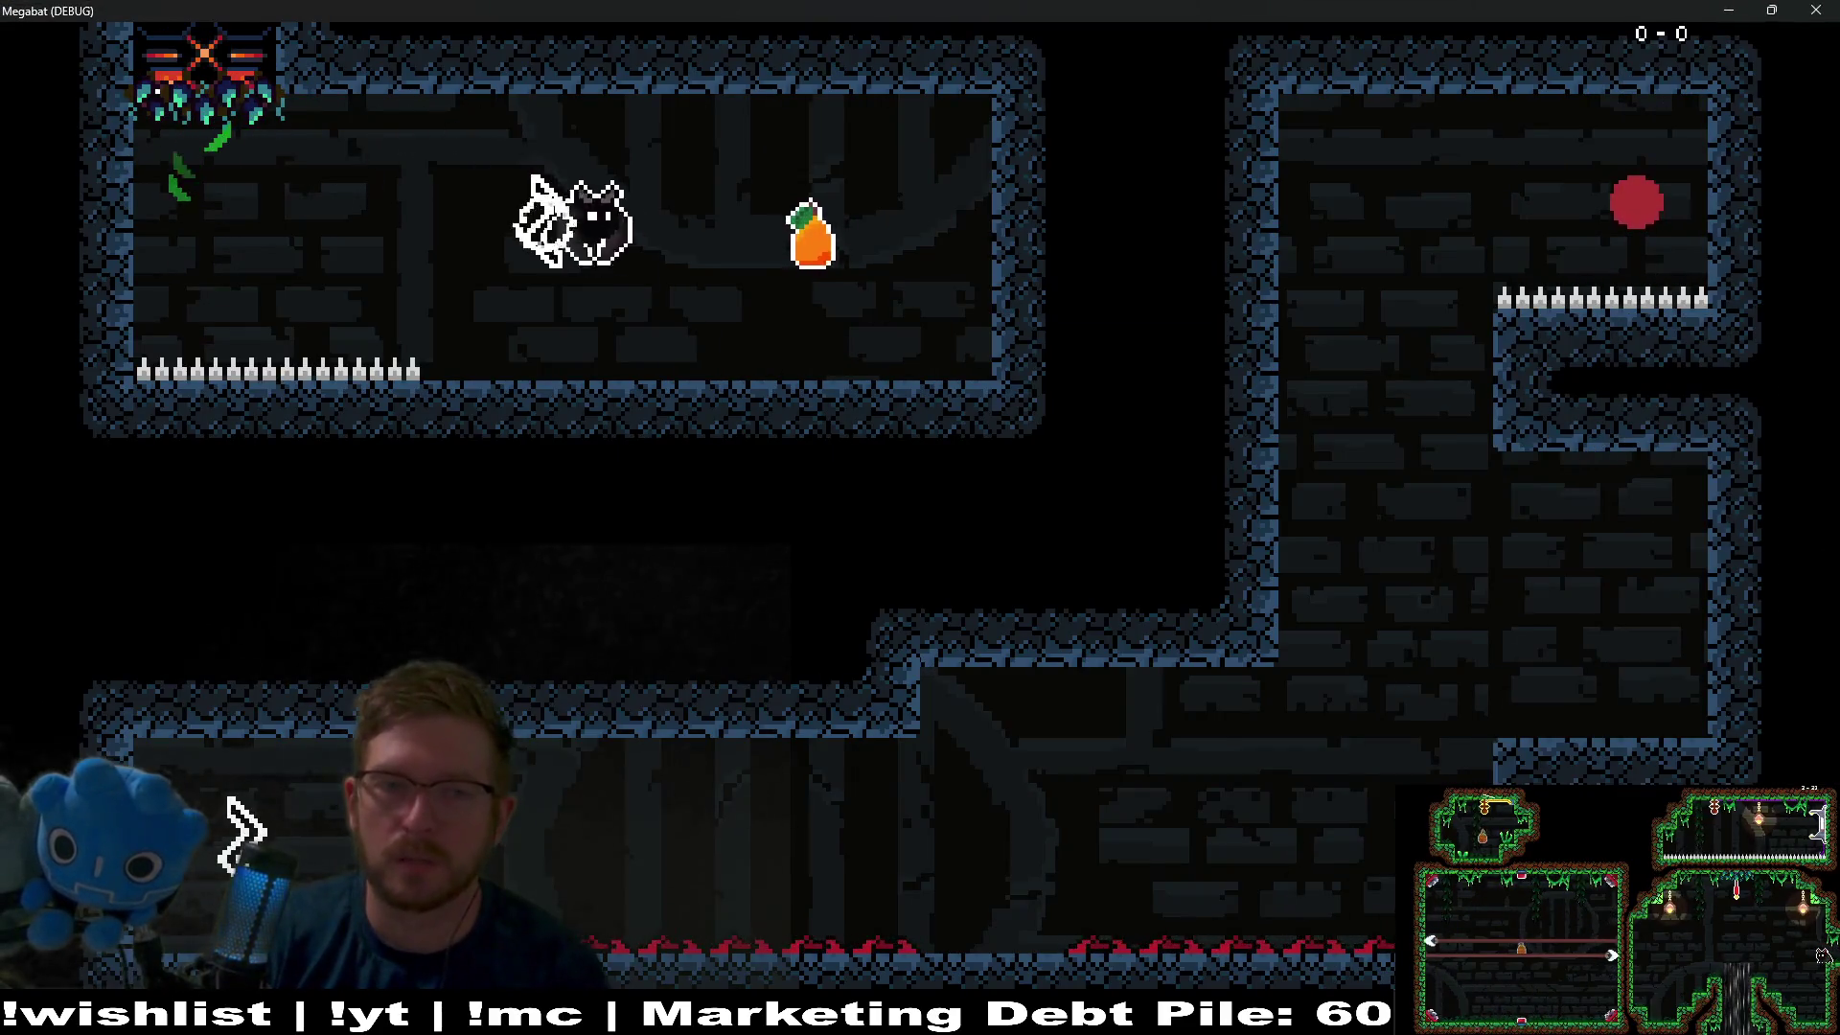
pyautogui.press('space')
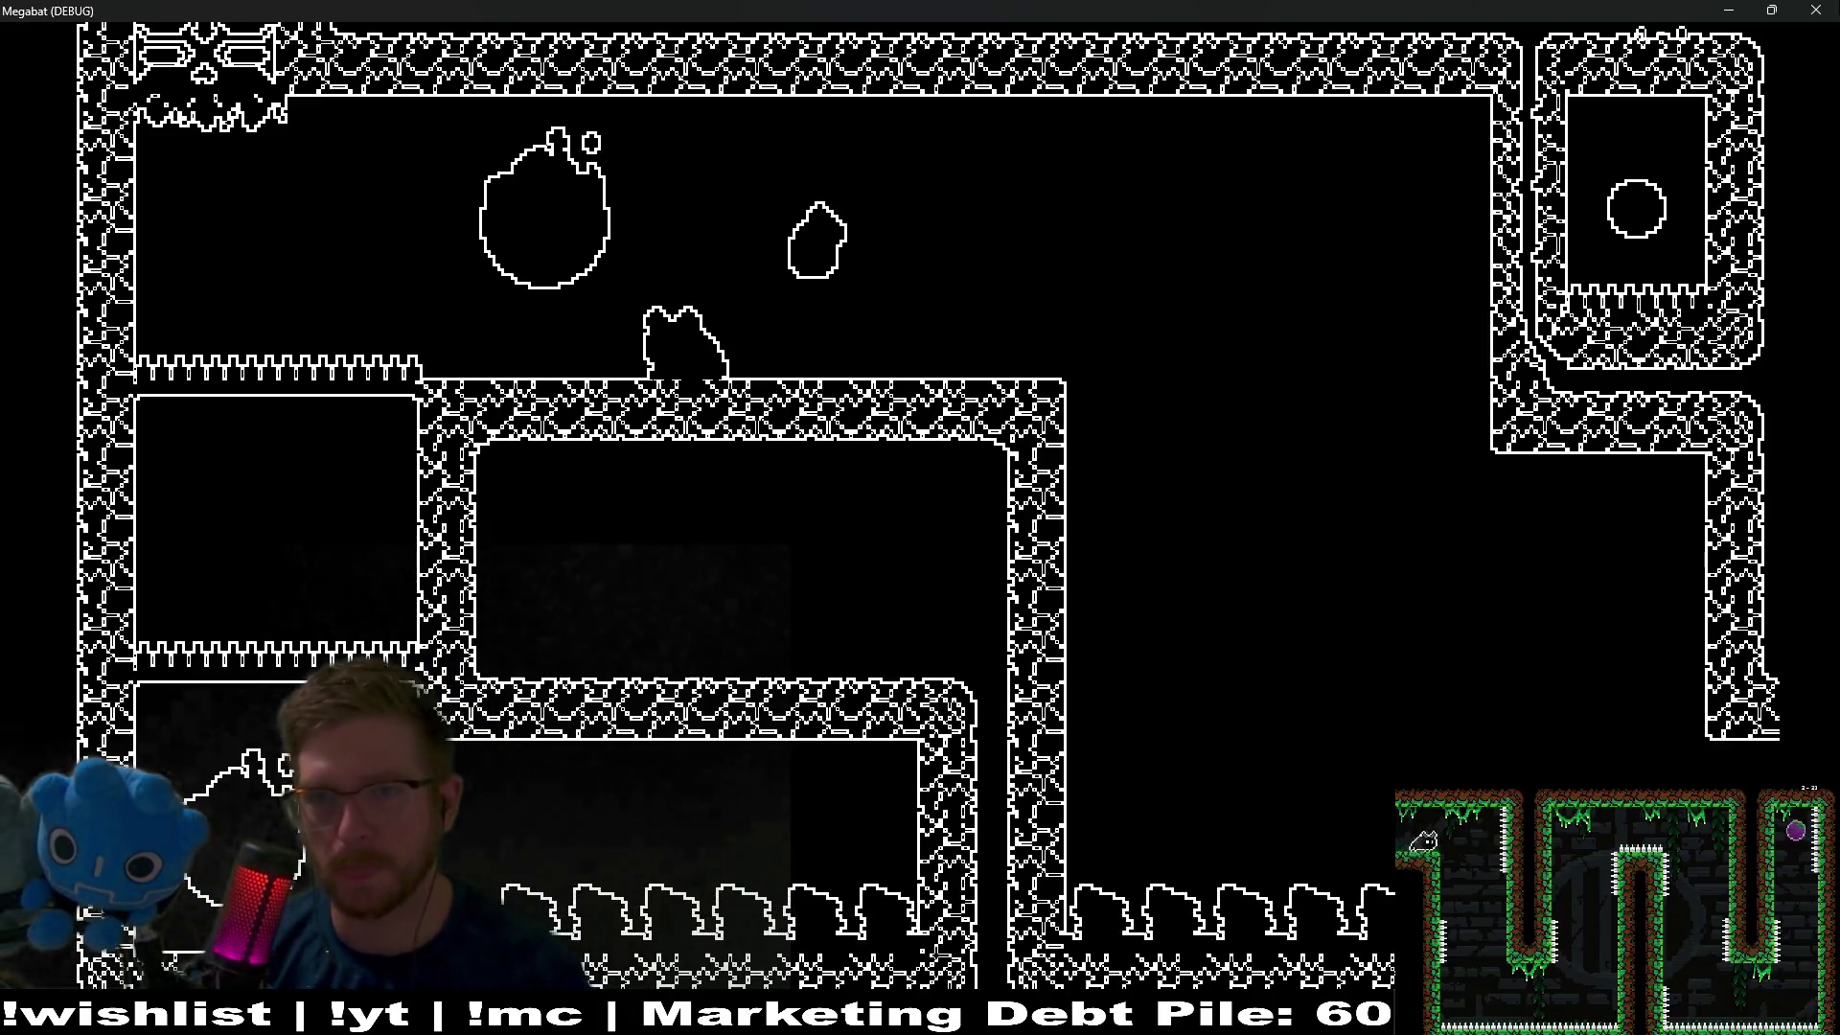
pyautogui.click(1833, 9)
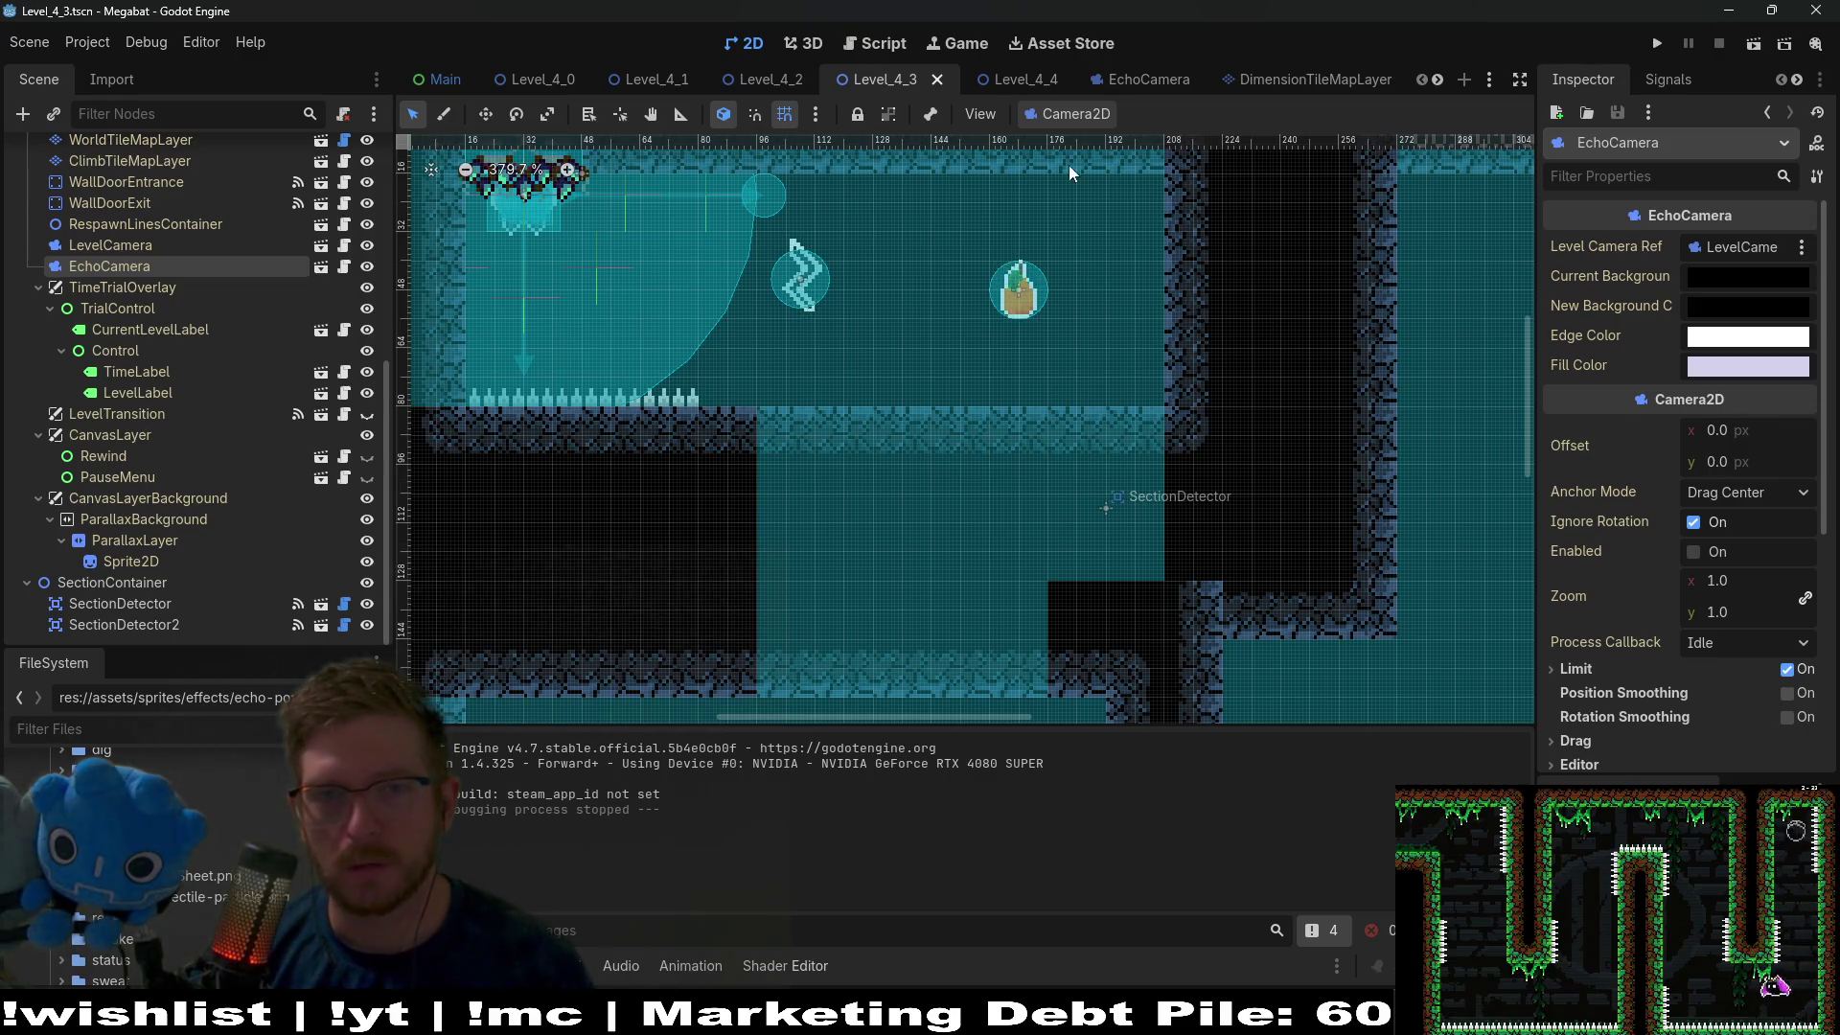
# Open the Fruit scene and add a ColorRect child to the Fruit root node.
pyautogui.scroll(-7, 1209, 70)
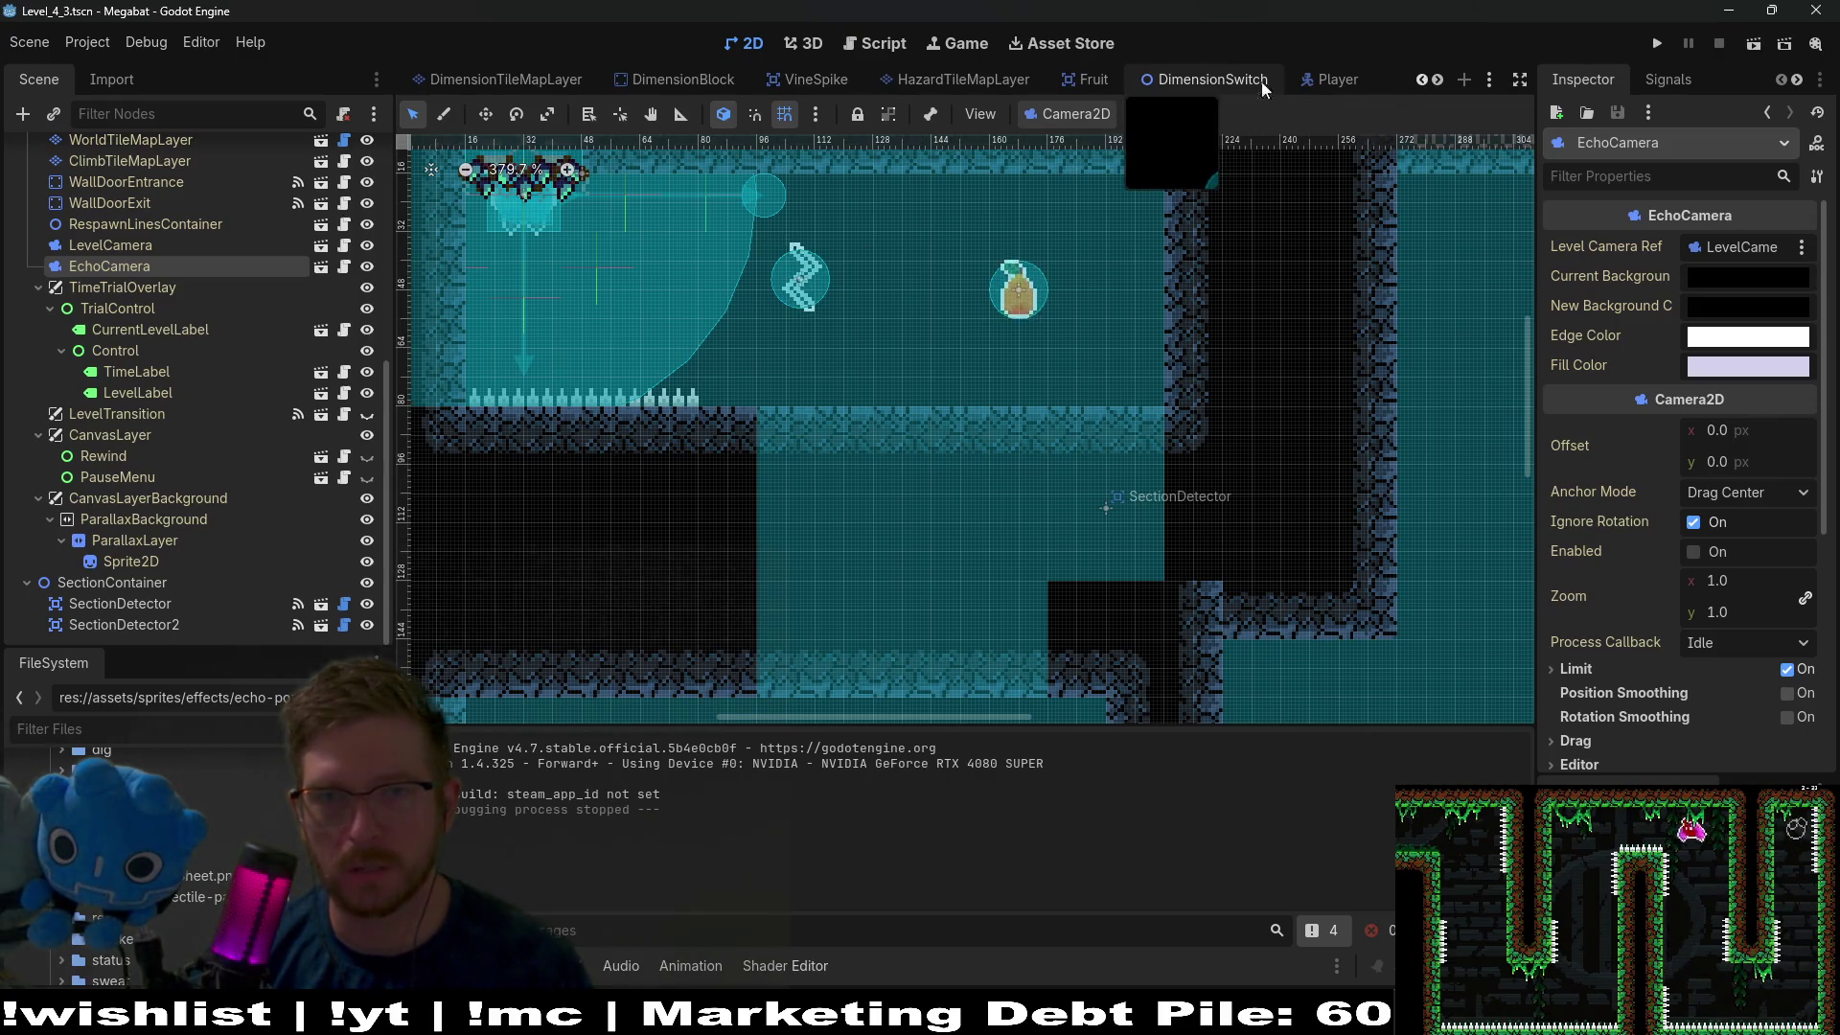
pyautogui.scroll(-2, 1278, 88)
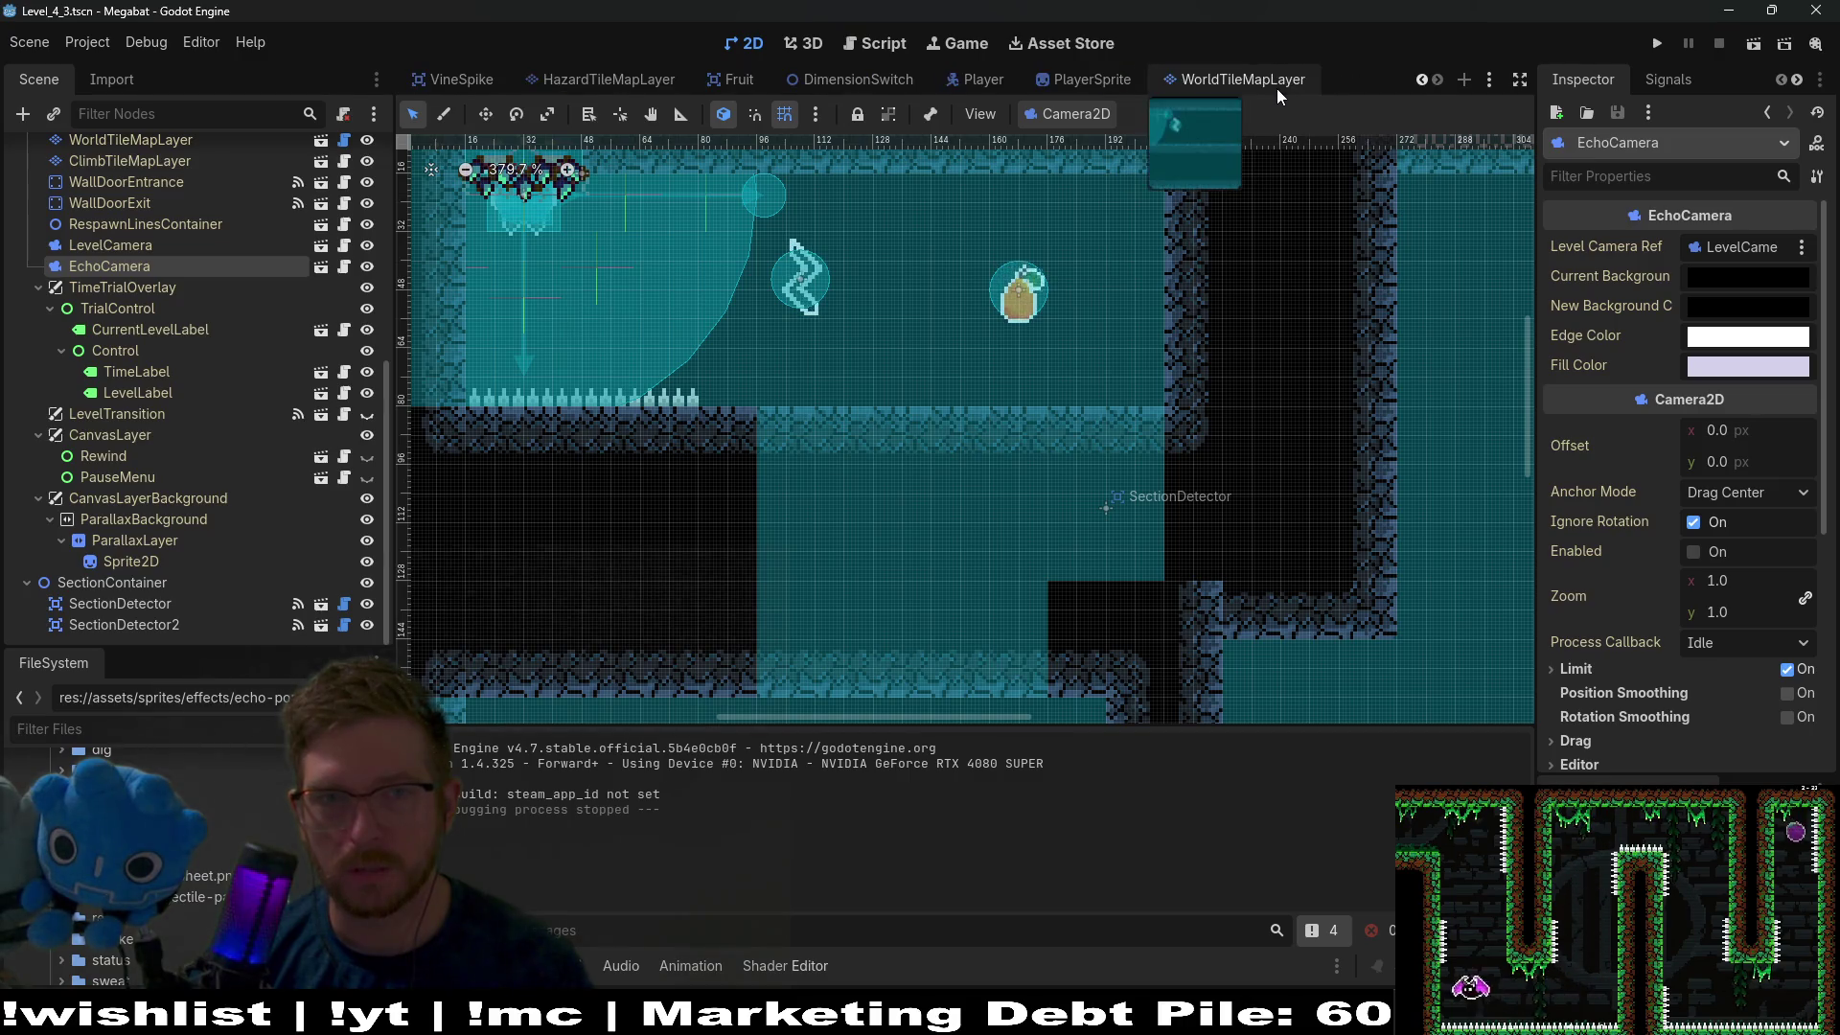
pyautogui.click(743, 79)
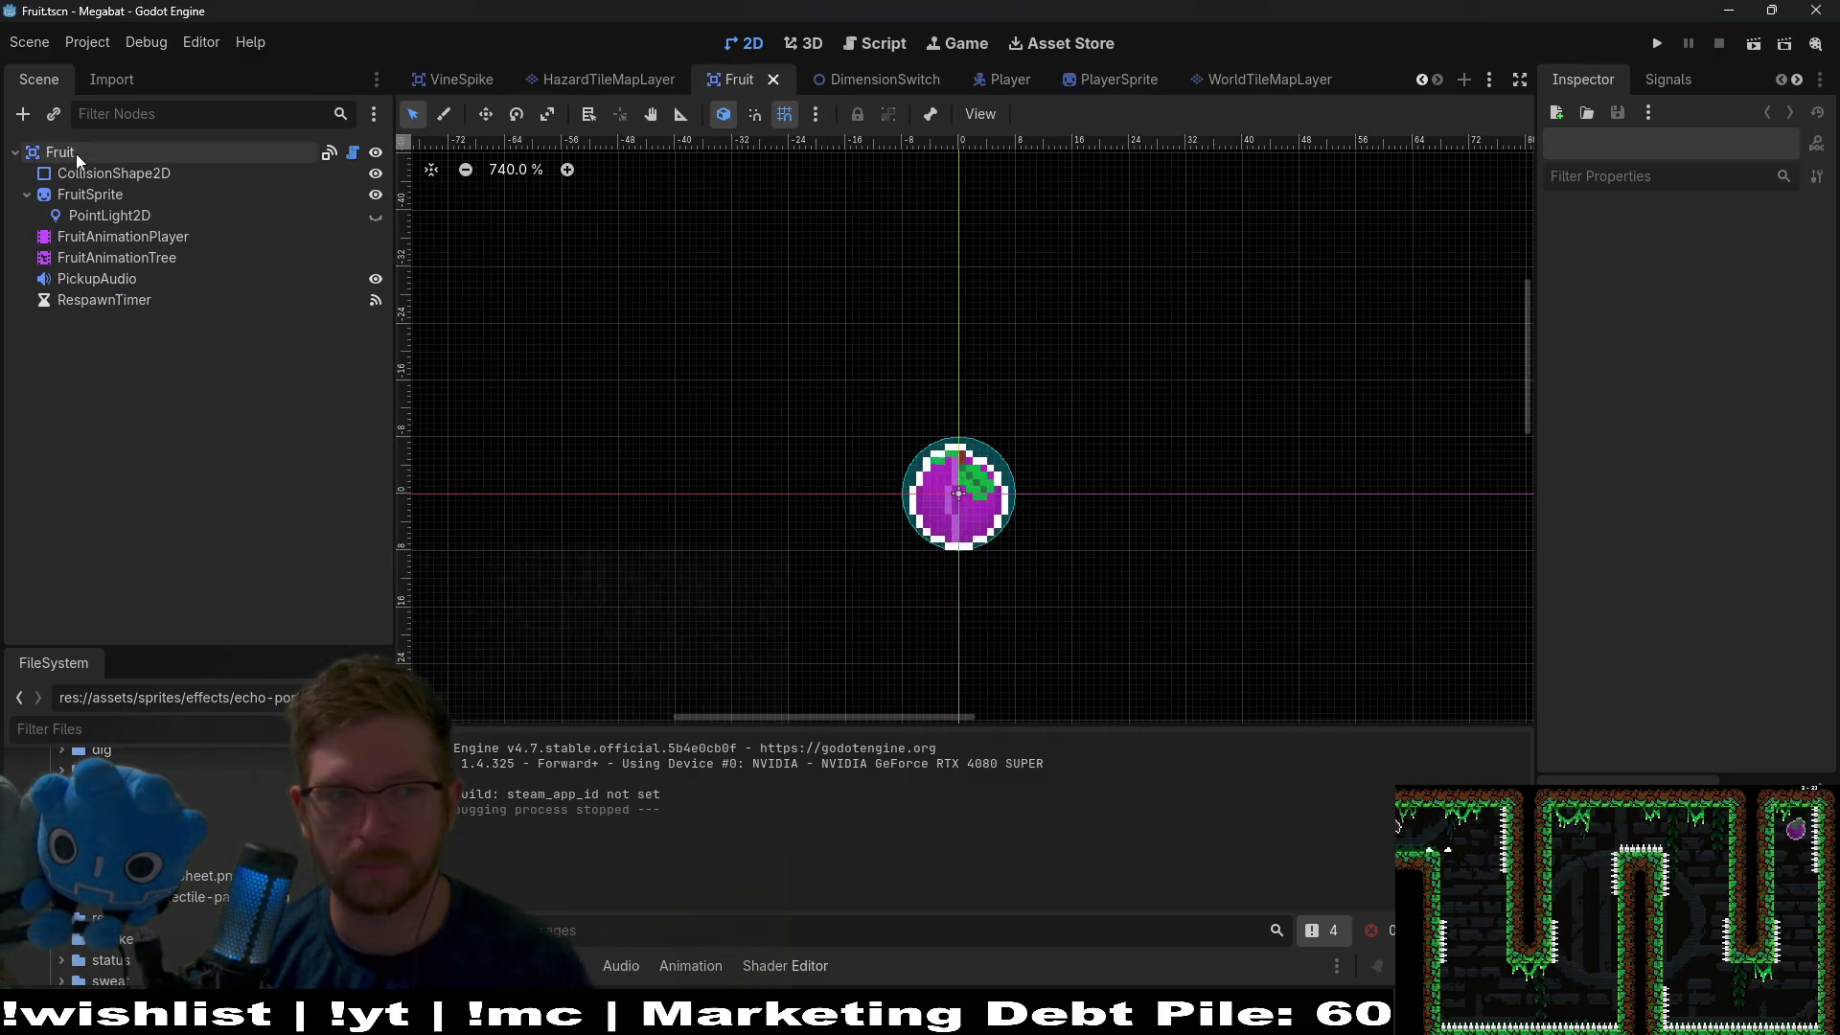
pyautogui.click(77, 153)
pyautogui.click(22, 114)
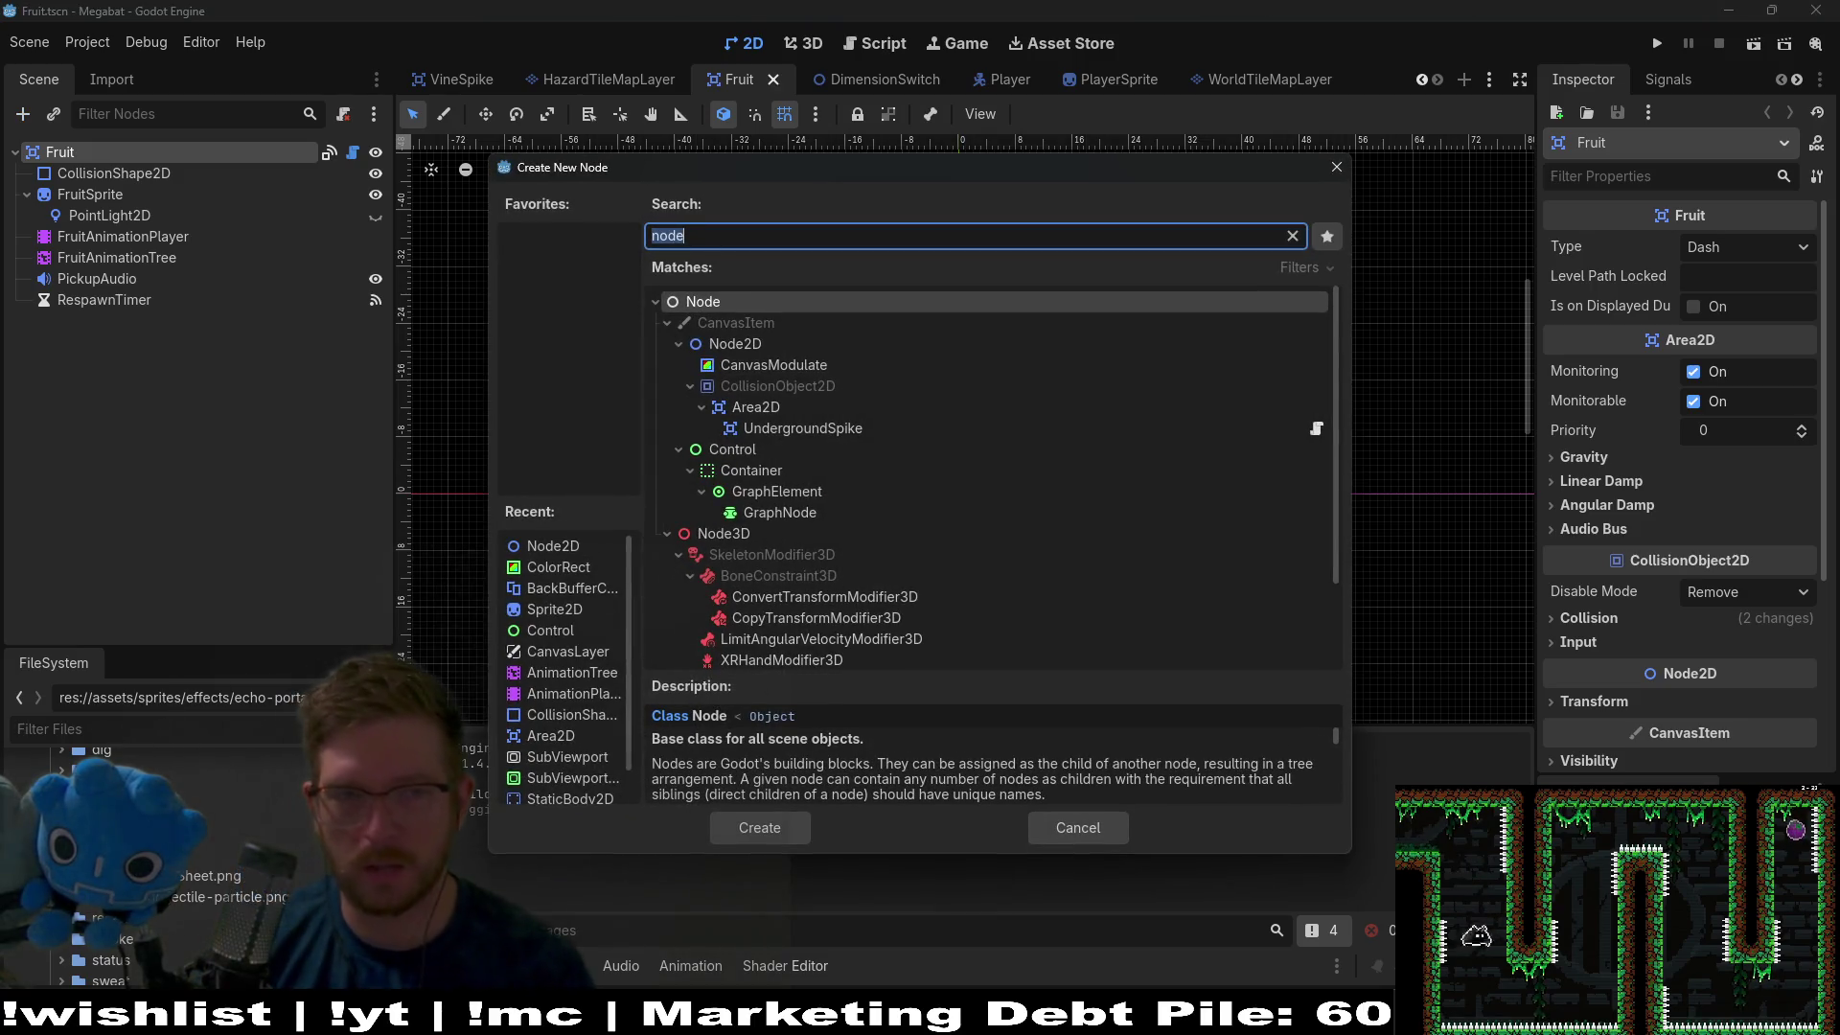
pyautogui.write('c')
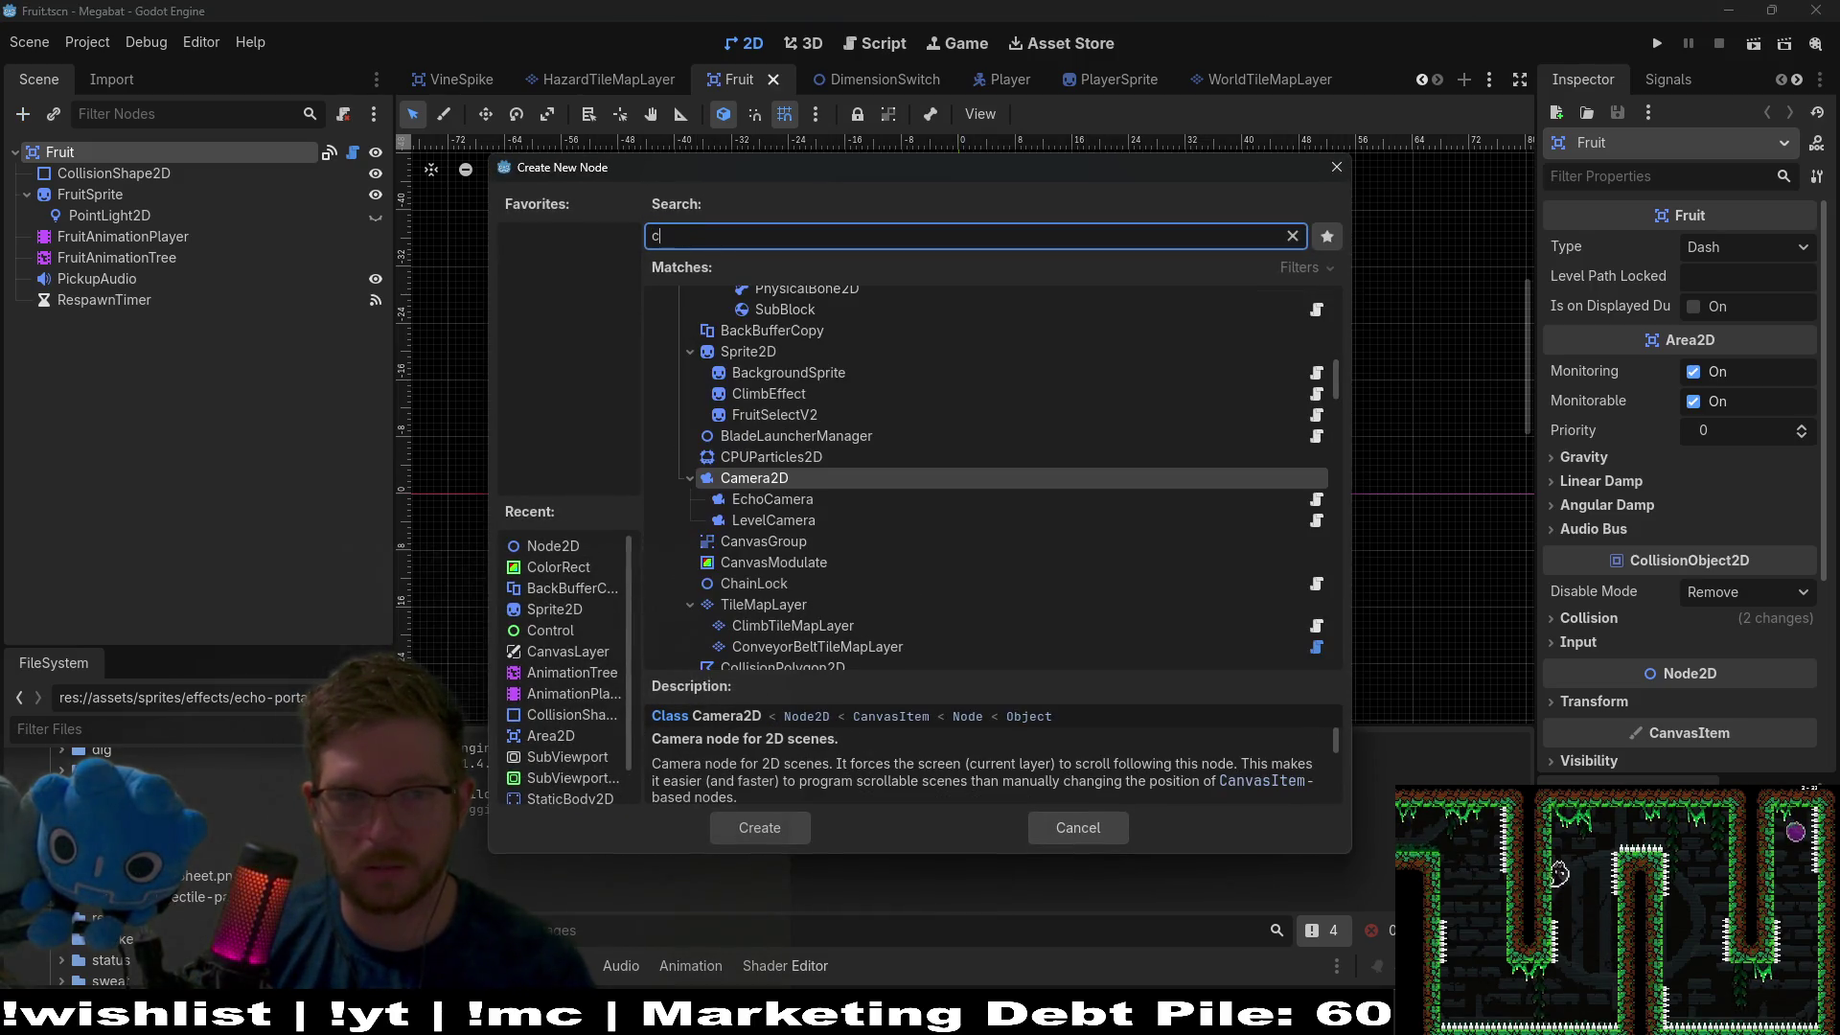
pyautogui.write('olor')
pyautogui.press('Return')
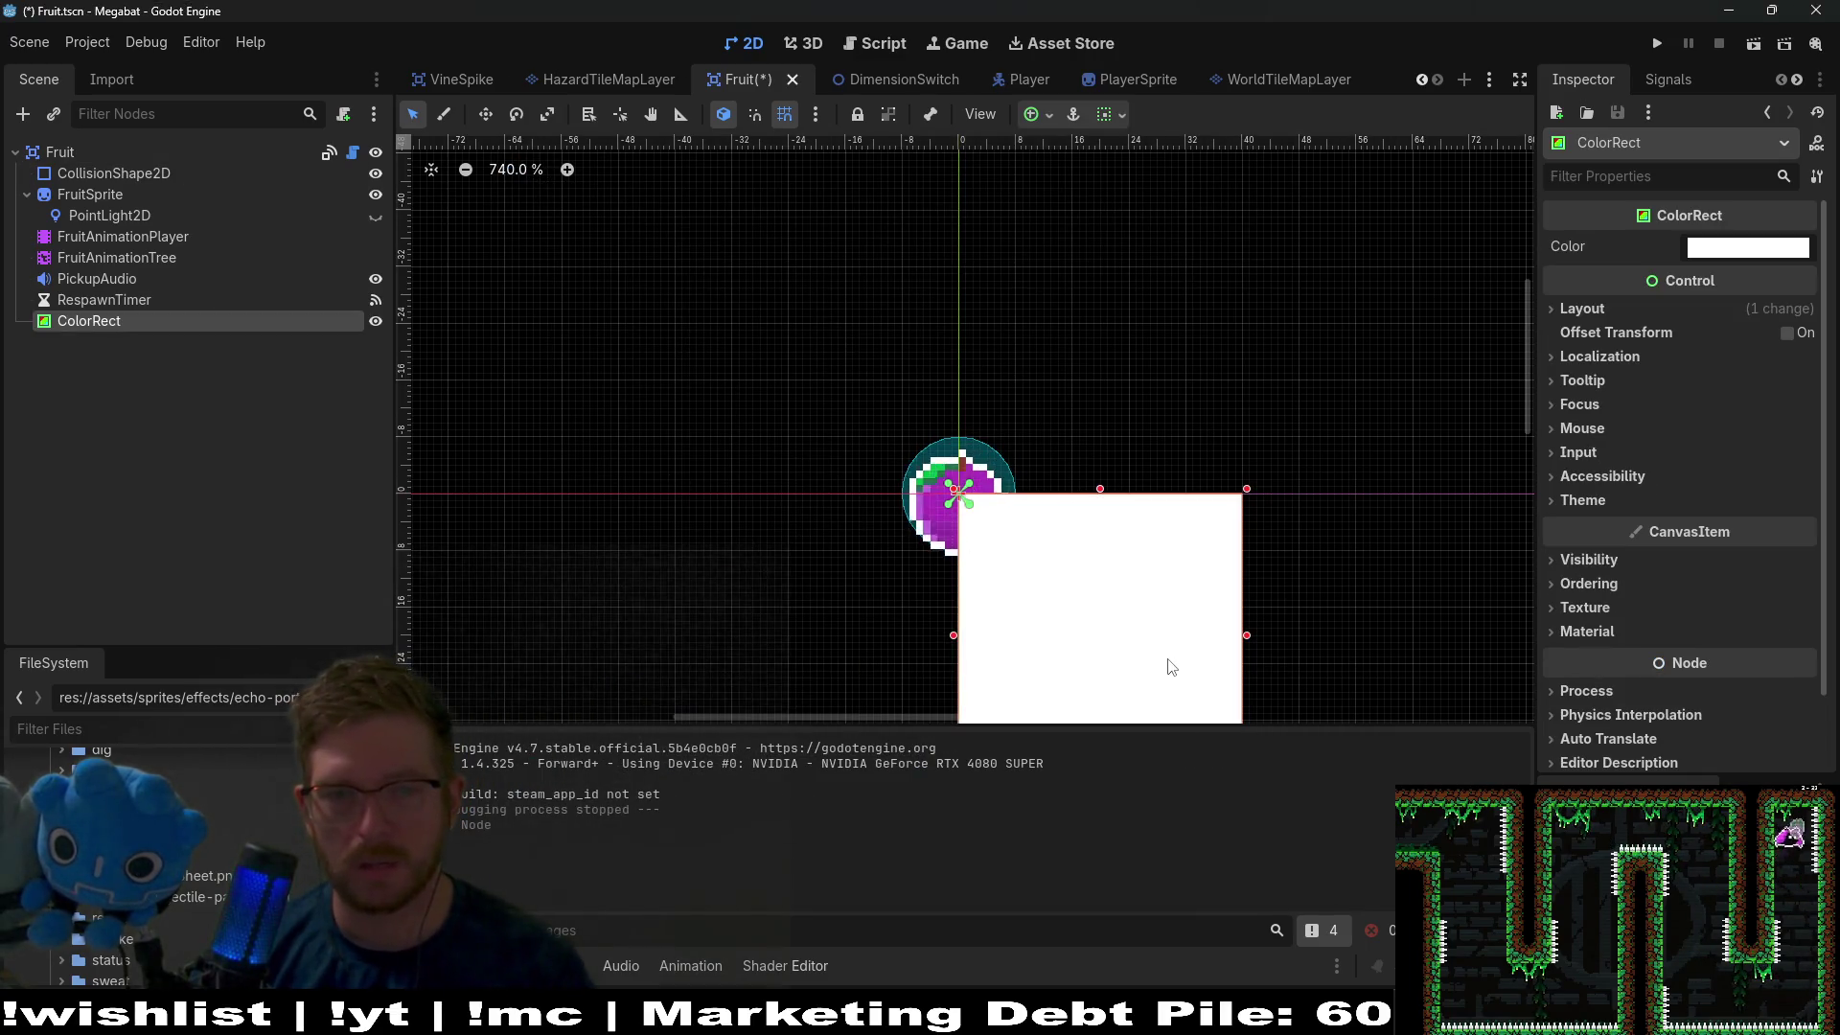
# Make the ColorRect 32×32, centre it on the fruit, and order it before FruitSprite.
pyautogui.moveTo(1171, 657)
pyautogui.mouseDown()
pyautogui.moveTo(1160, 531)
pyautogui.moveTo(1026, 415)
pyautogui.moveTo(987, 410)
pyautogui.mouseUp()
pyautogui.press('w')
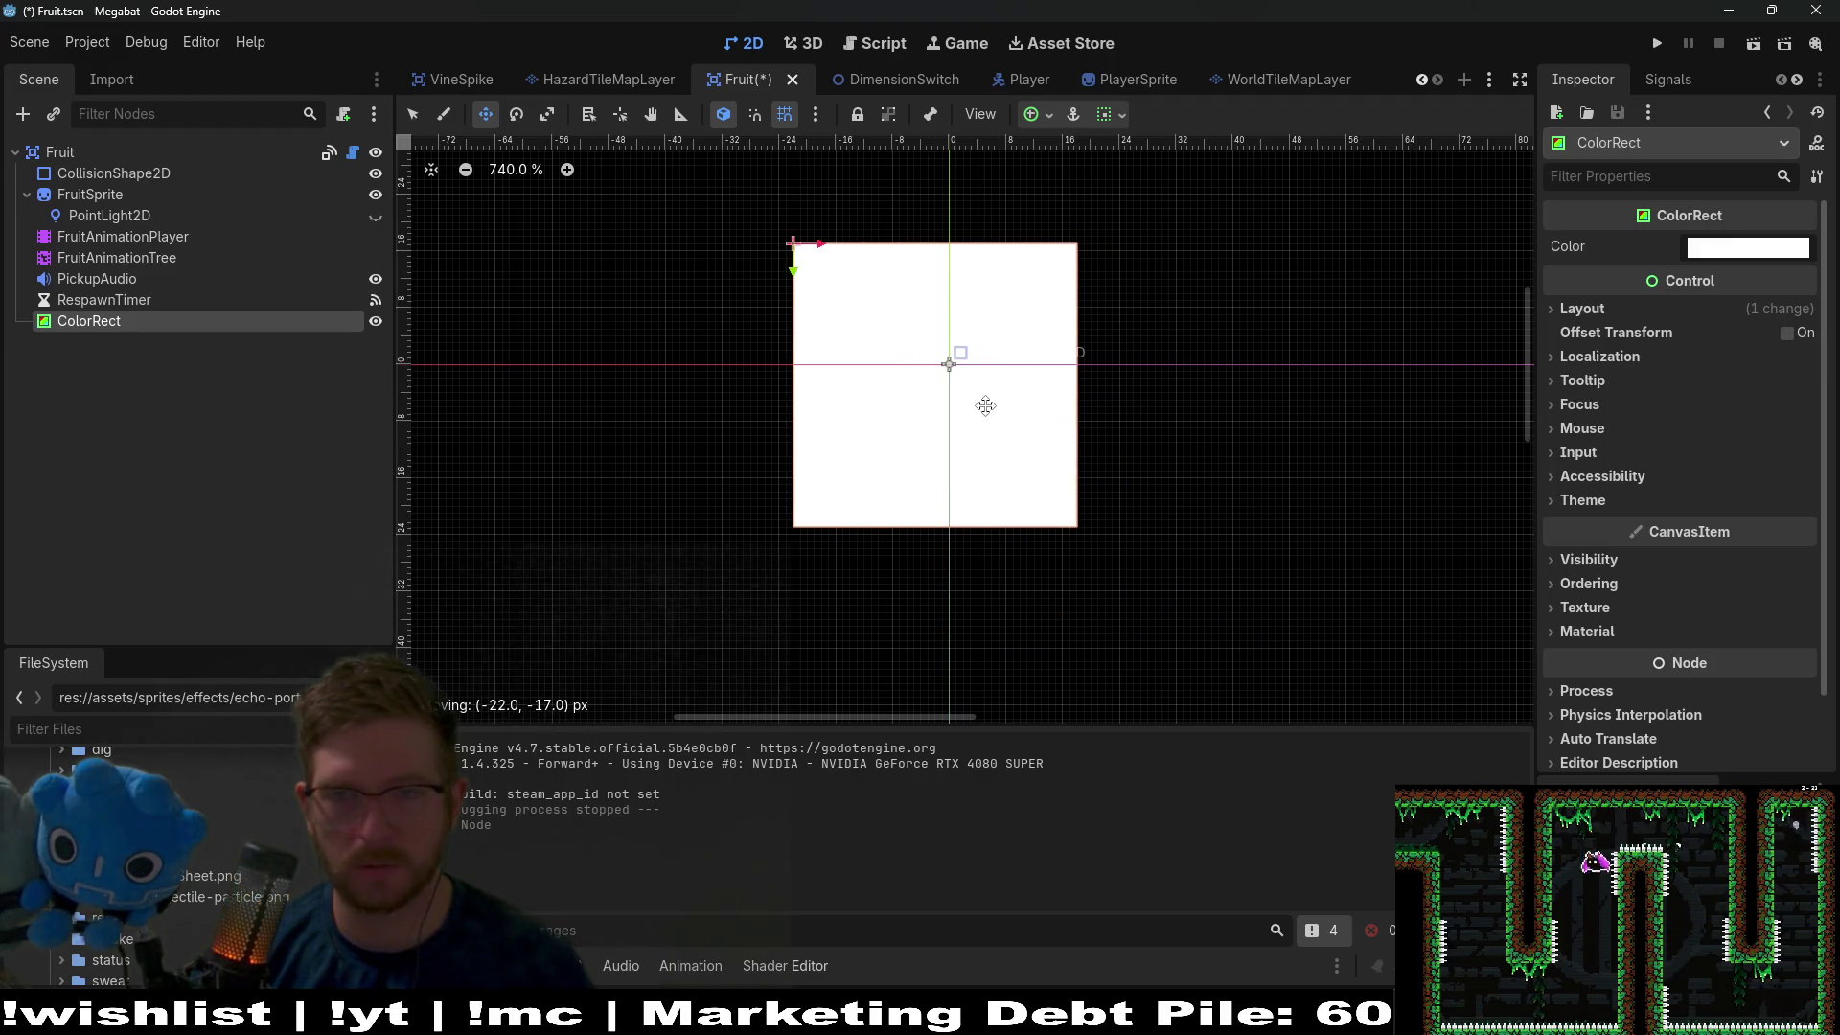
pyautogui.click(1635, 314)
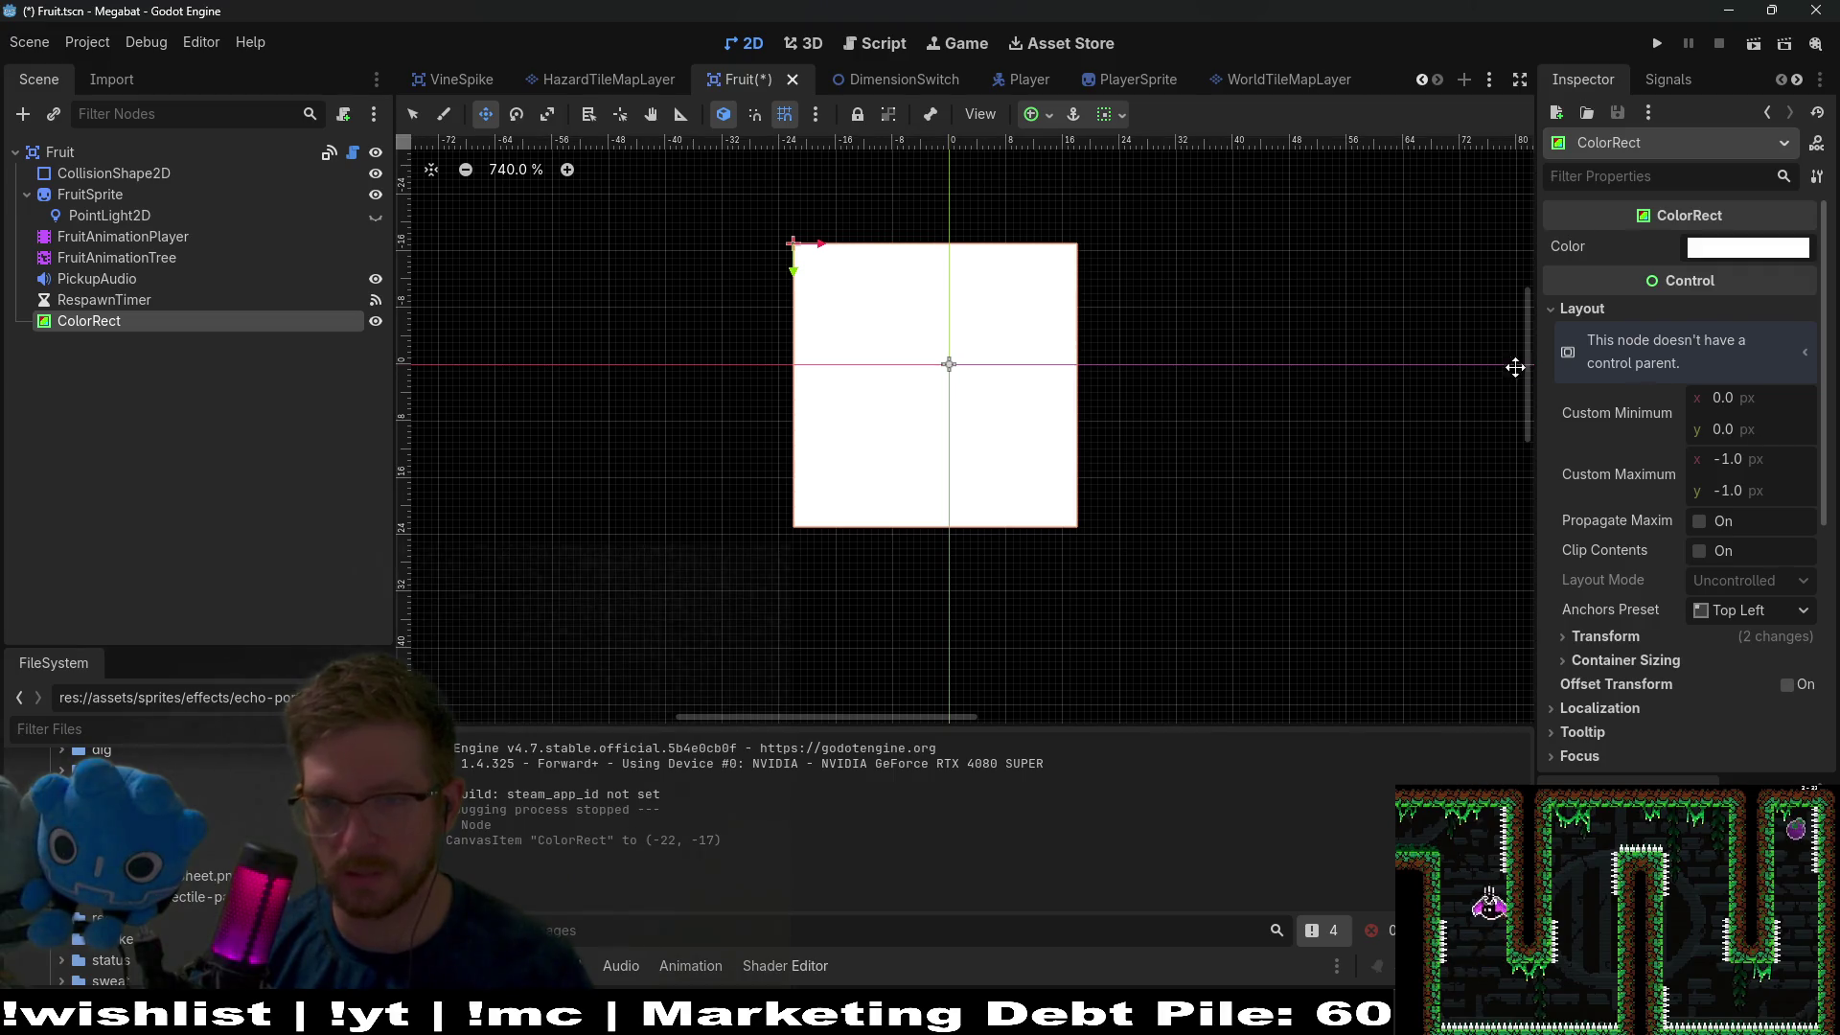
pyautogui.click(1605, 637)
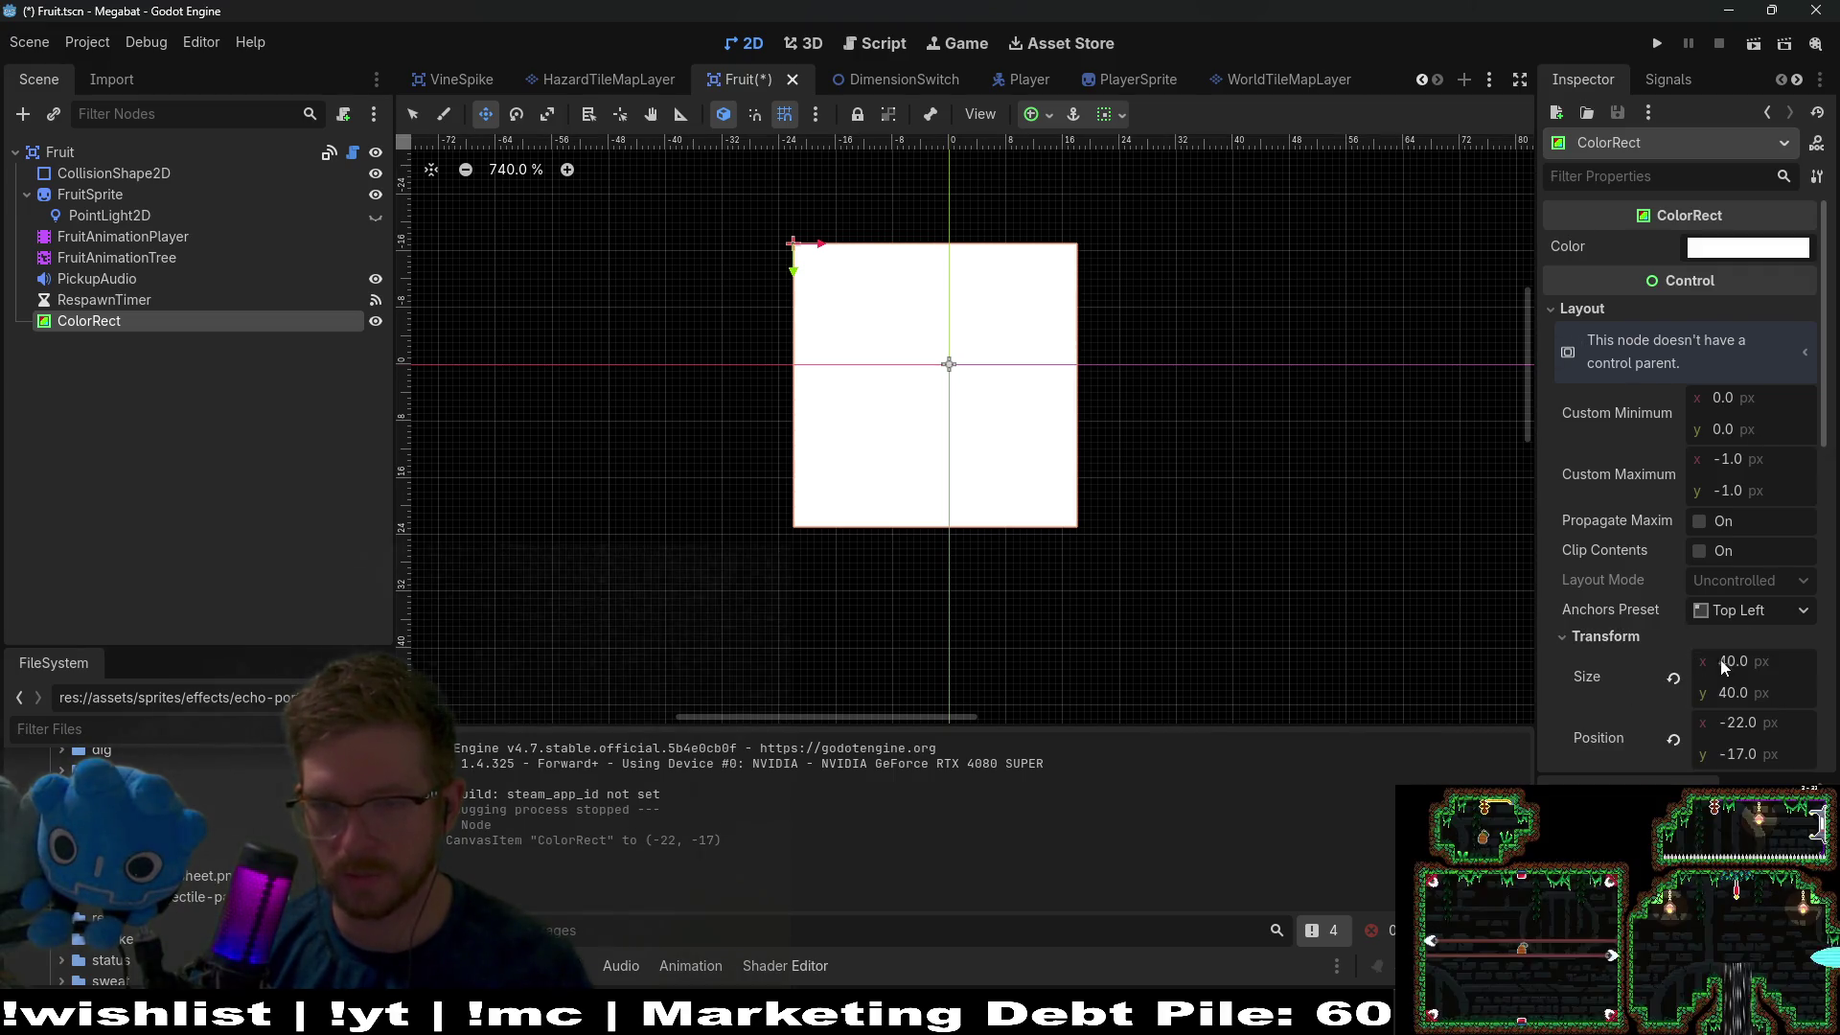
pyautogui.click(1770, 675)
pyautogui.write('32')
pyautogui.press('Tab')
pyautogui.write('32')
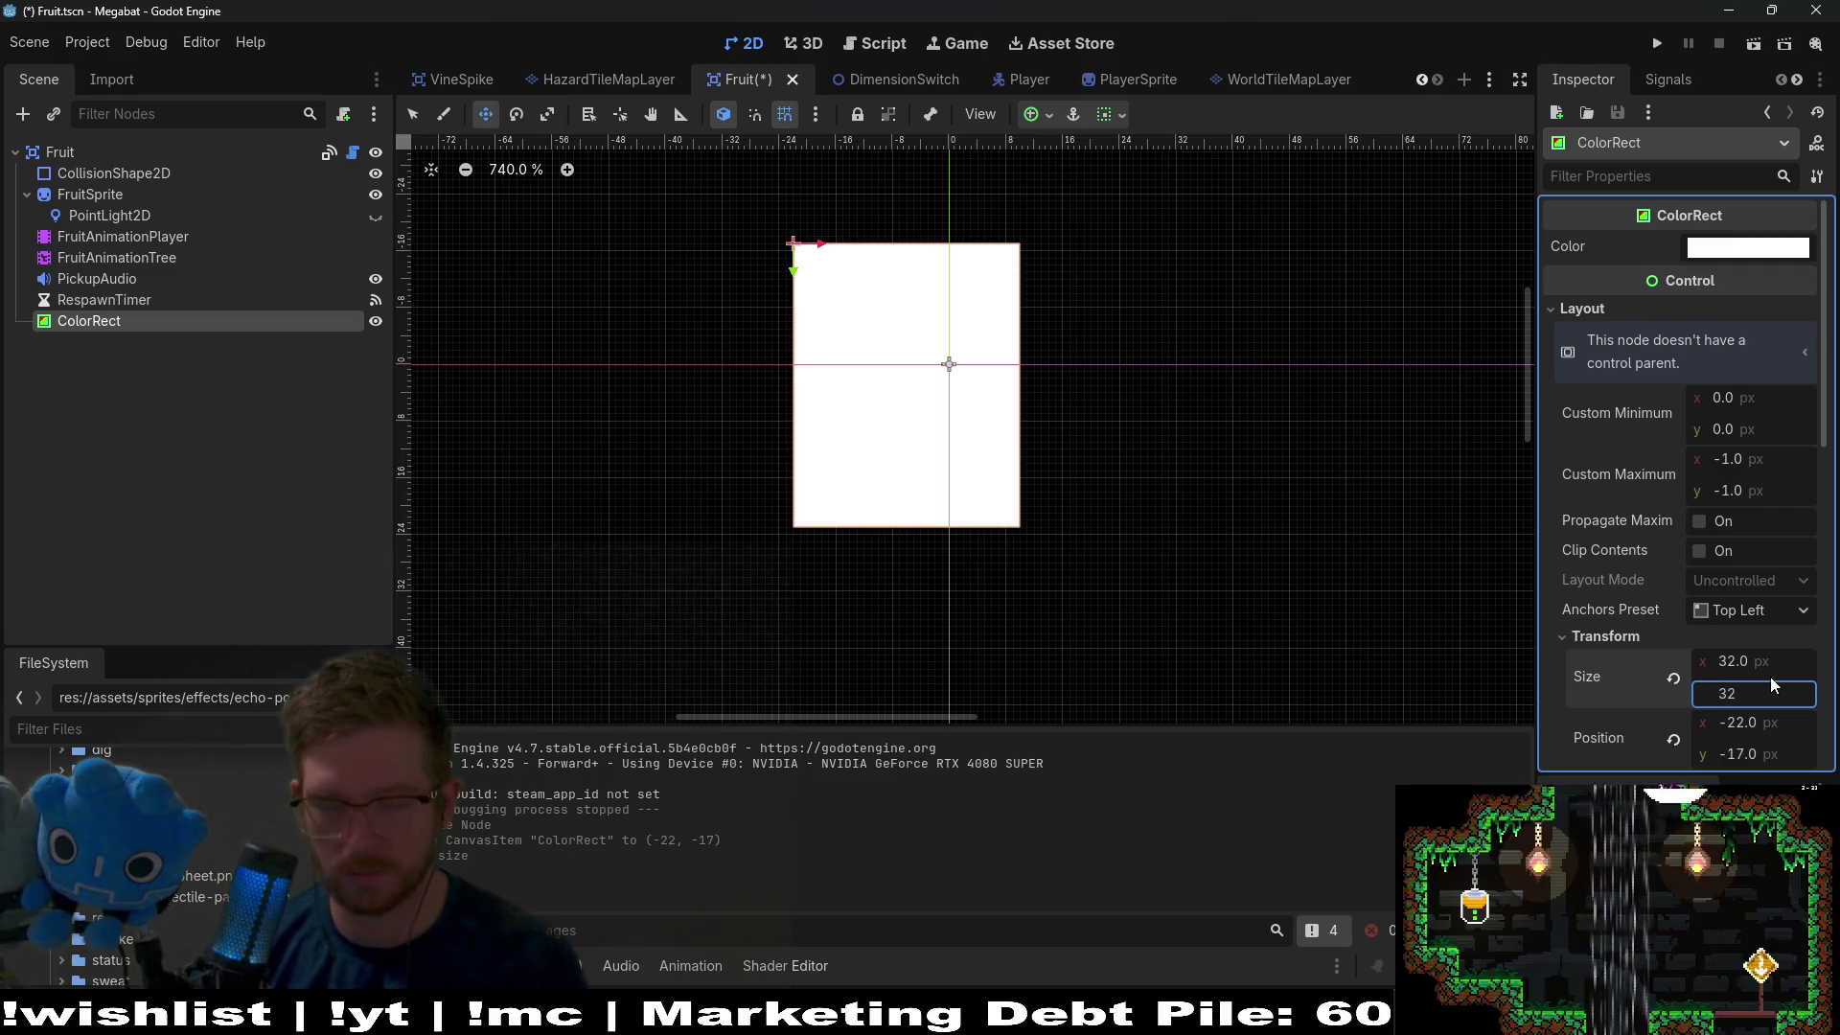
pyautogui.press('Return')
pyautogui.moveTo(850, 329)
pyautogui.mouseDown()
pyautogui.moveTo(935, 361)
pyautogui.moveTo(924, 336)
pyautogui.mouseUp()
pyautogui.moveTo(29, 321); pyautogui.dragTo(106, 181)
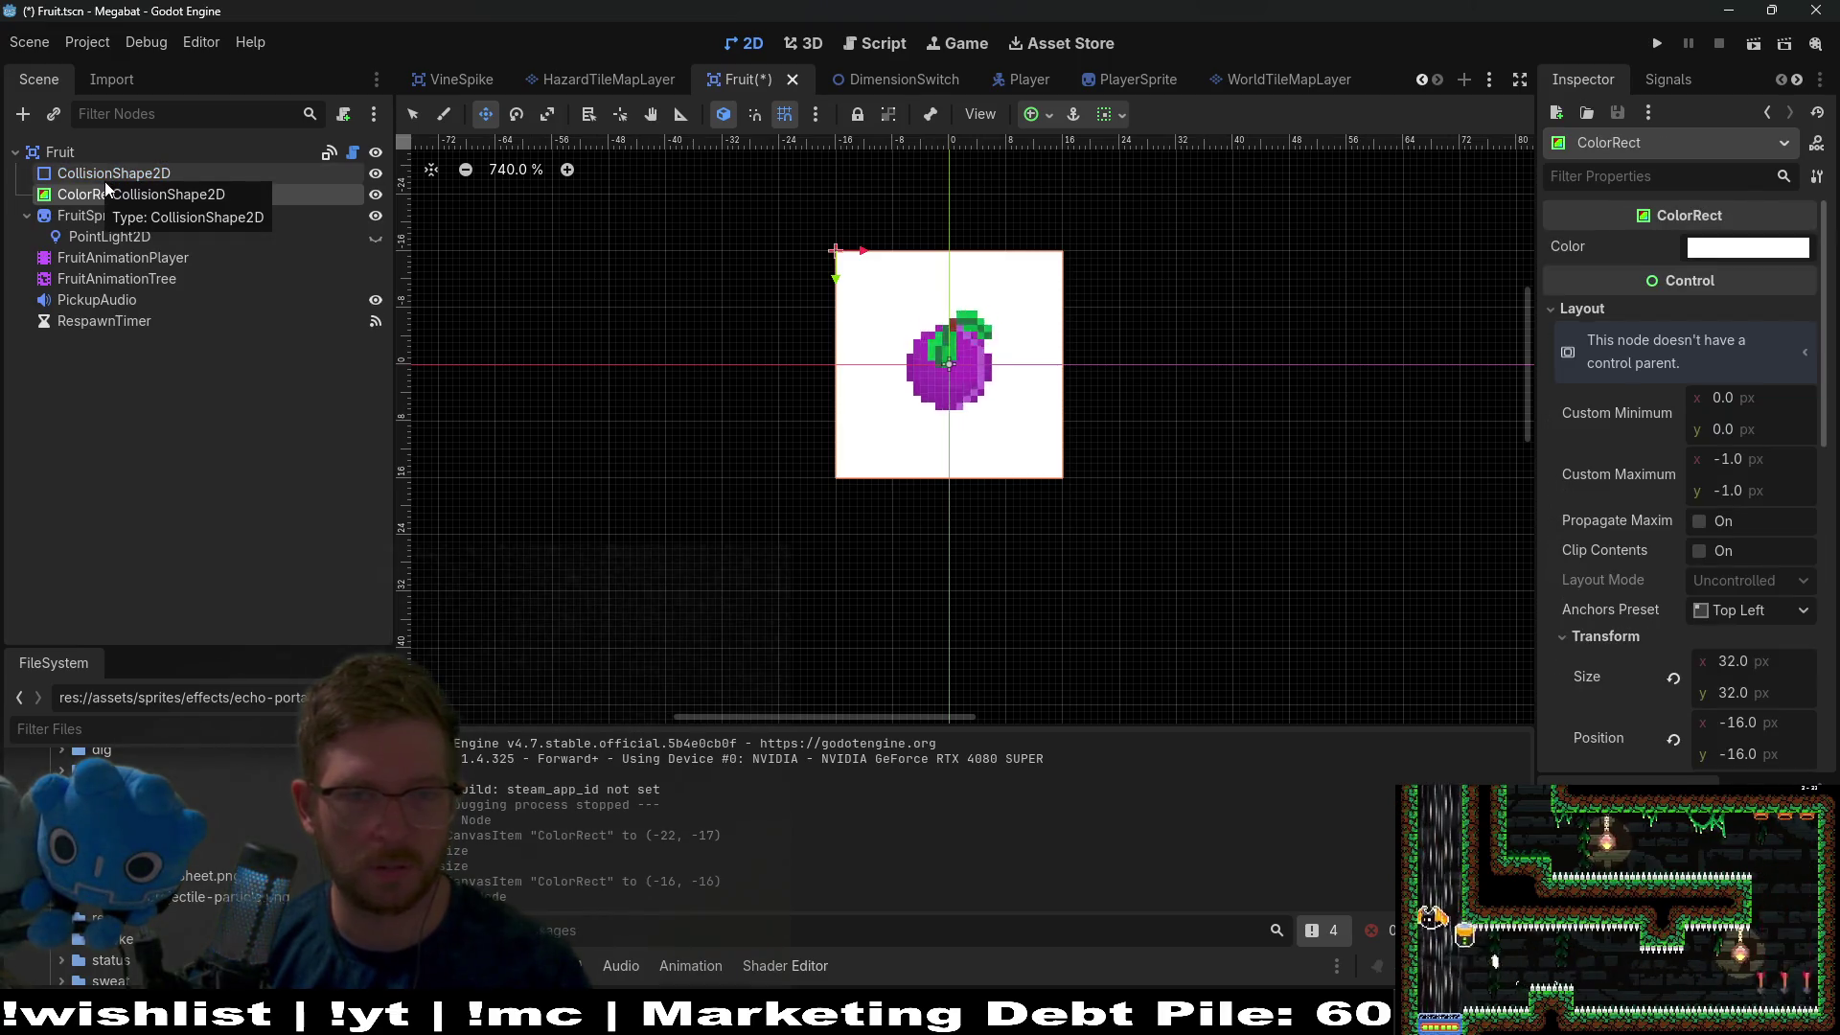
# Colour the ColorRect red (ff0000) and save the Fruit scene.
pyautogui.click(1748, 248)
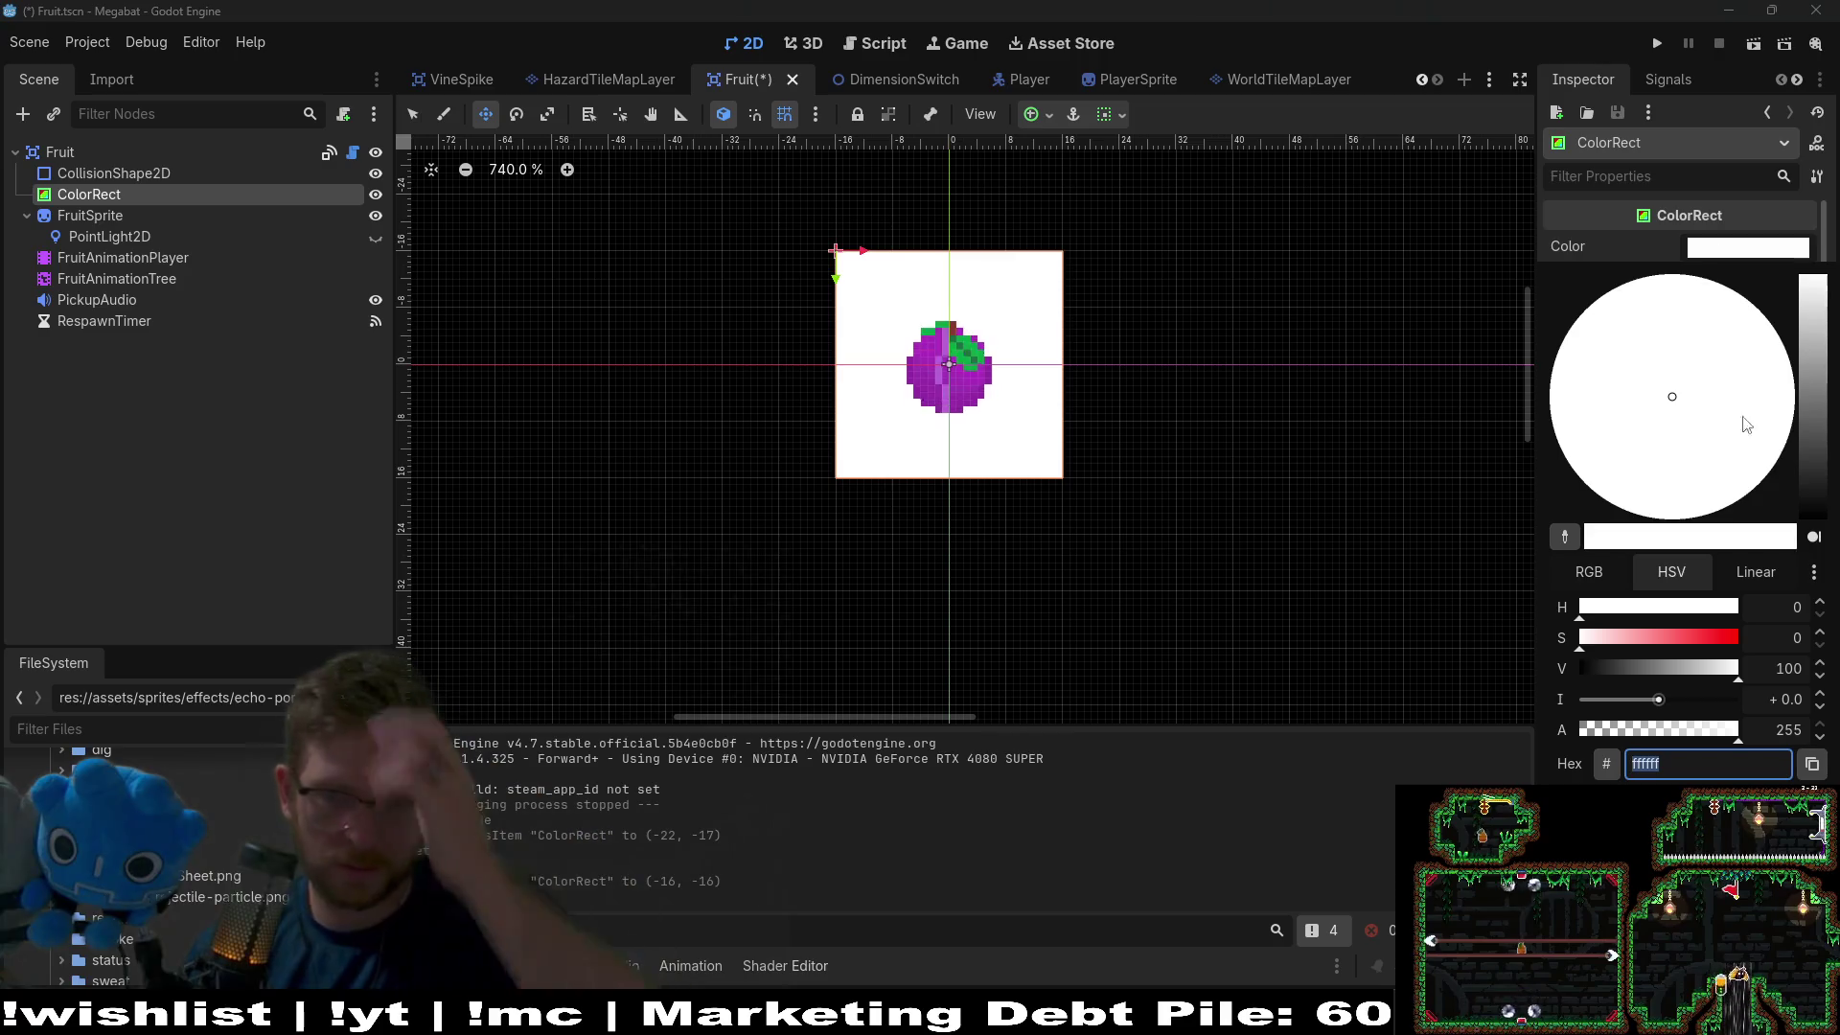
pyautogui.moveTo(1674, 638)
pyautogui.mouseDown()
pyautogui.moveTo(1828, 648)
pyautogui.moveTo(1654, 662)
pyautogui.moveTo(1764, 638)
pyautogui.mouseUp()
pyautogui.click(745, 83)
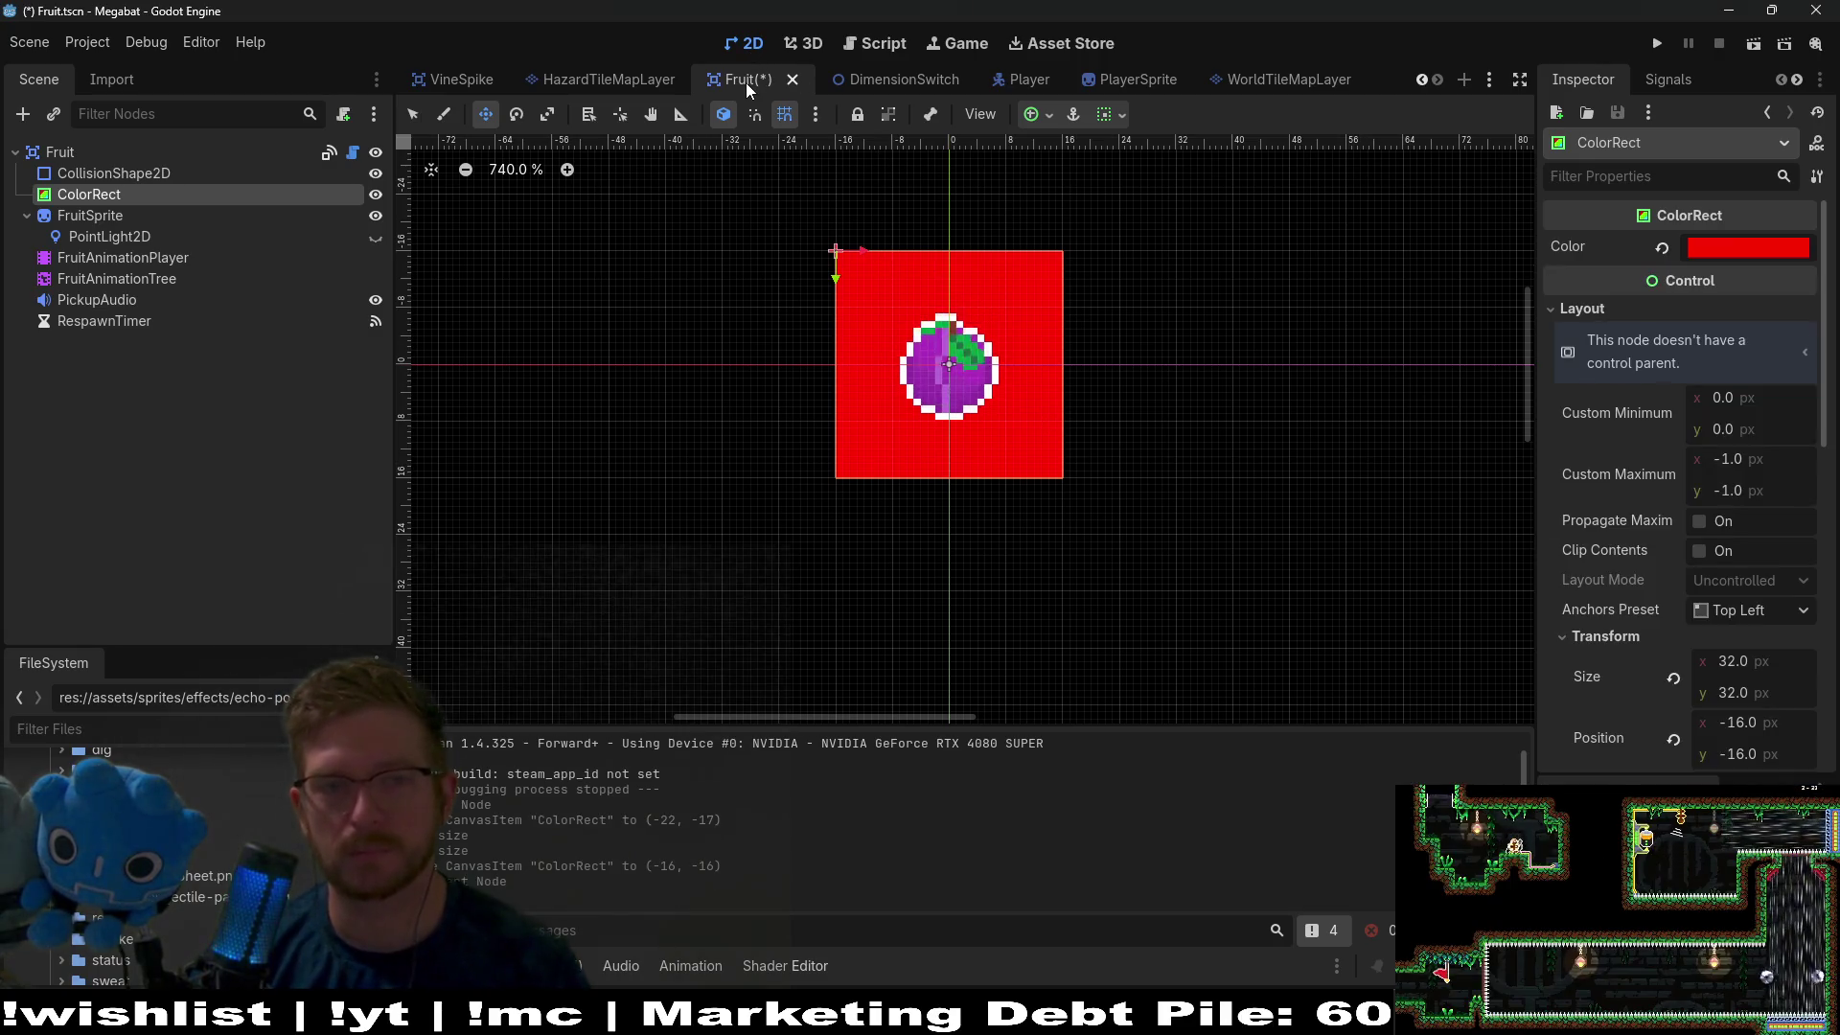
pyautogui.hotkey('ctrl', 's')
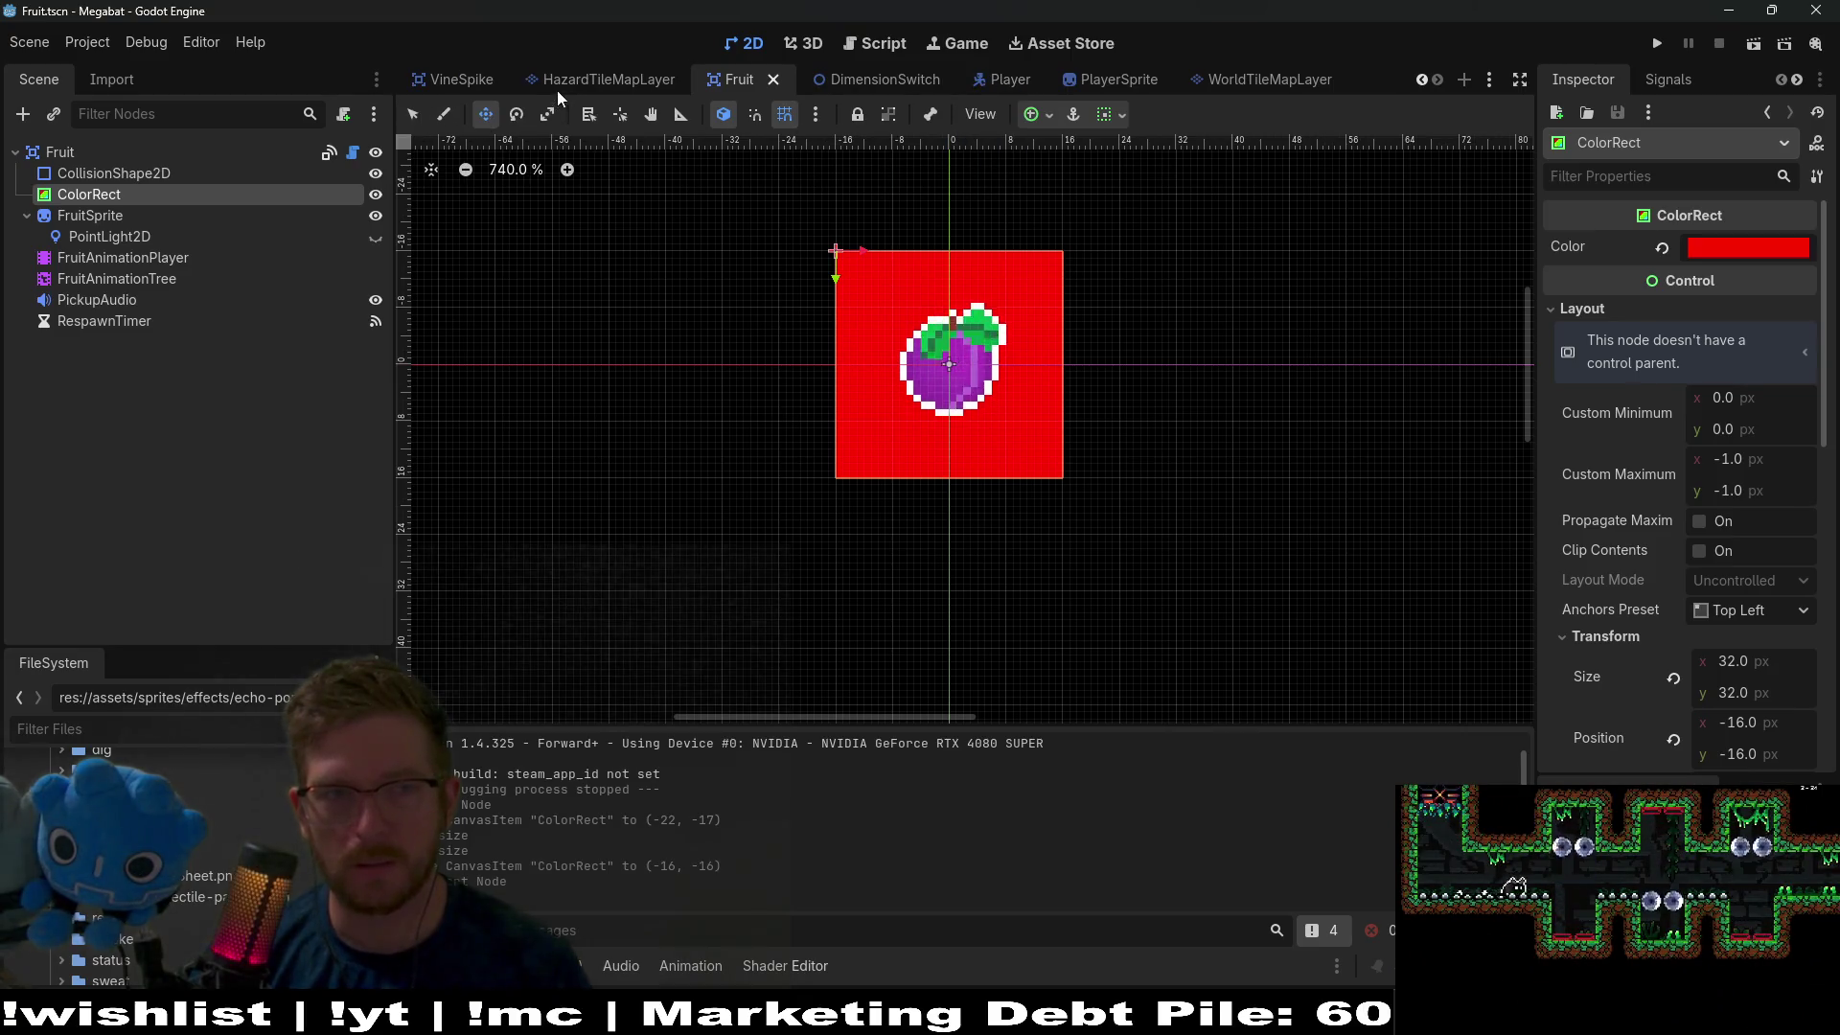
# Go back to Level_4_3, test-run the project, then close the game window.
pyautogui.scroll(4, 556, 89)
pyautogui.scroll(3, 556, 88)
pyautogui.click(796, 78)
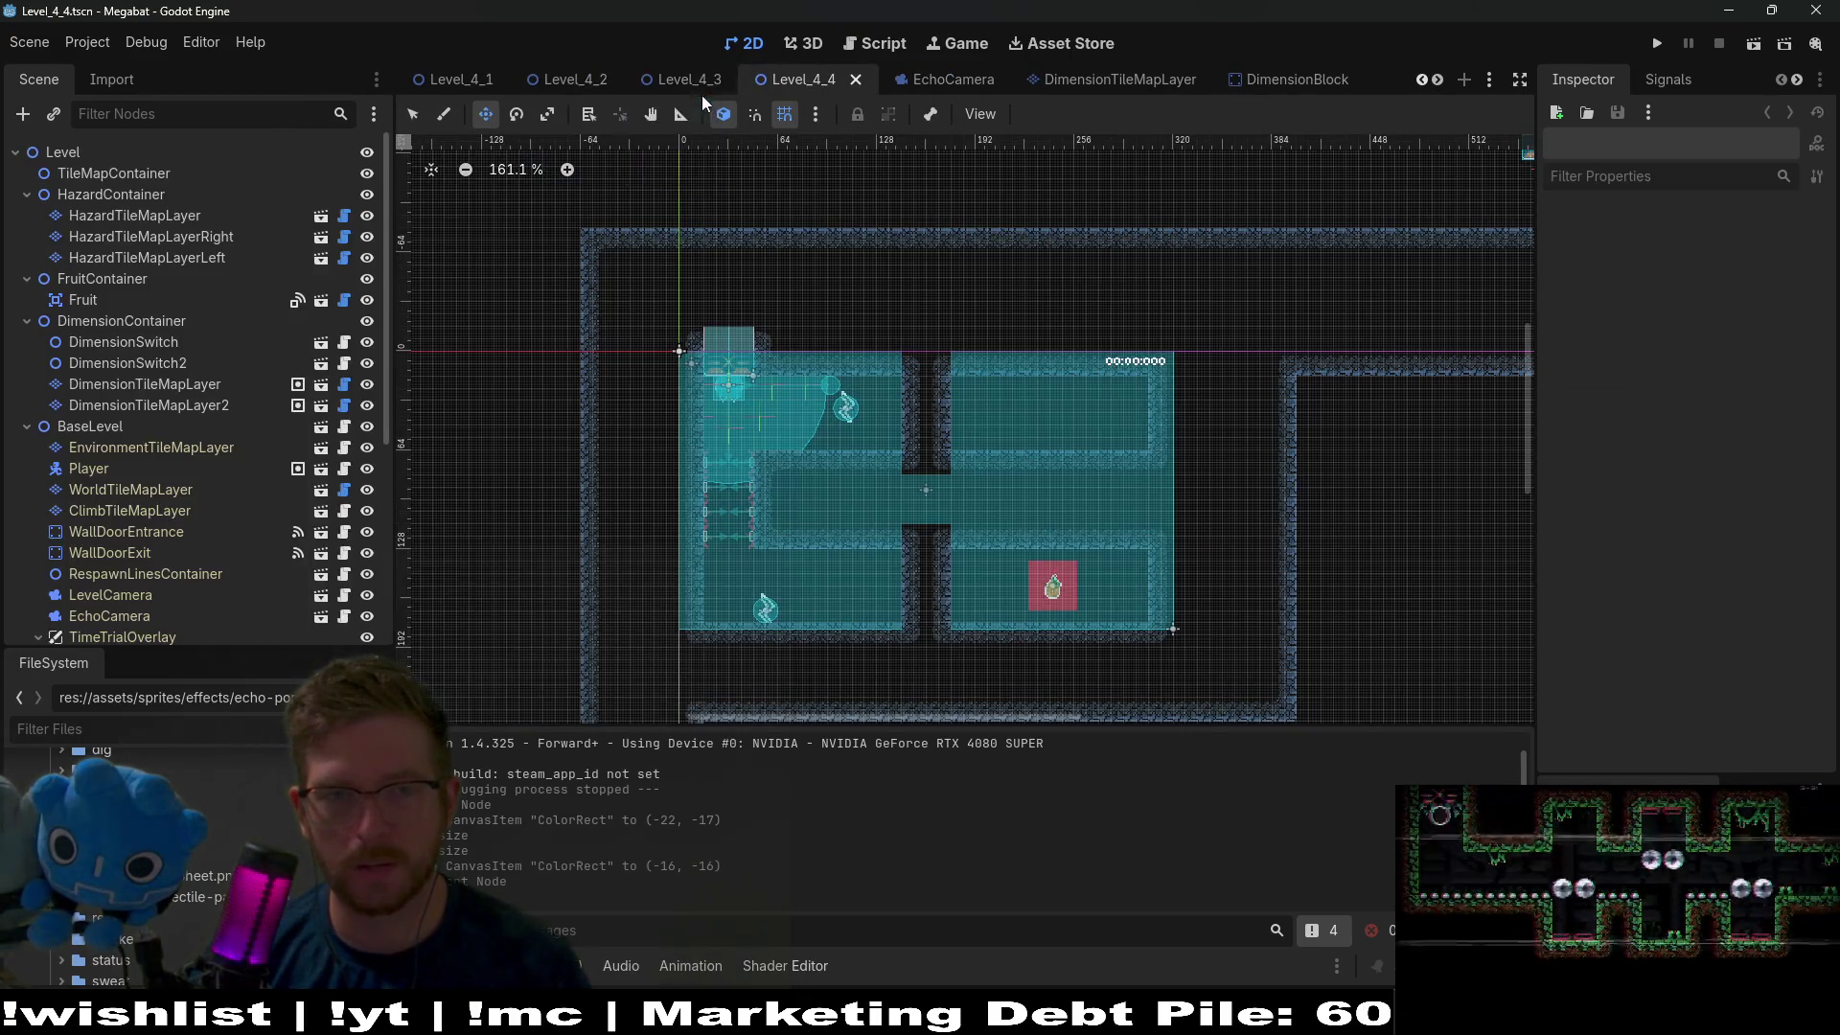
pyautogui.click(681, 82)
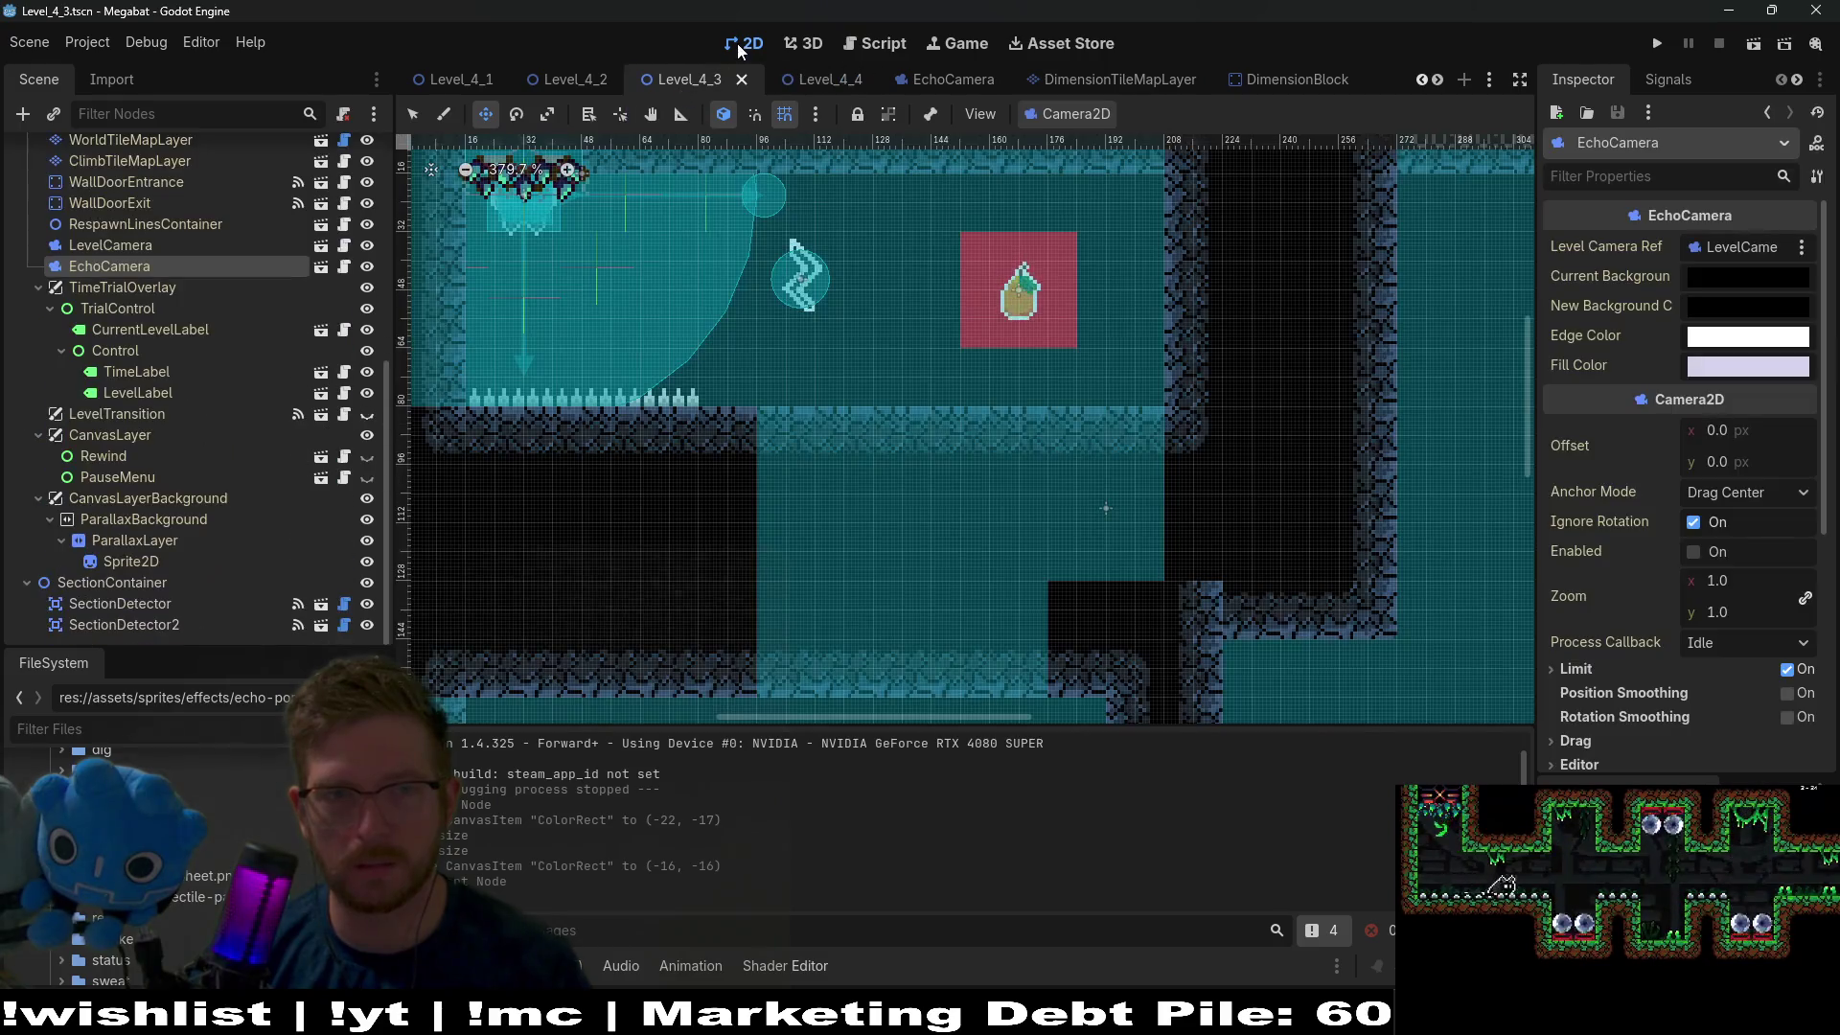
pyautogui.click(1756, 45)
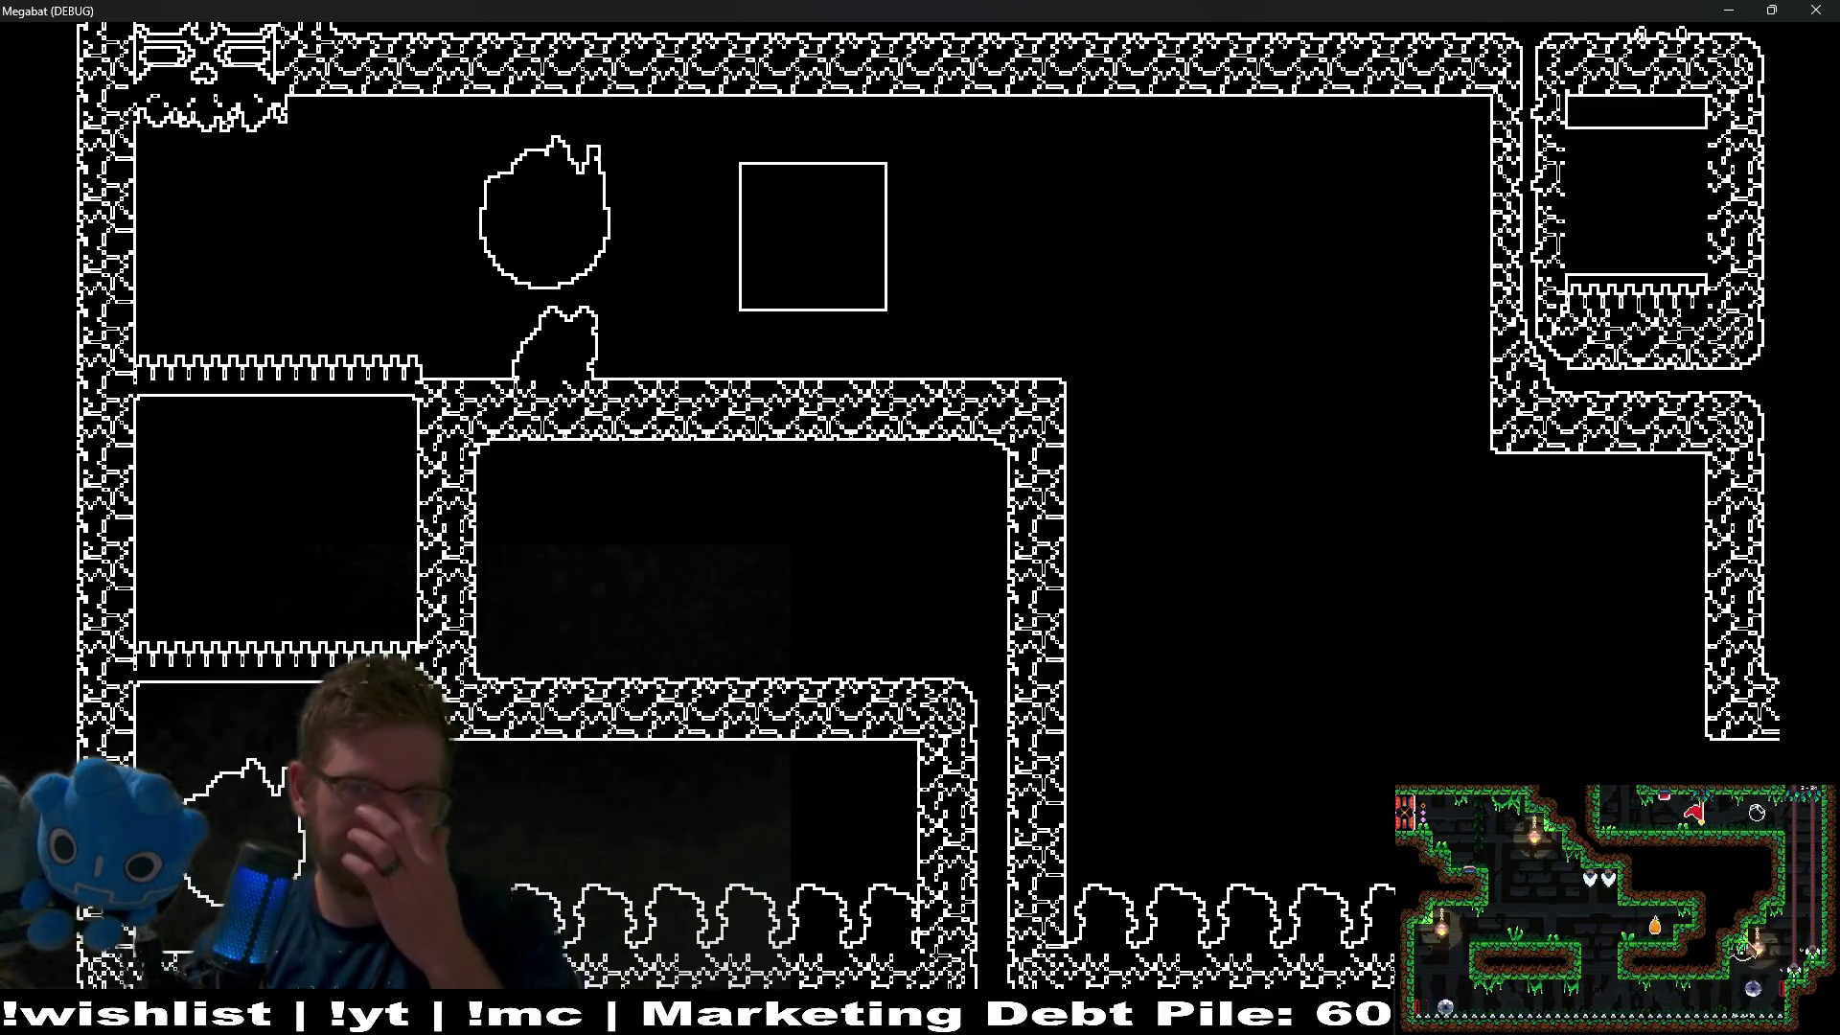
pyautogui.click(1826, 10)
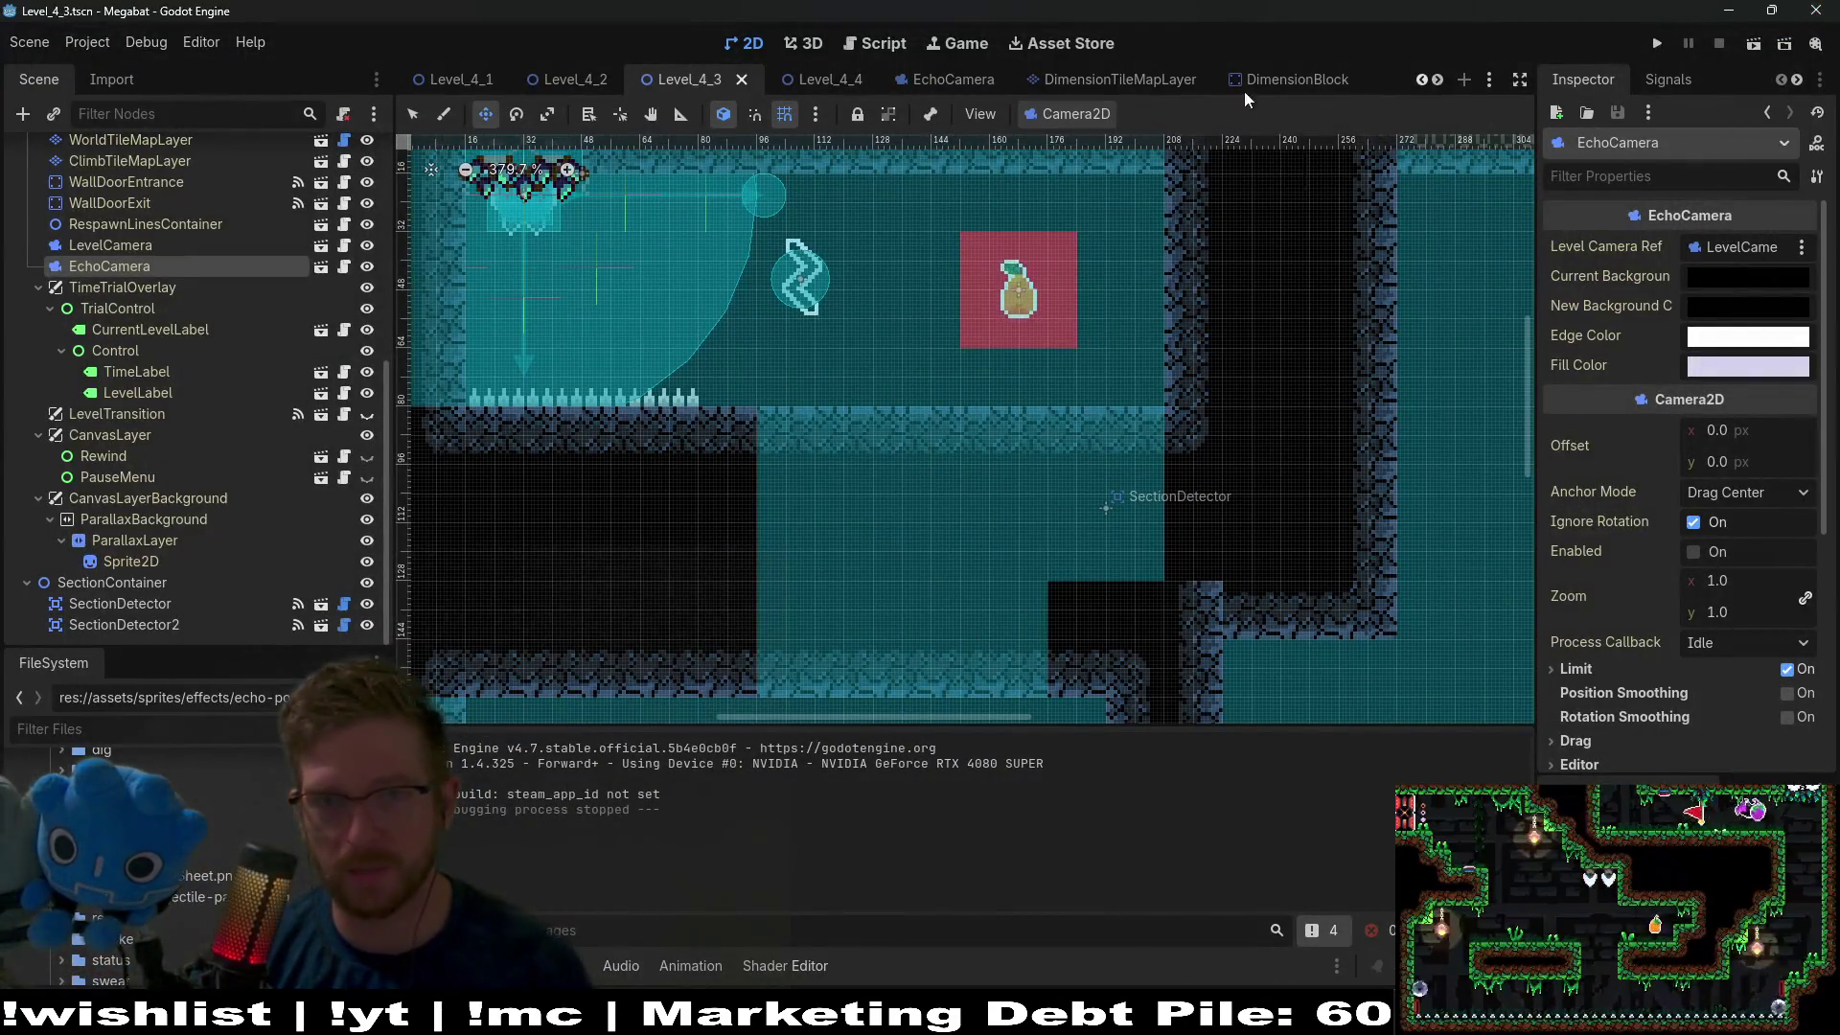
# Browse the DimensionBlock, EchoCamera, Level_4_4, PlayerSprite, Player and DimensionSwitch scenes, ending on Fruit.
pyautogui.moveTo(1244, 90)
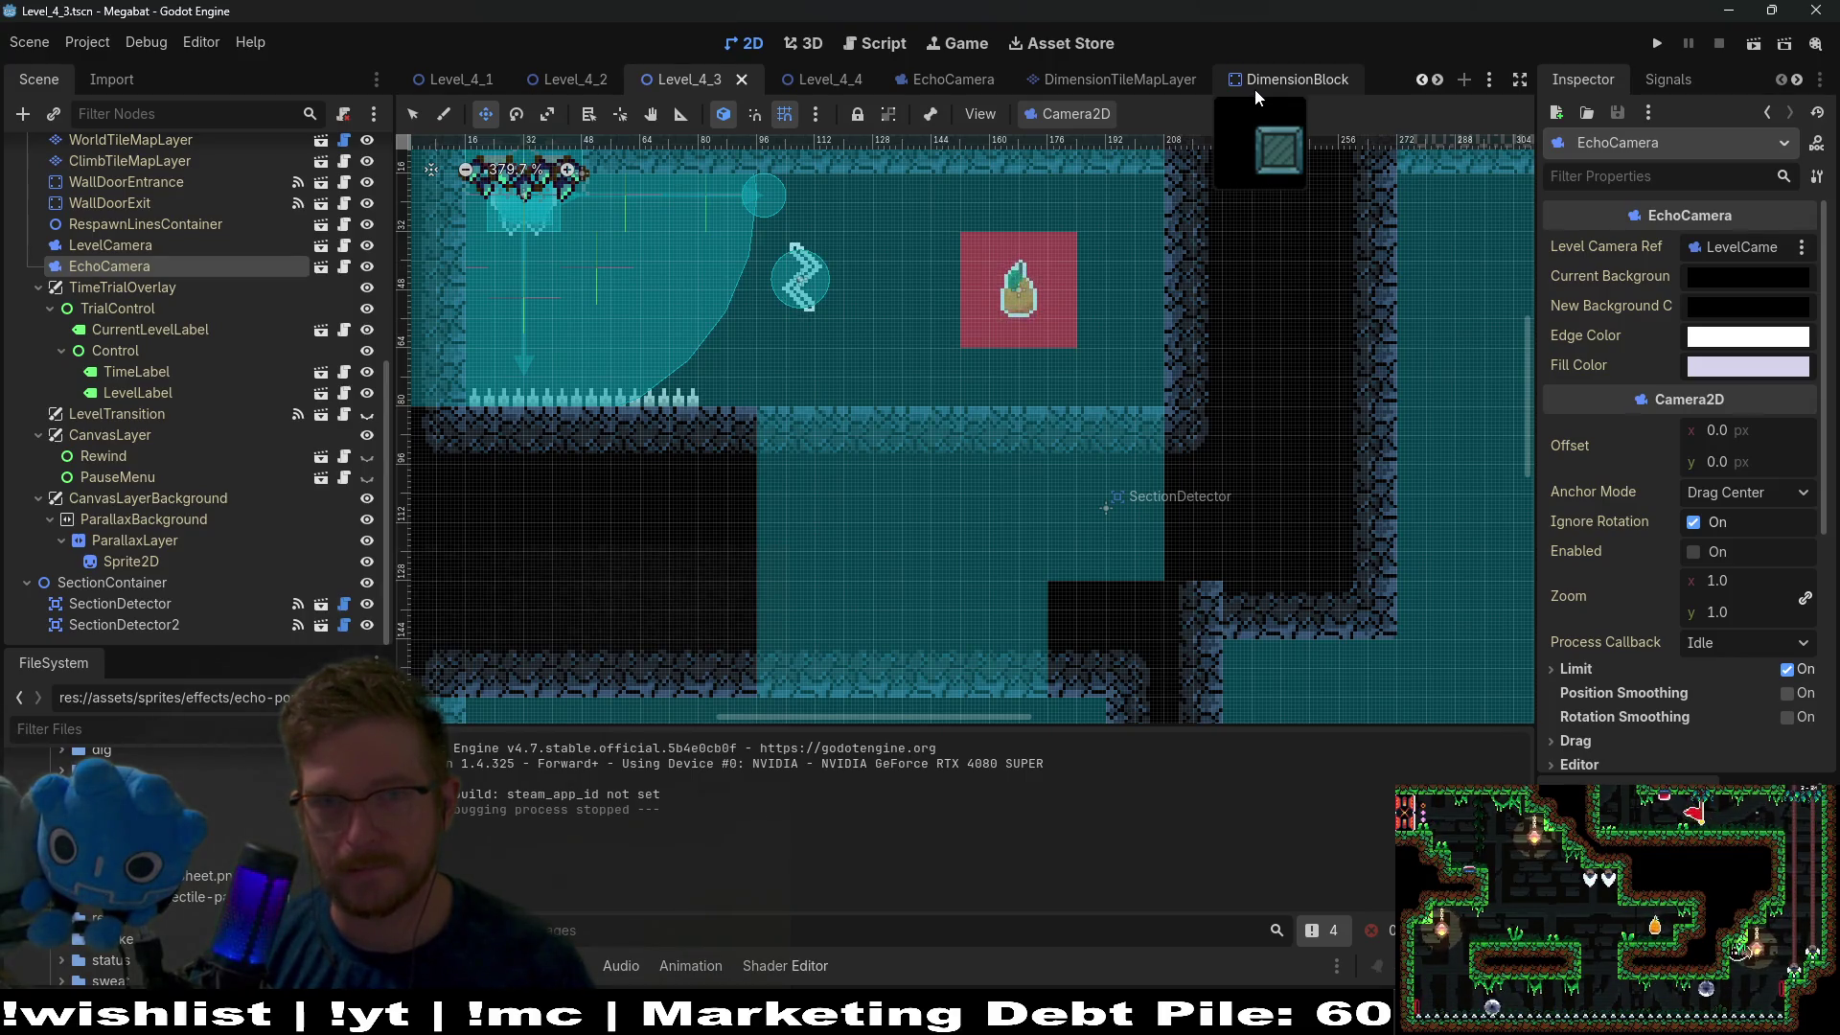
pyautogui.click(1255, 89)
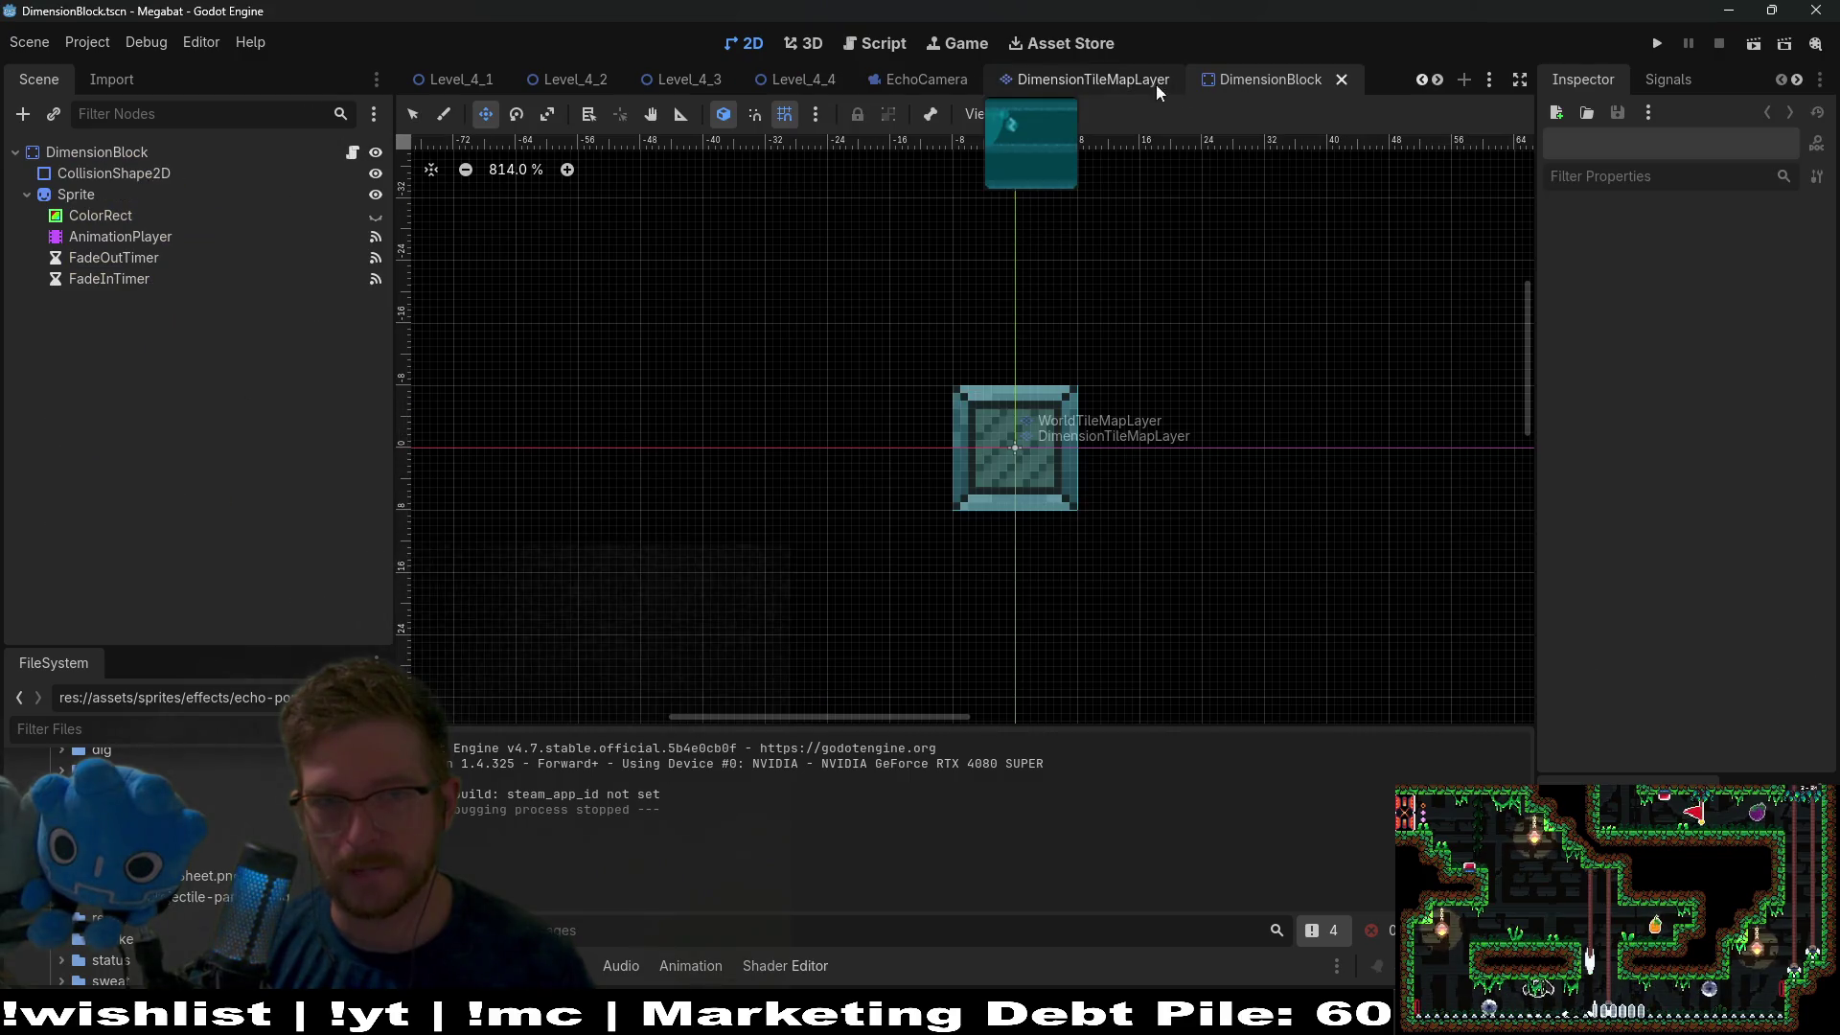
pyautogui.click(900, 83)
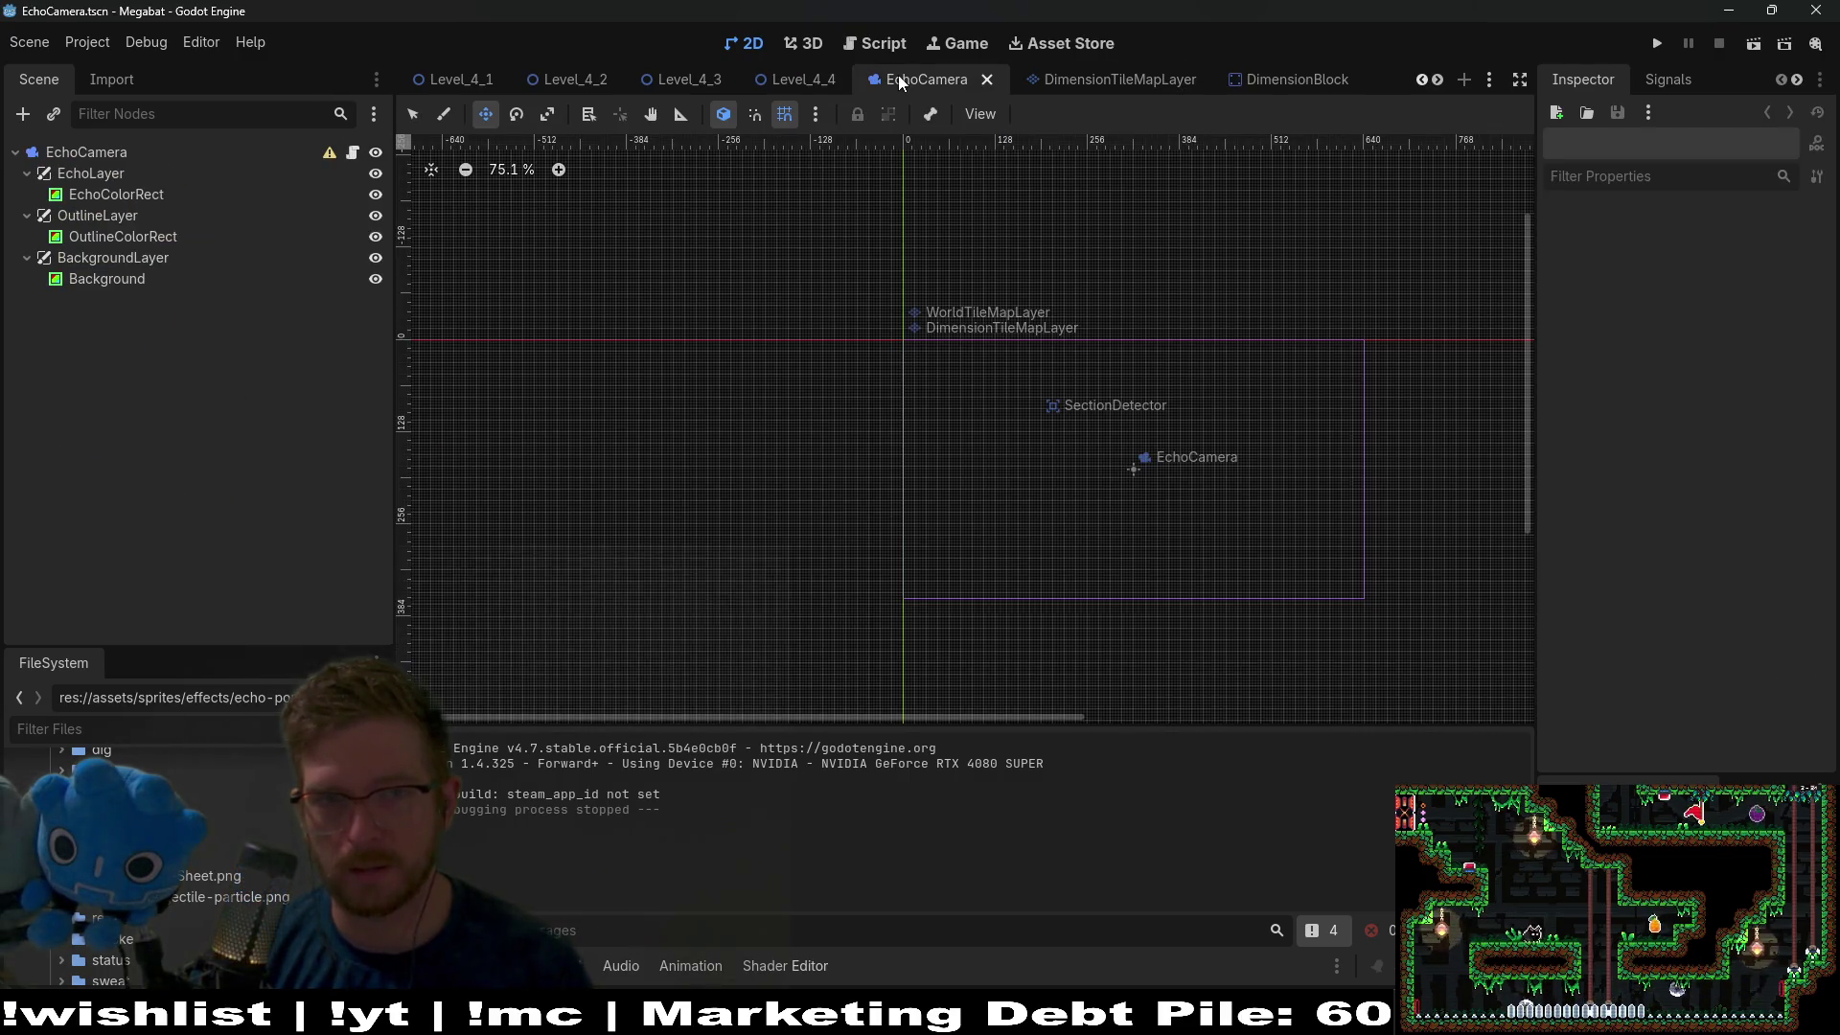
pyautogui.click(774, 81)
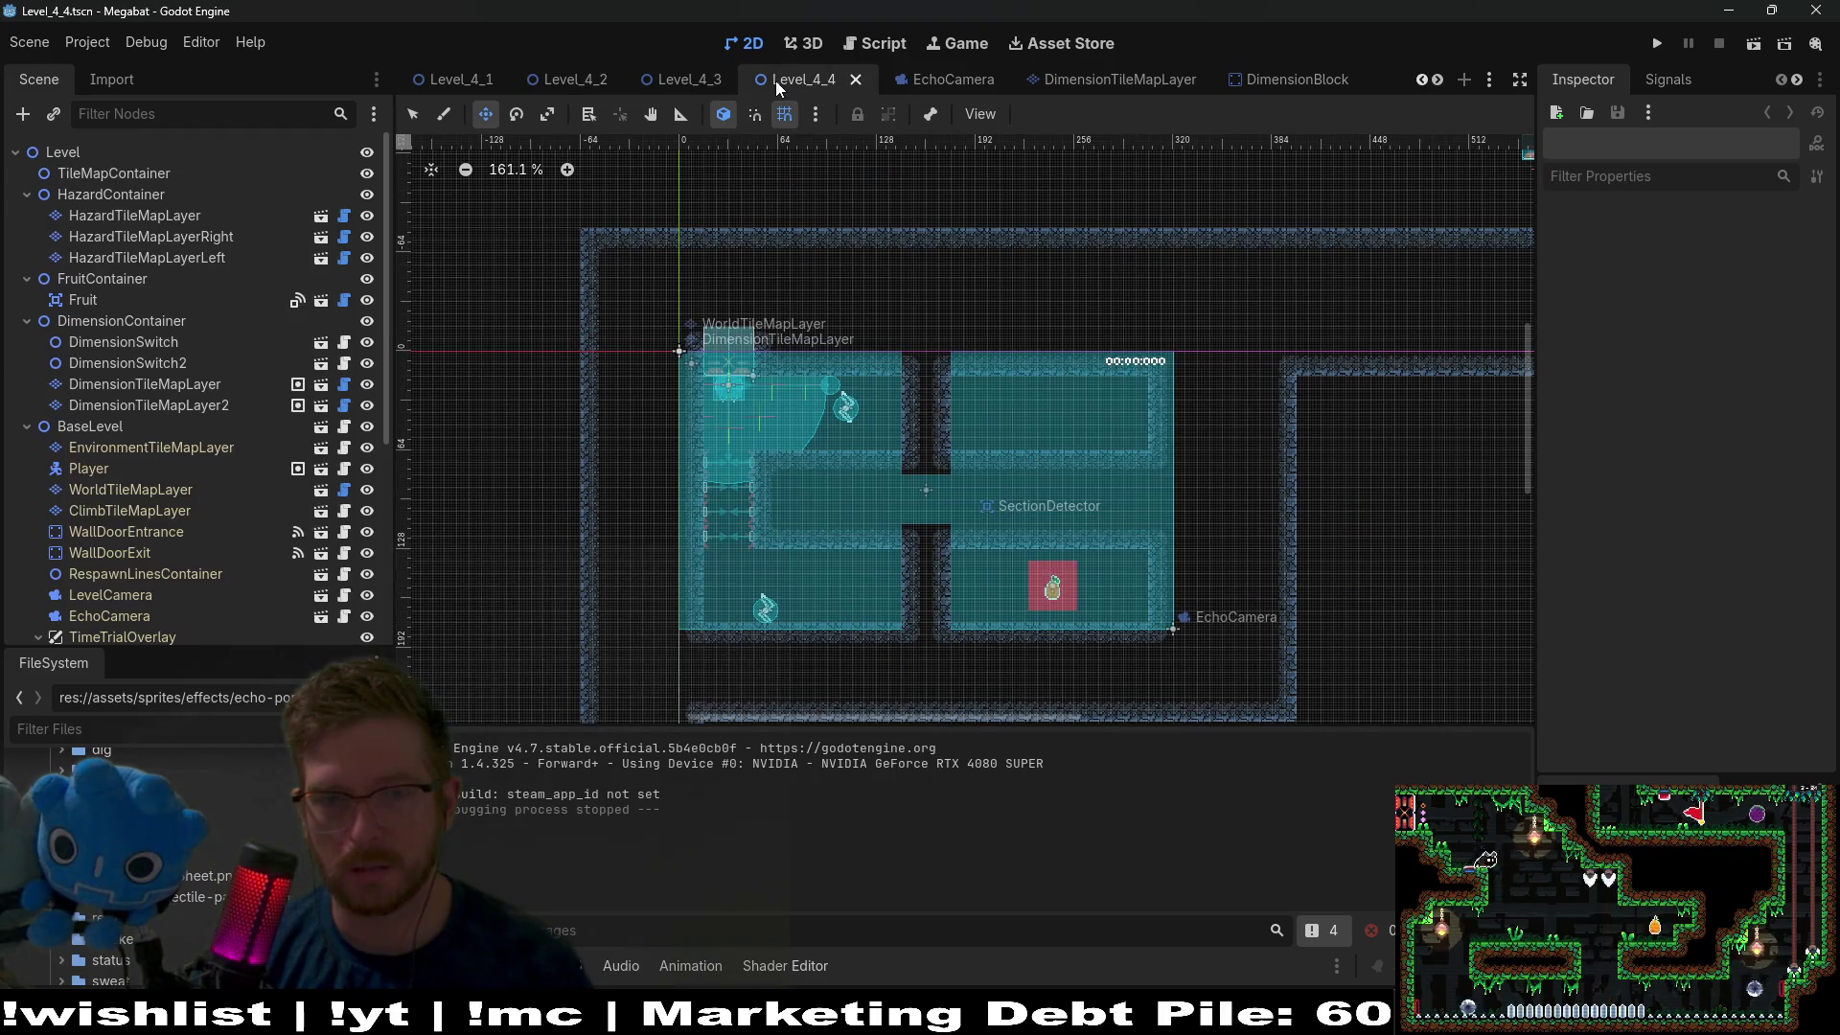
pyautogui.scroll(-6, 987, 81)
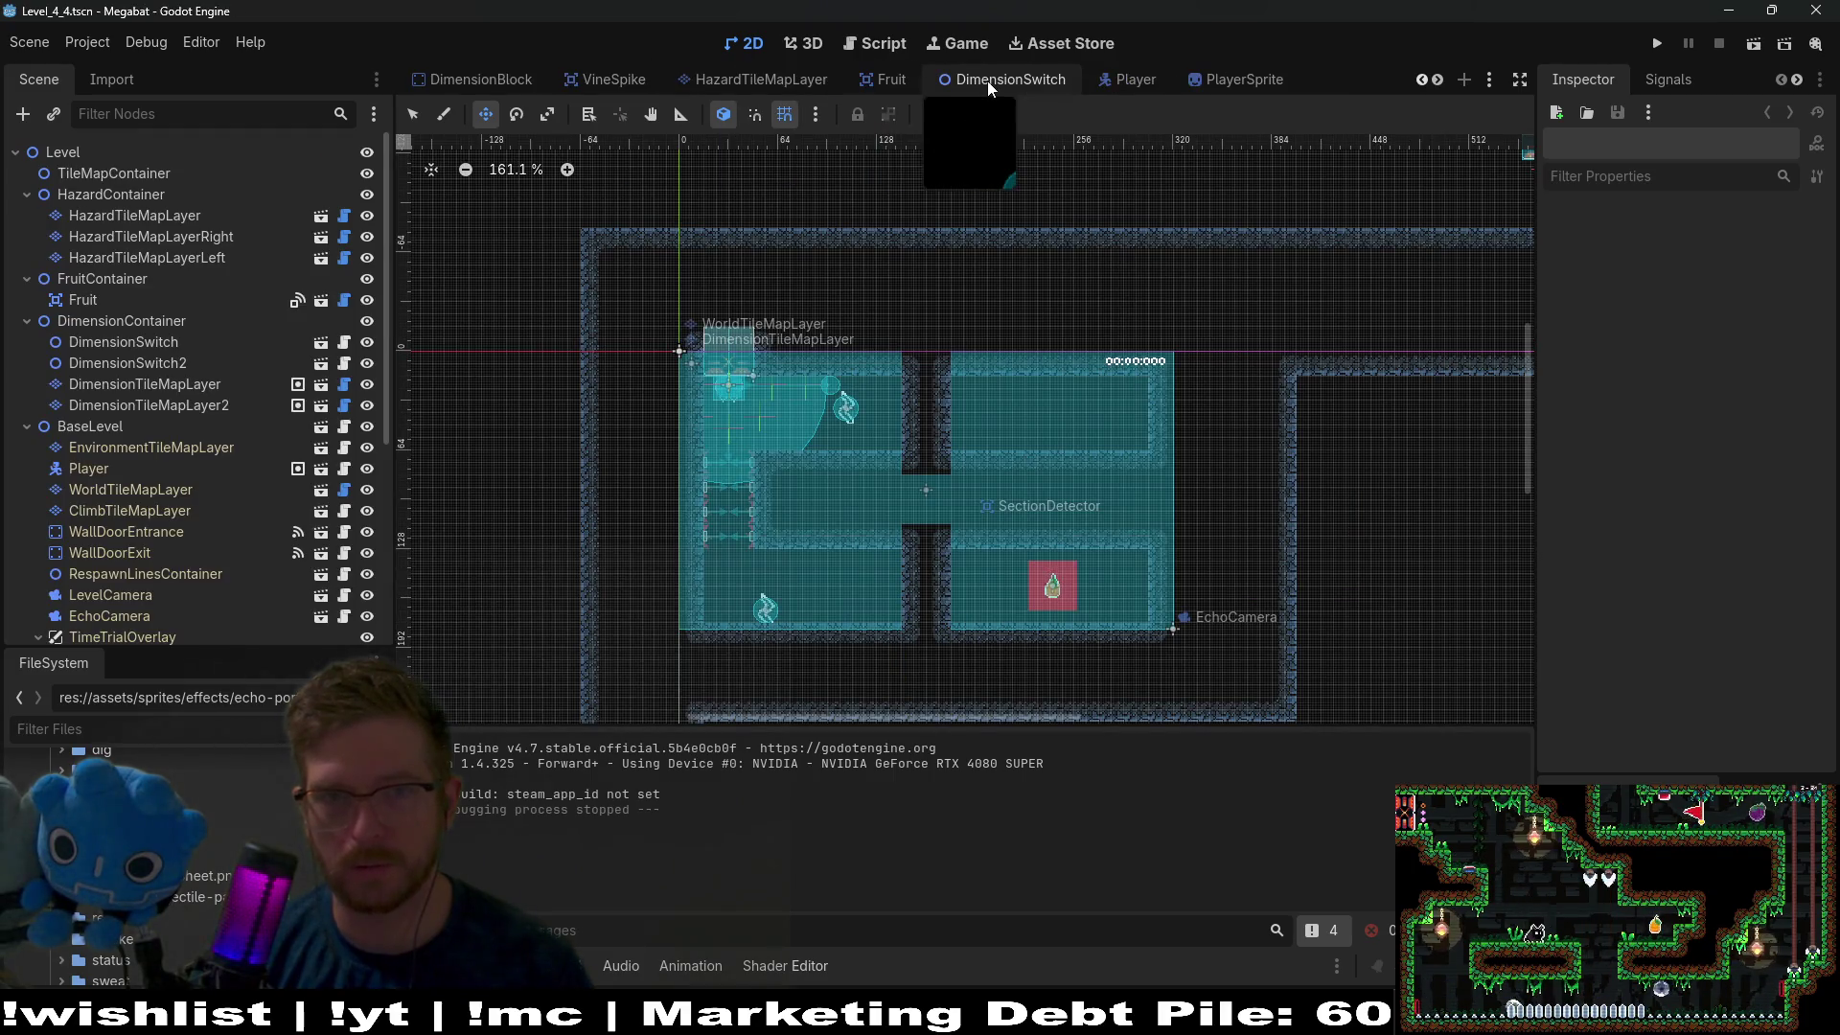
pyautogui.click(1204, 86)
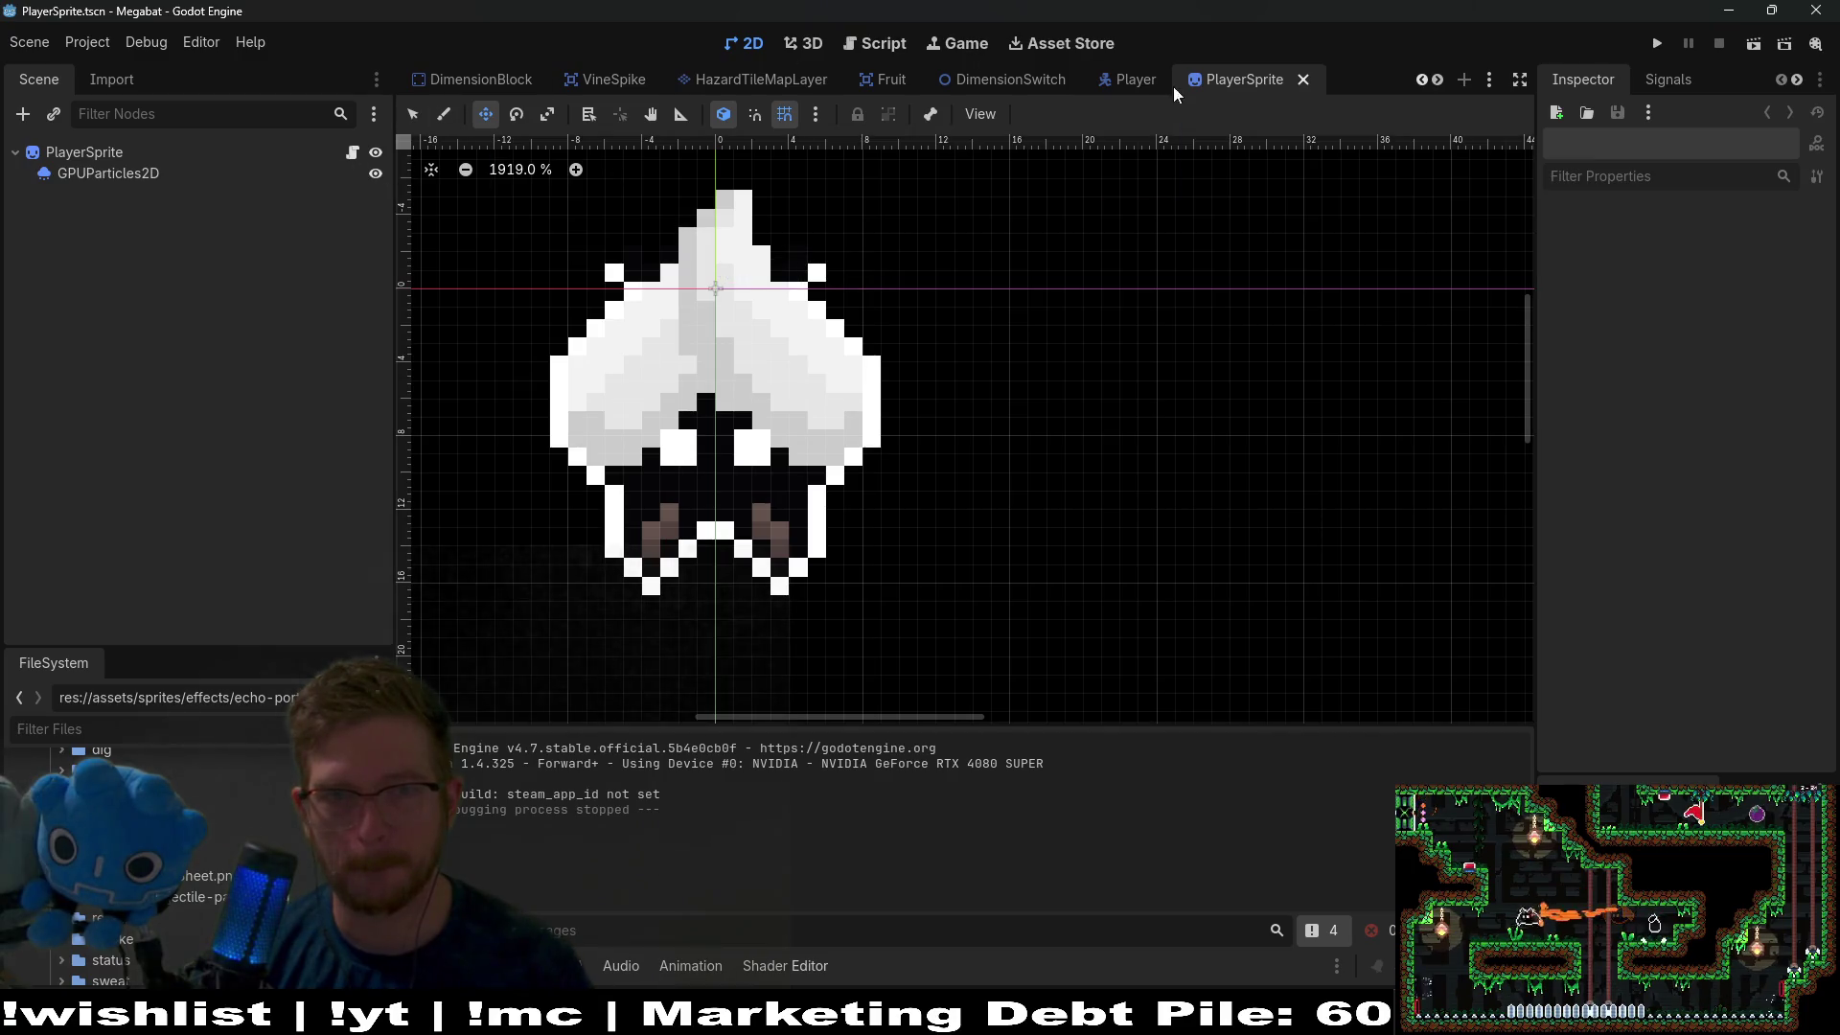
pyautogui.click(1148, 88)
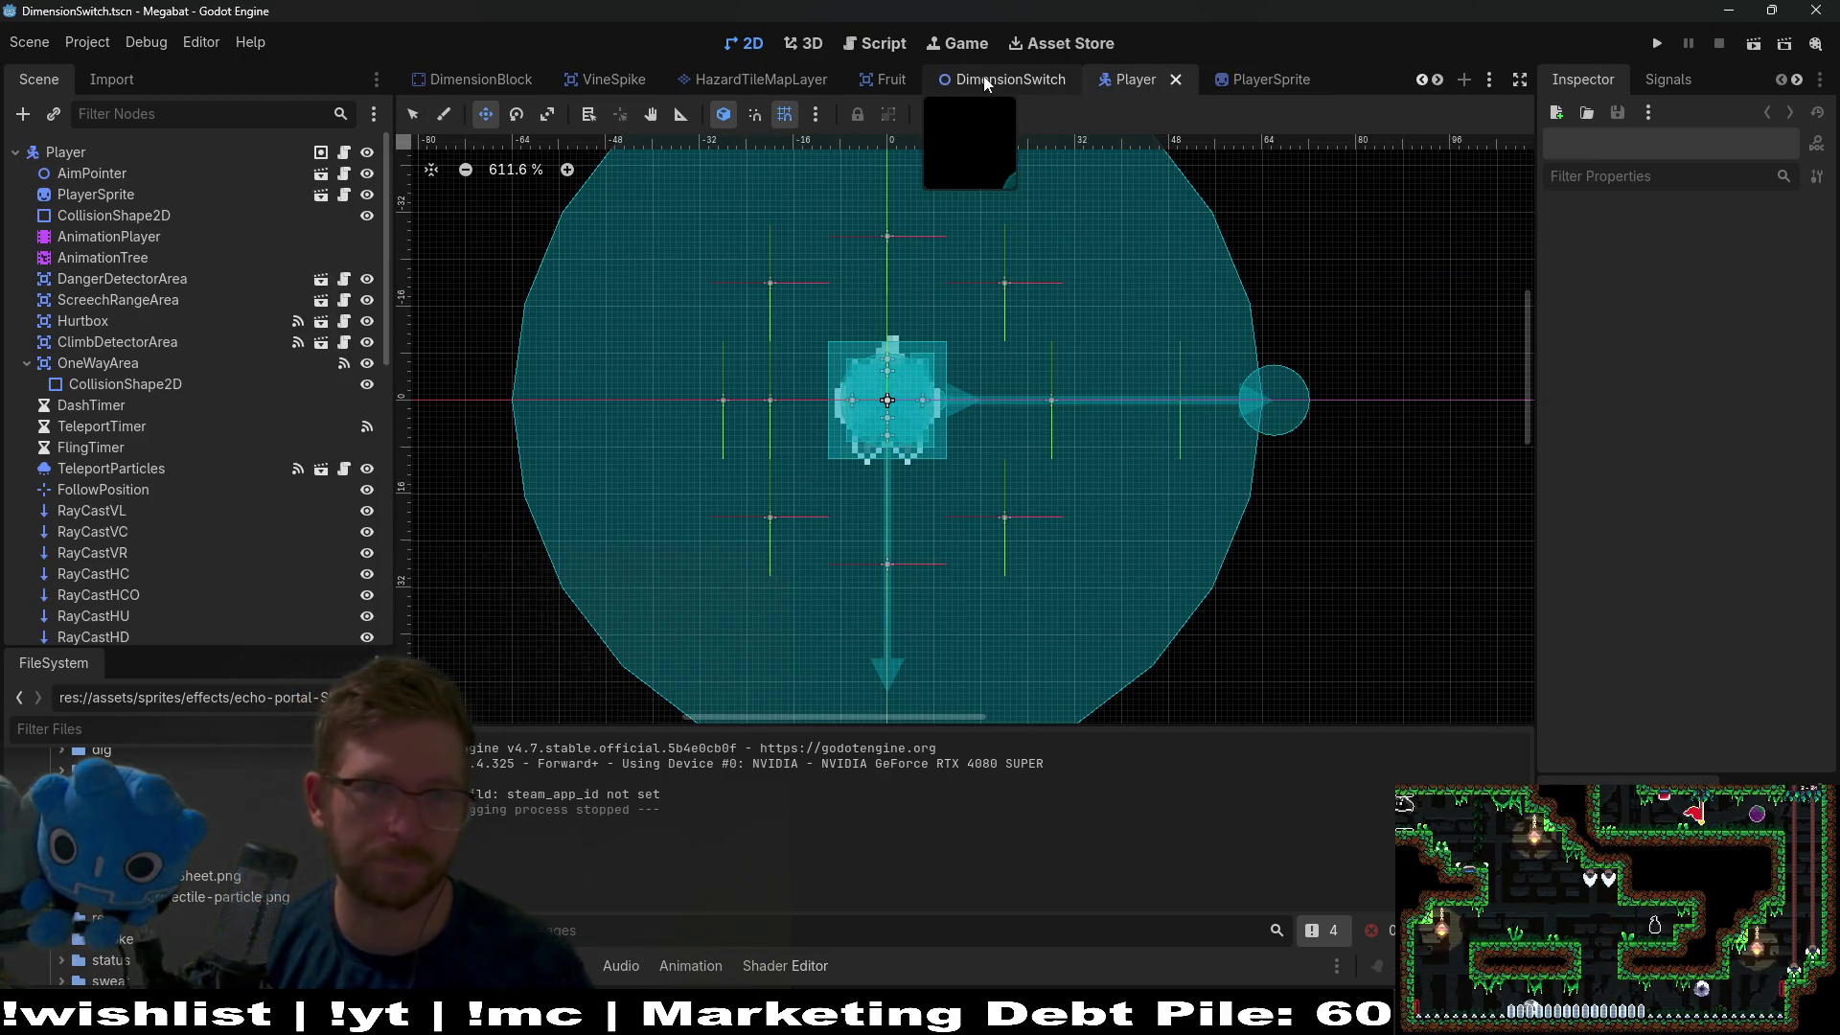
pyautogui.click(1044, 83)
pyautogui.click(883, 80)
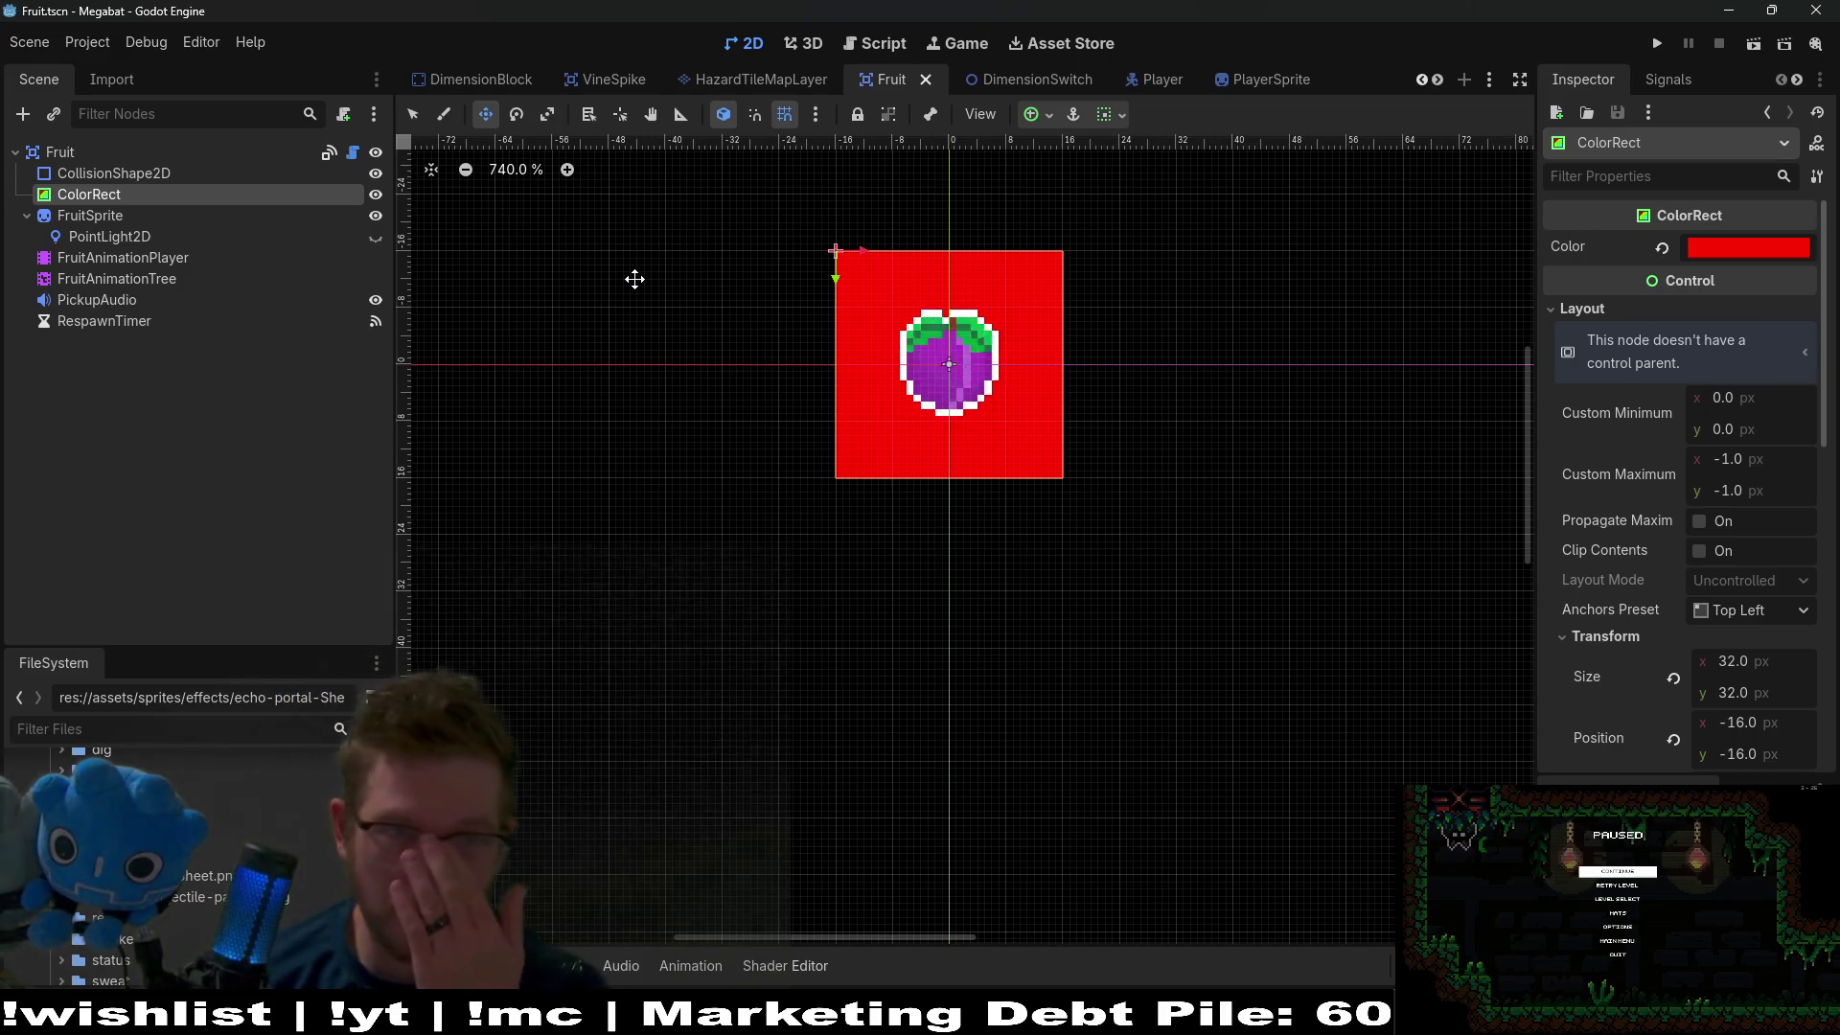
# In Level_4_3, enable Editable Children on EchoCamera and collapse the TimeTrialOverlay branch.
pyautogui.scroll(3, 482, 80)
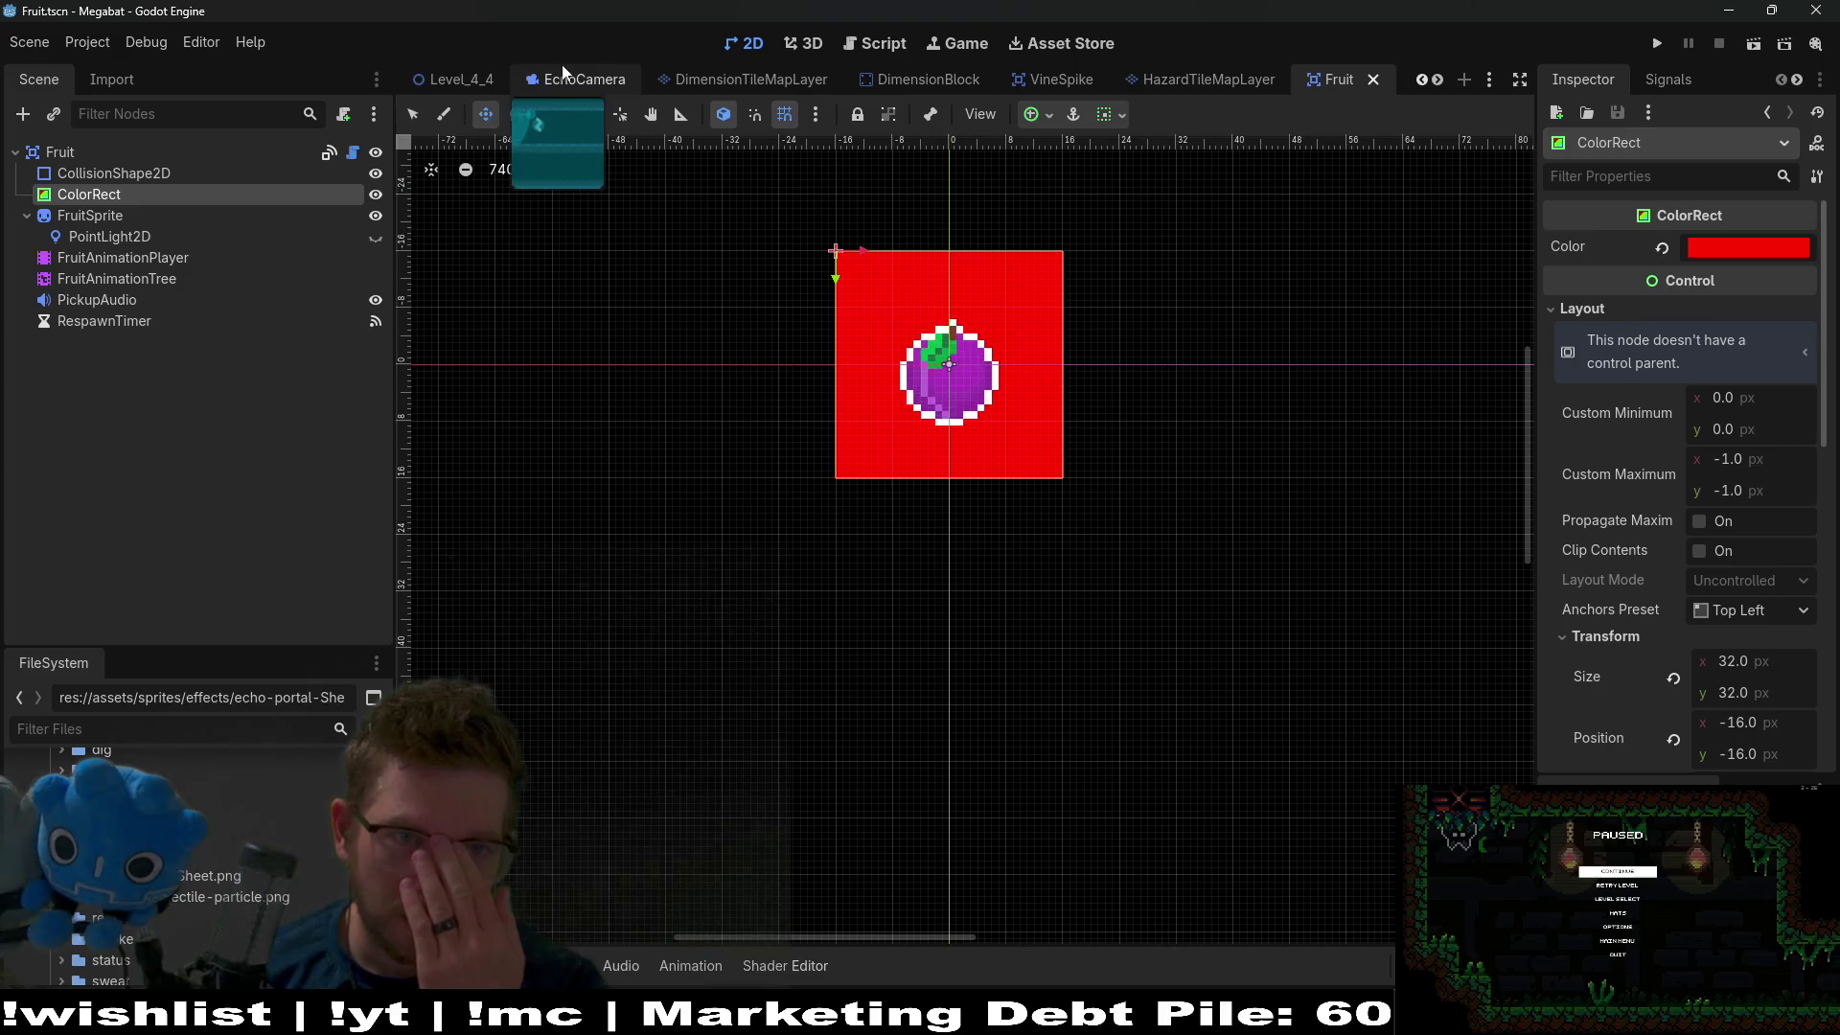
pyautogui.scroll(1, 467, 83)
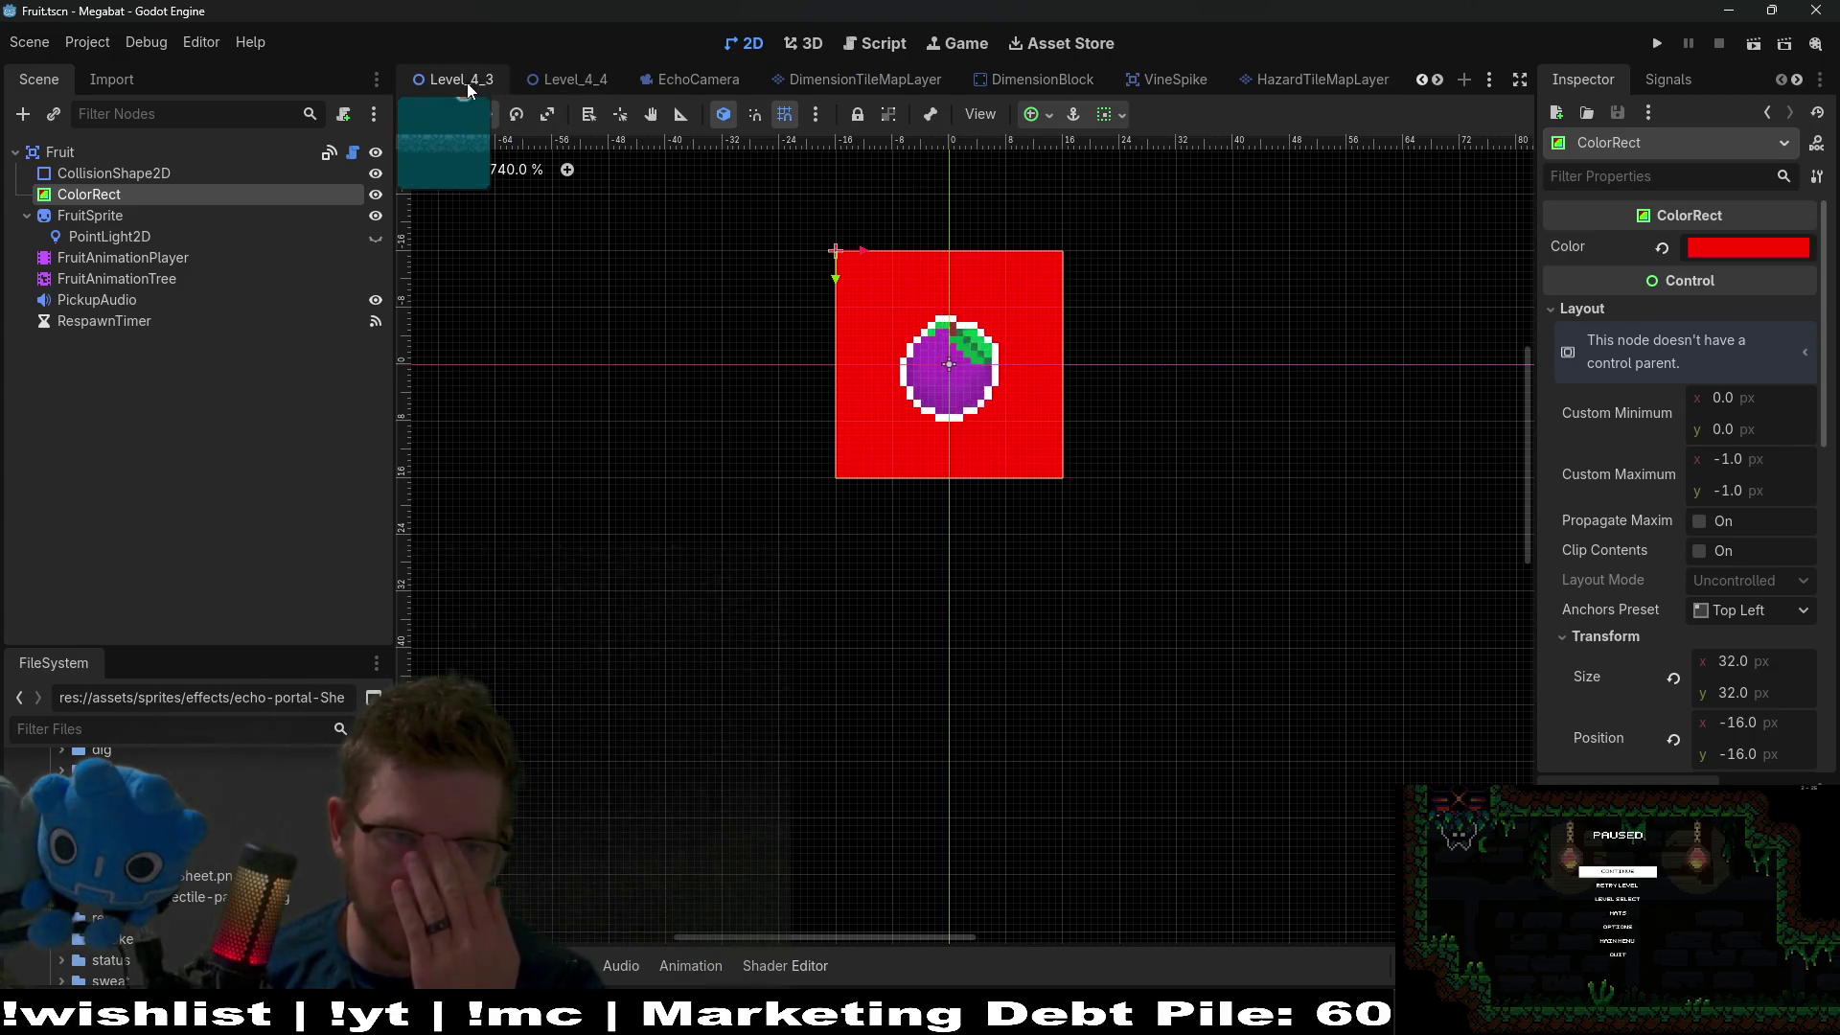
pyautogui.click(503, 84)
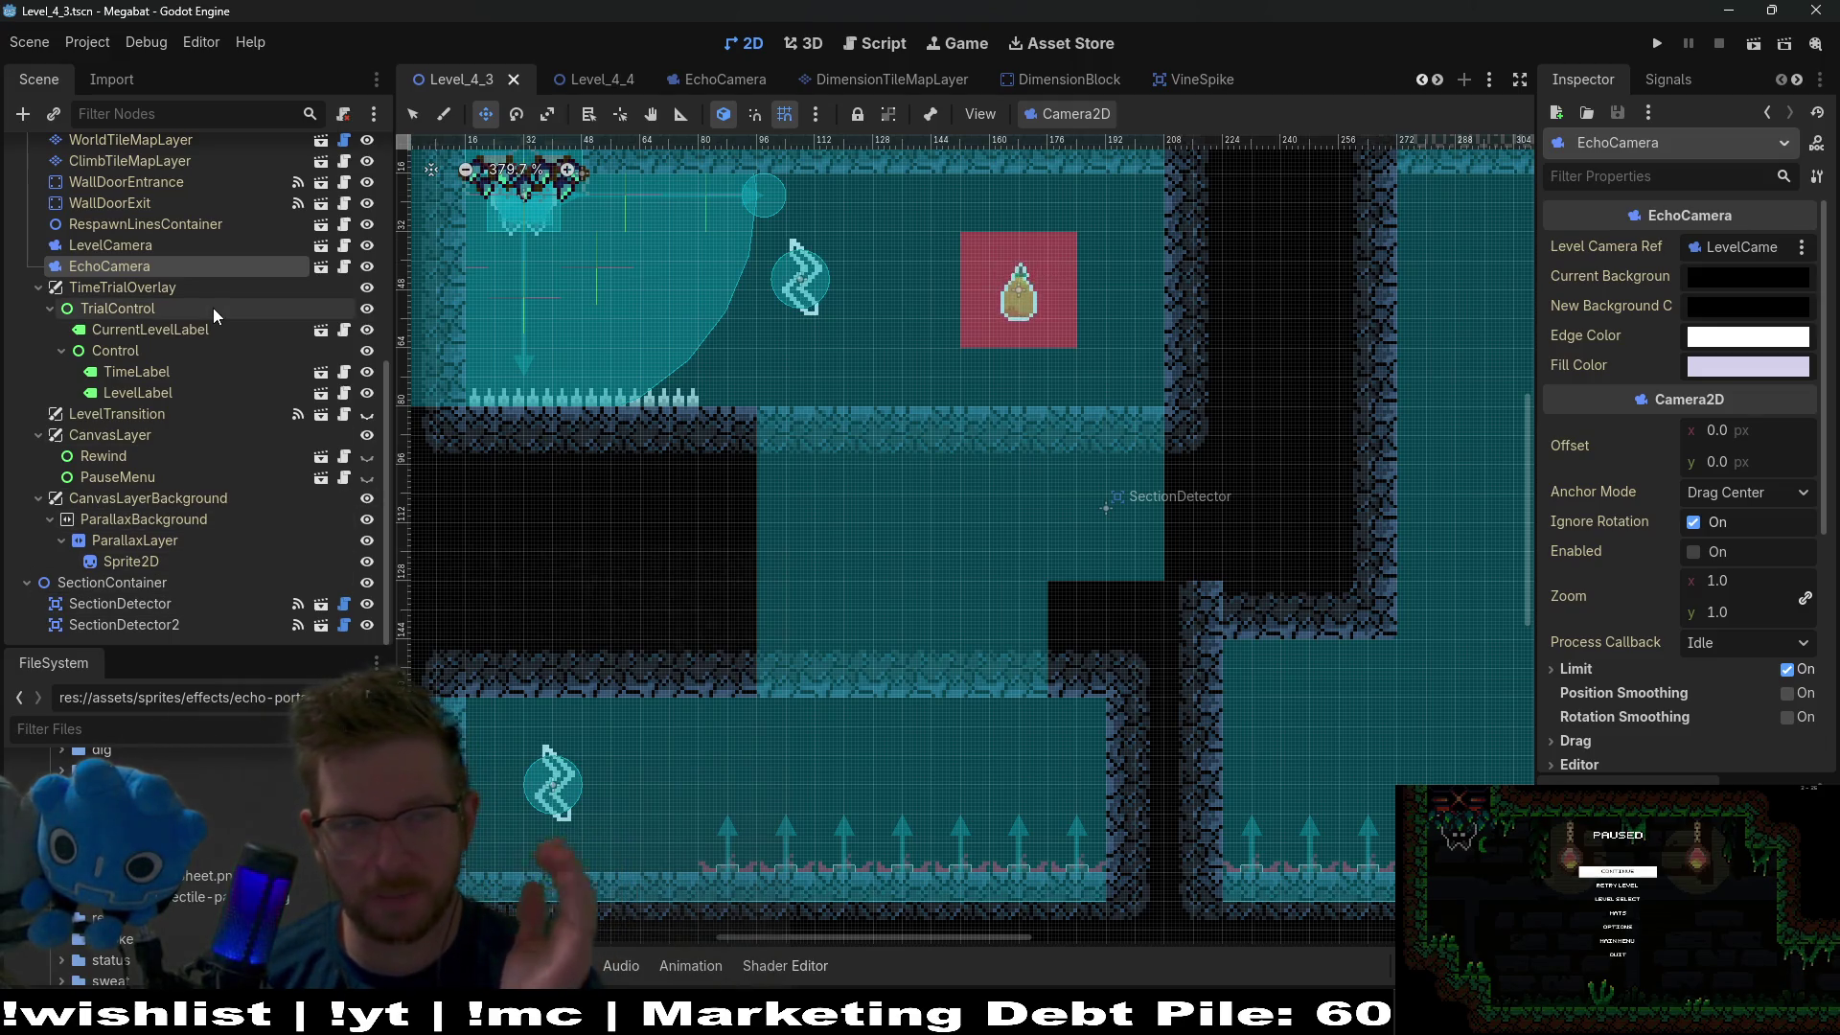
pyautogui.rightClick(169, 270)
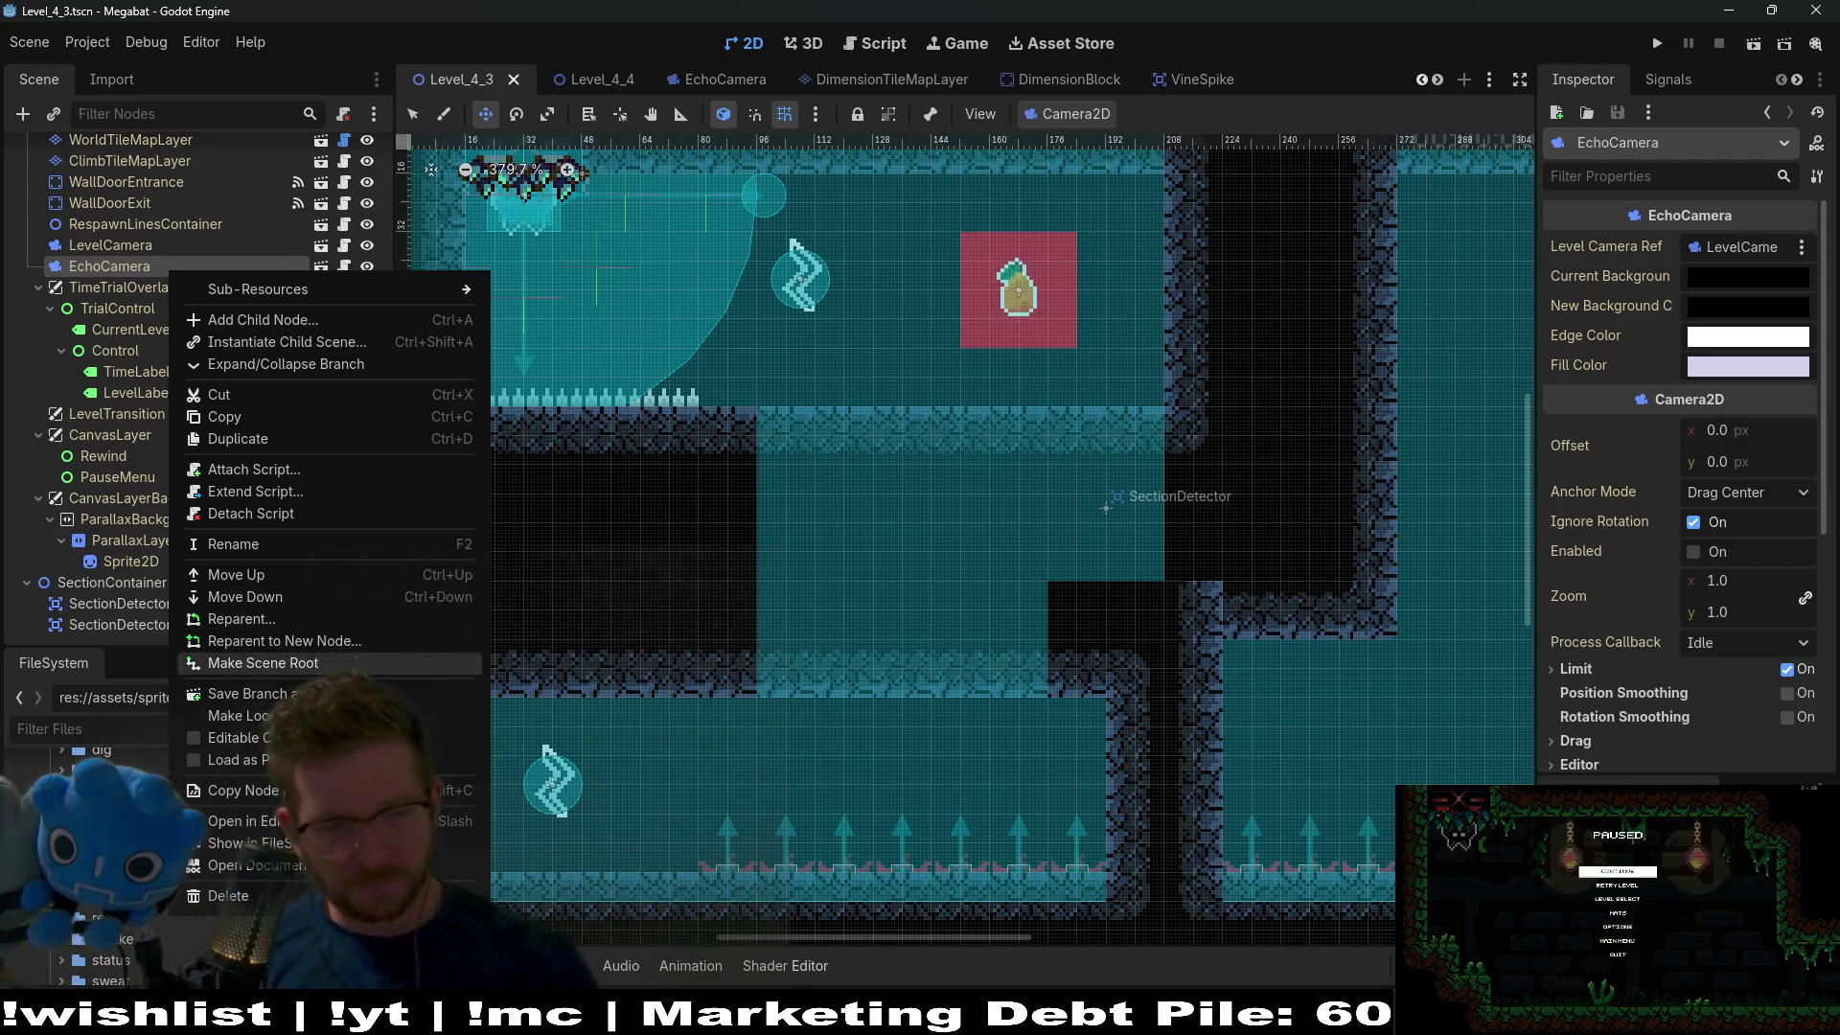
pyautogui.click(254, 744)
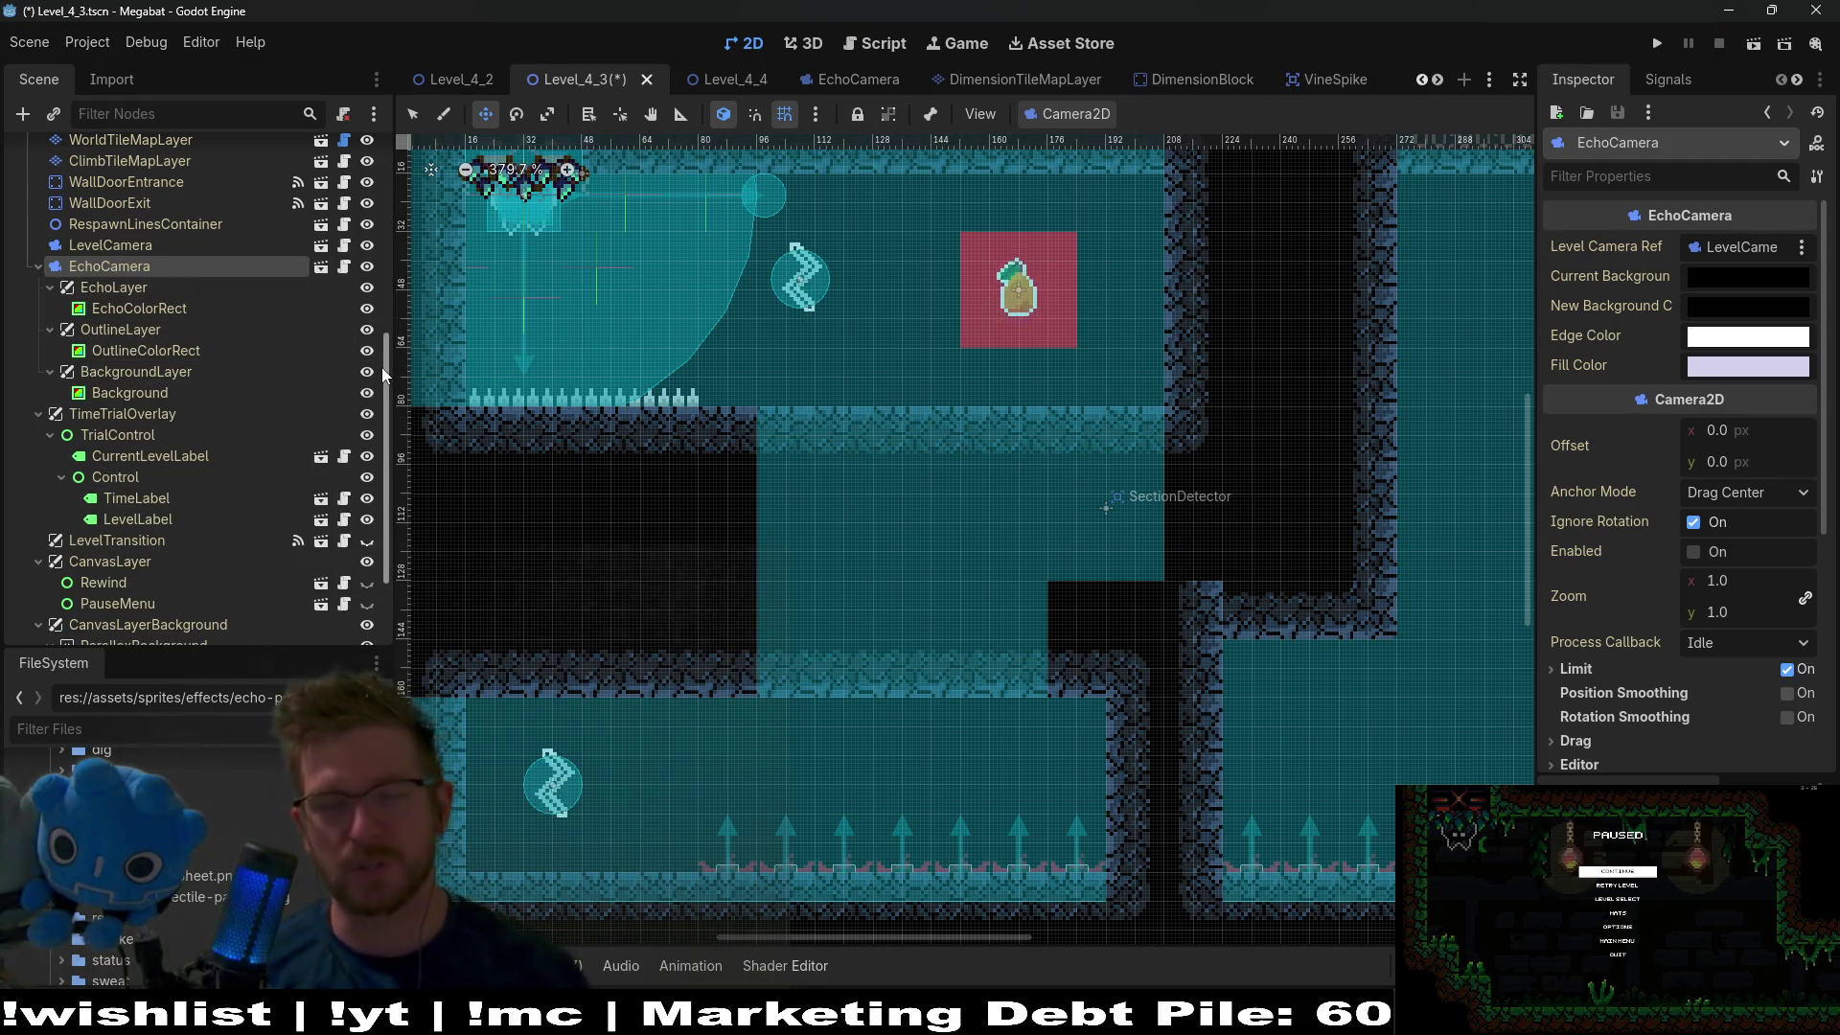
pyautogui.moveTo(385, 371)
pyautogui.mouseDown()
pyautogui.moveTo(389, 431)
pyautogui.moveTo(383, 401)
pyautogui.mouseUp()
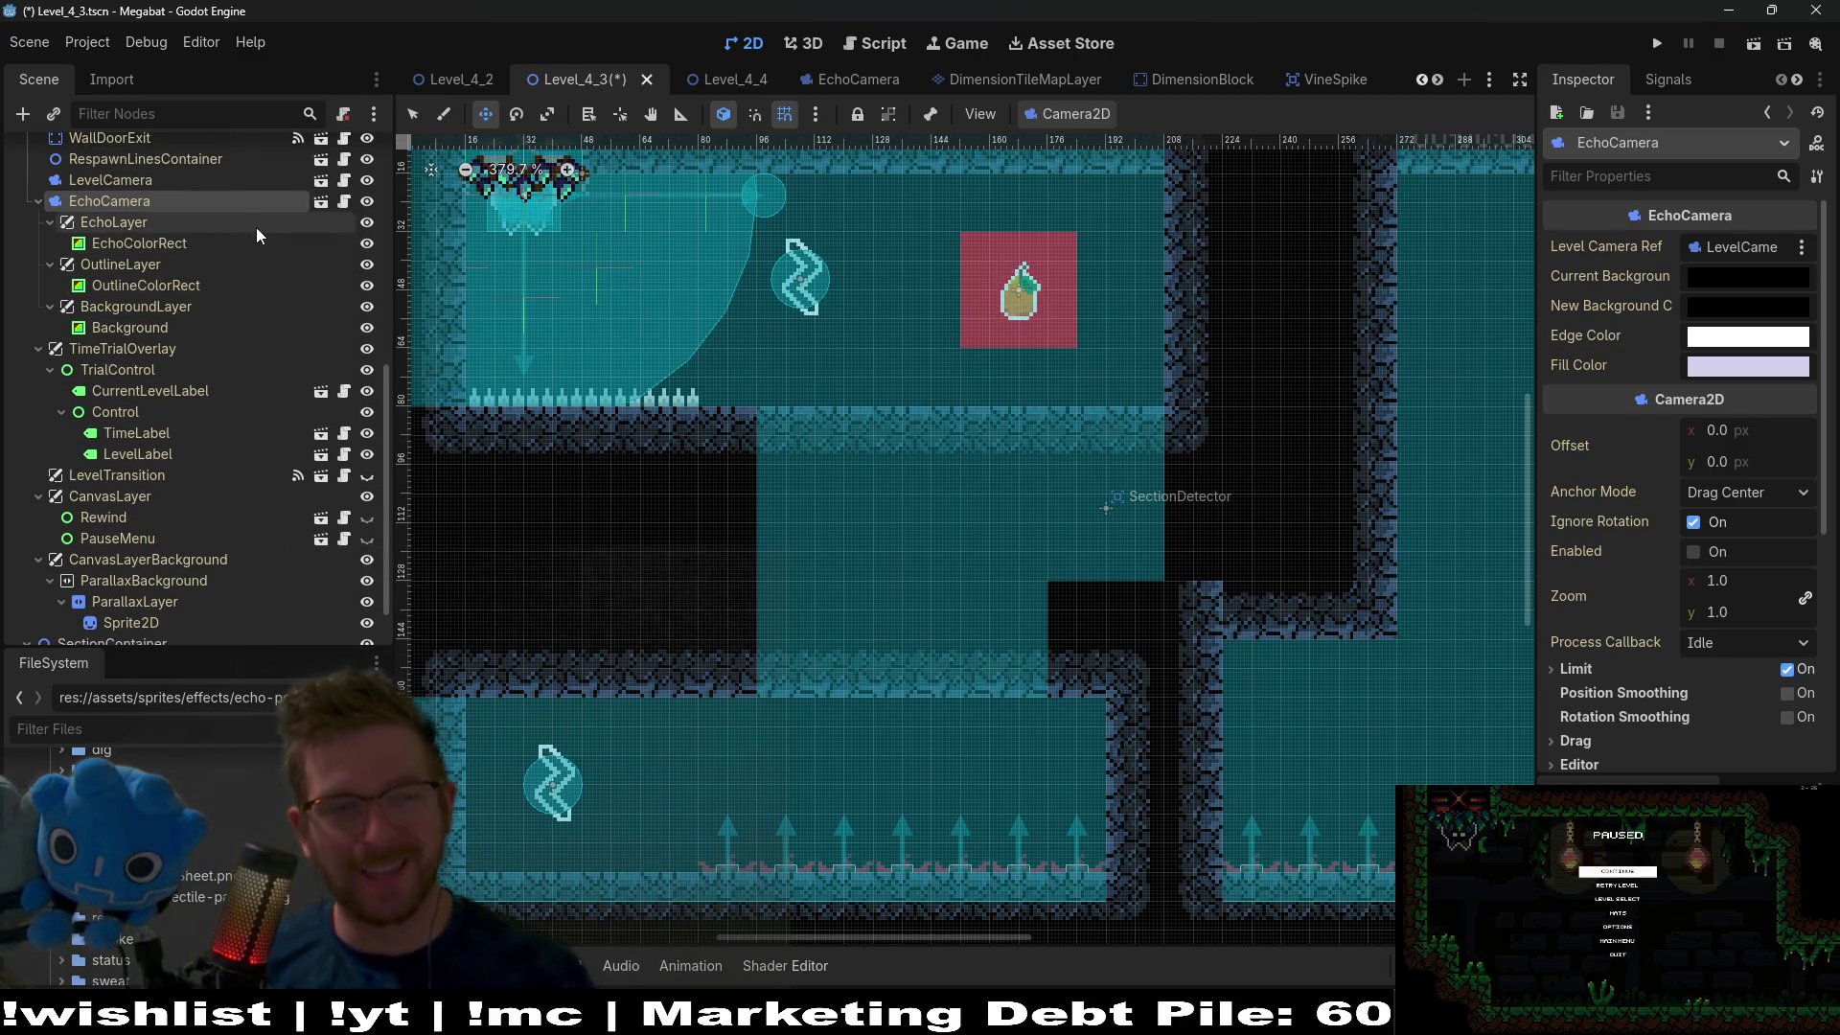
pyautogui.click(37, 348)
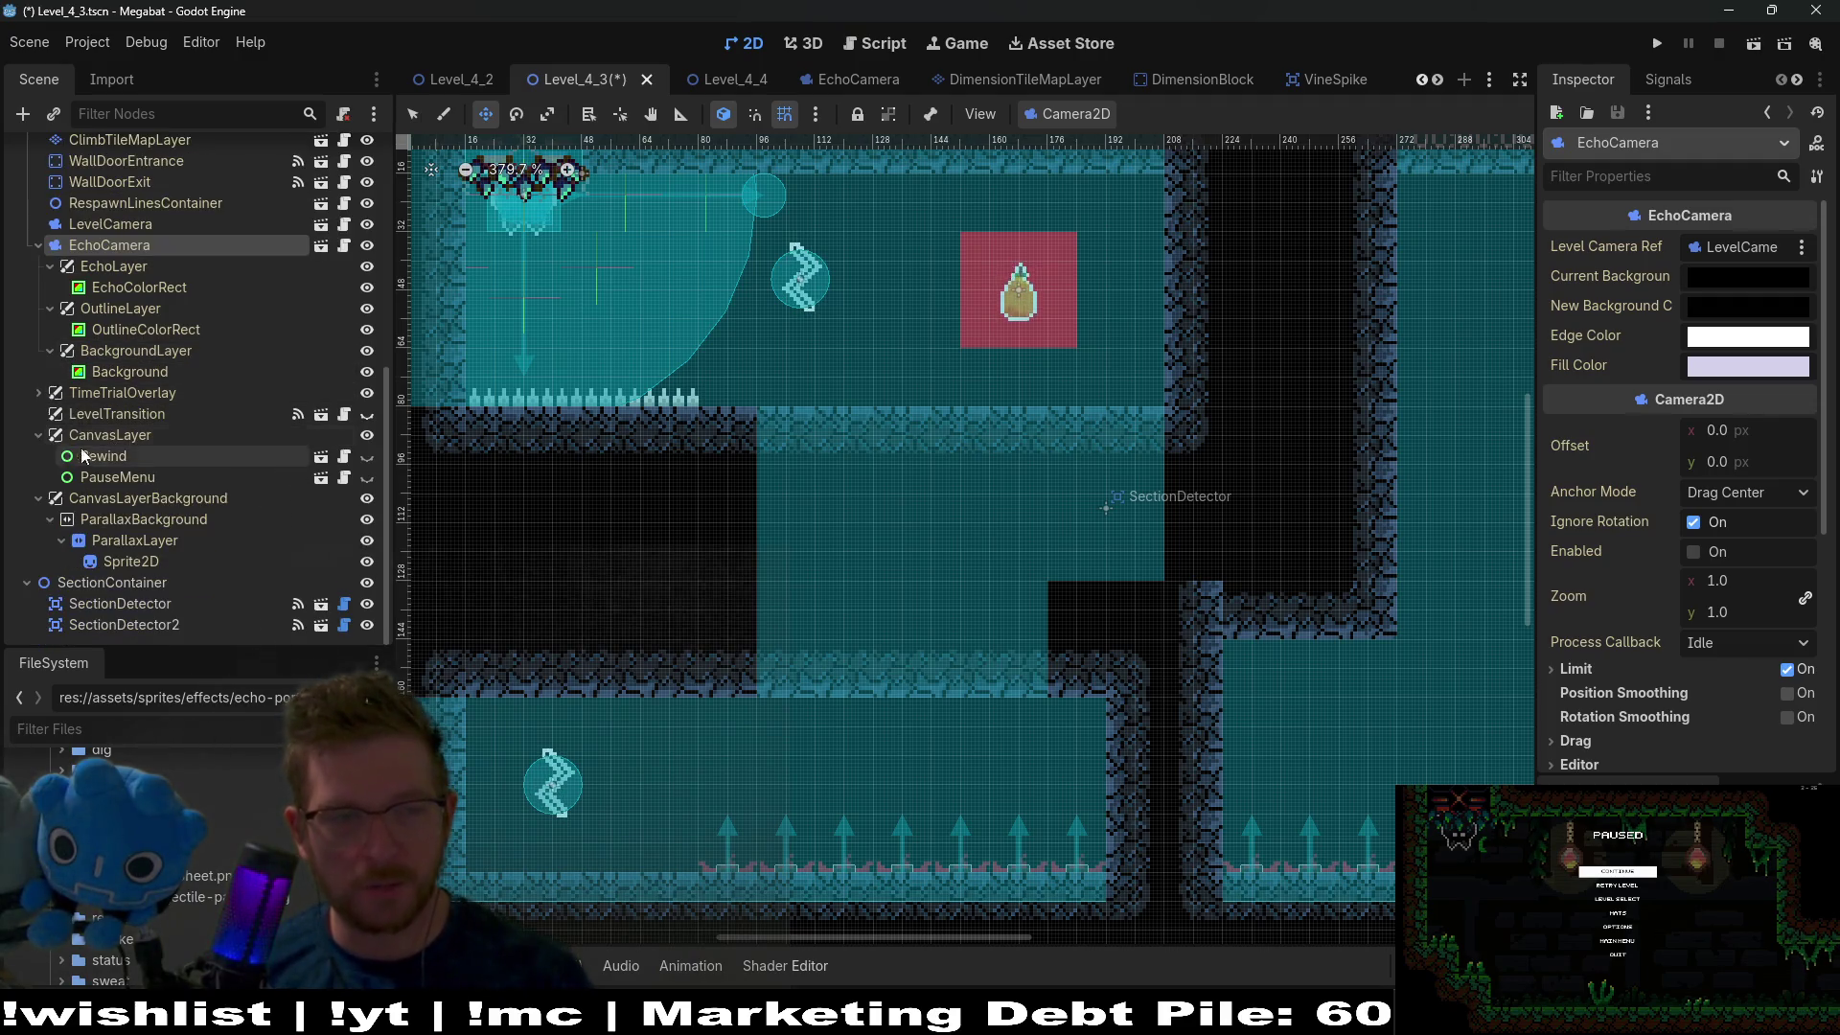
# Collapse the CanvasLayer branch and inspect the ParallaxBackground node.
pyautogui.click(38, 437)
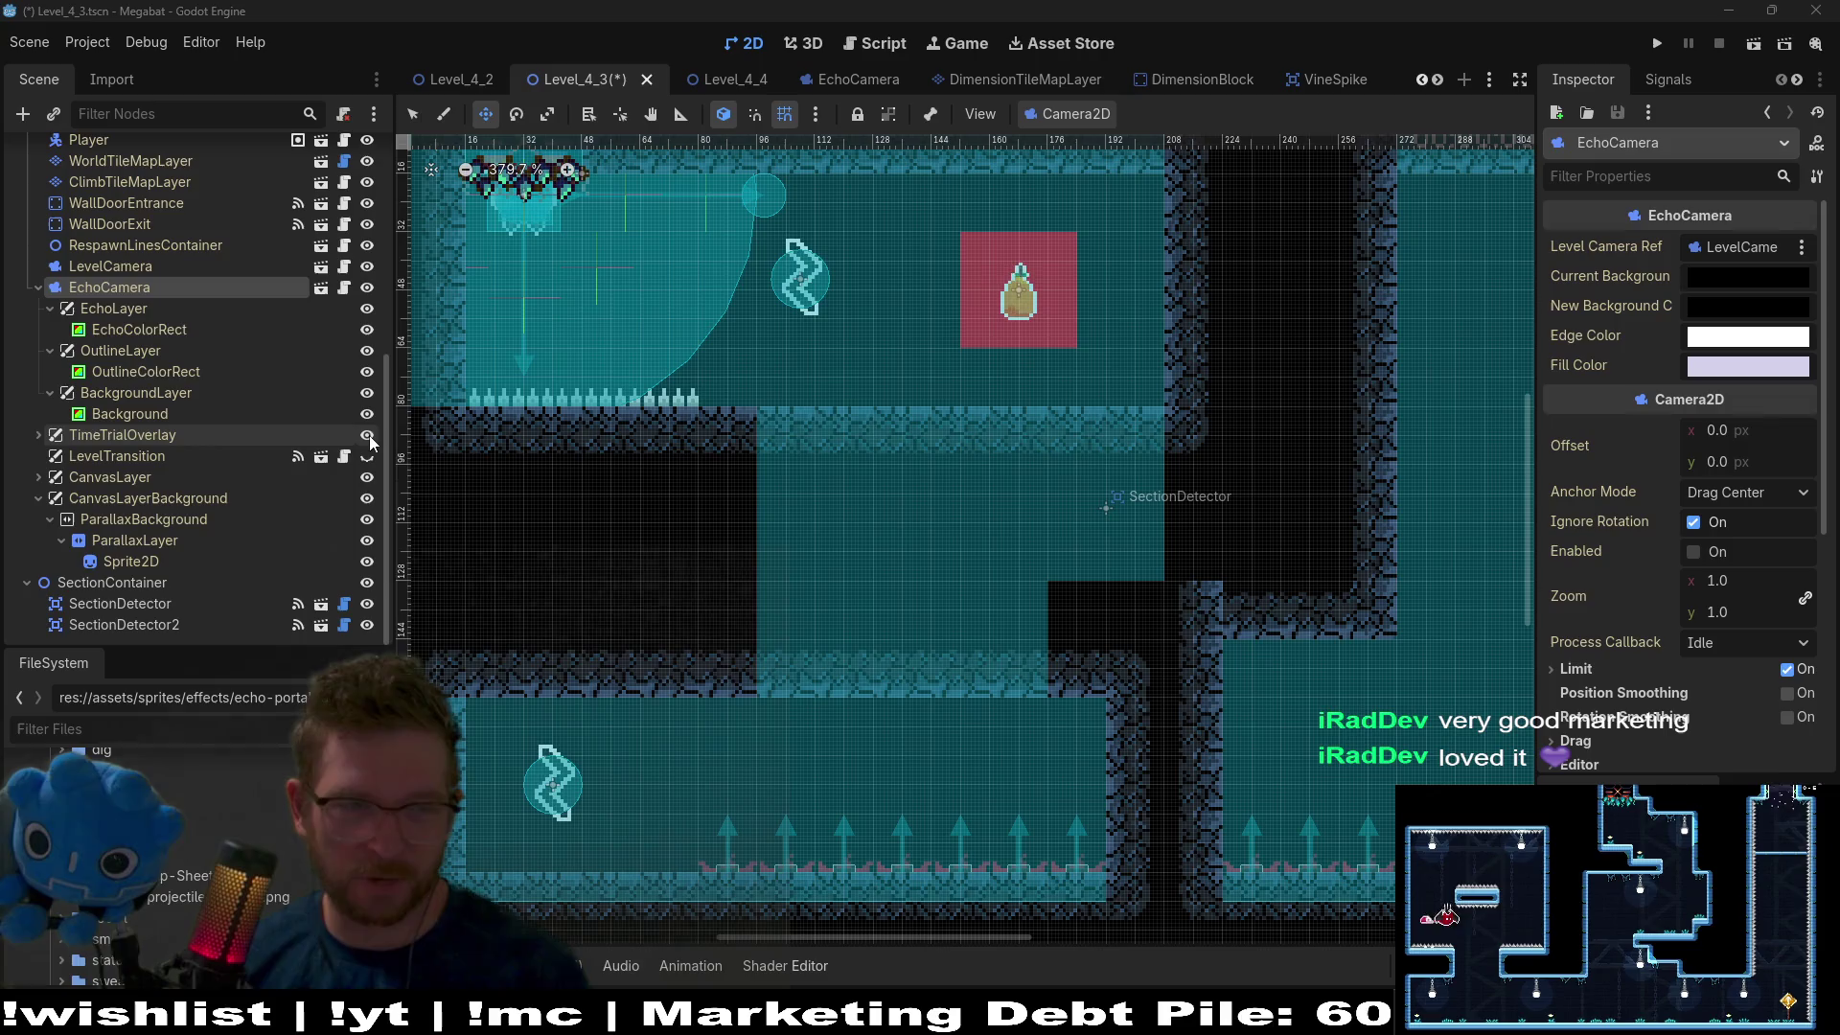
pyautogui.click(134, 520)
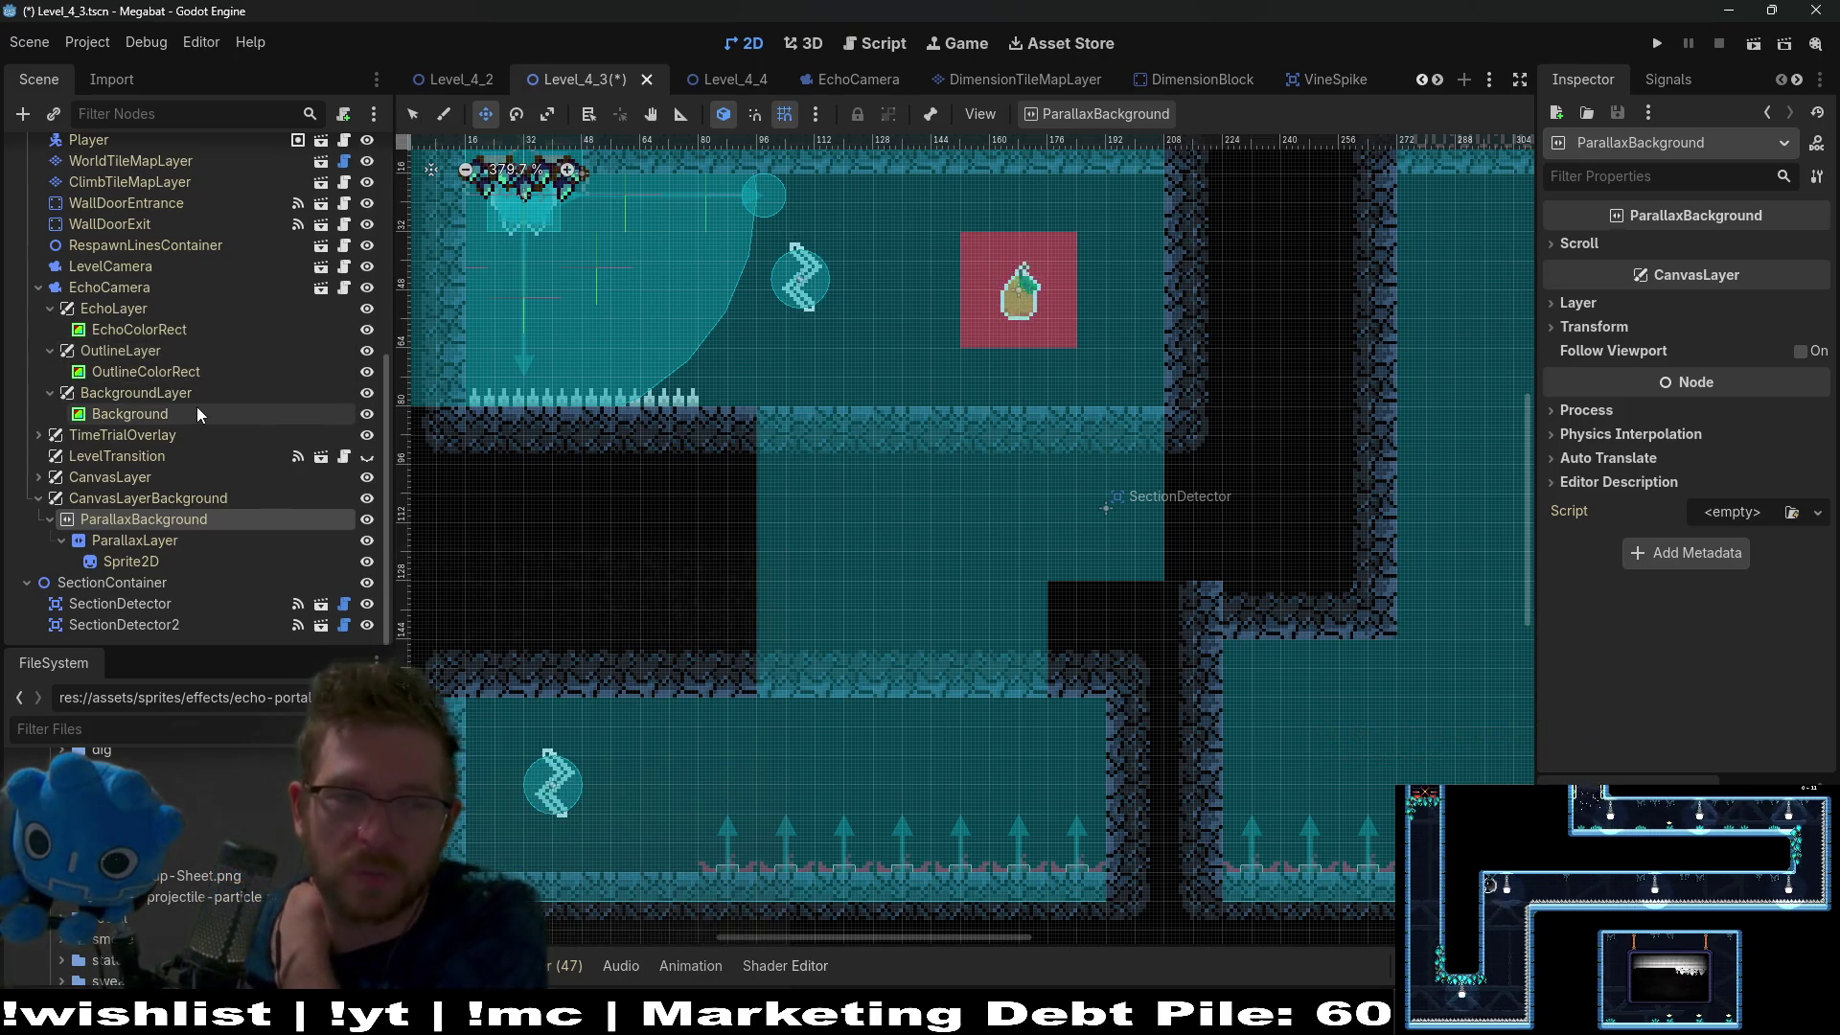
# Hide and collapse OutlineLayer and EchoLayer, then save, play and close the level.
pyautogui.click(366, 351)
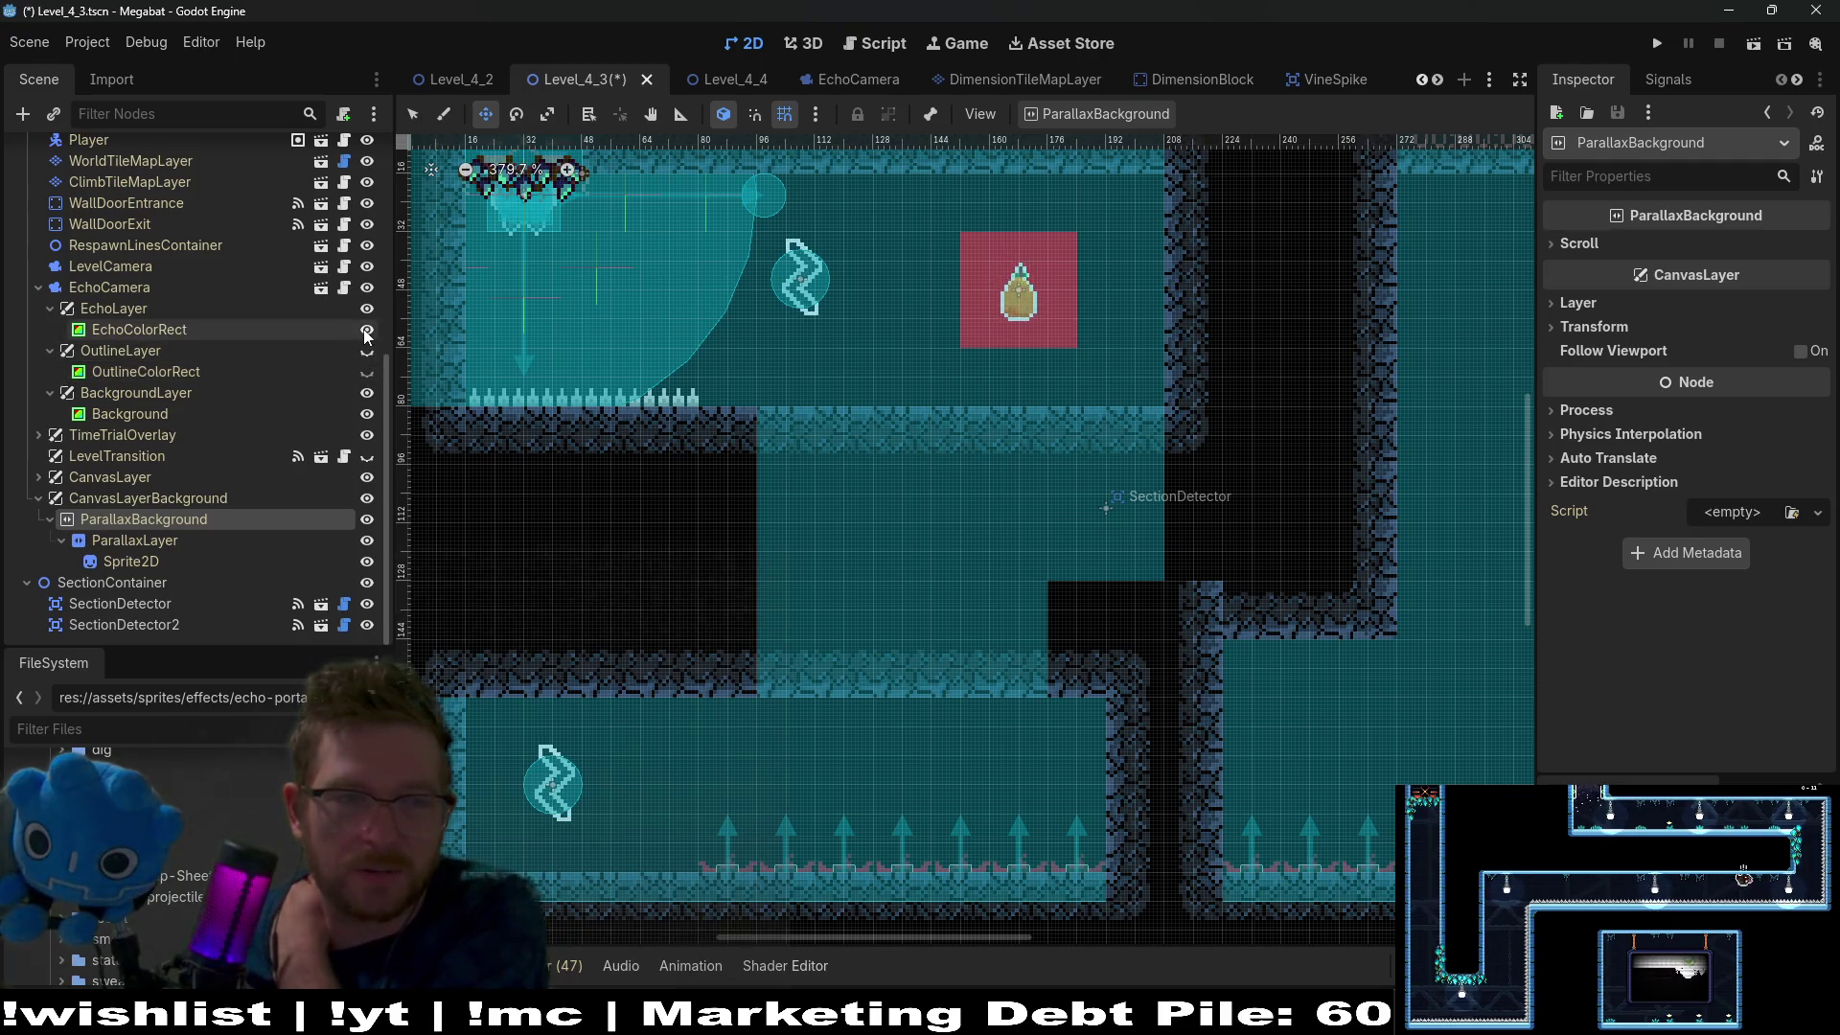
pyautogui.click(366, 308)
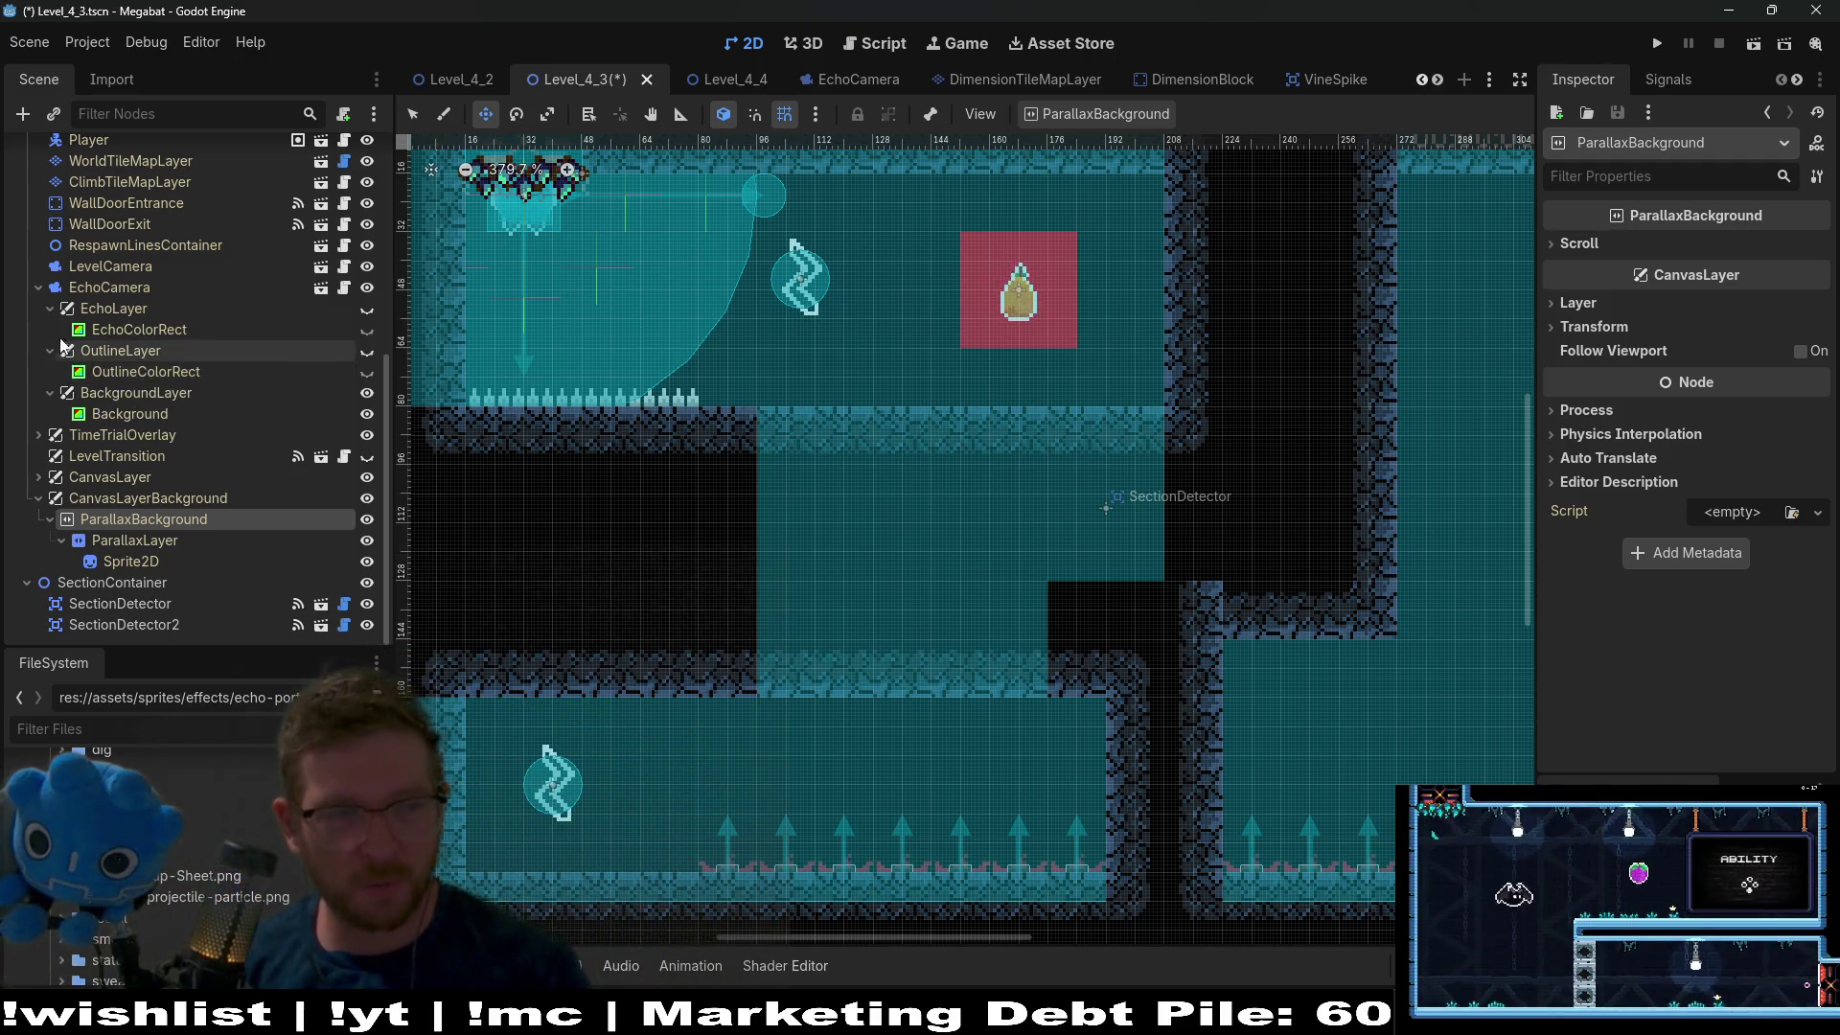
pyautogui.click(49, 309)
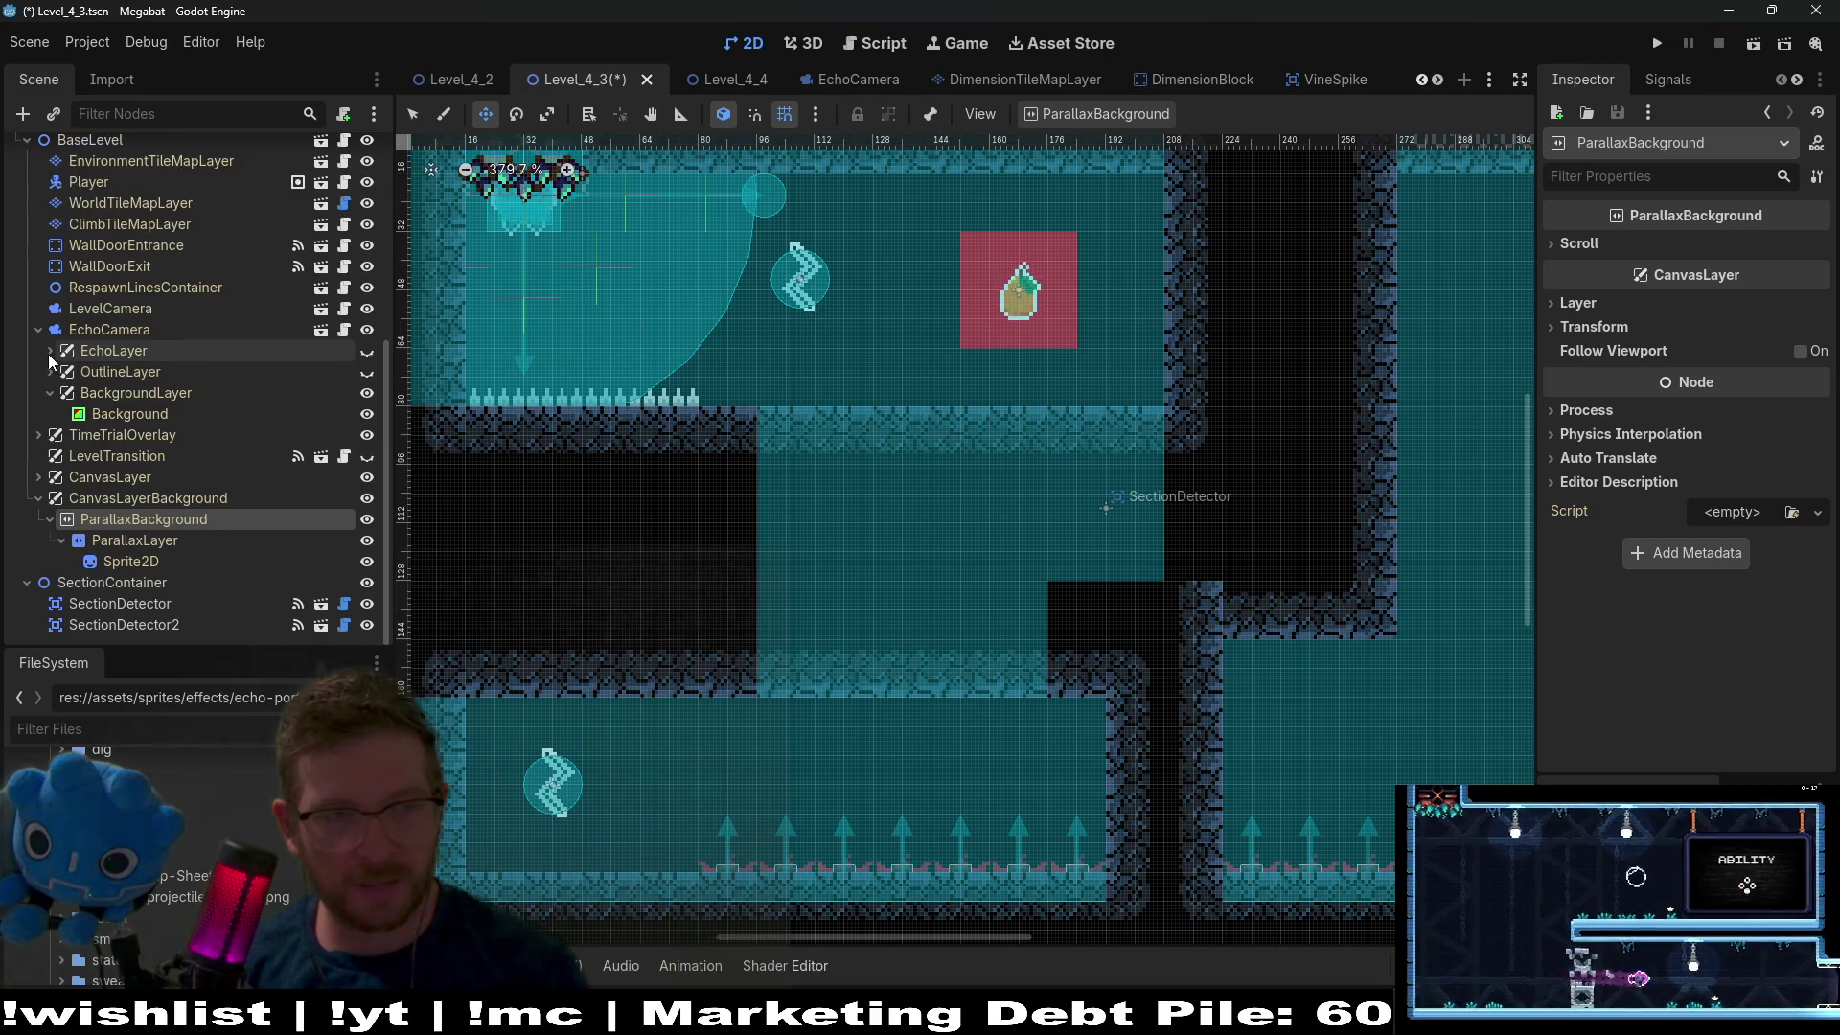
pyautogui.click(48, 353)
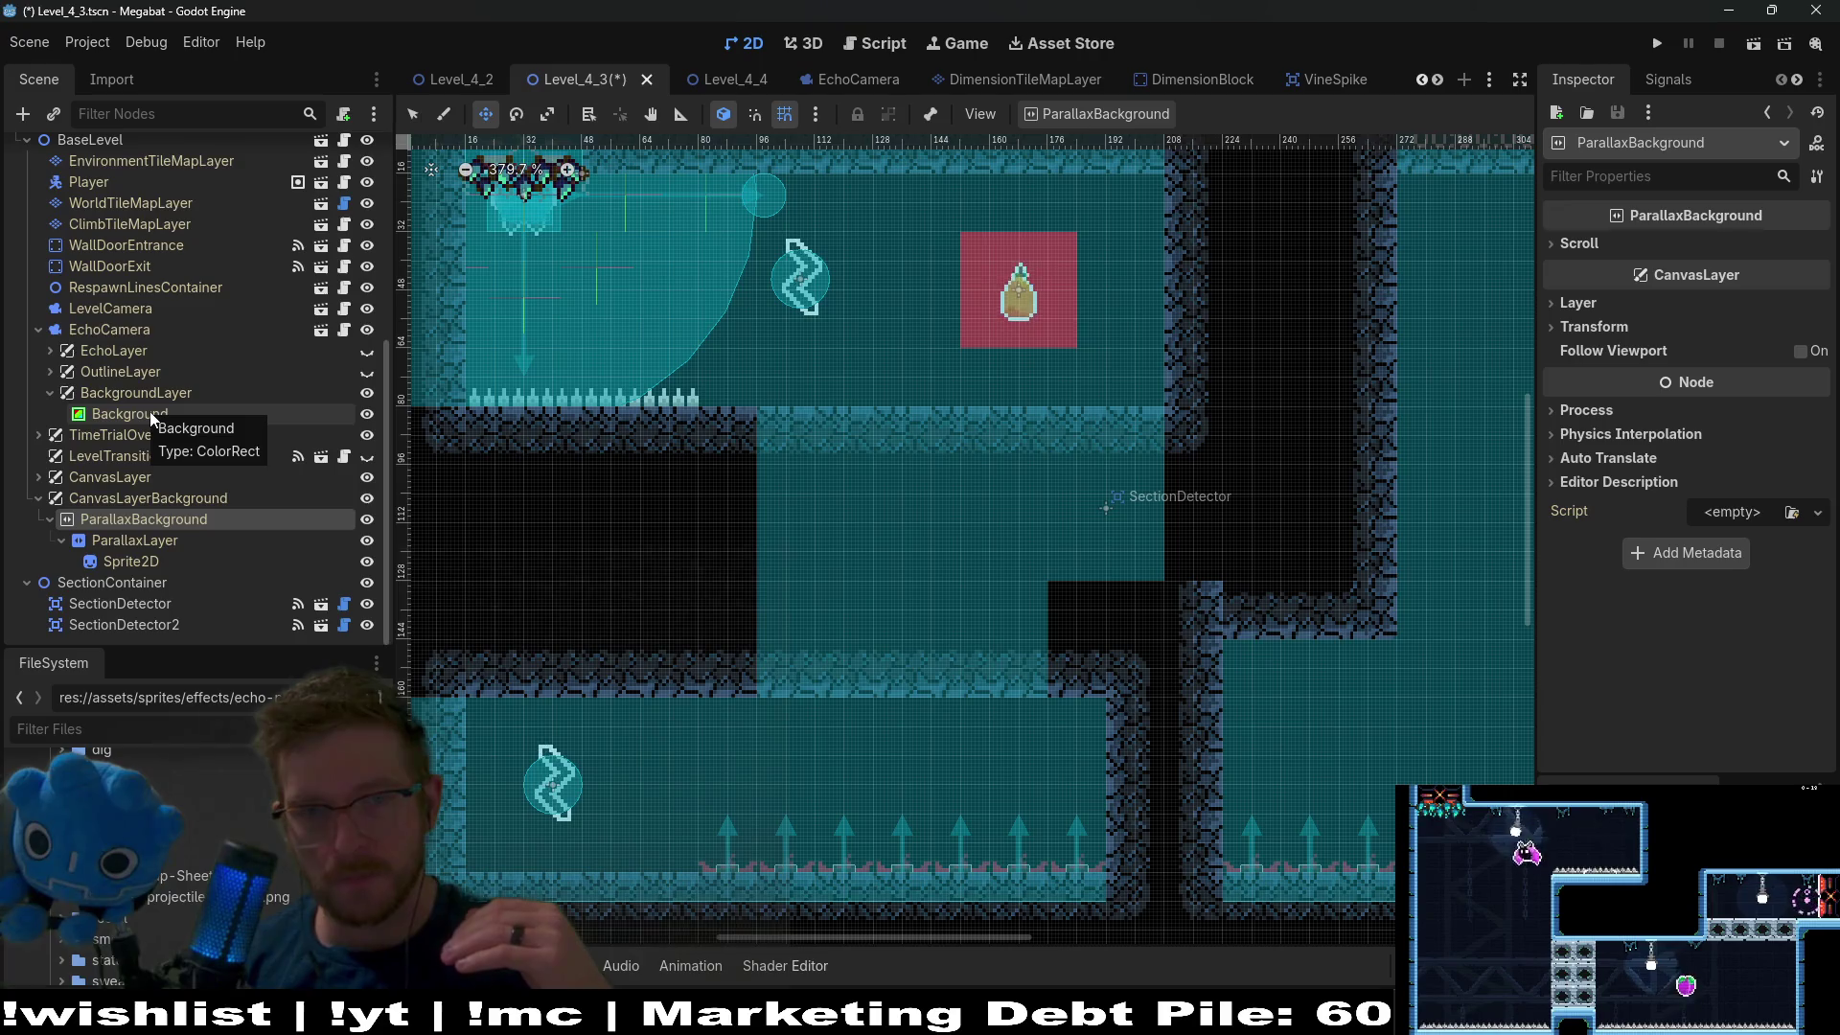
pyautogui.click(1748, 49)
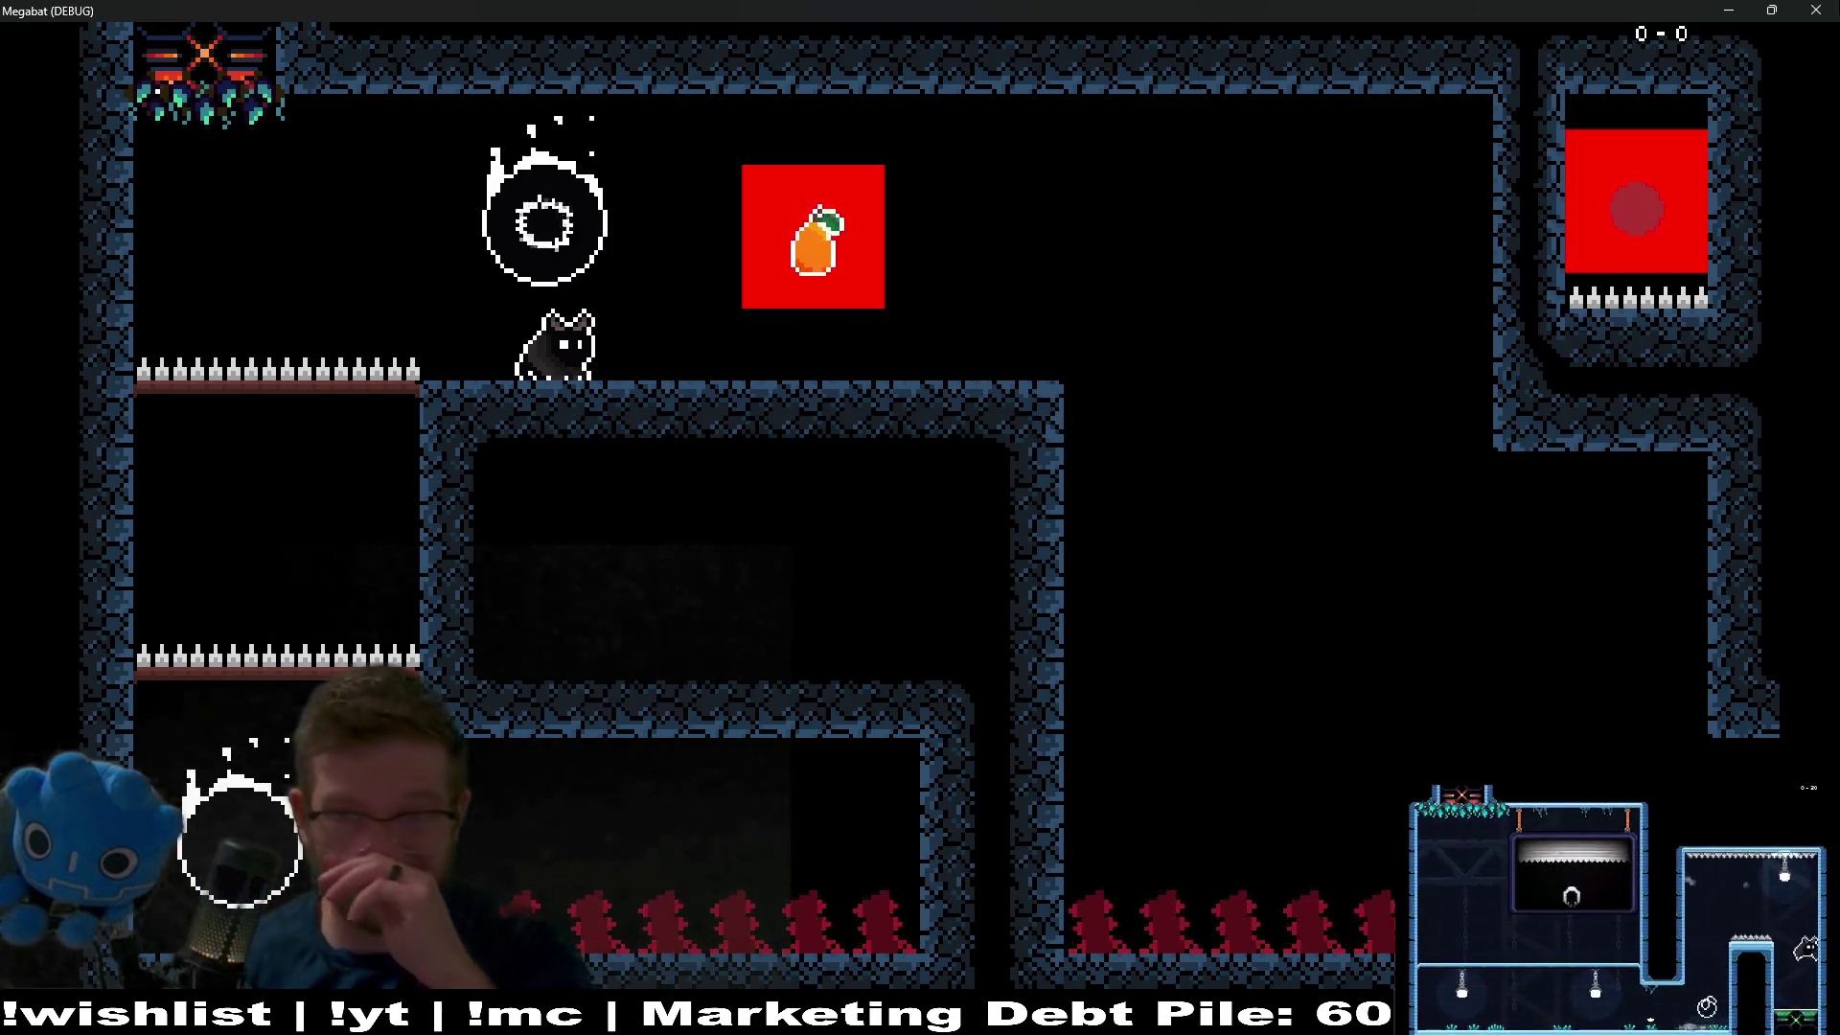
pyautogui.hotkey('alt', 'F4')
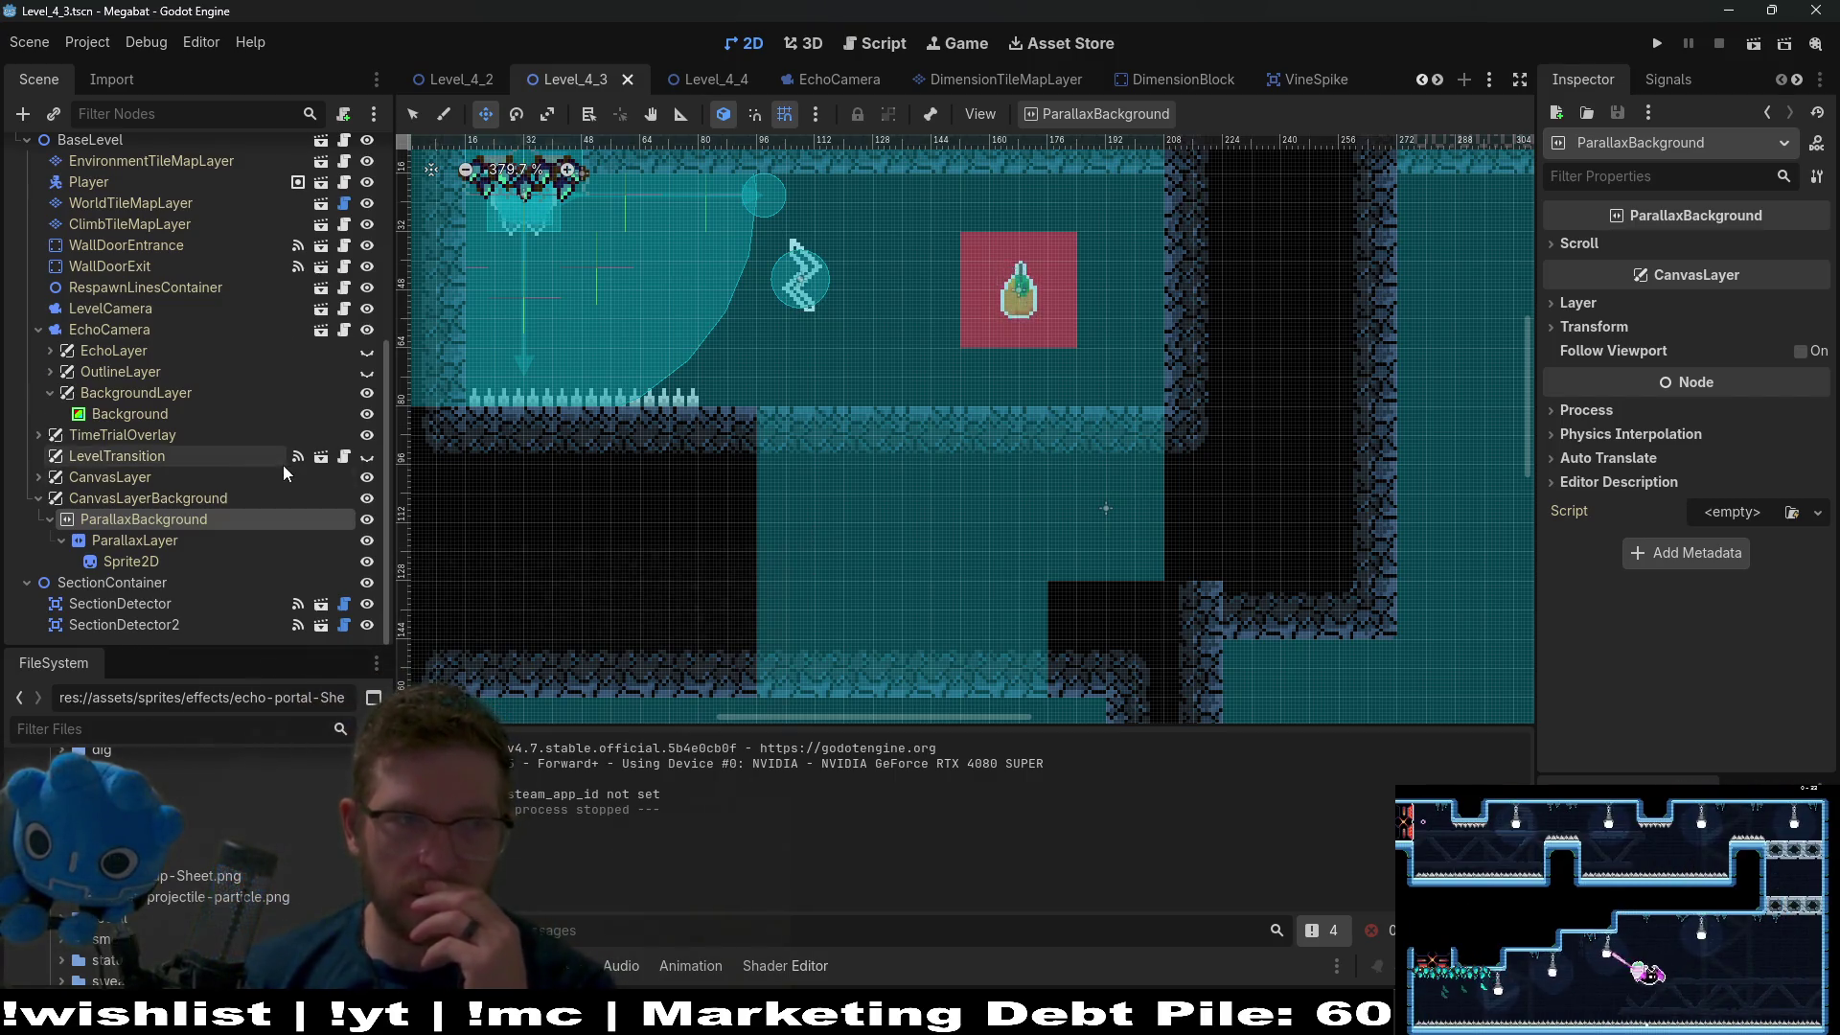
# Add a BackBufferCopy child node under BackgroundLayer.
pyautogui.scroll(4, 284, 464)
pyautogui.scroll(-3, 146, 401)
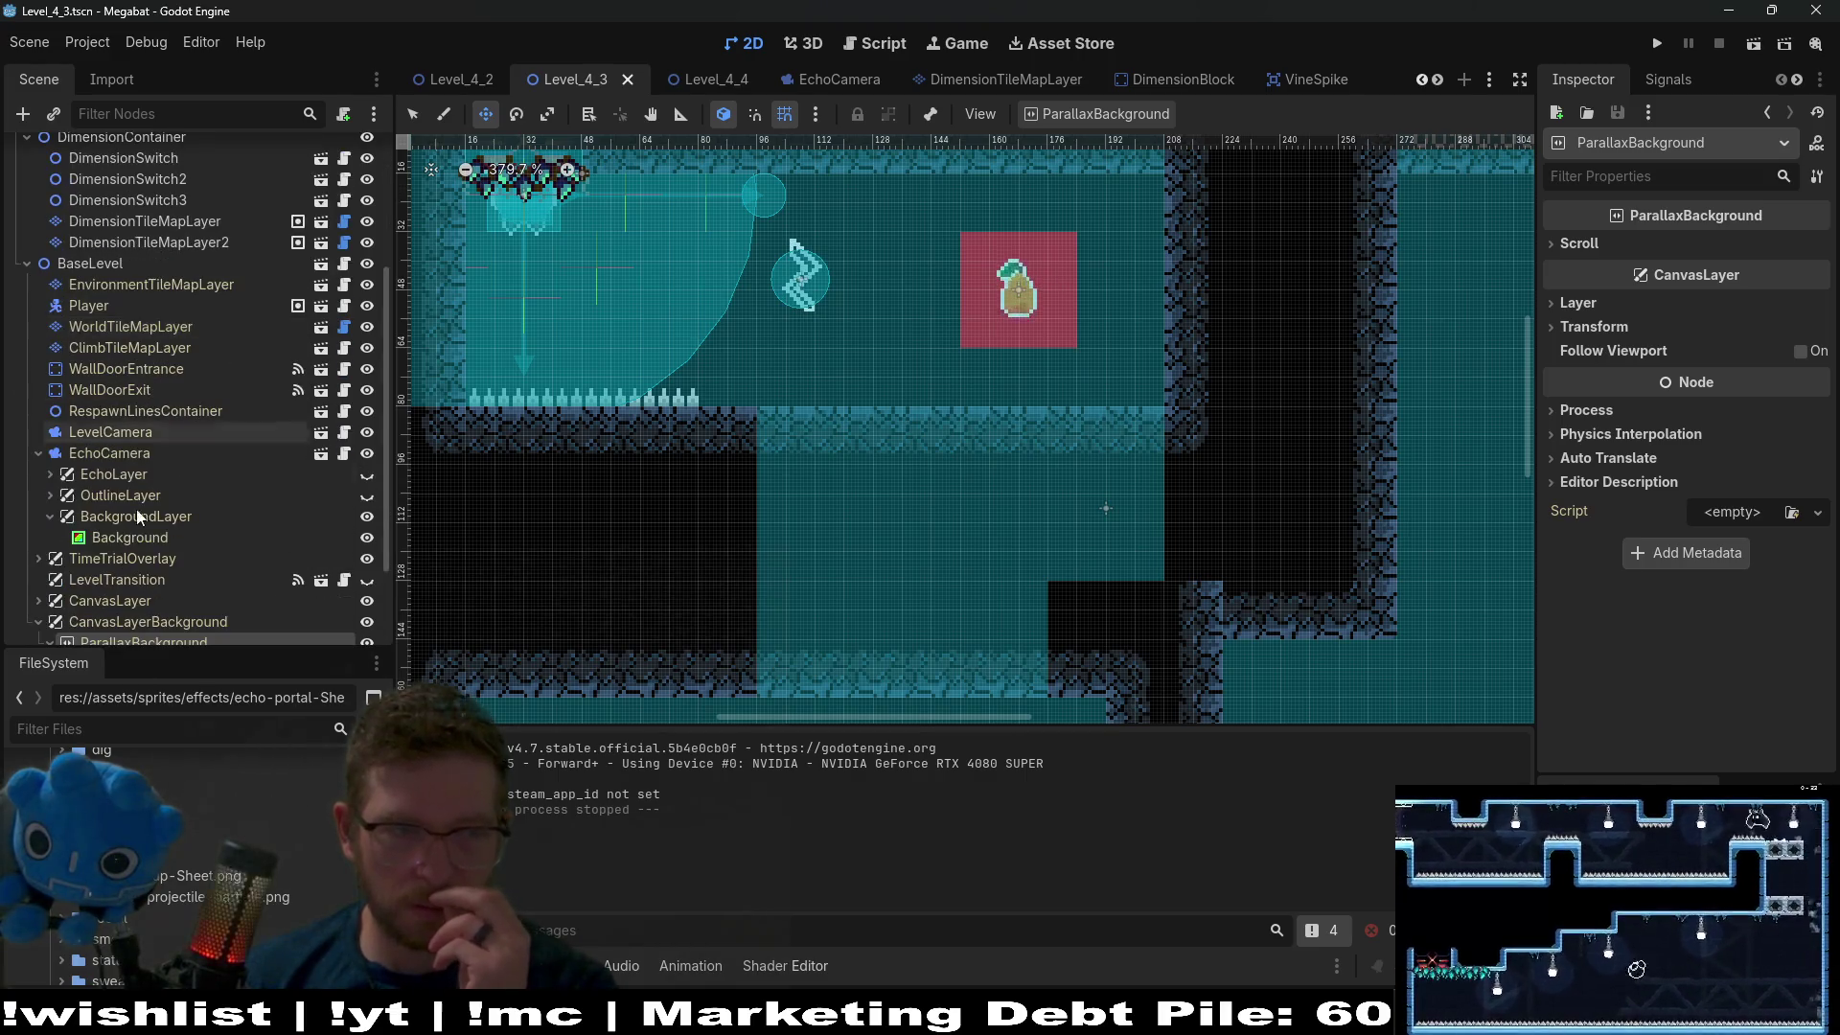
pyautogui.rightClick(136, 515)
pyautogui.click(213, 533)
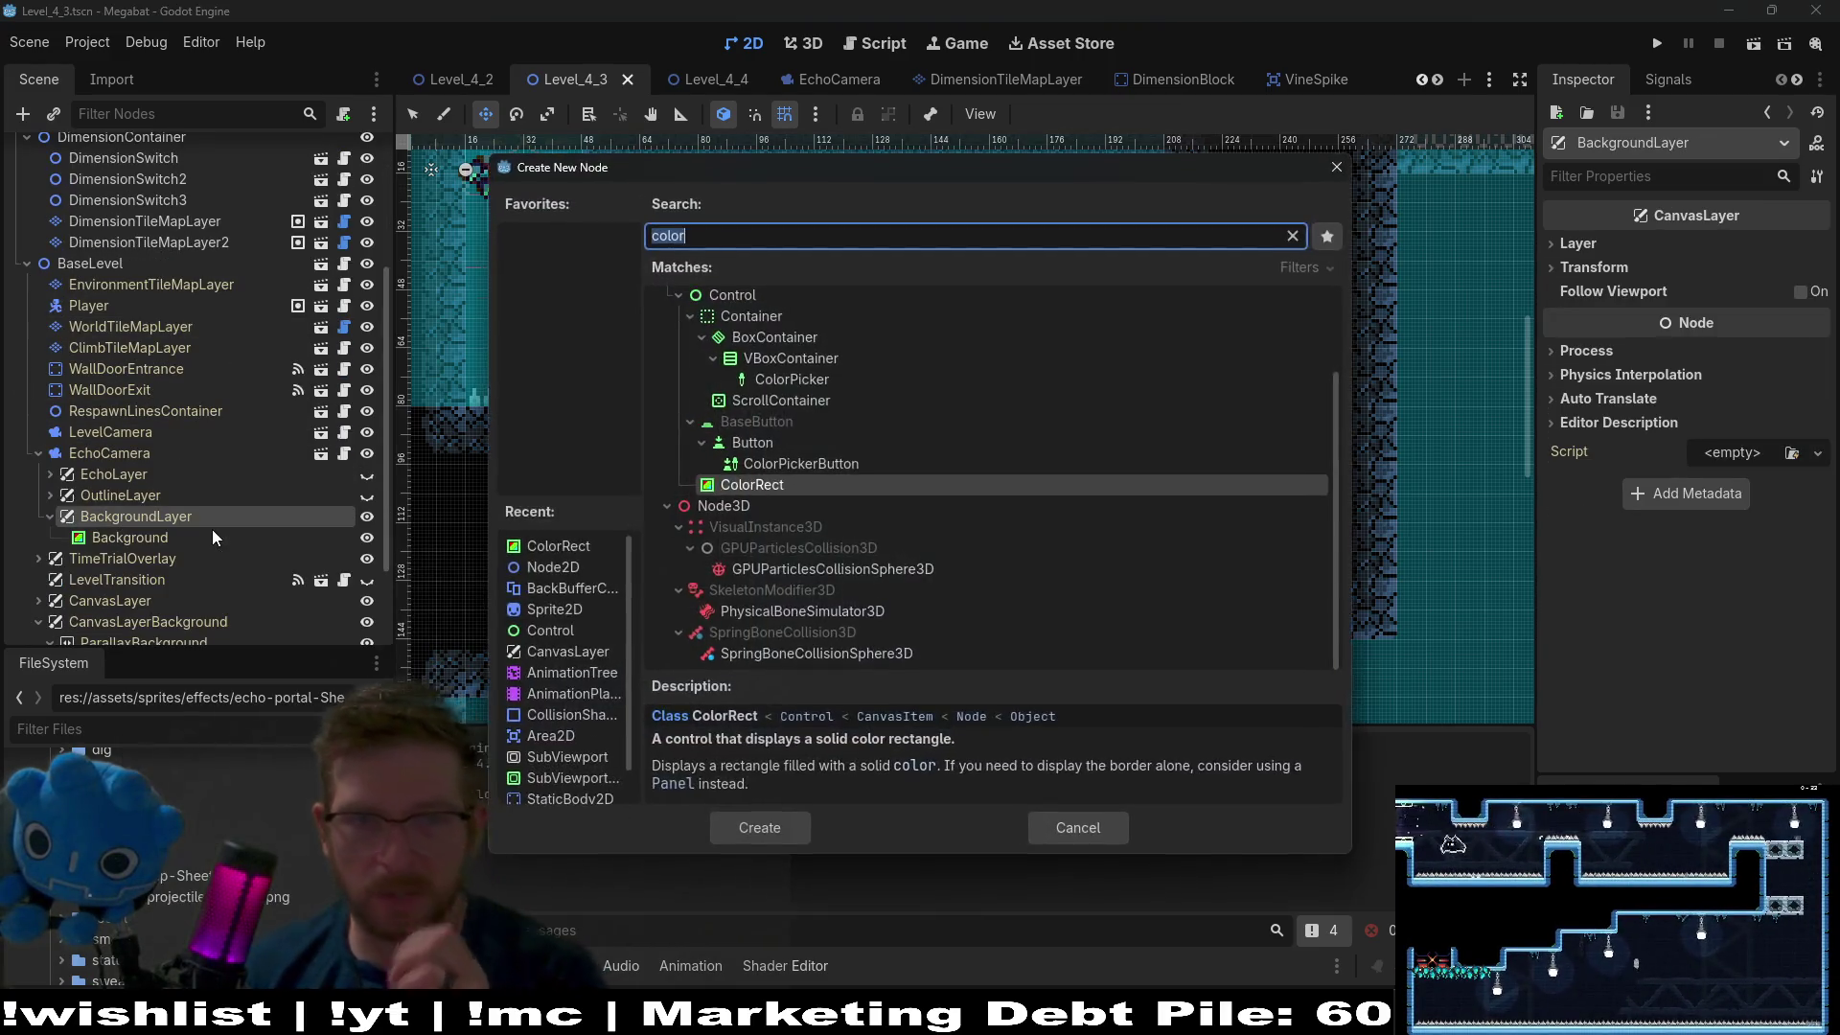
pyautogui.write('back')
pyautogui.press('Return')
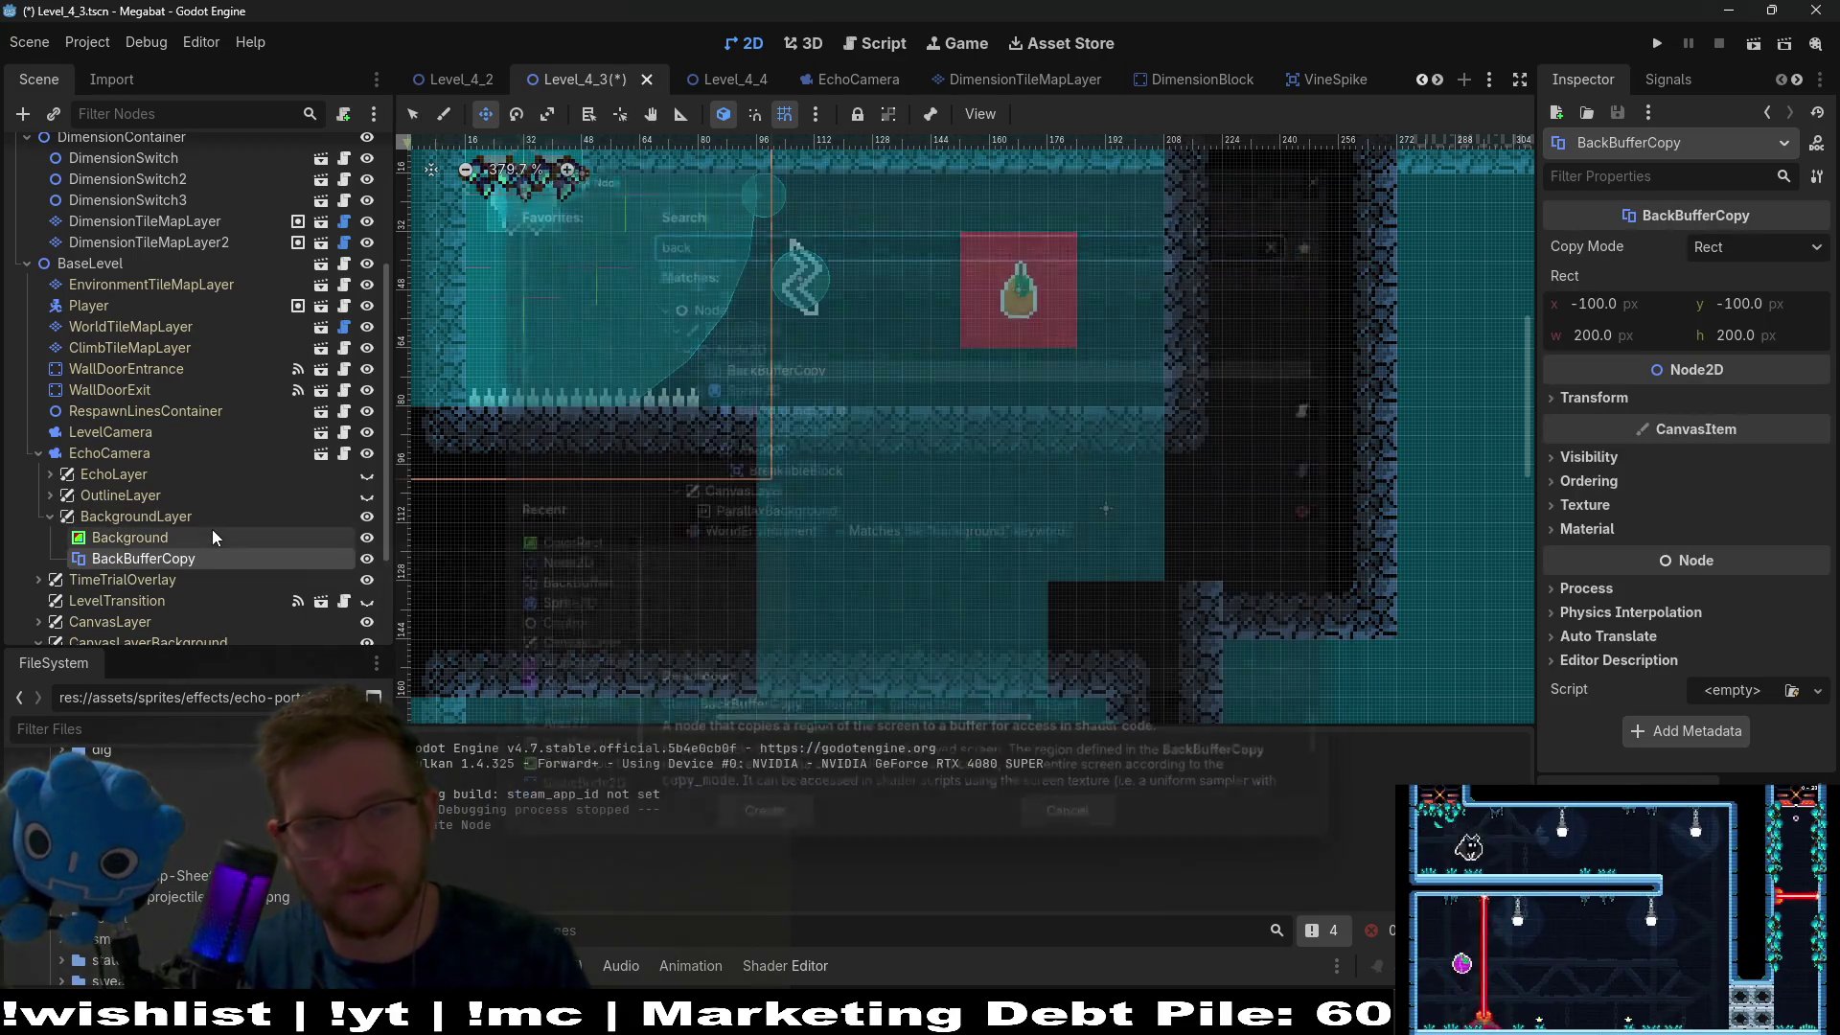
# Set the BackBufferCopy's Copy Mode to Disabled, then revert it to Rect.
pyautogui.click(1745, 239)
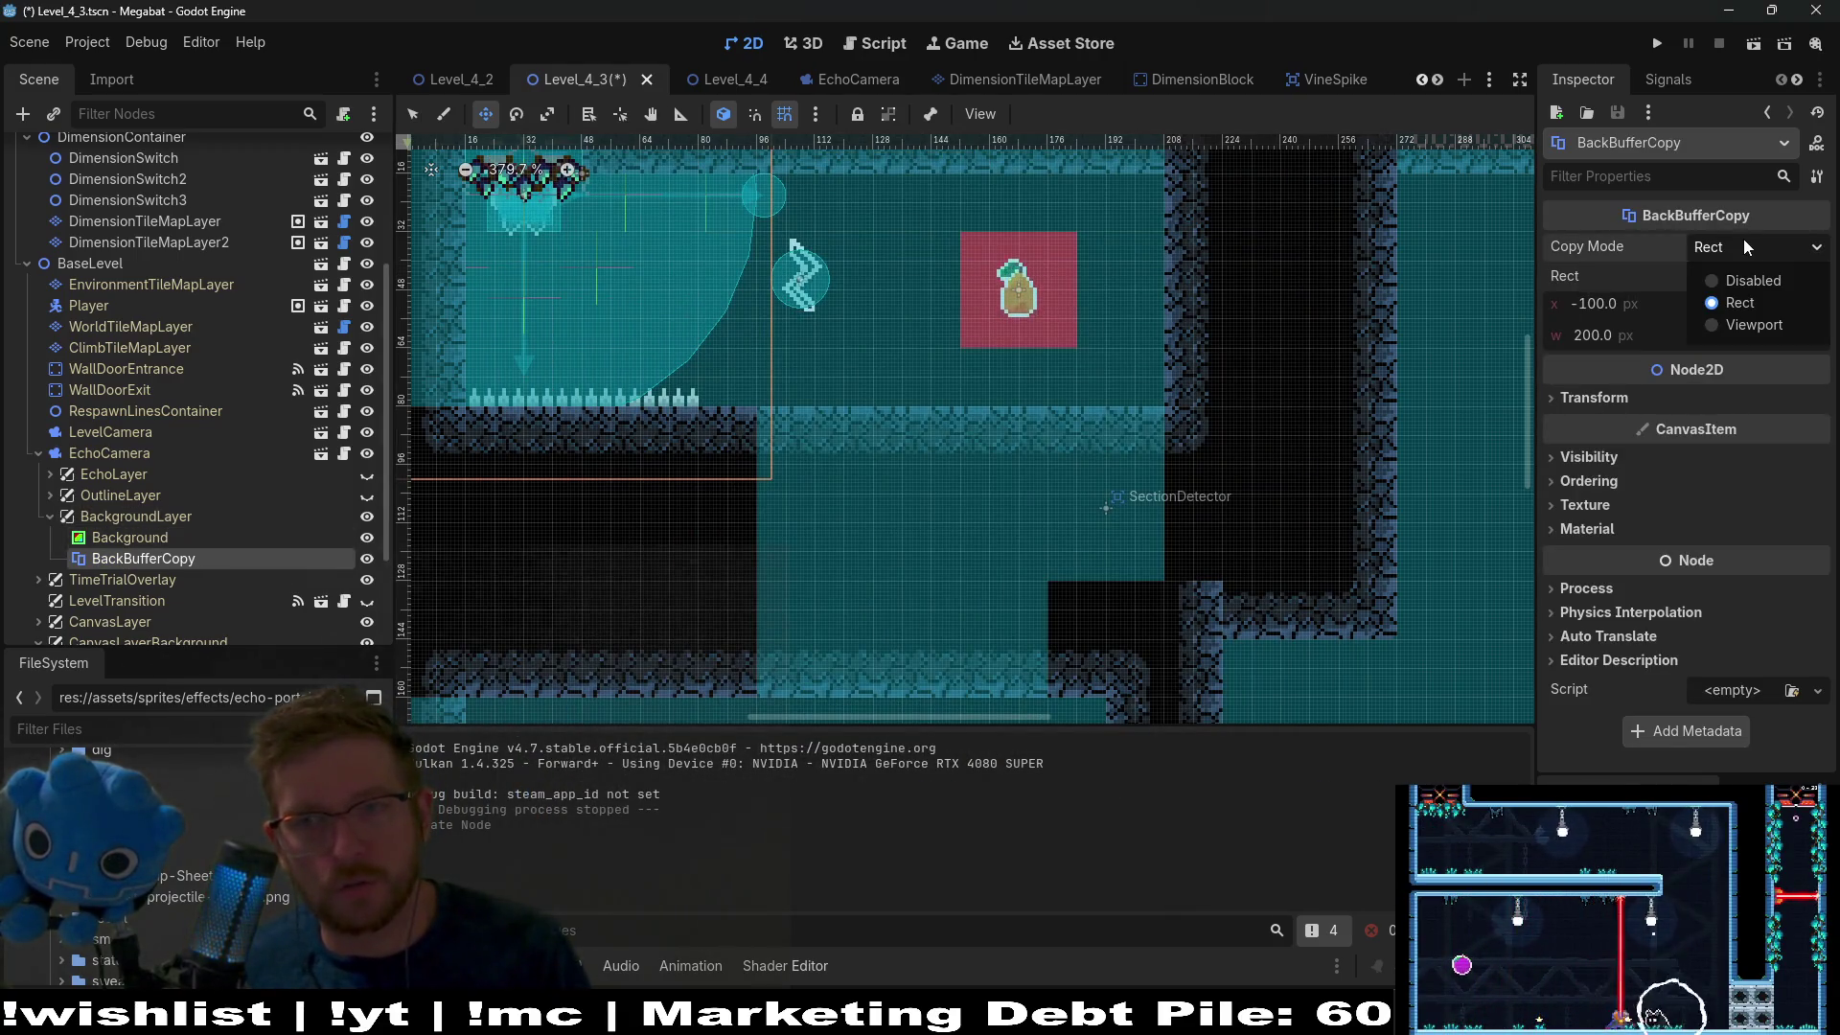
pyautogui.click(1756, 287)
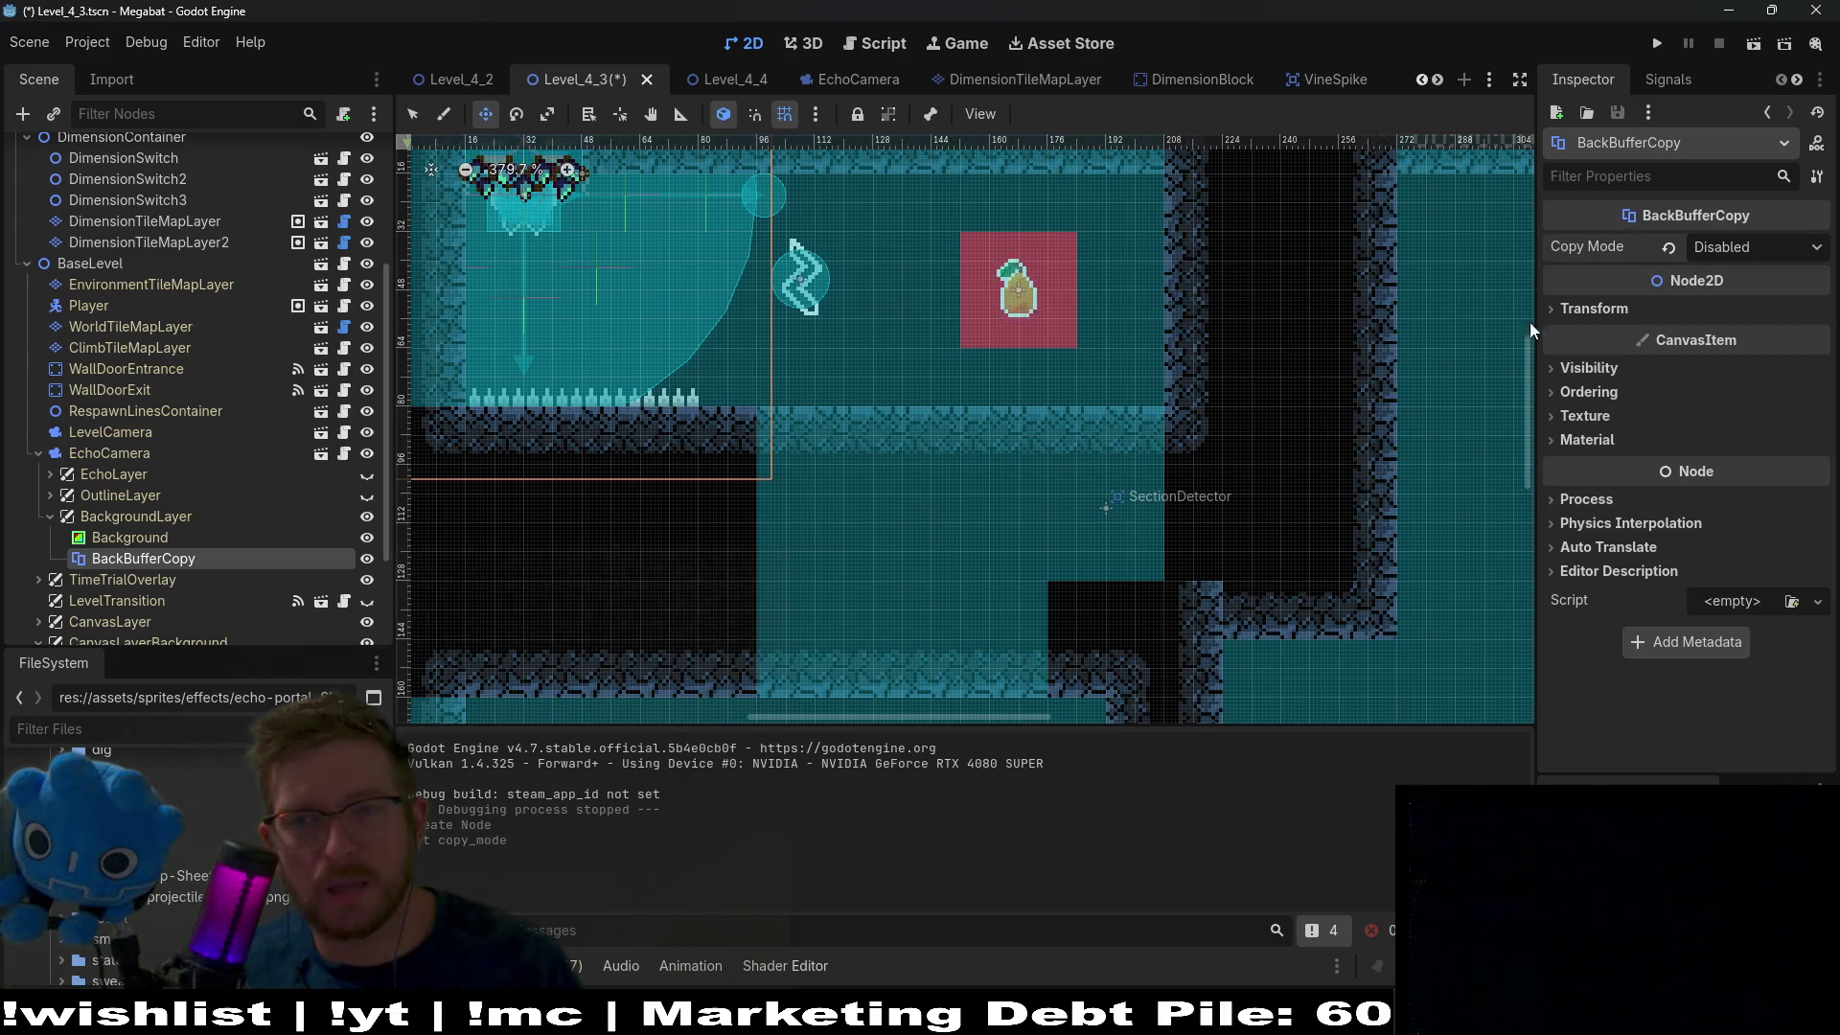
pyautogui.click(1668, 247)
# Save the scene and move the BackBufferCopy to position 220, 87.
pyautogui.hotkey('ctrl', 's')
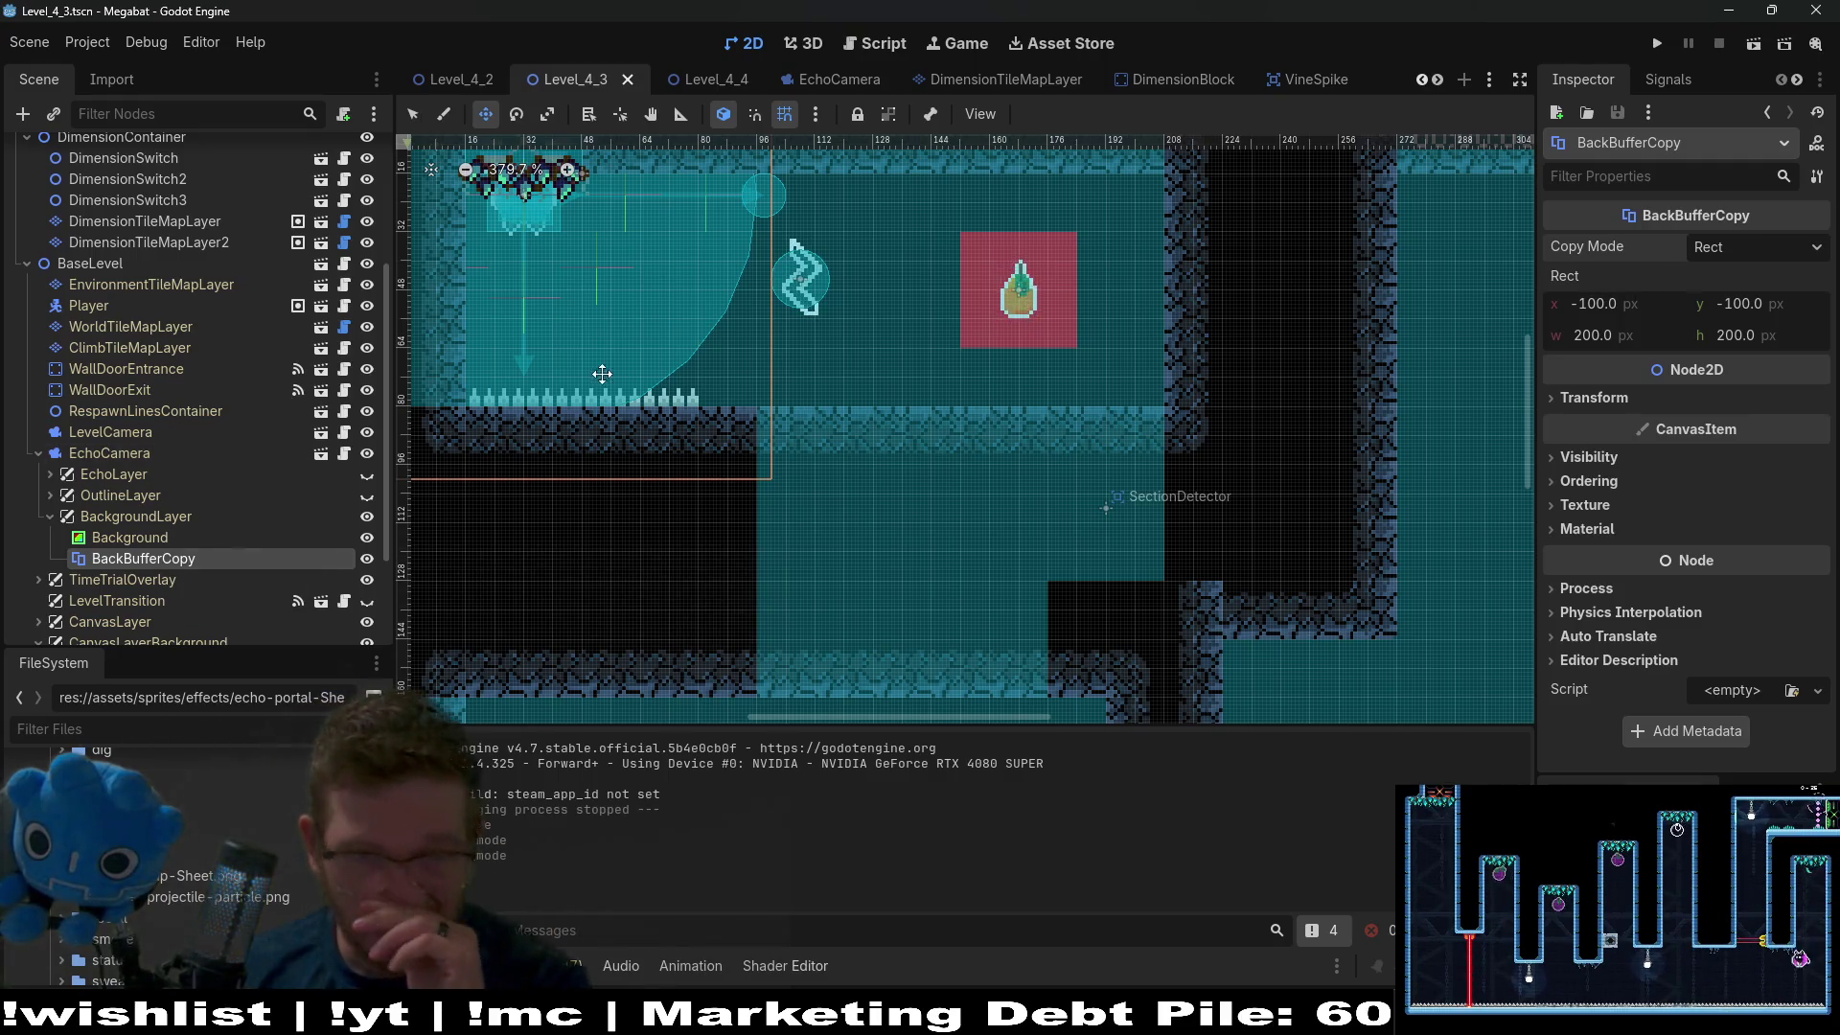
pyautogui.scroll(3, 1047, 439)
pyautogui.hscroll(-4, 1047, 439)
pyautogui.moveTo(1109, 477)
pyautogui.mouseDown()
pyautogui.moveTo(1298, 523)
pyautogui.moveTo(952, 399)
pyautogui.moveTo(958, 376)
pyautogui.moveTo(1035, 442)
pyautogui.moveTo(1034, 478)
pyautogui.mouseUp()
pyautogui.scroll(-5, 953, 399)
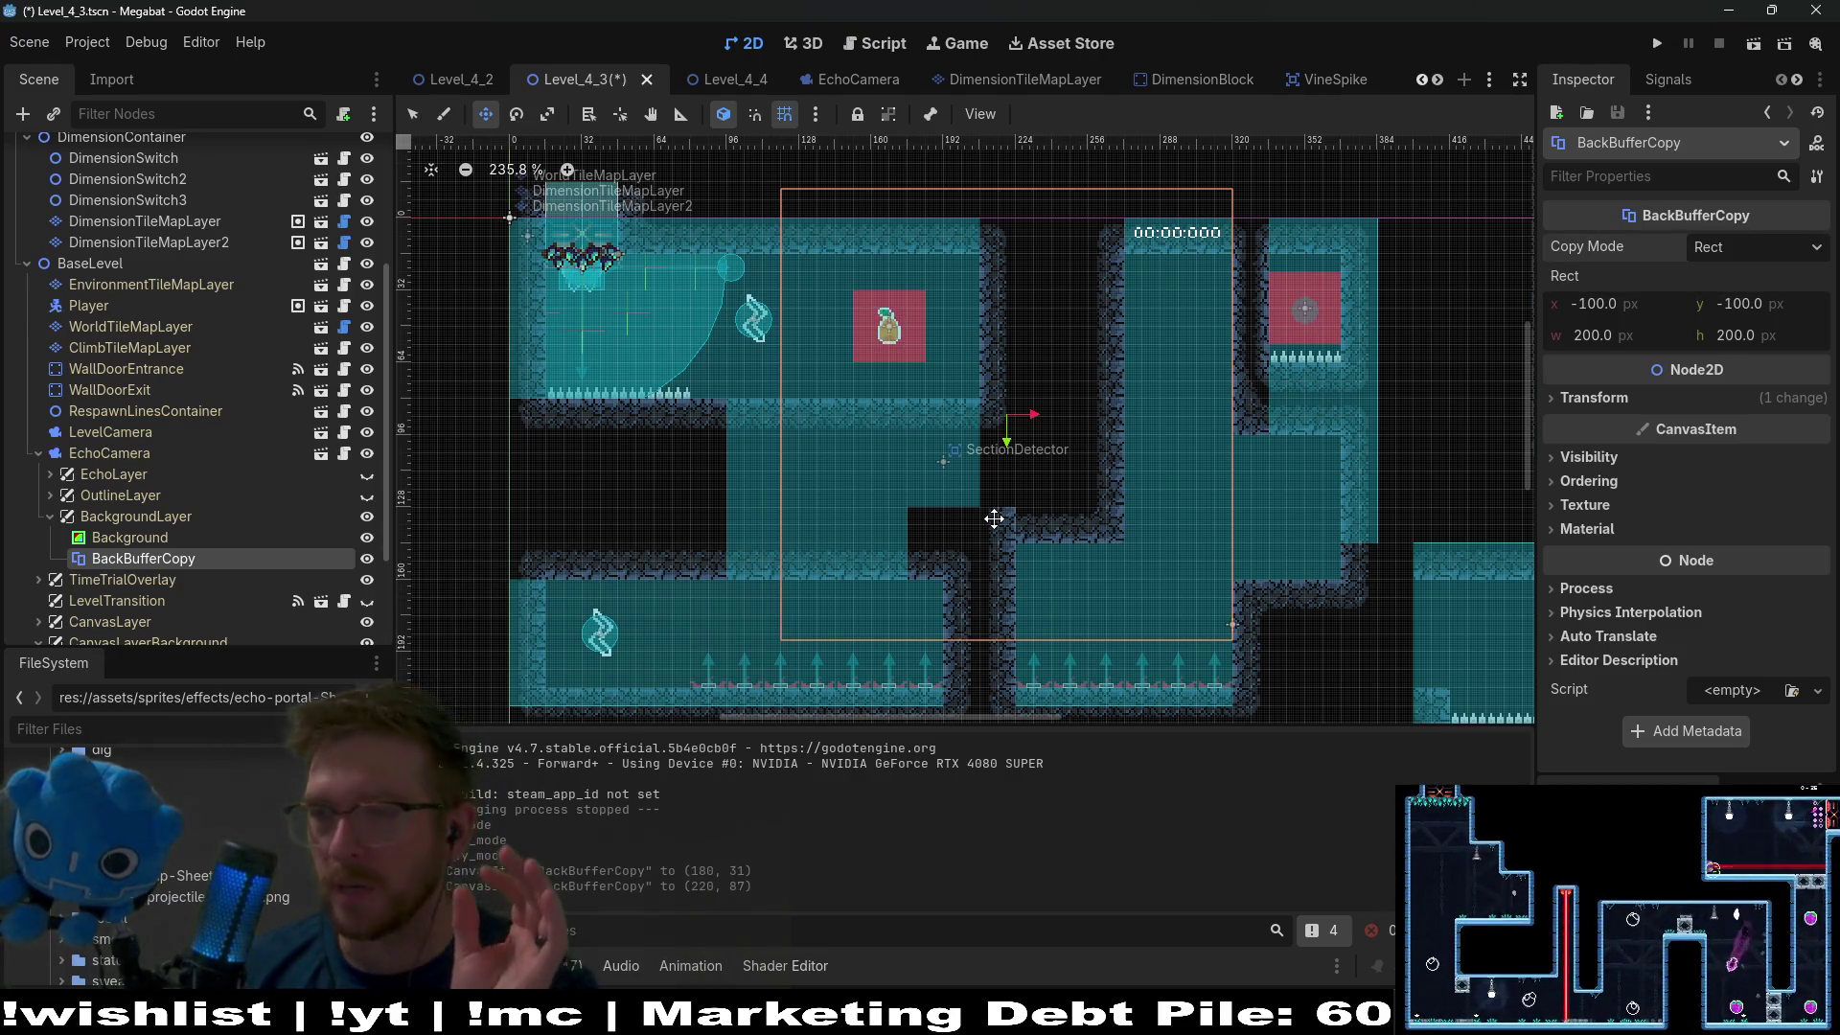
pyautogui.scroll(-2, 192, 610)
pyautogui.scroll(-3, 191, 605)
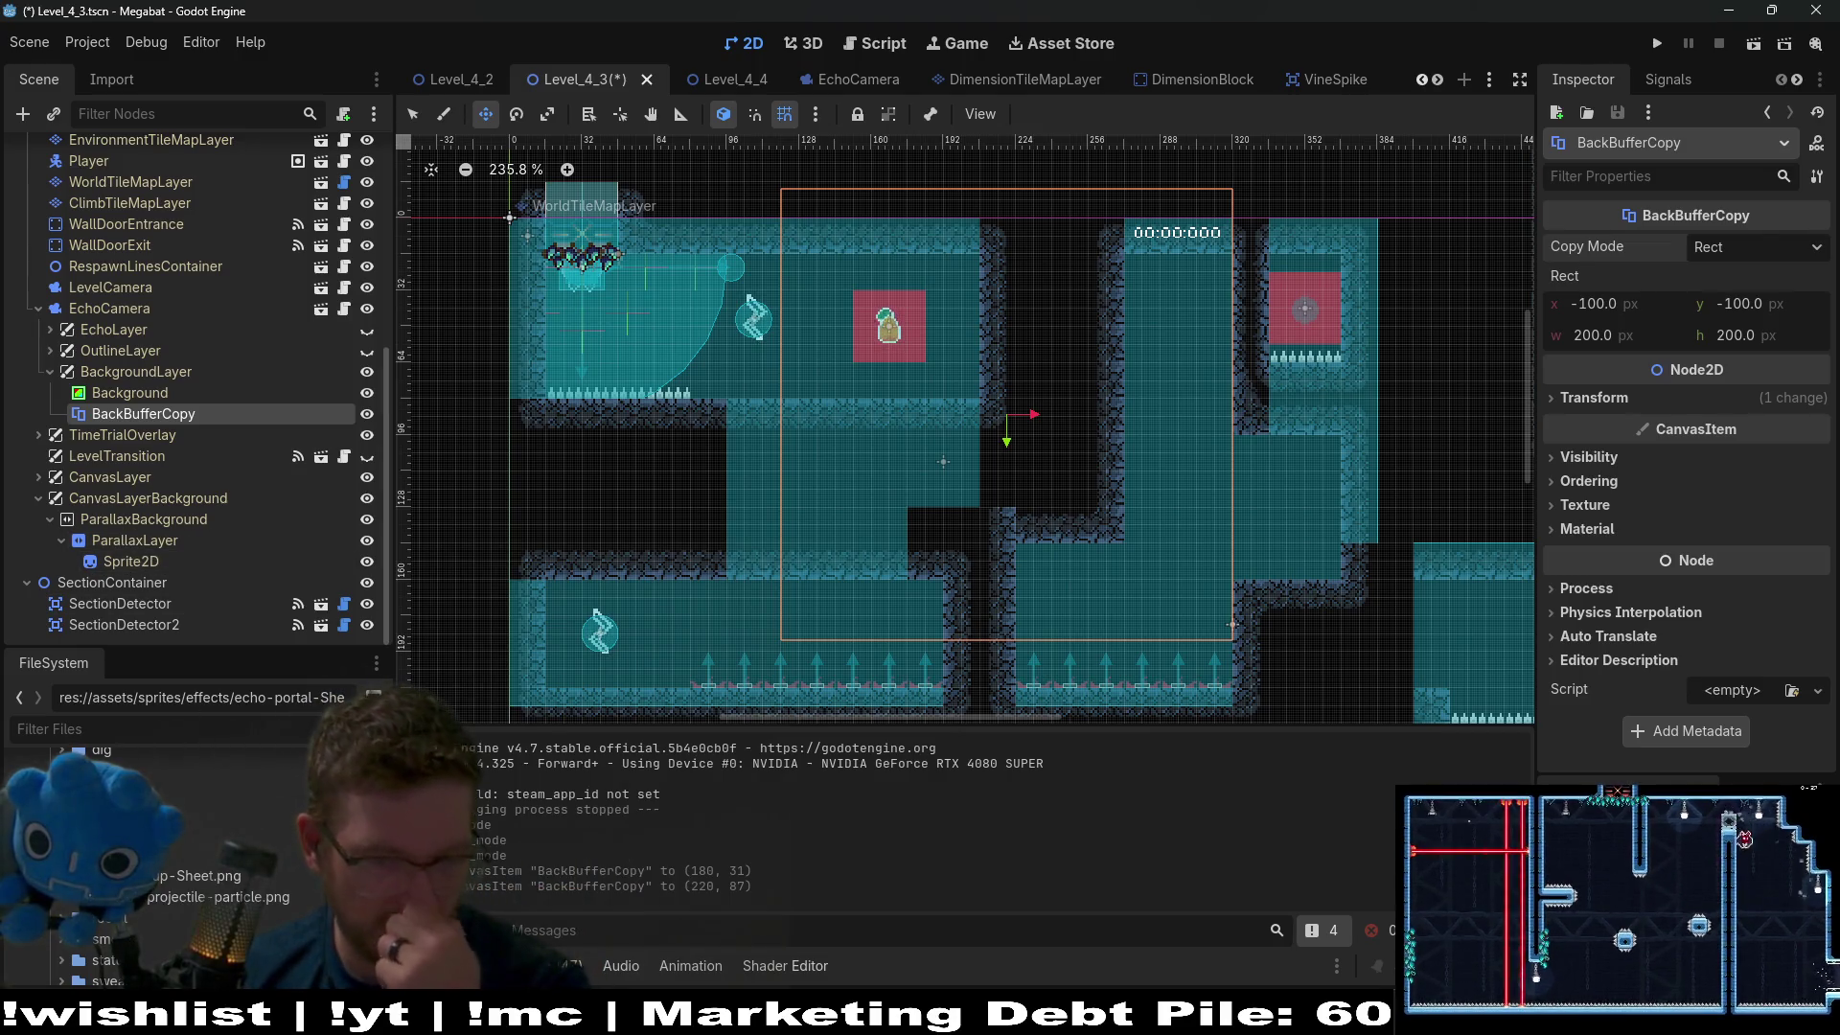
pyautogui.moveTo(880, 1025)
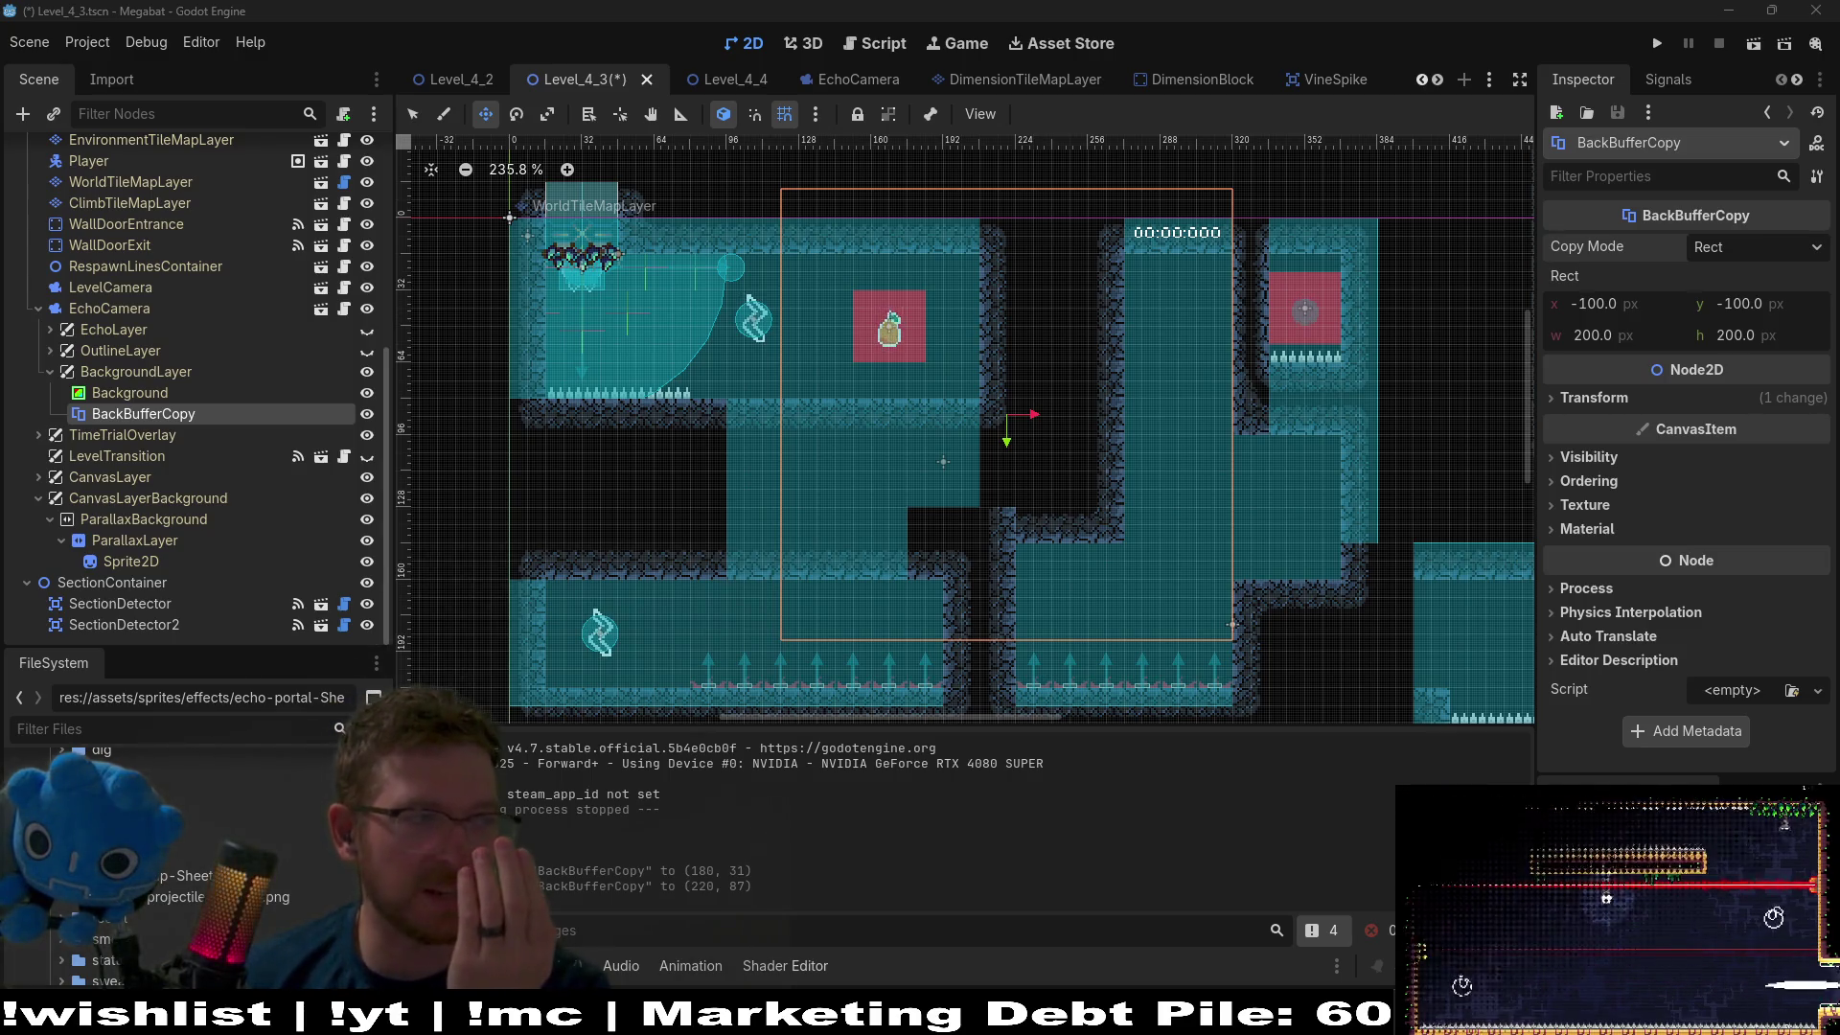
# Bring the browser with the AI answer on BackBufferCopy forward and reposition it.
pyautogui.hotkey('alt', 'Tab')
pyautogui.moveTo(1459, 15)
pyautogui.mouseDown()
pyautogui.moveTo(1461, 102)
pyautogui.moveTo(1487, 102)
pyautogui.mouseUp()
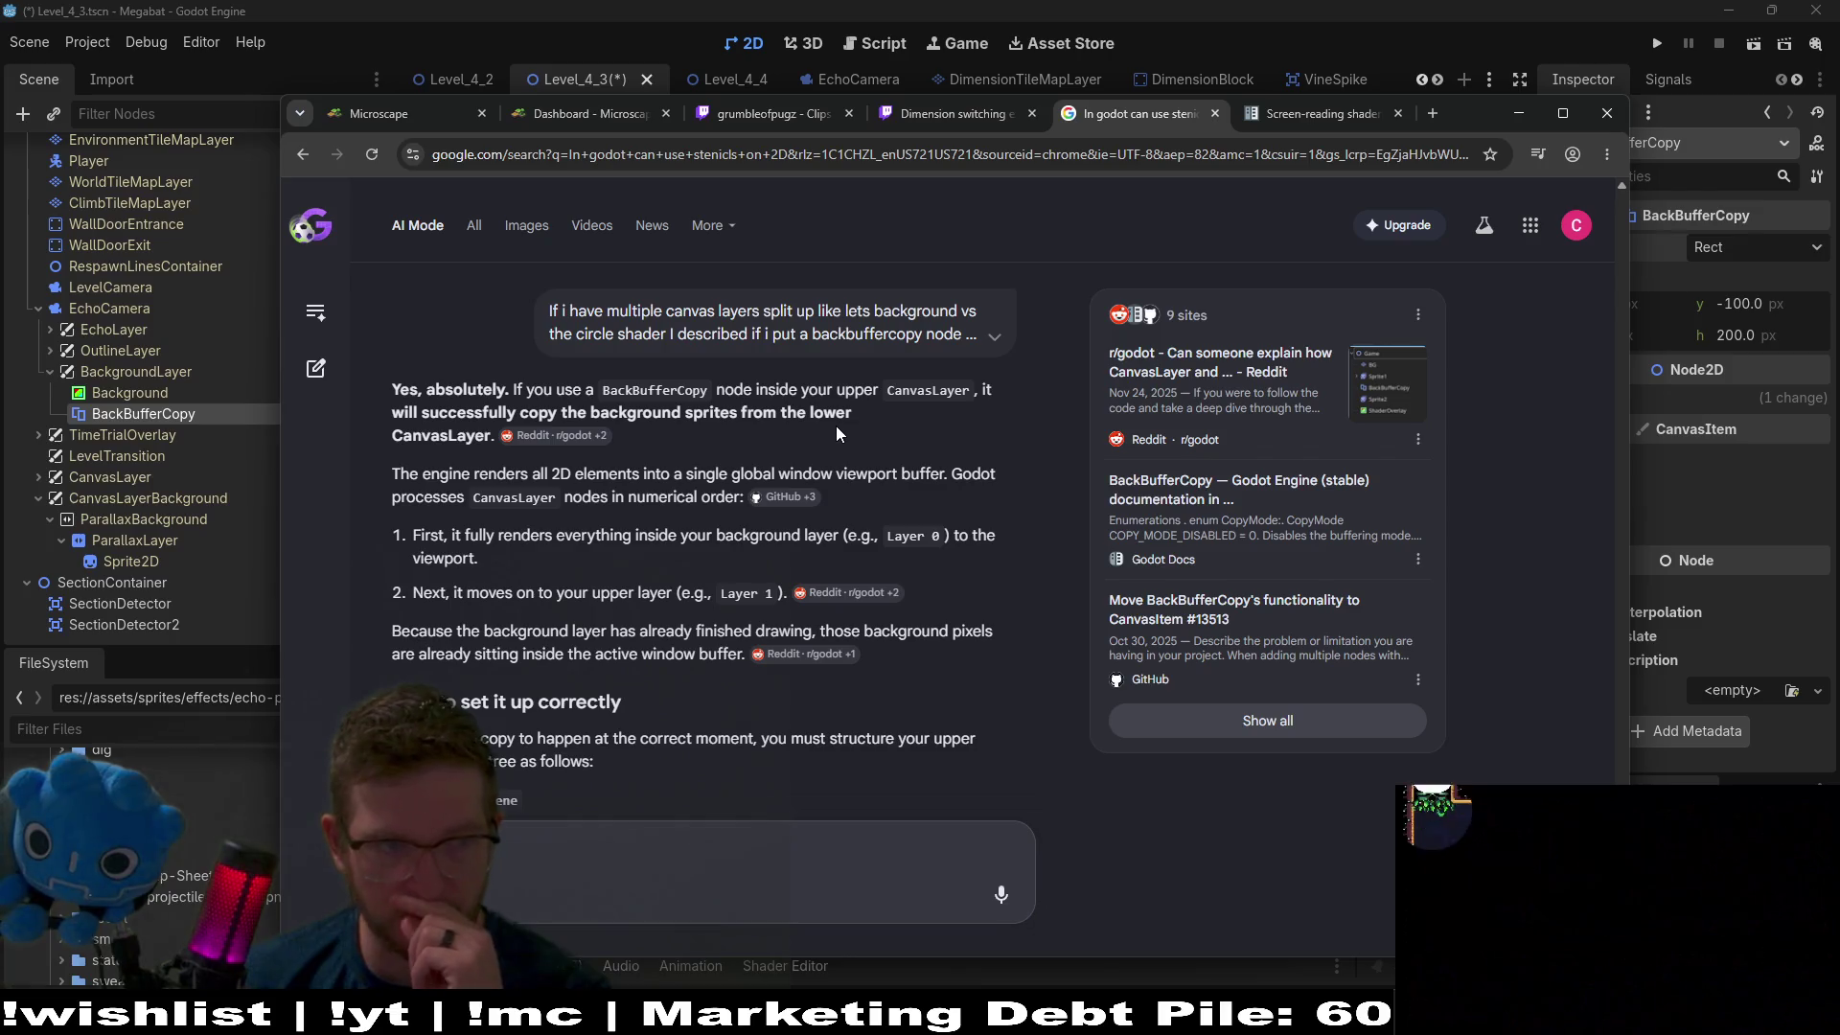
# Minimize the Chrome AI Mode window so Godot's Level_4_3 scene is visible again.
pyautogui.click(1518, 113)
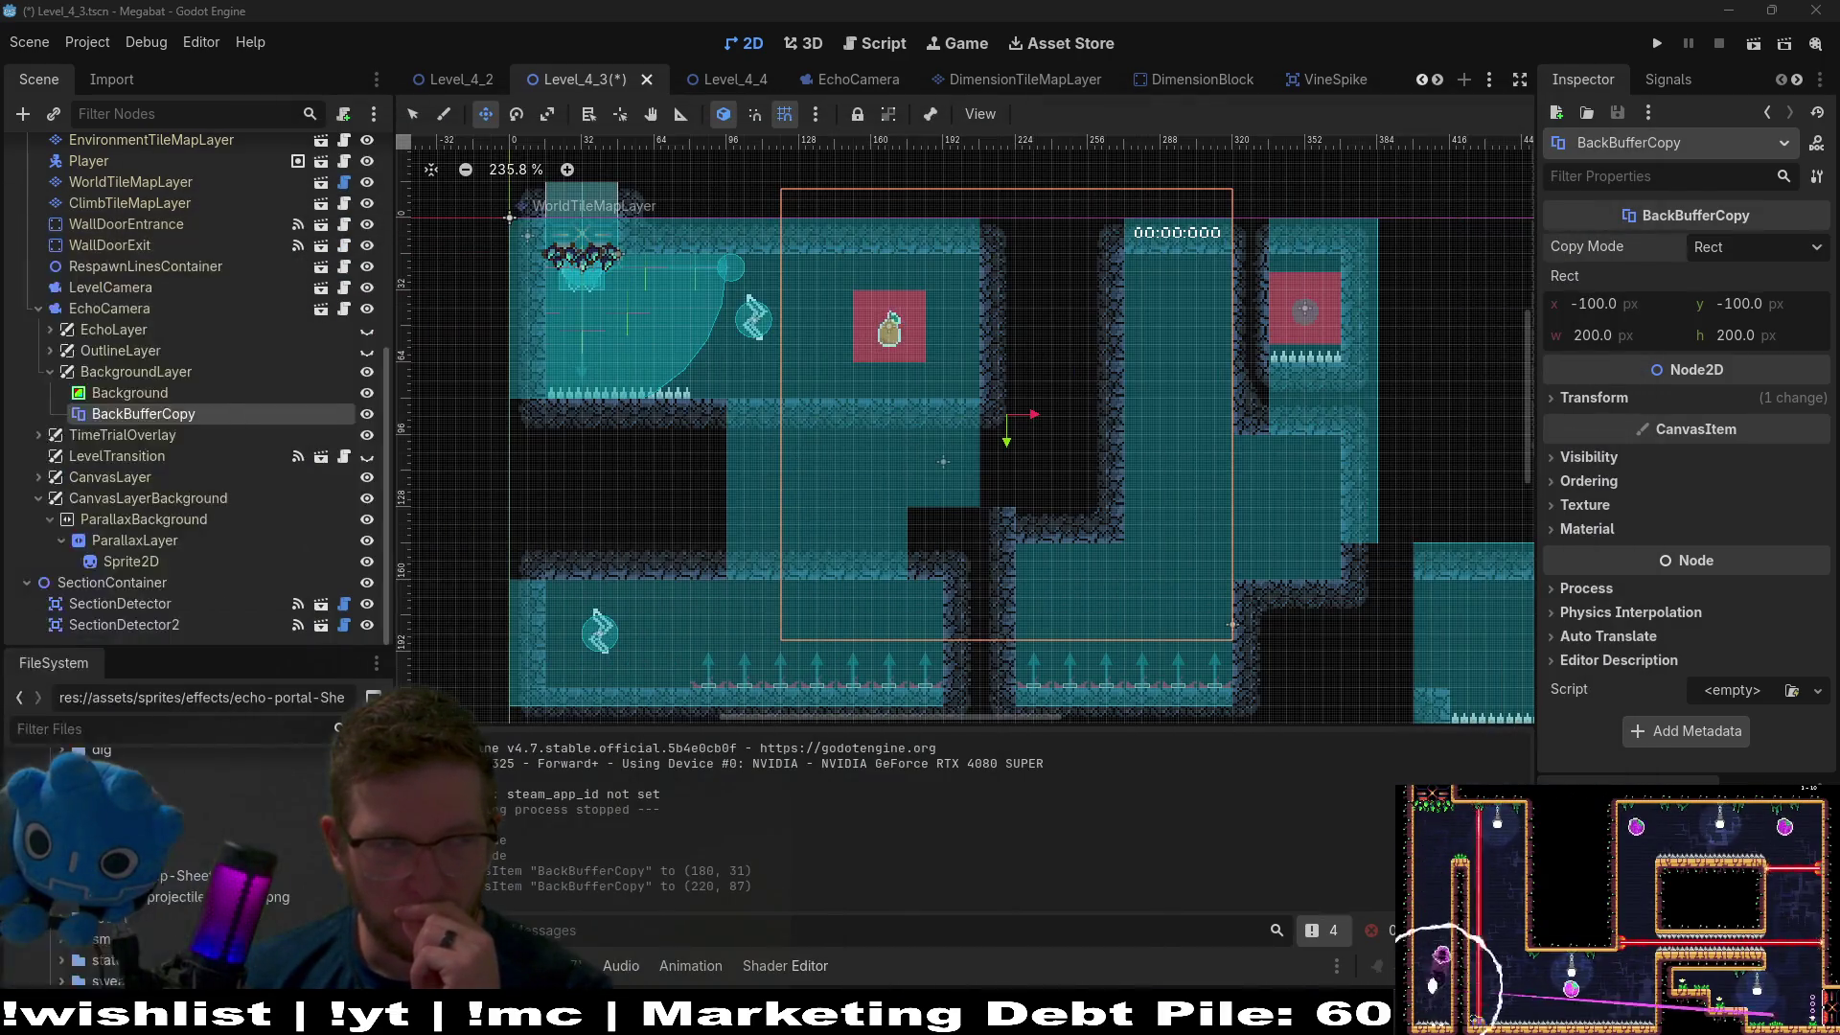
pyautogui.click(154, 495)
pyautogui.click(1576, 243)
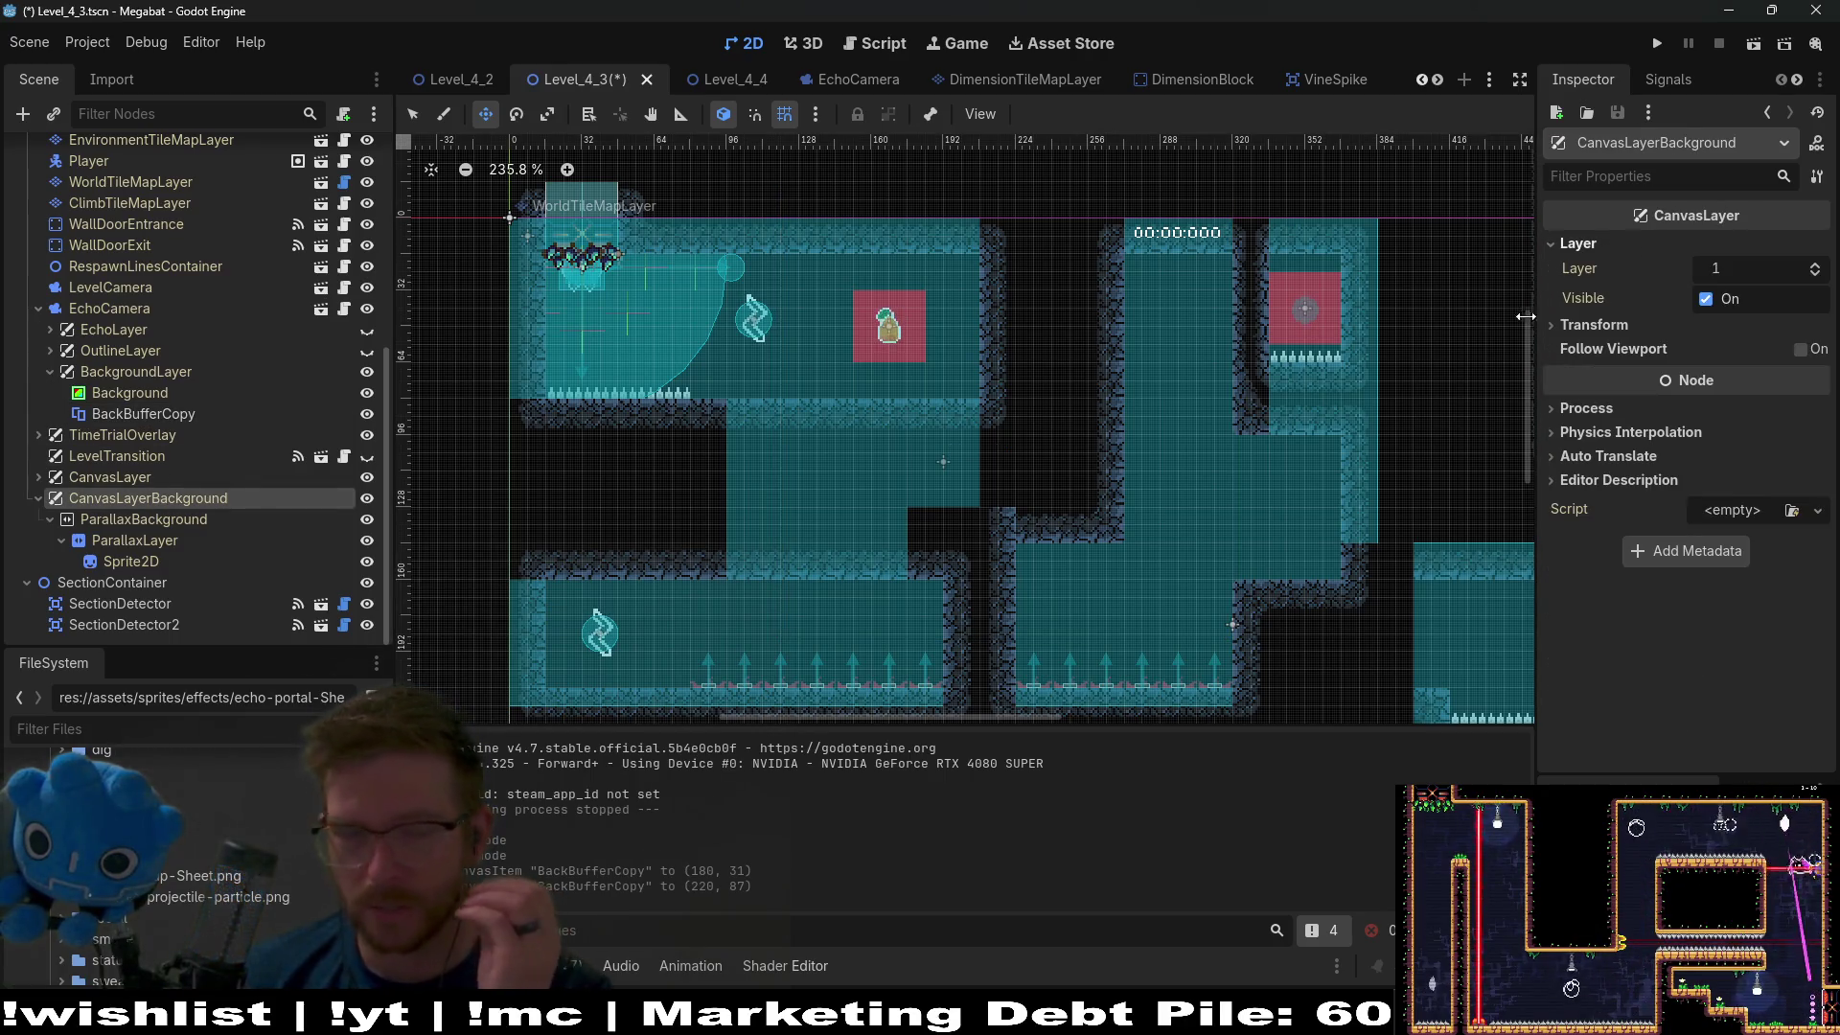
pyautogui.click(127, 378)
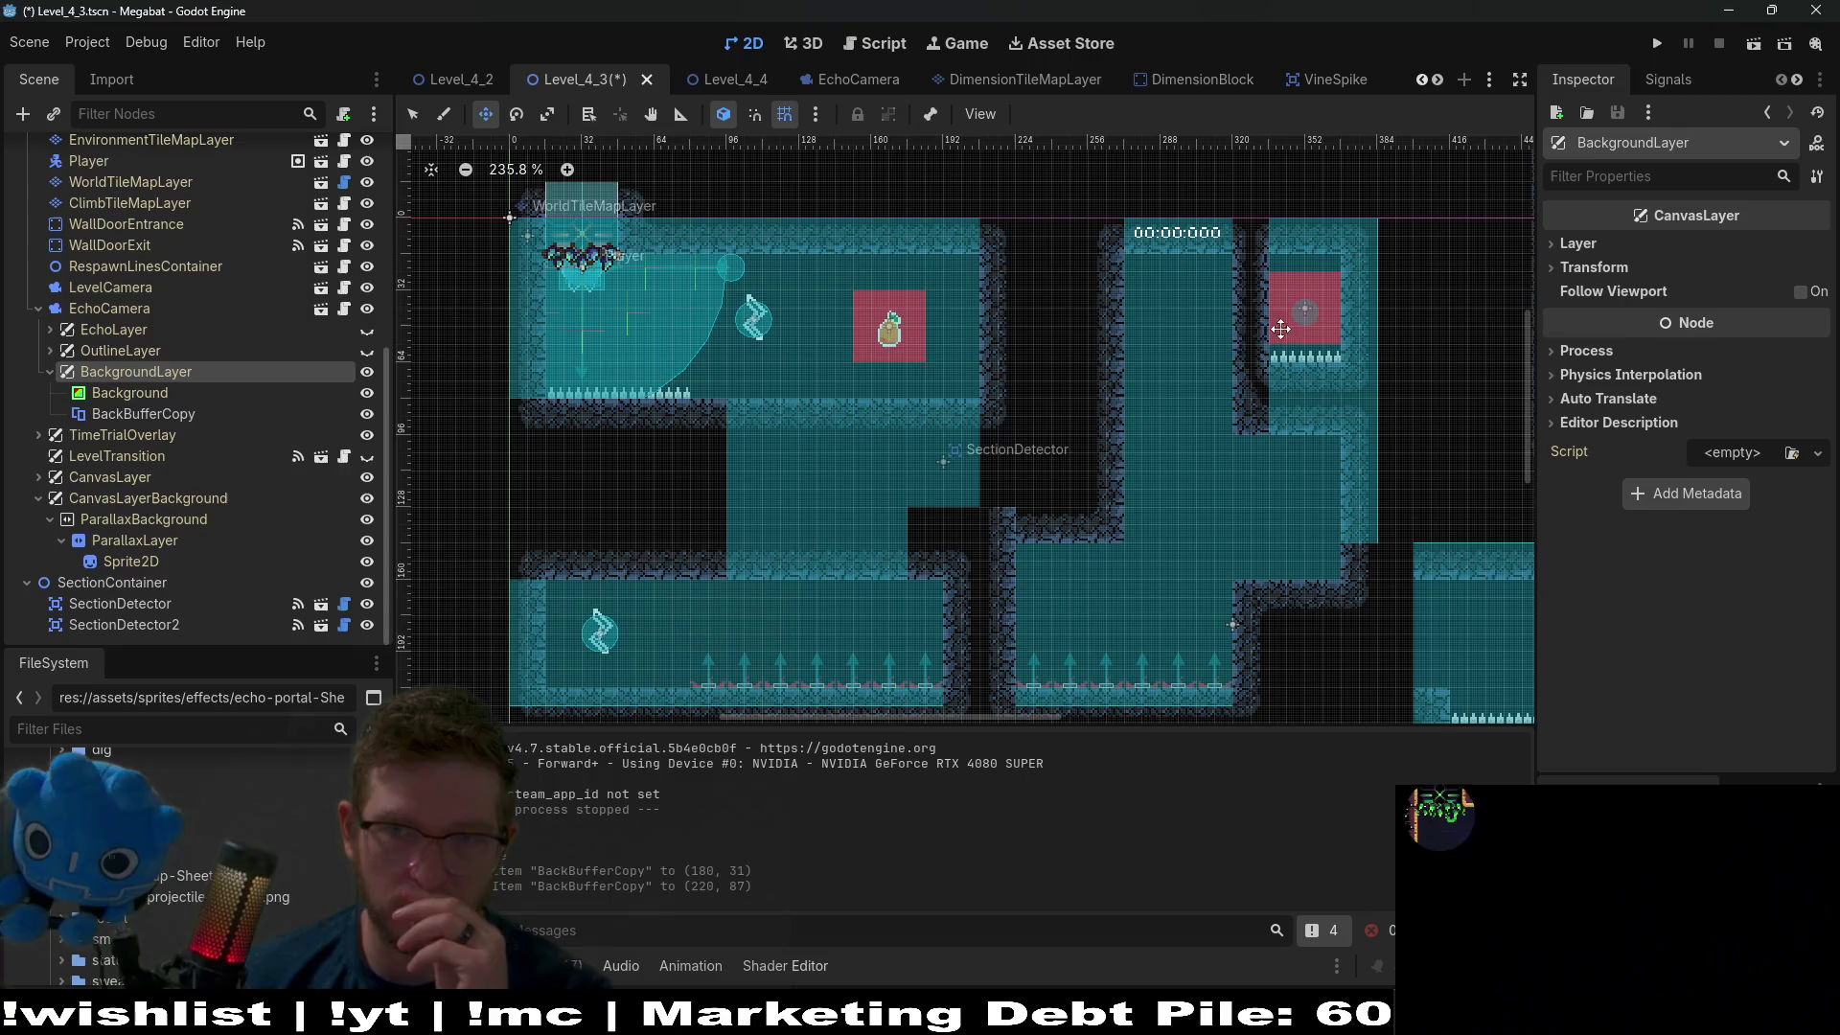
pyautogui.click(1576, 245)
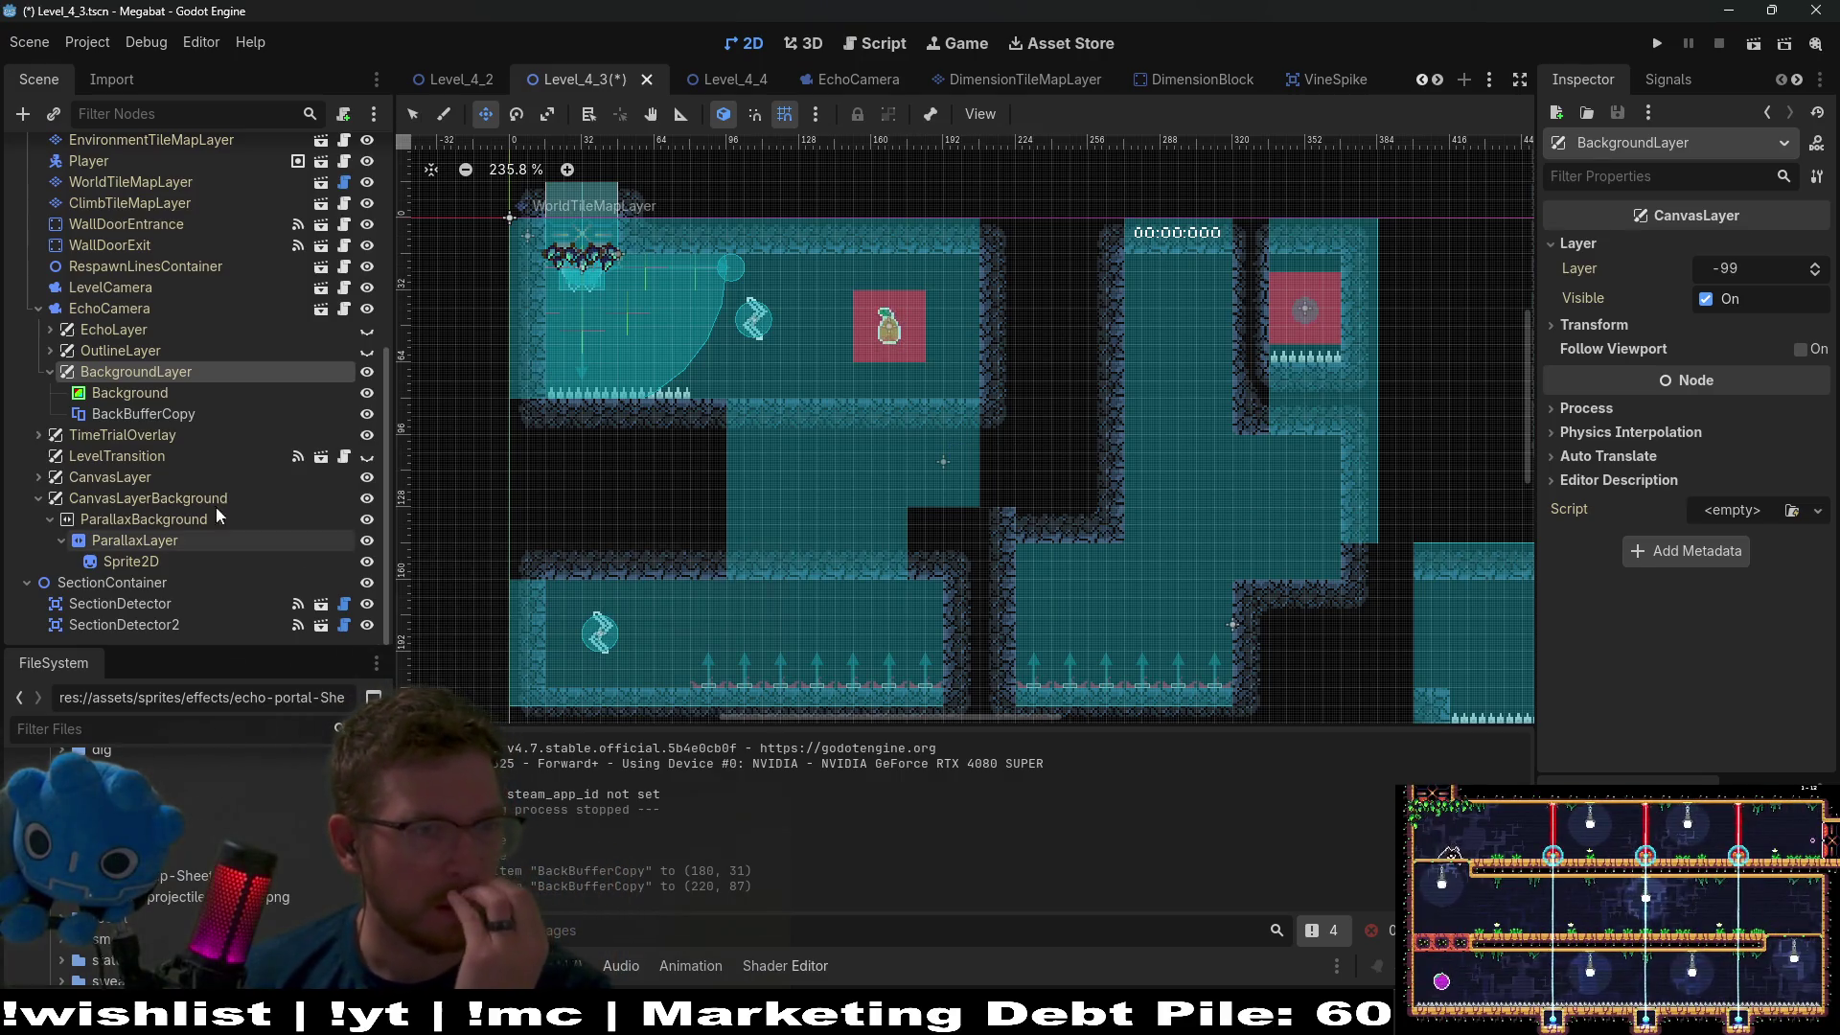
pyautogui.click(119, 350)
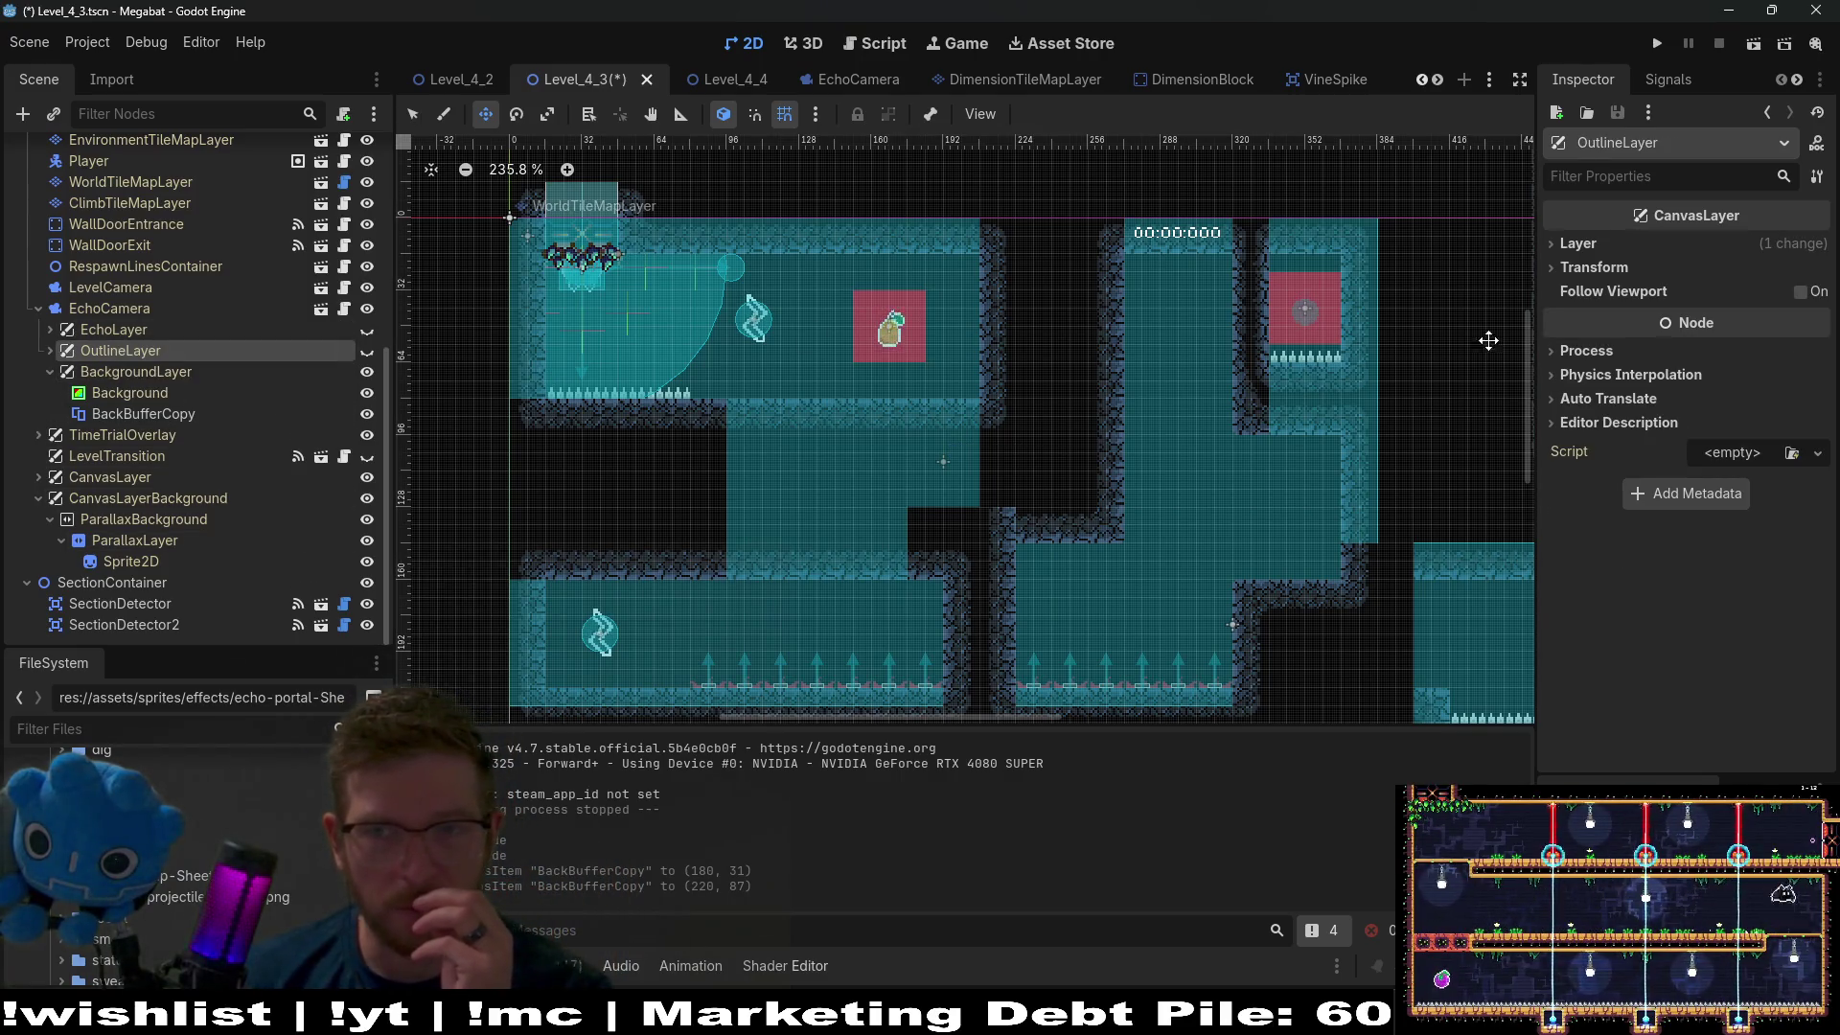
pyautogui.click(1576, 243)
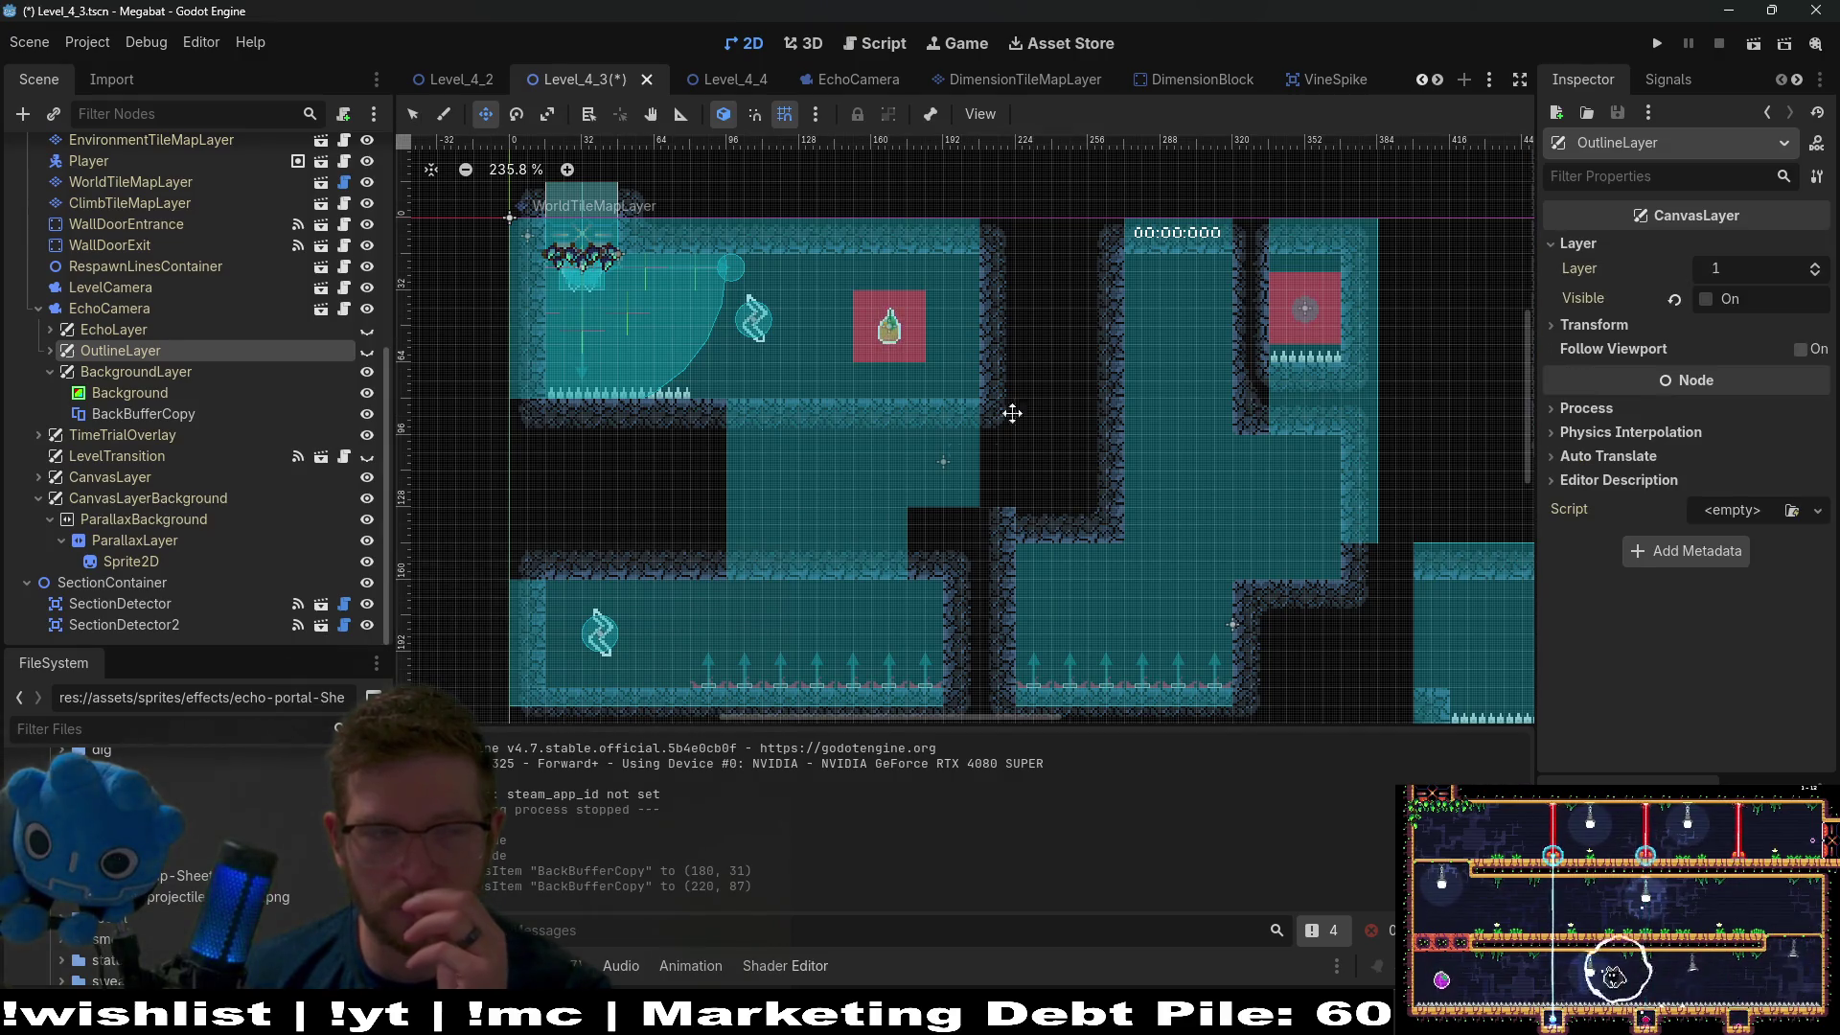
pyautogui.click(125, 330)
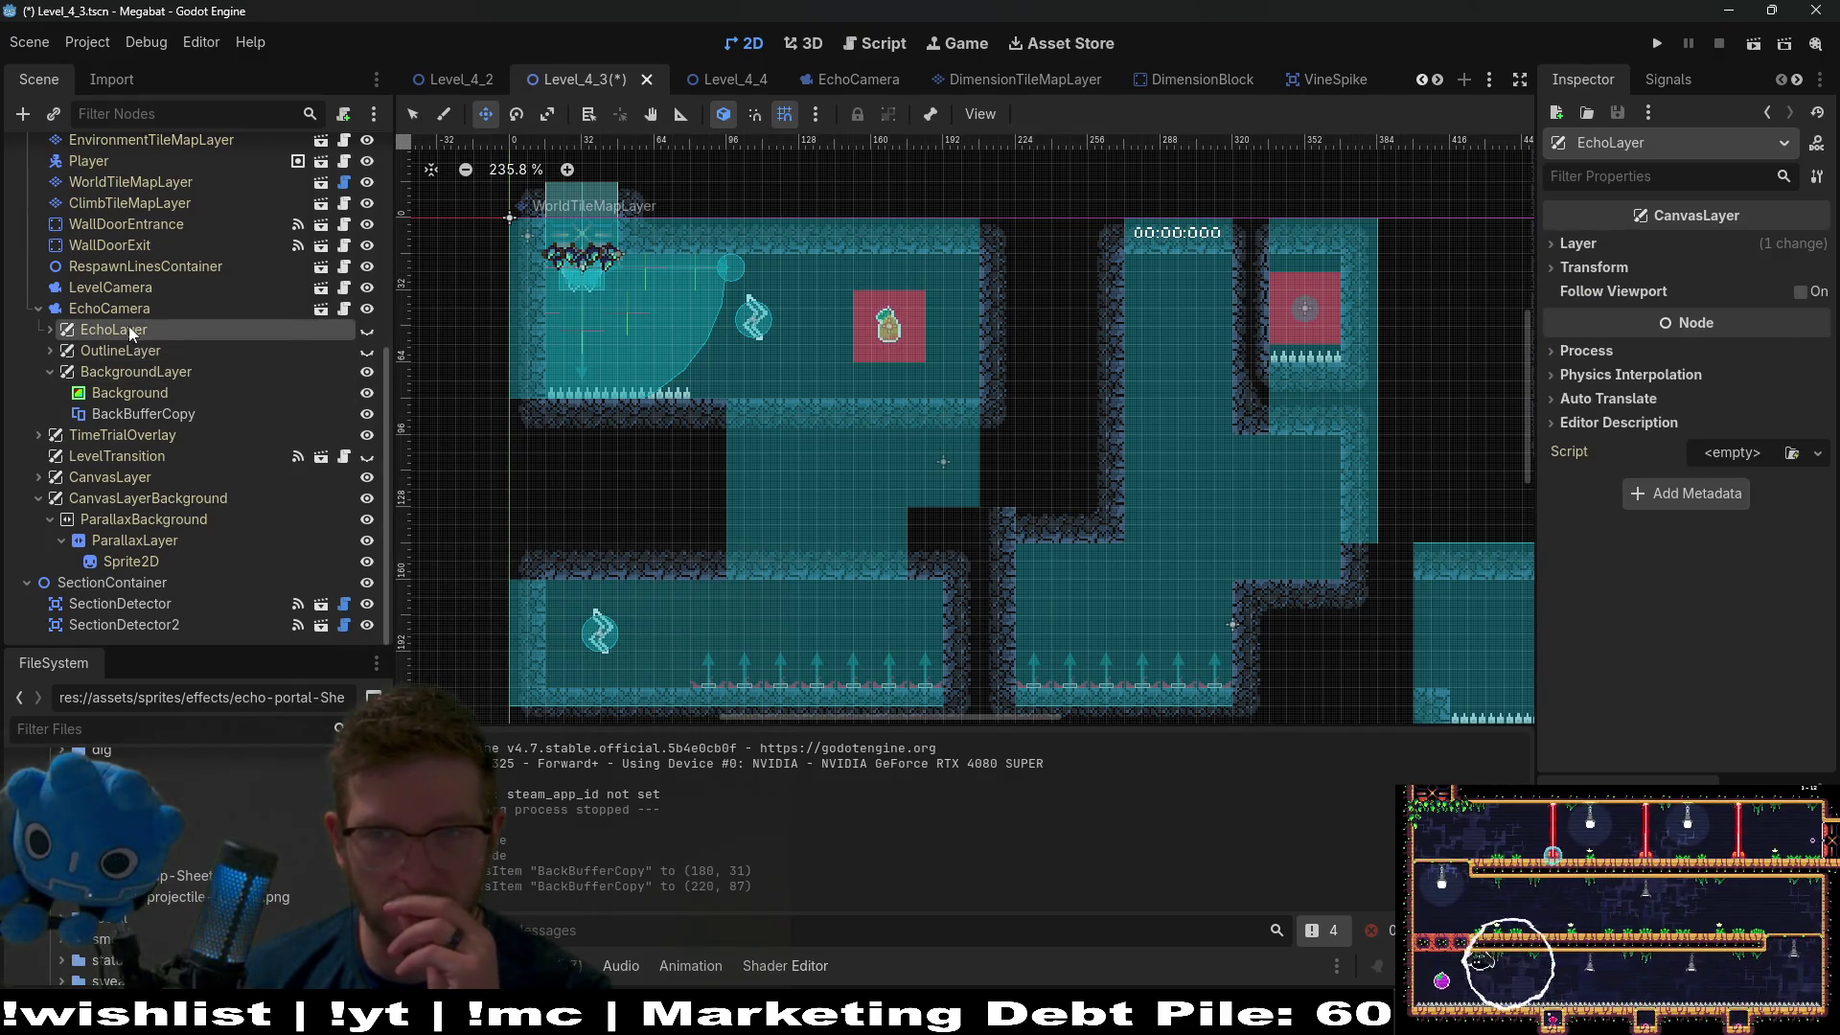
pyautogui.click(1579, 244)
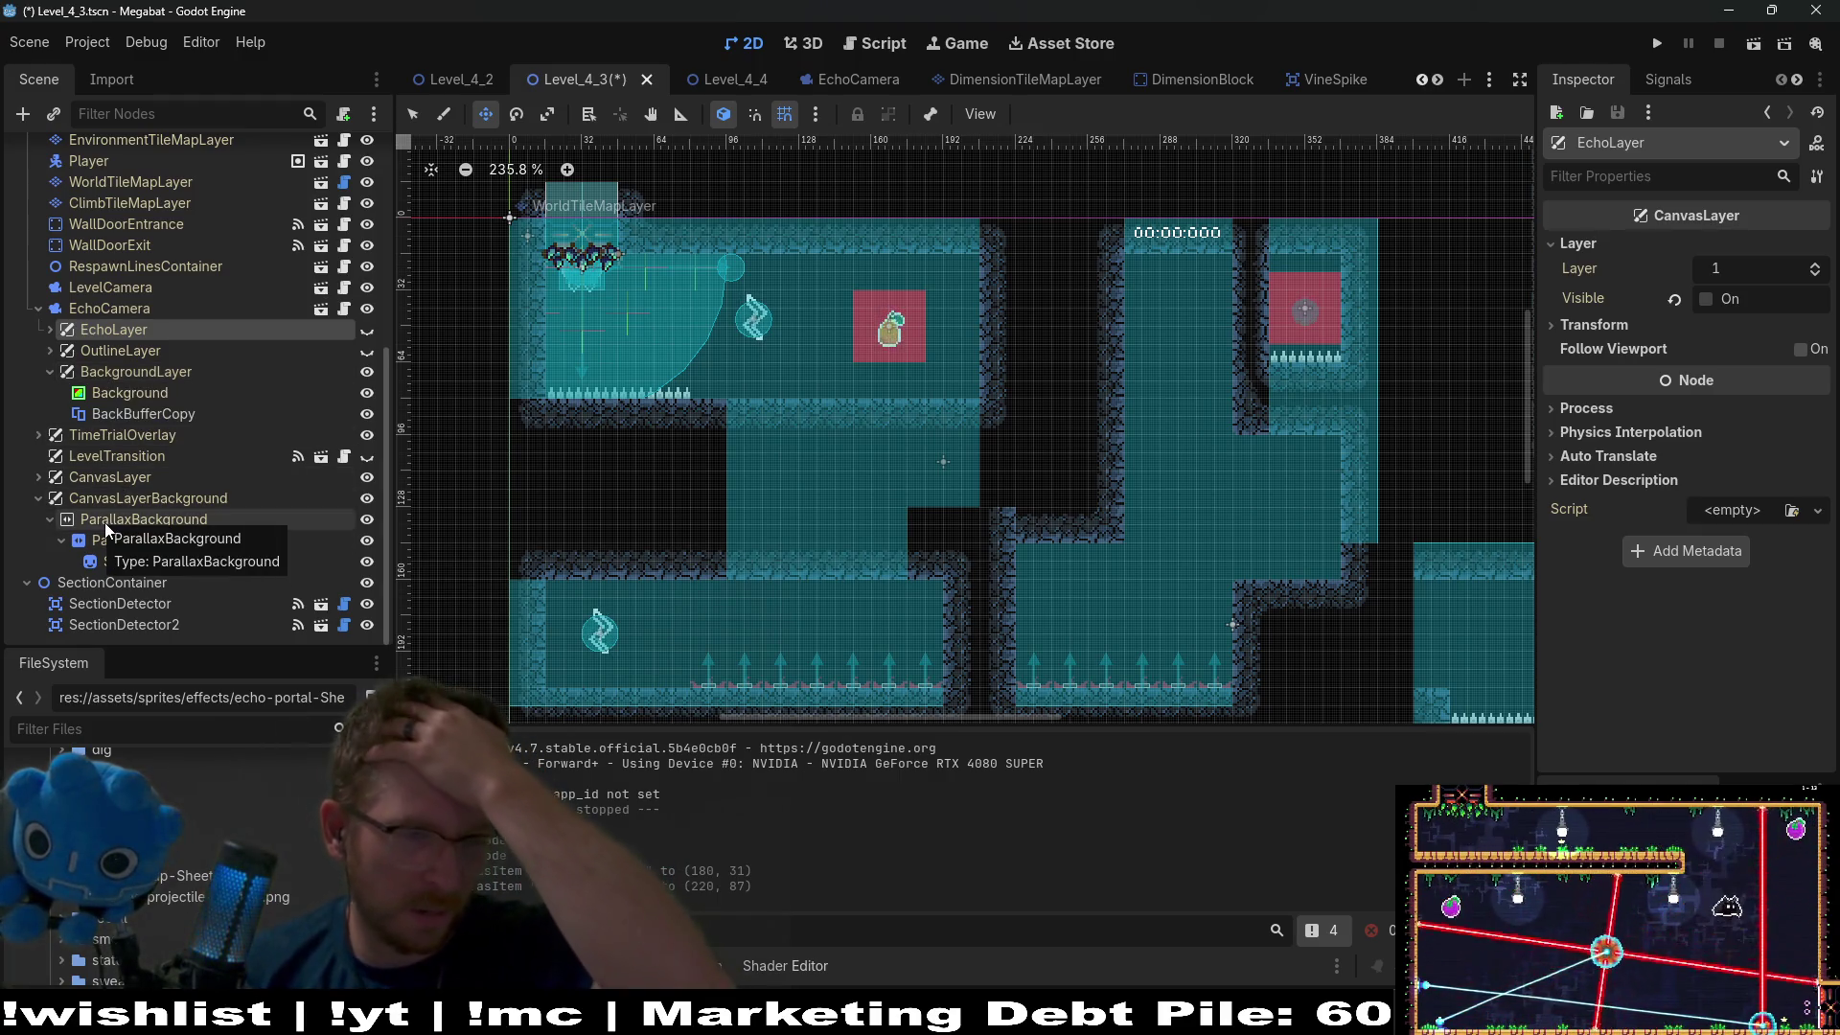
pyautogui.scroll(3, 138, 483)
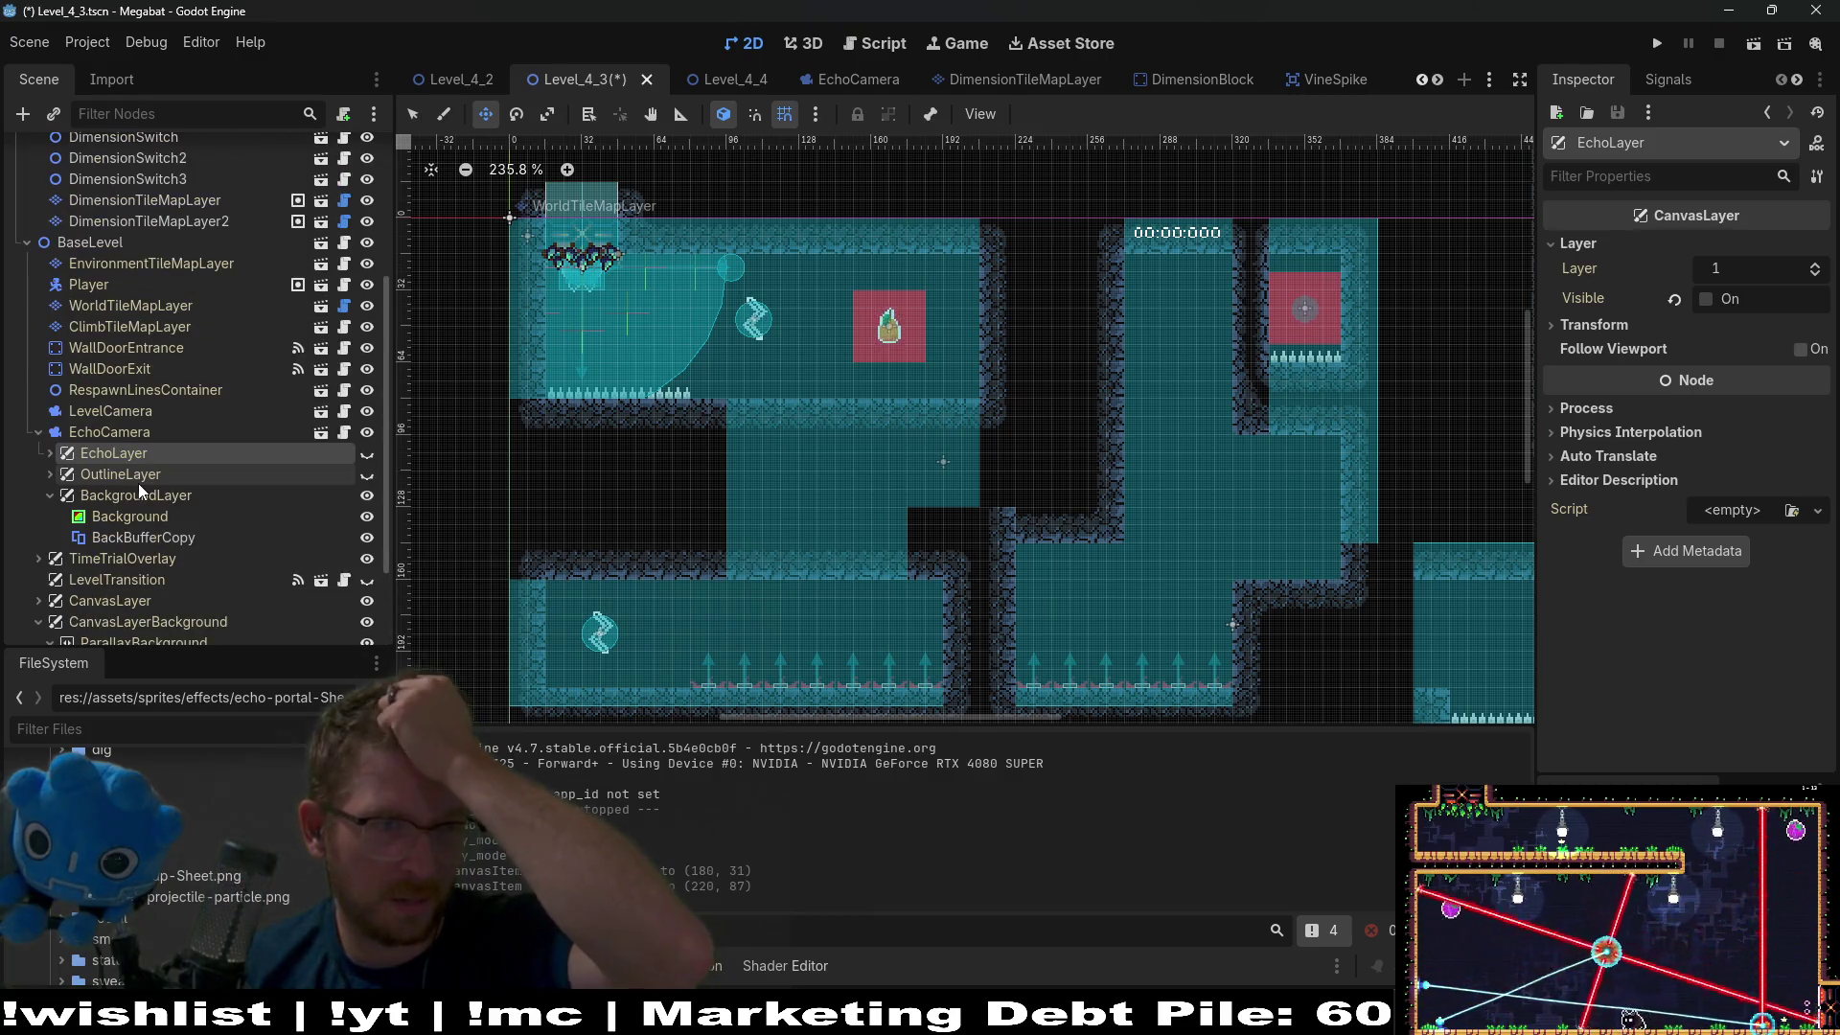
pyautogui.click(133, 406)
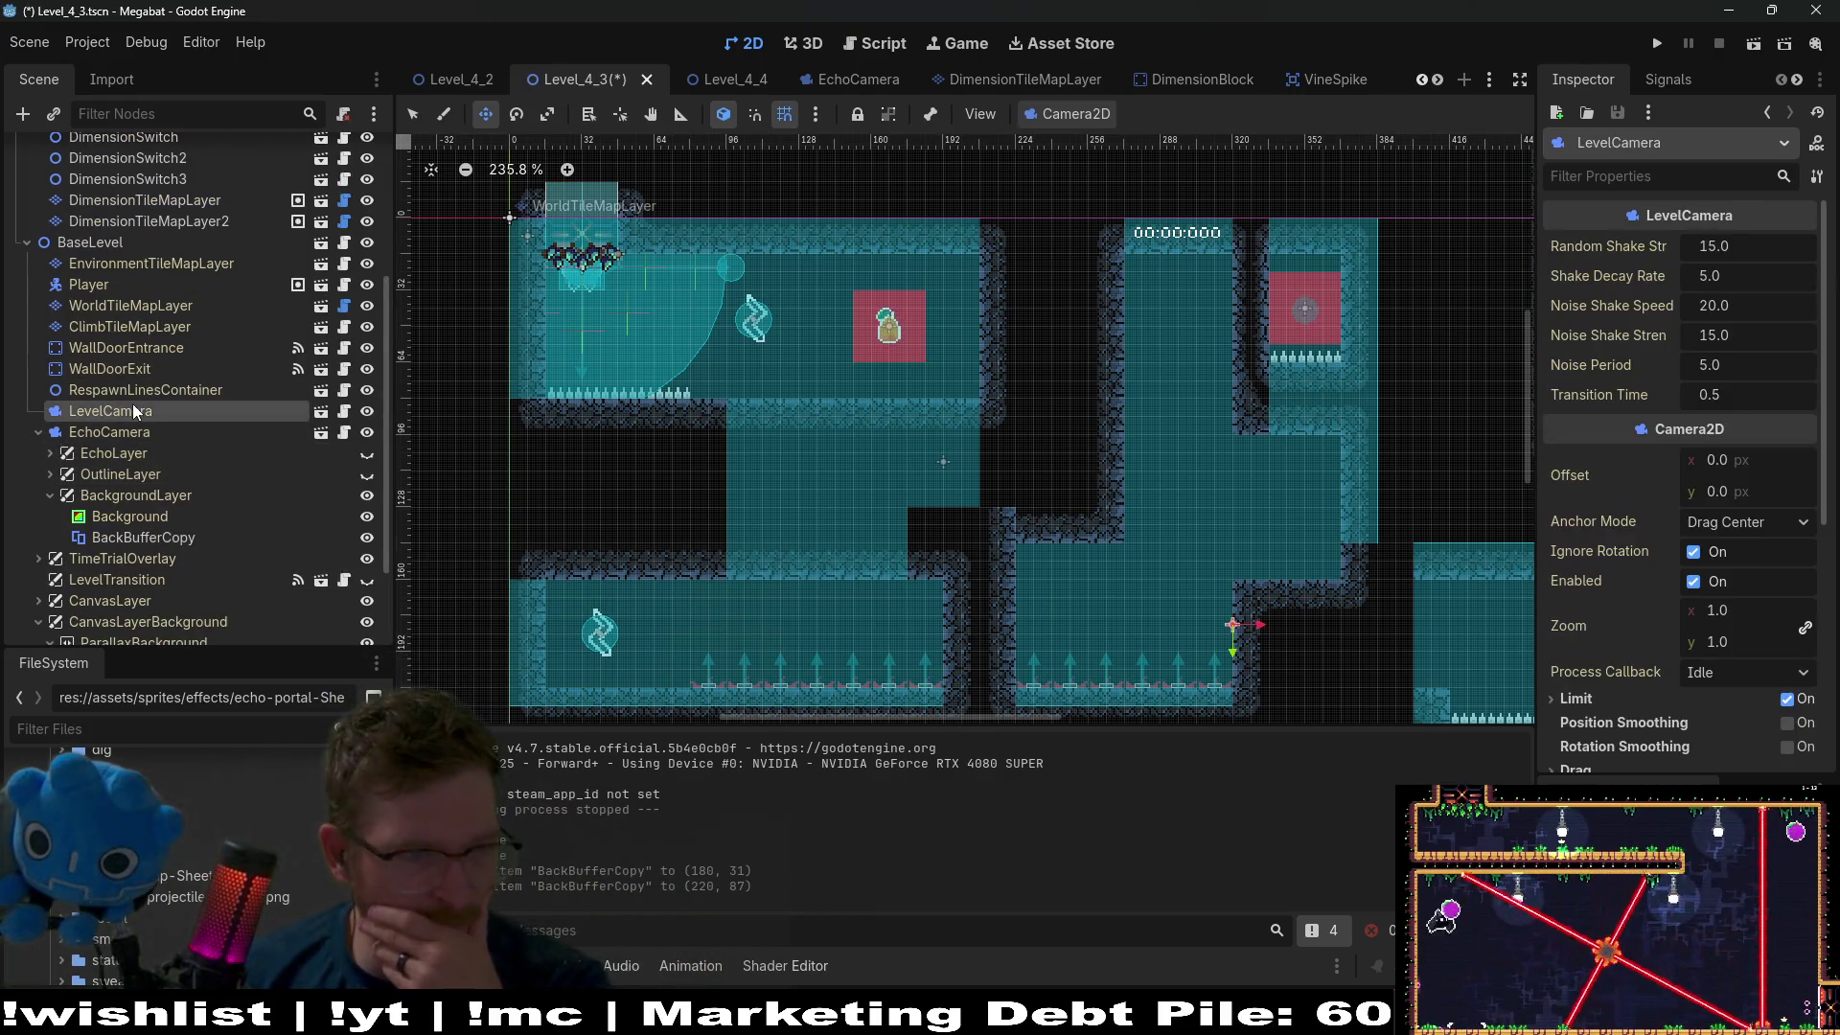
pyautogui.scroll(3, 146, 372)
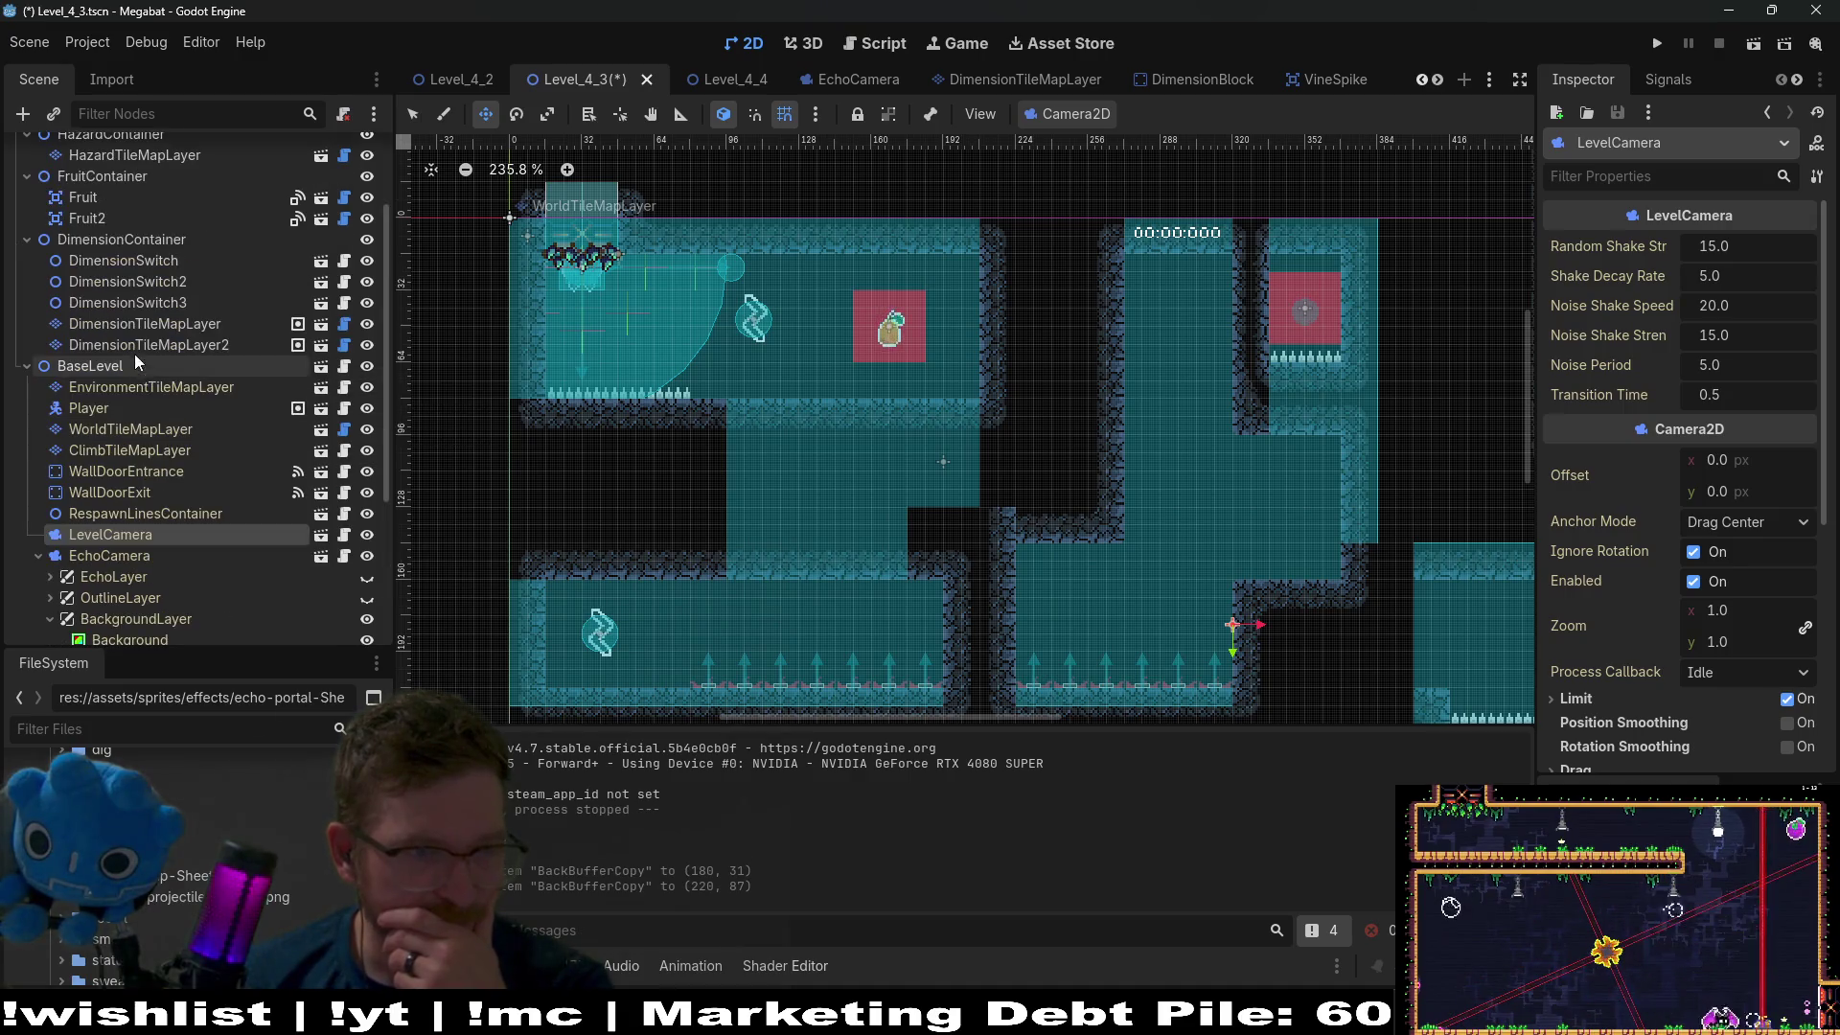
# Select DimensionTileMapLayer2, then bring the Chrome BackBufferCopy answer back over the editor.
pyautogui.click(134, 349)
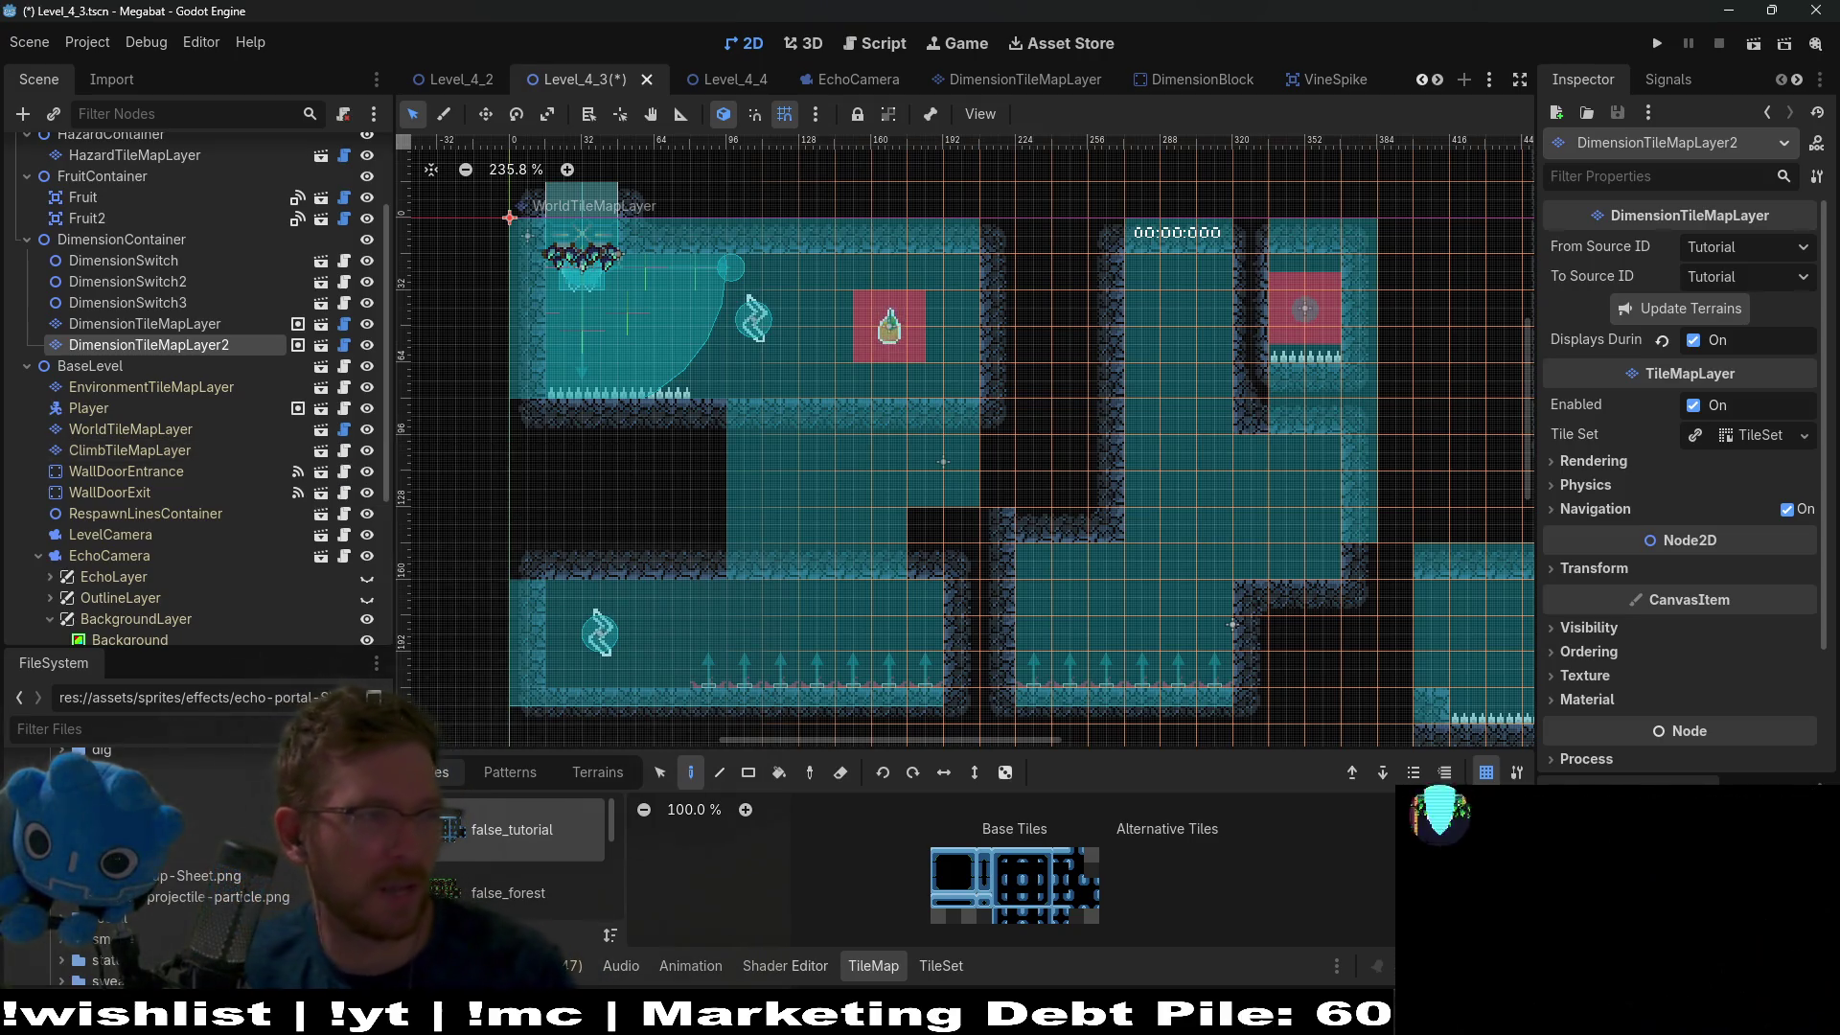
pyautogui.hotkey('alt', 'Tab')
pyautogui.moveTo(1458, 245); pyautogui.dragTo(1479, 119)
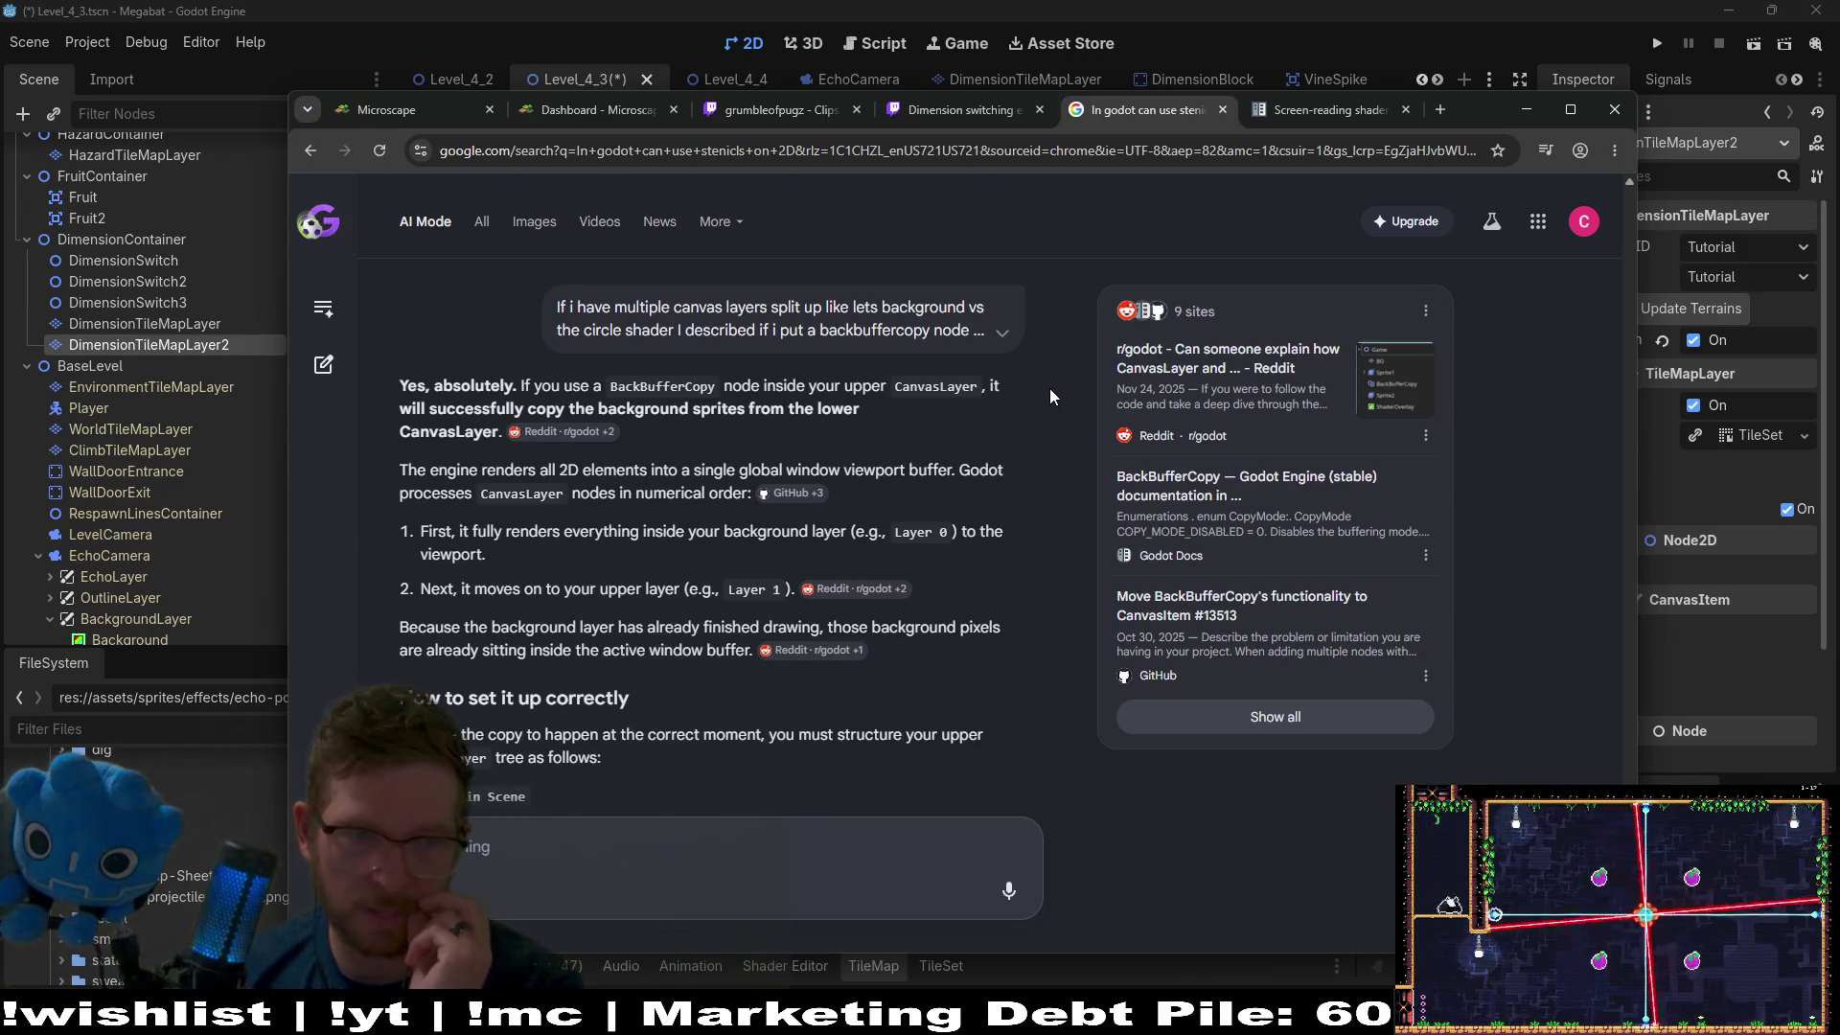
pyautogui.middleClick(1049, 451)
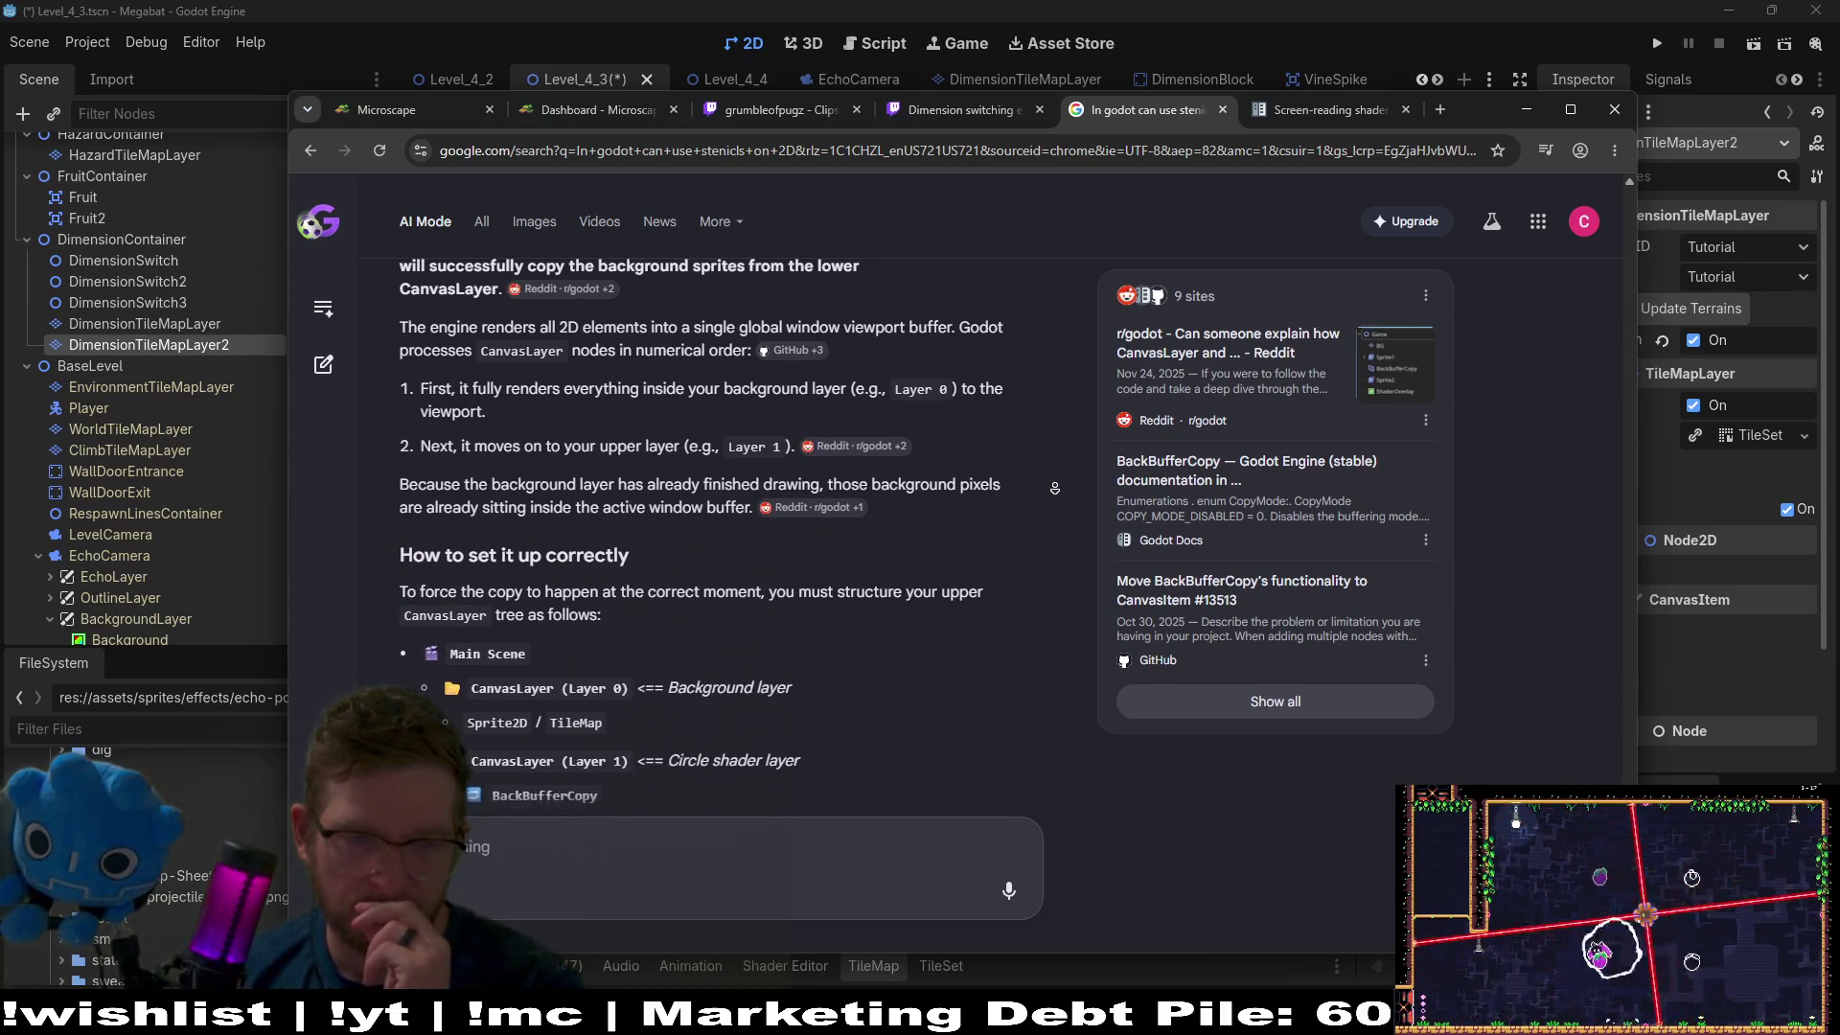
pyautogui.middleClick(1057, 492)
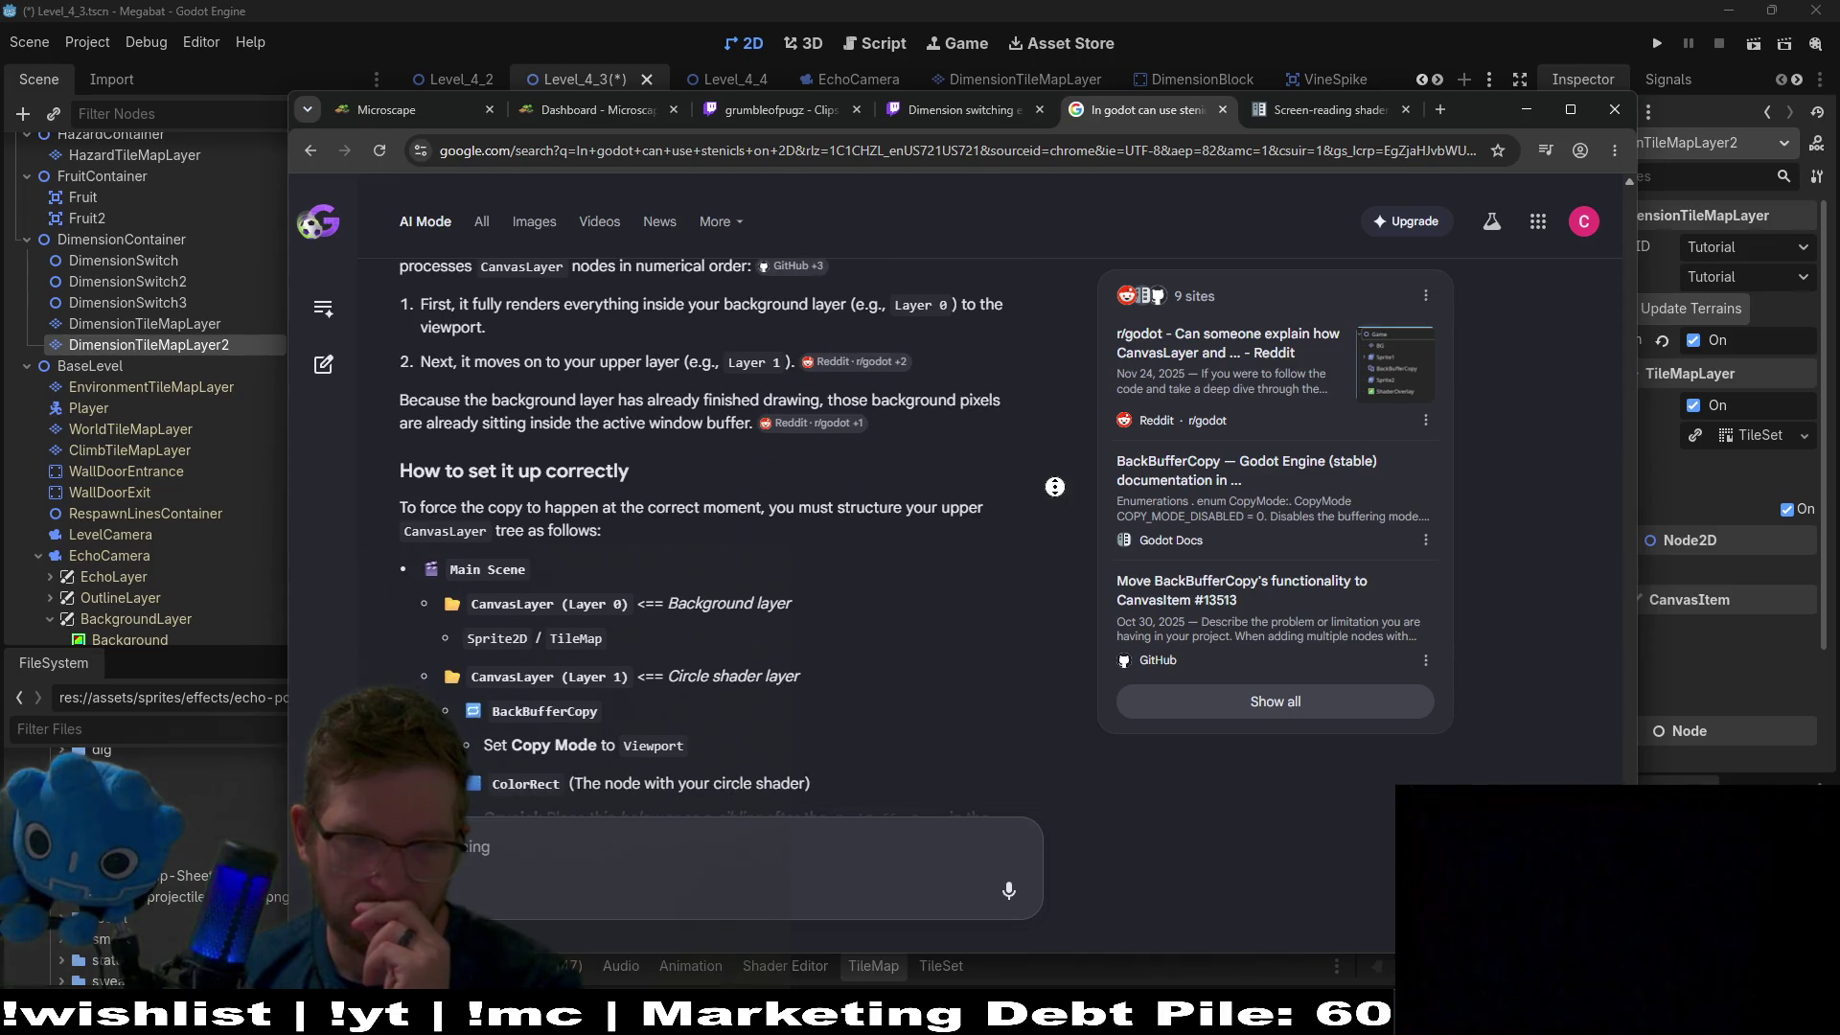
pyautogui.scroll(-1, 1055, 528)
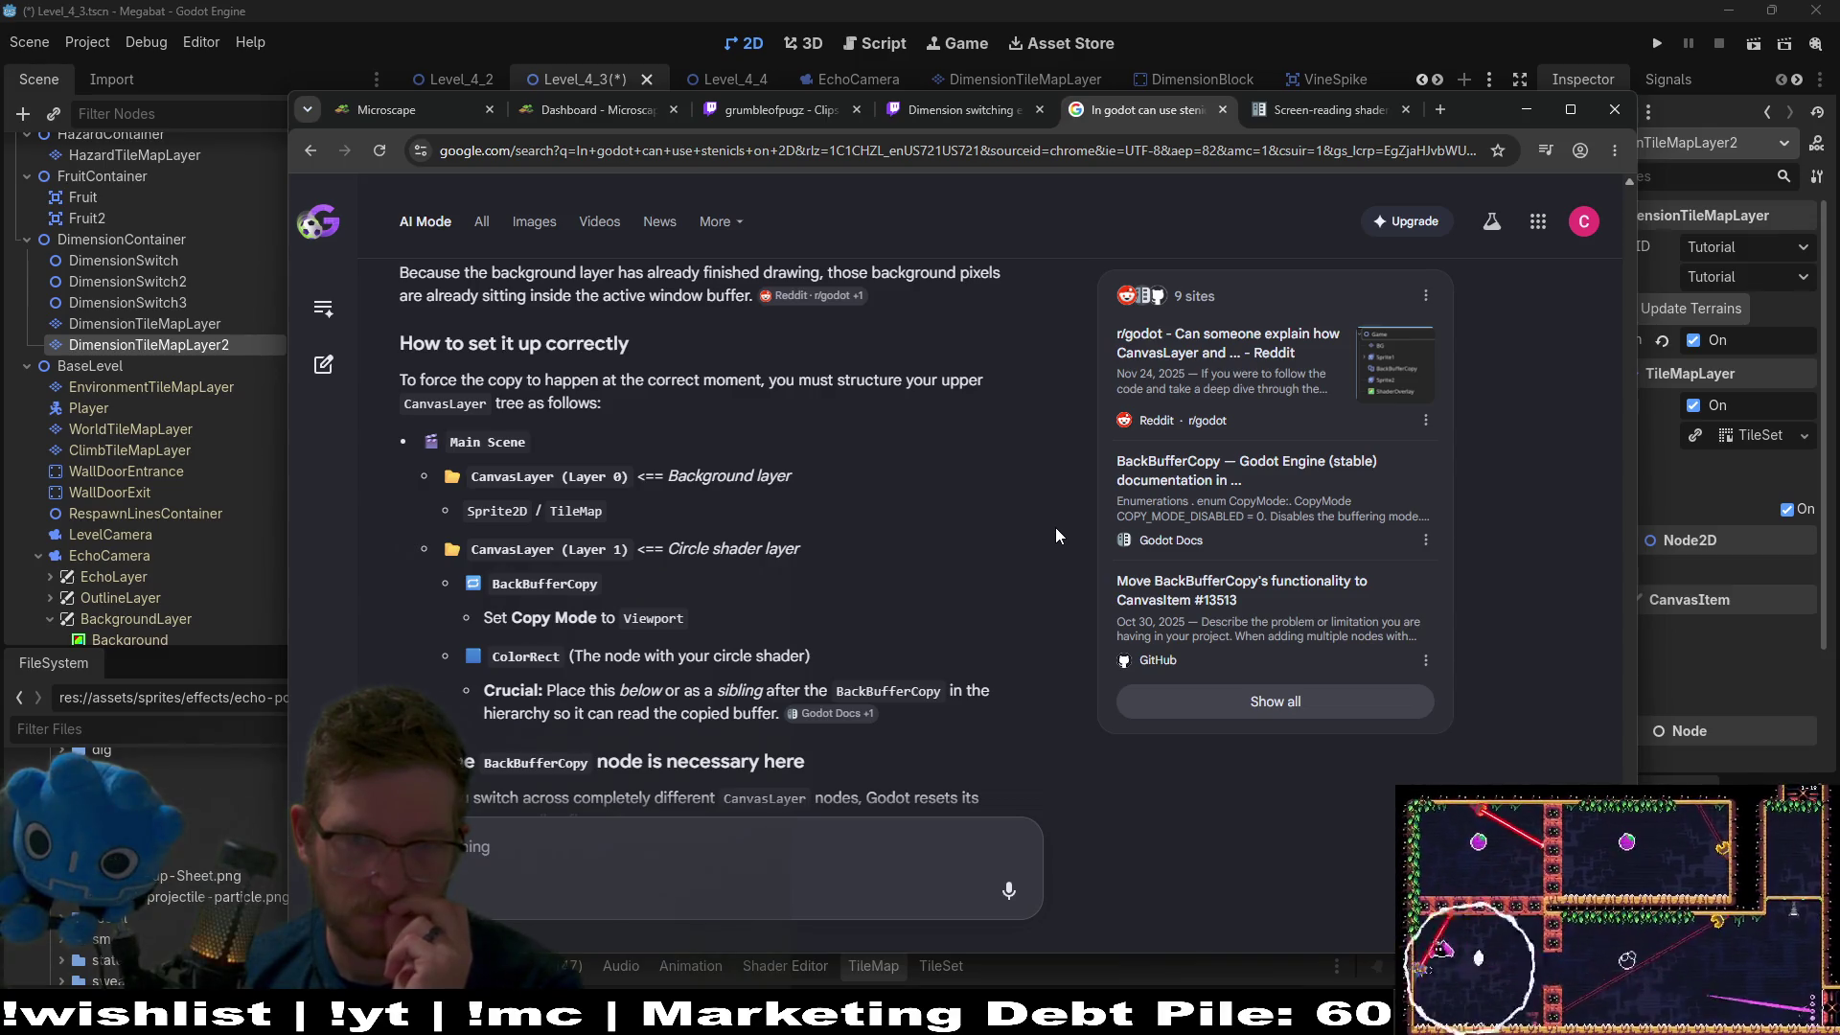
pyautogui.middleClick(1055, 527)
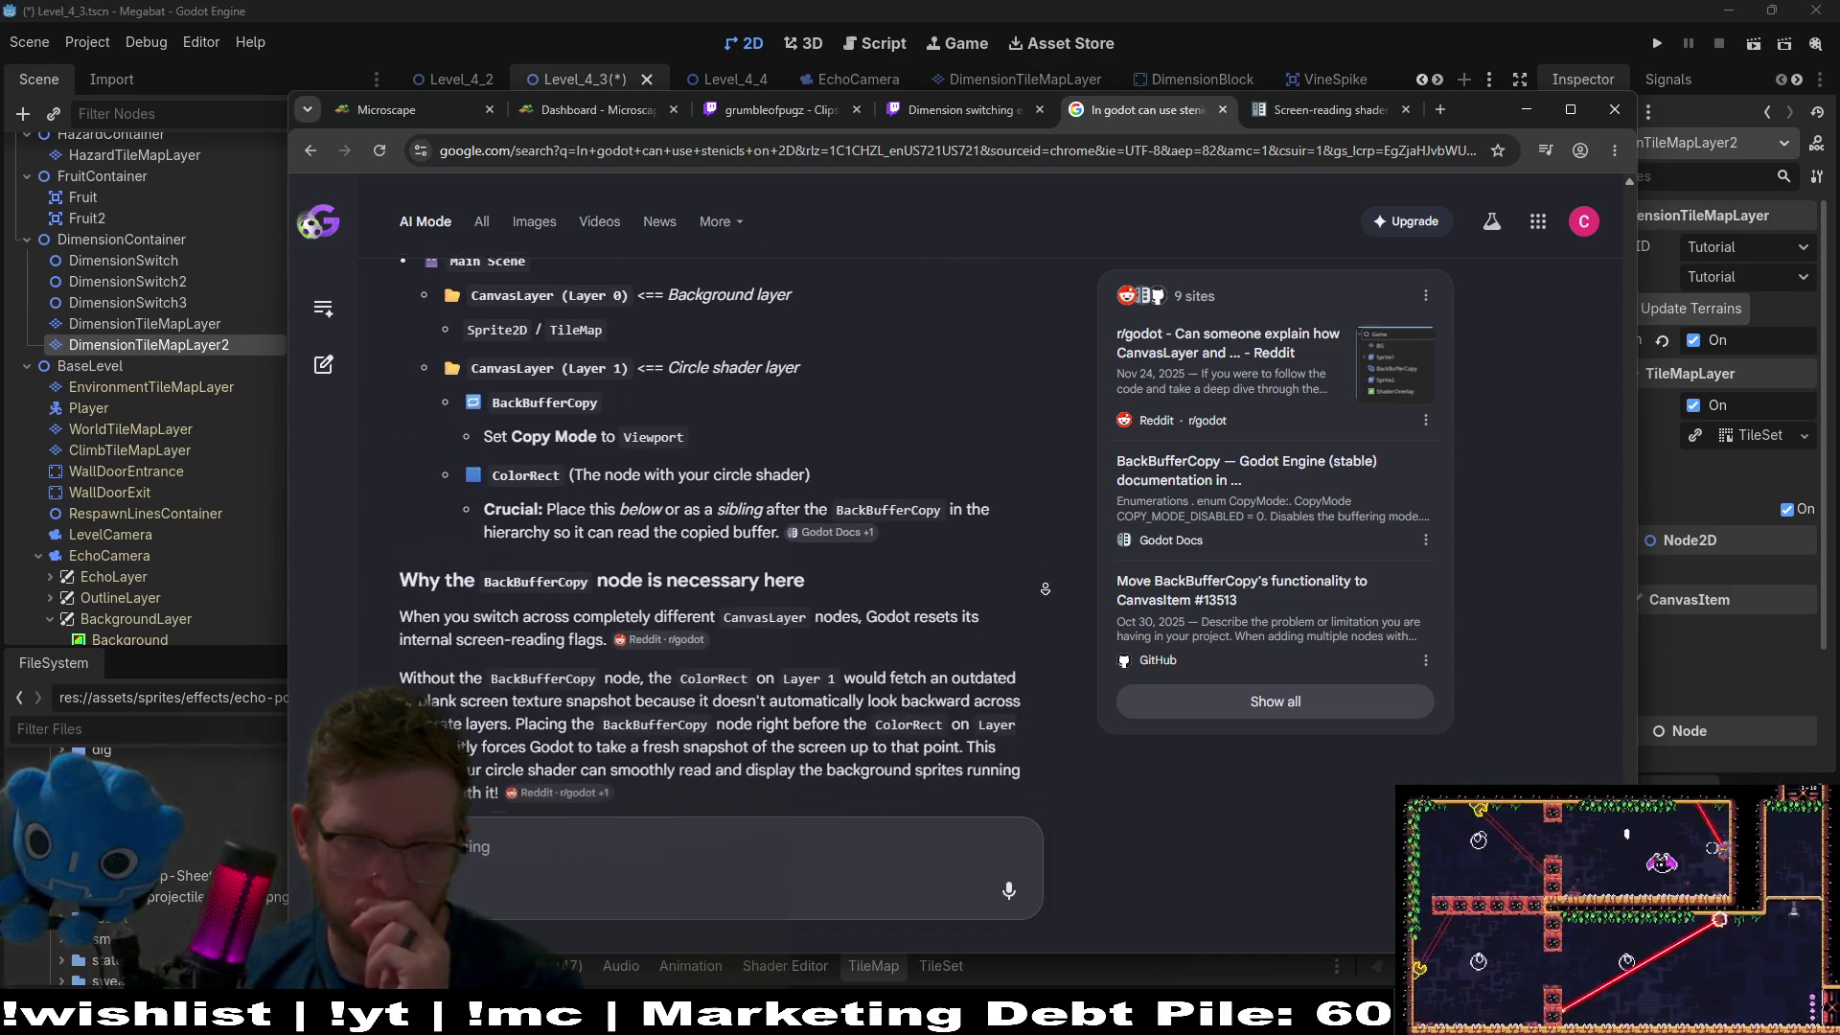
pyautogui.middleClick(1044, 594)
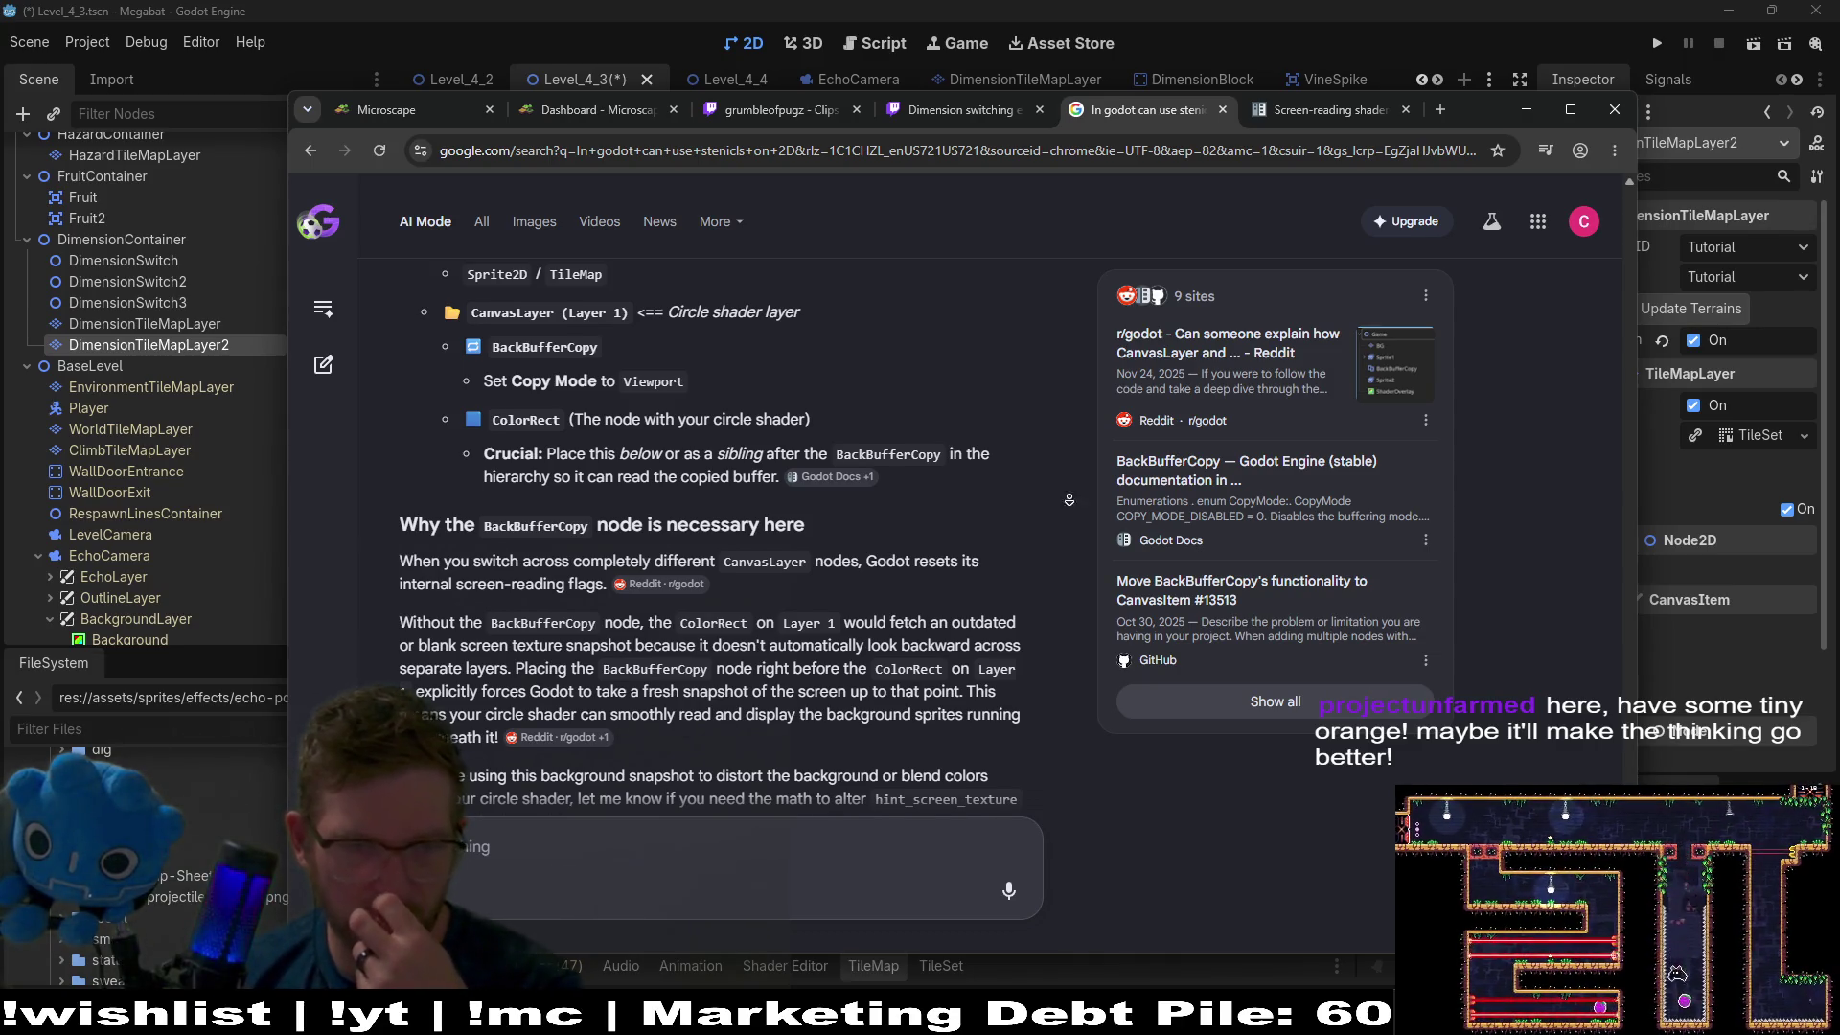
pyautogui.scroll(-1, 1069, 498)
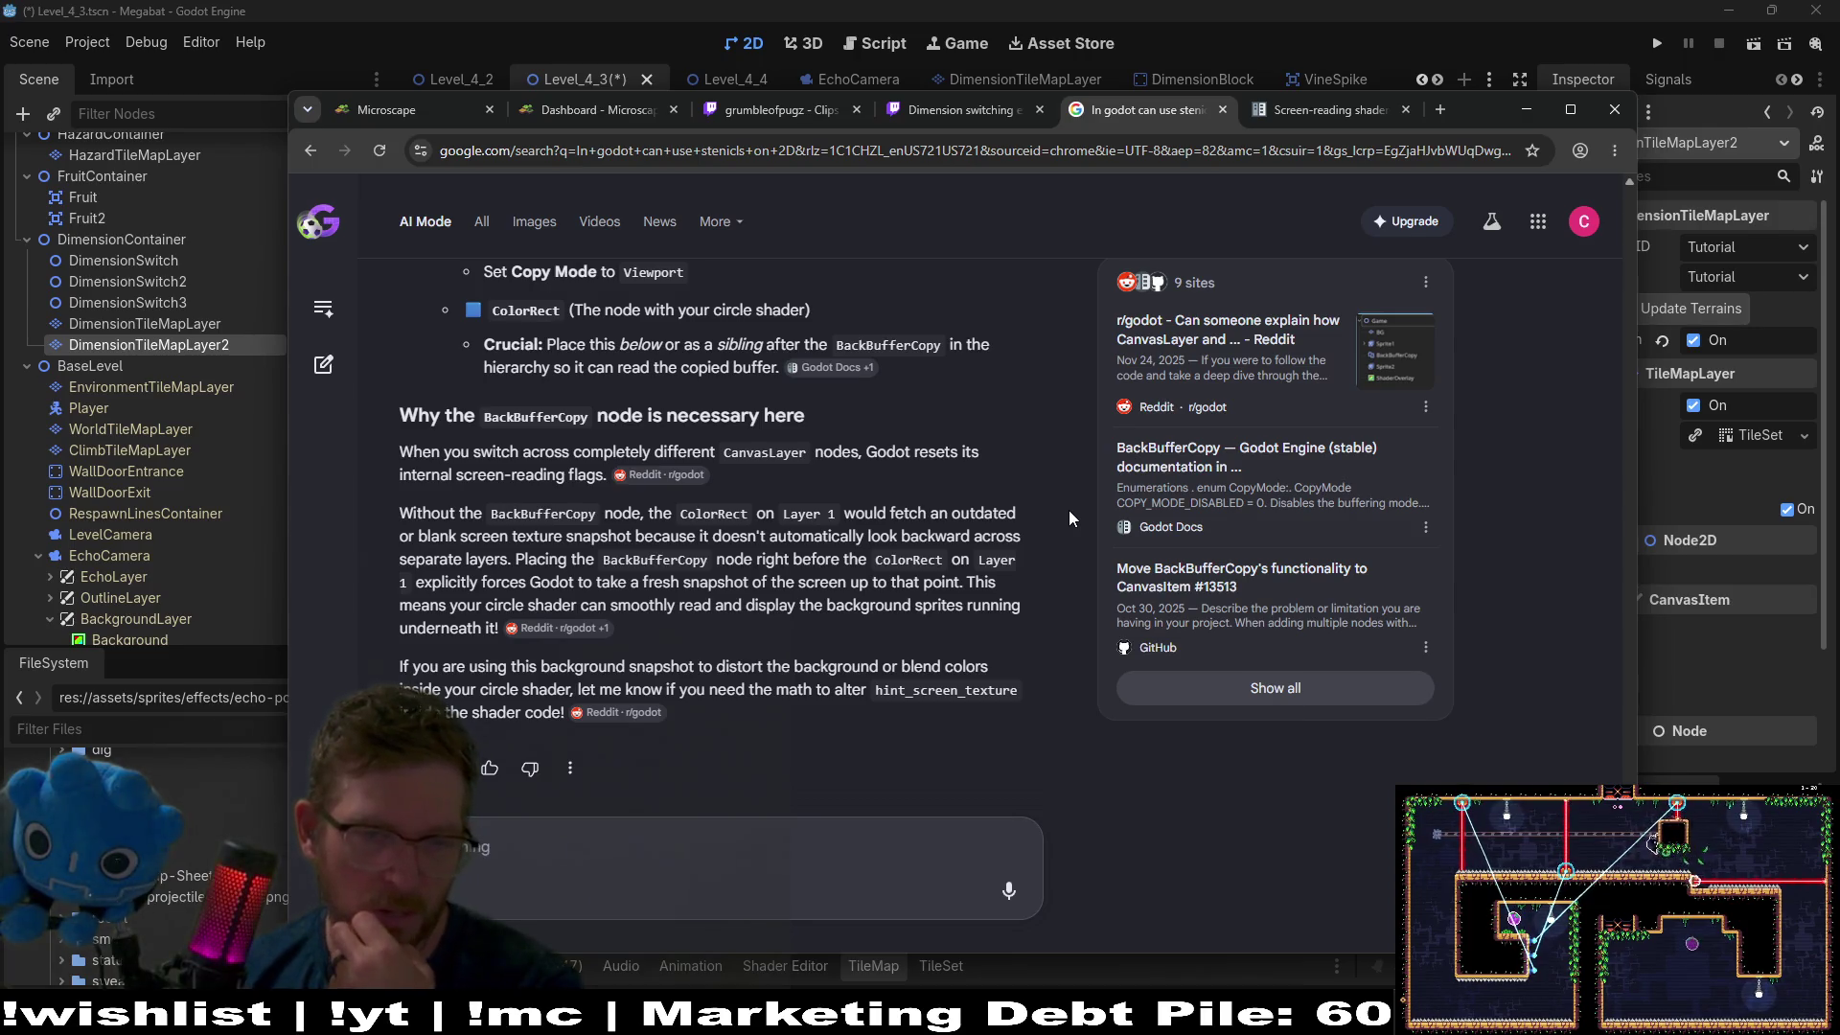
pyautogui.click(1527, 109)
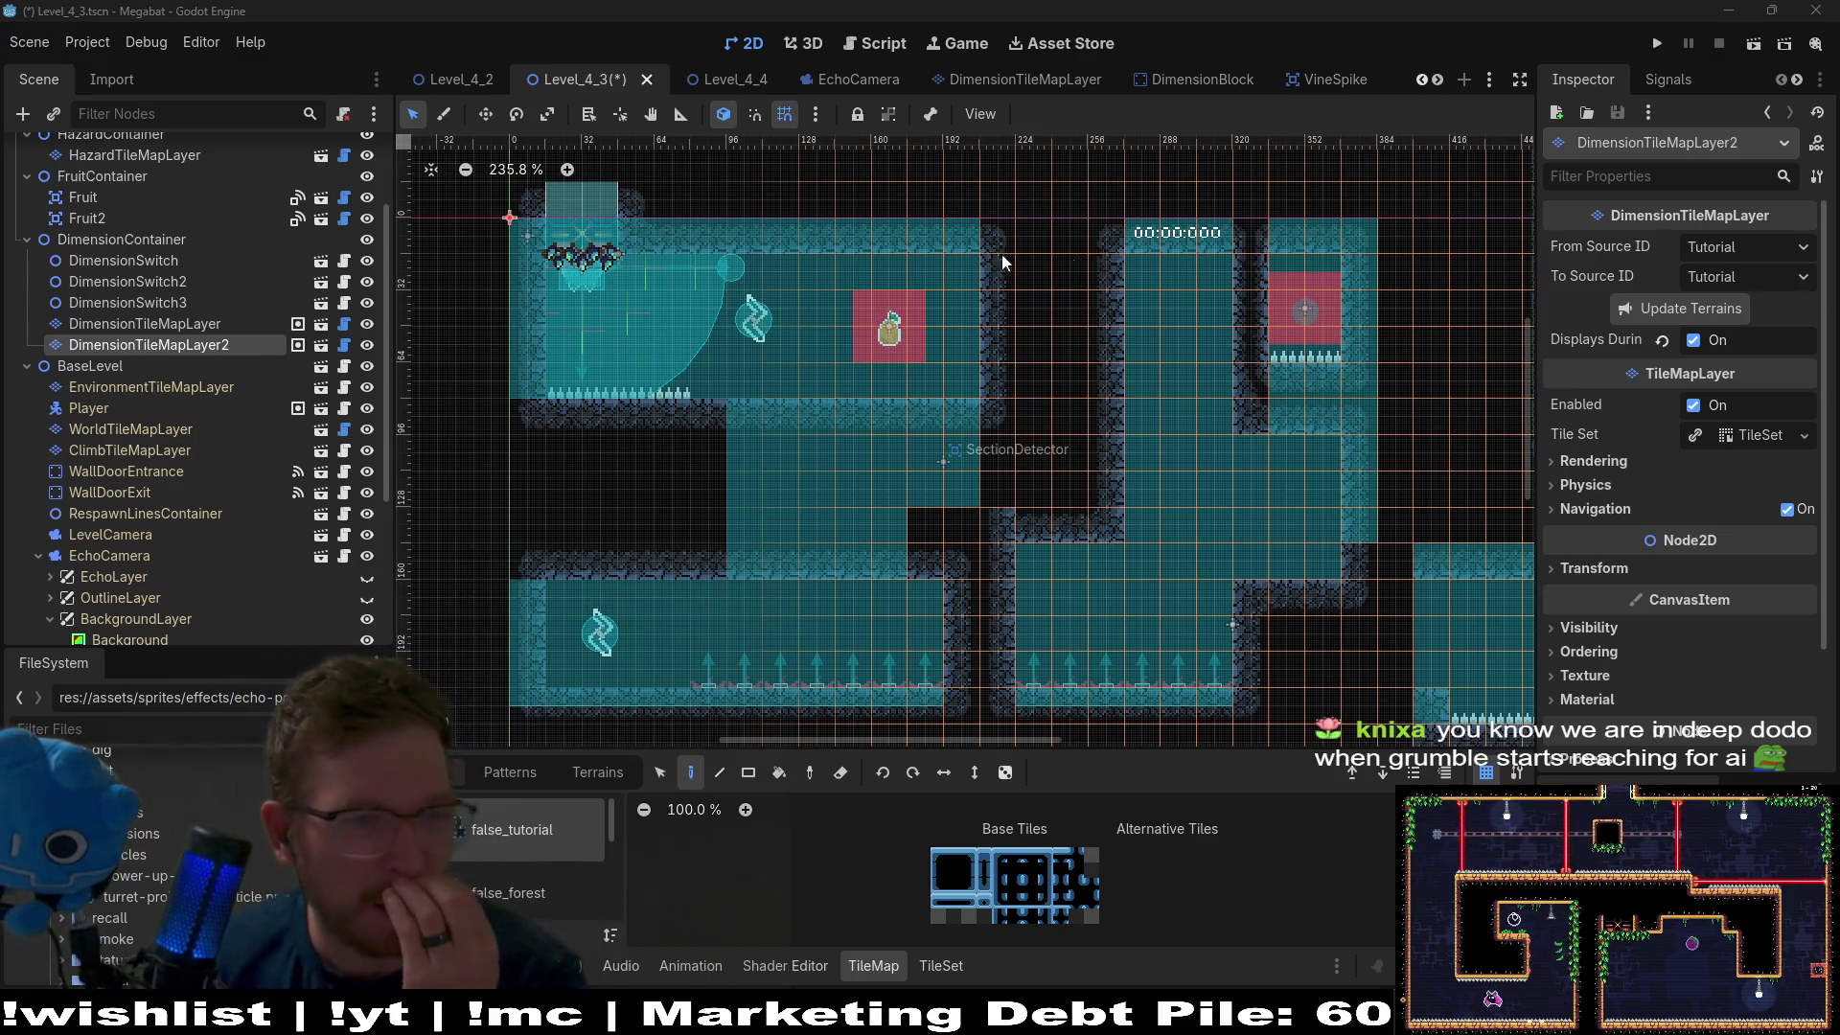
# Inspect the BackgroundLayer, ParallaxBackground and CanvasLayerBackground nodes in the Scene tree.
pyautogui.scroll(-5, 188, 469)
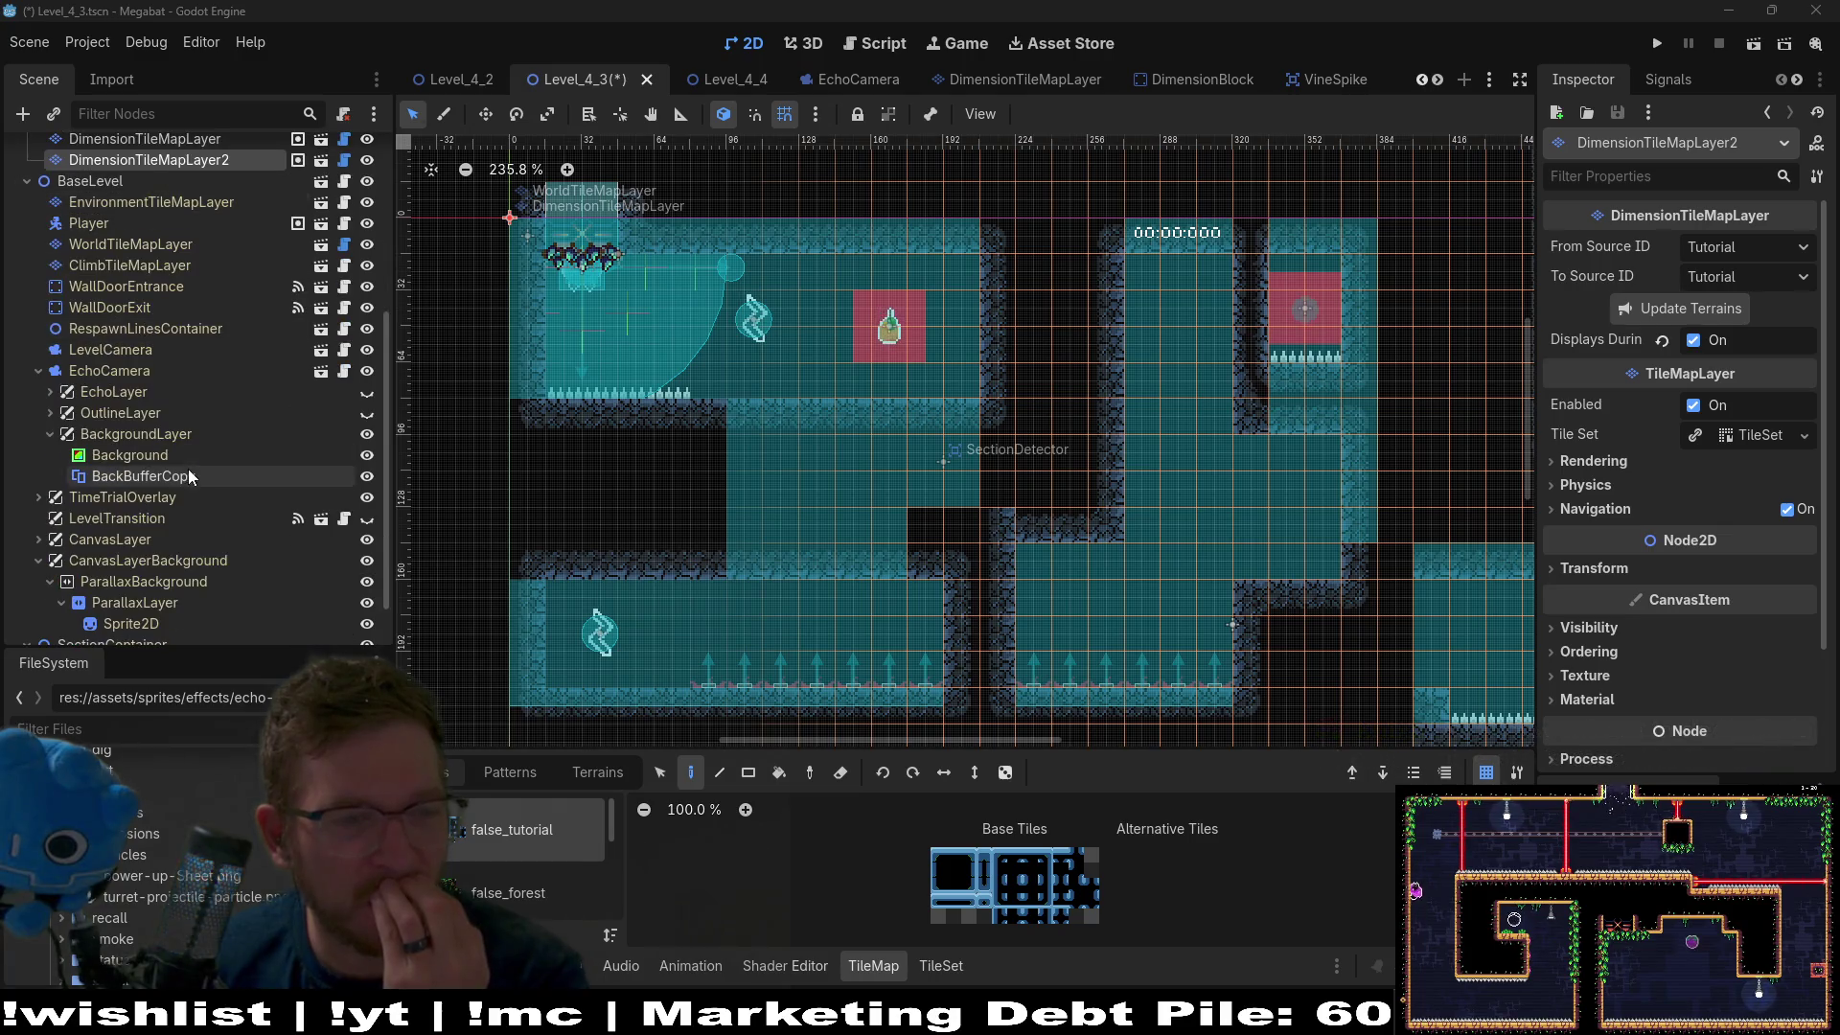
pyautogui.click(112, 436)
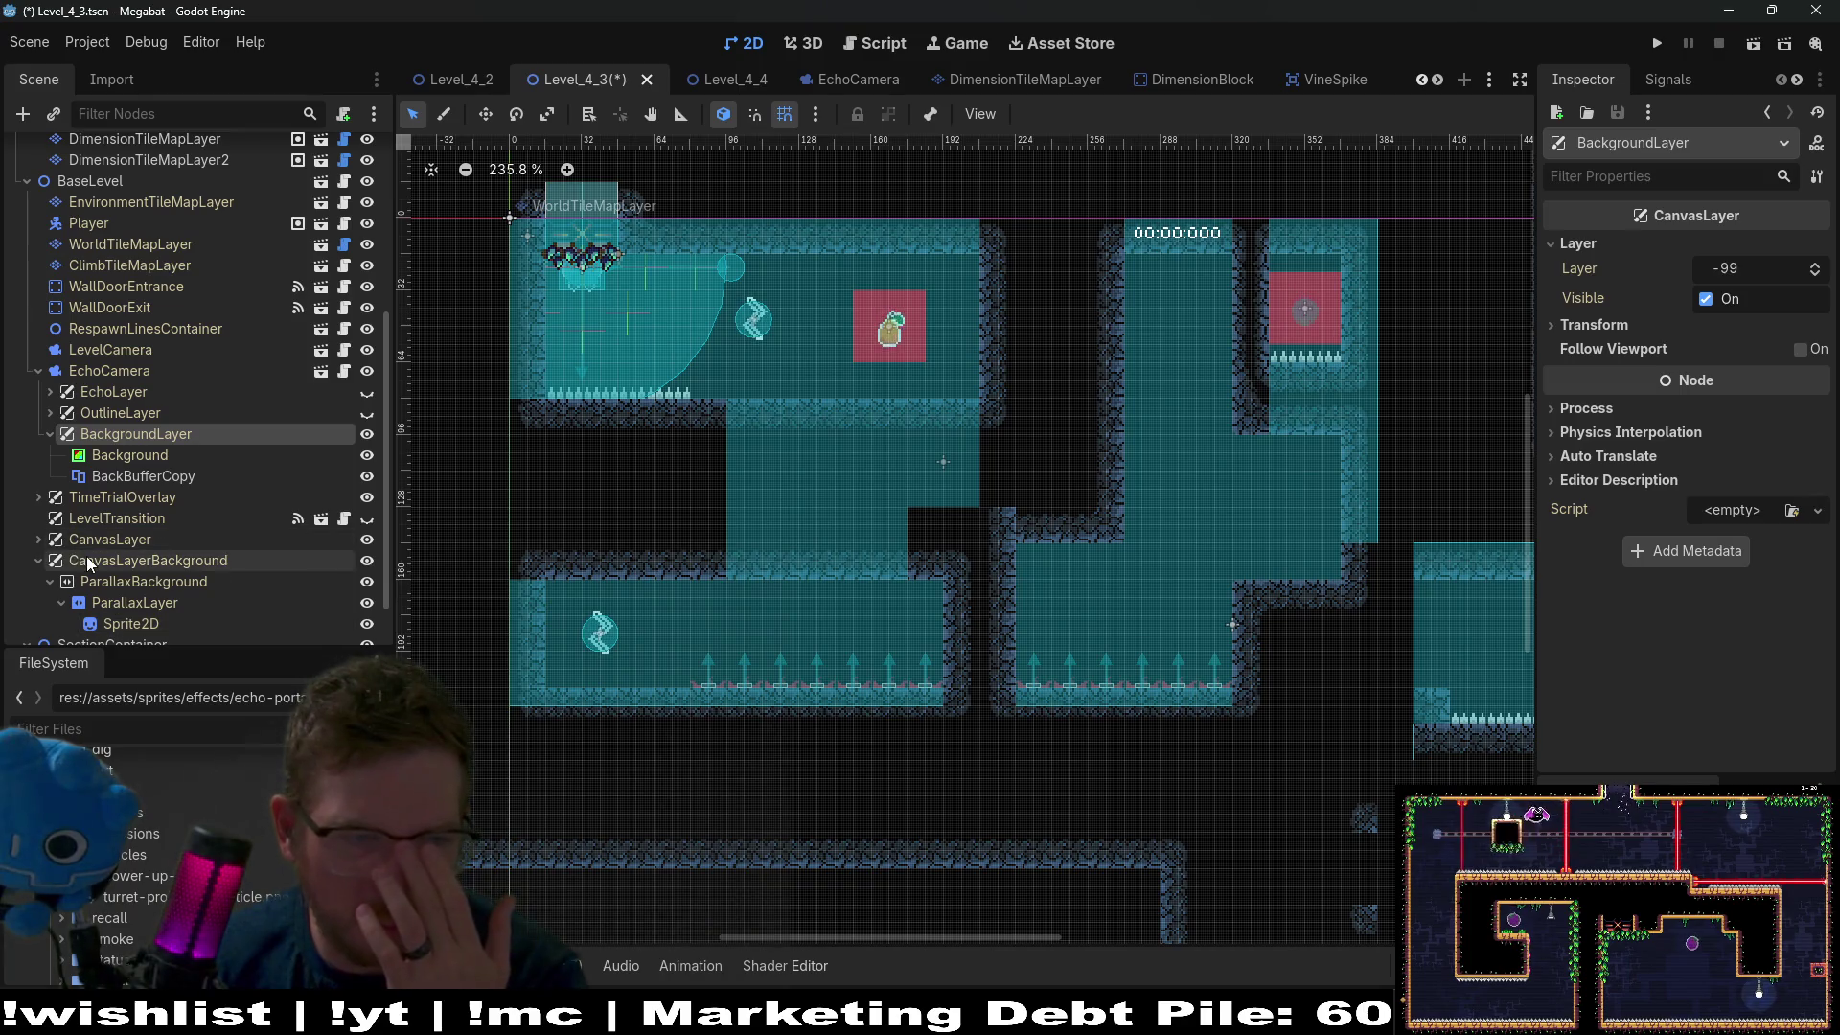
pyautogui.click(100, 583)
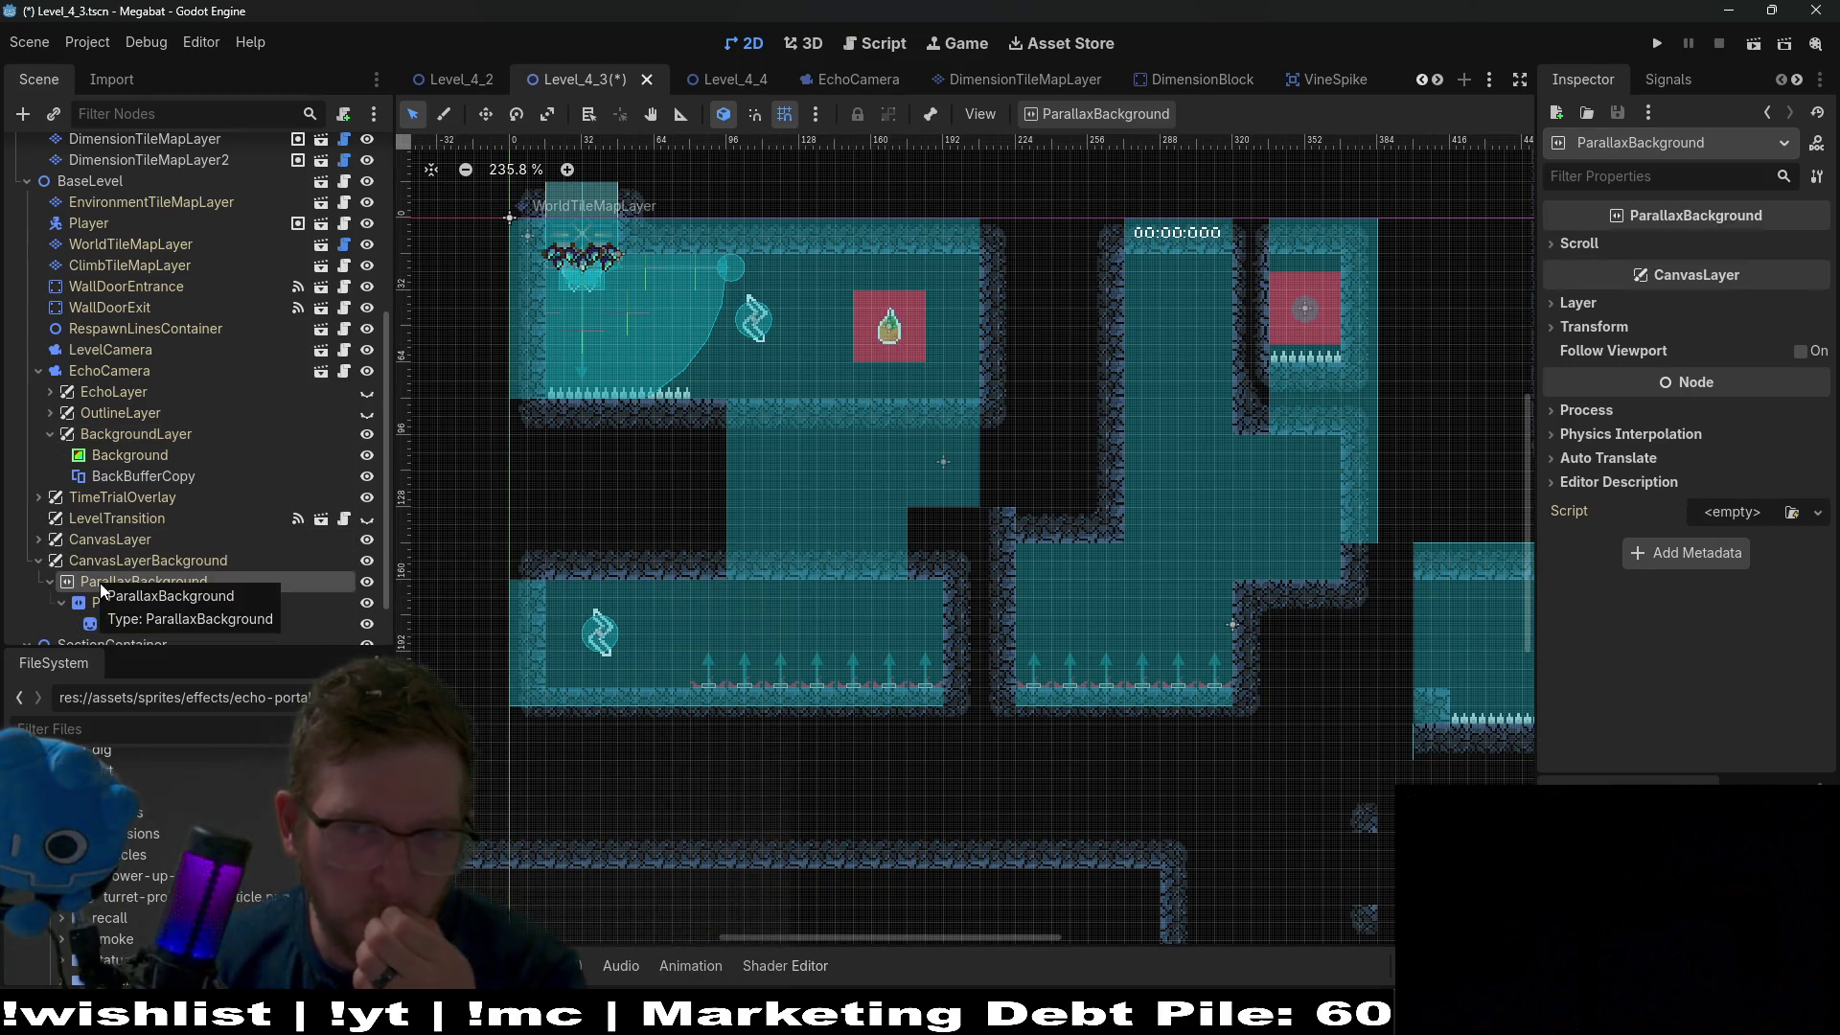
pyautogui.click(140, 562)
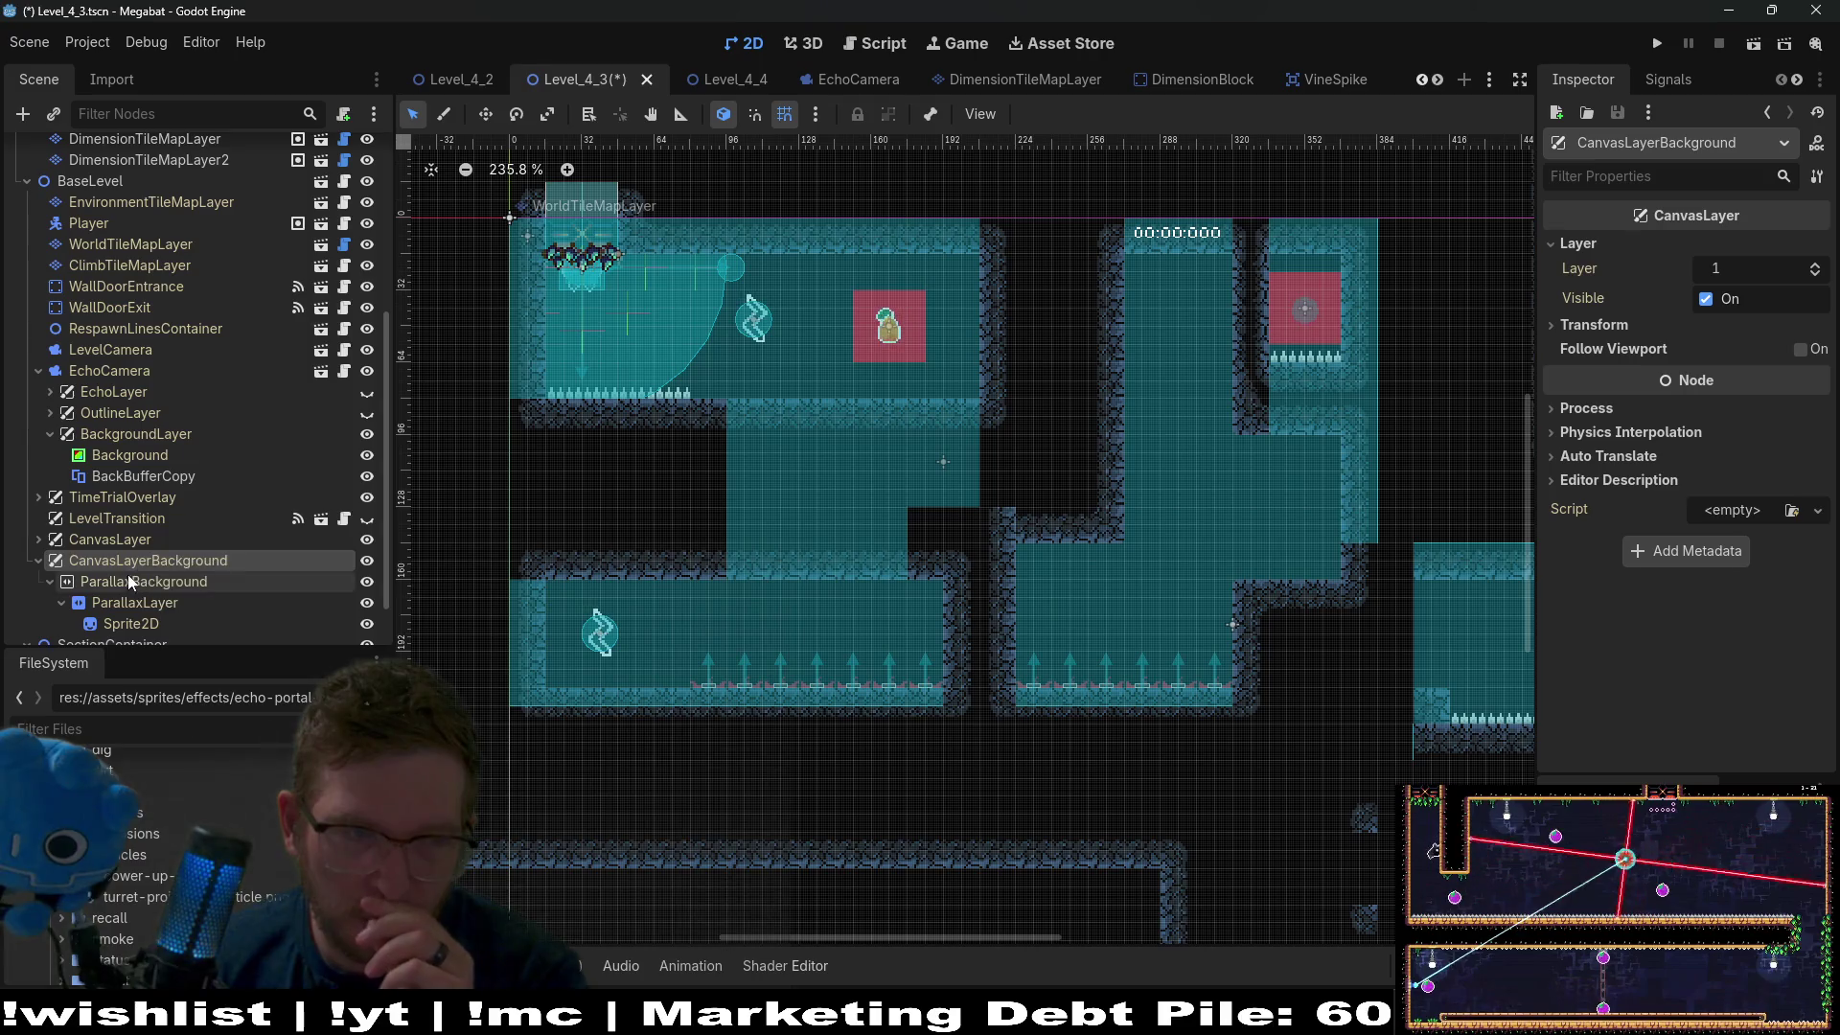
pyautogui.click(129, 579)
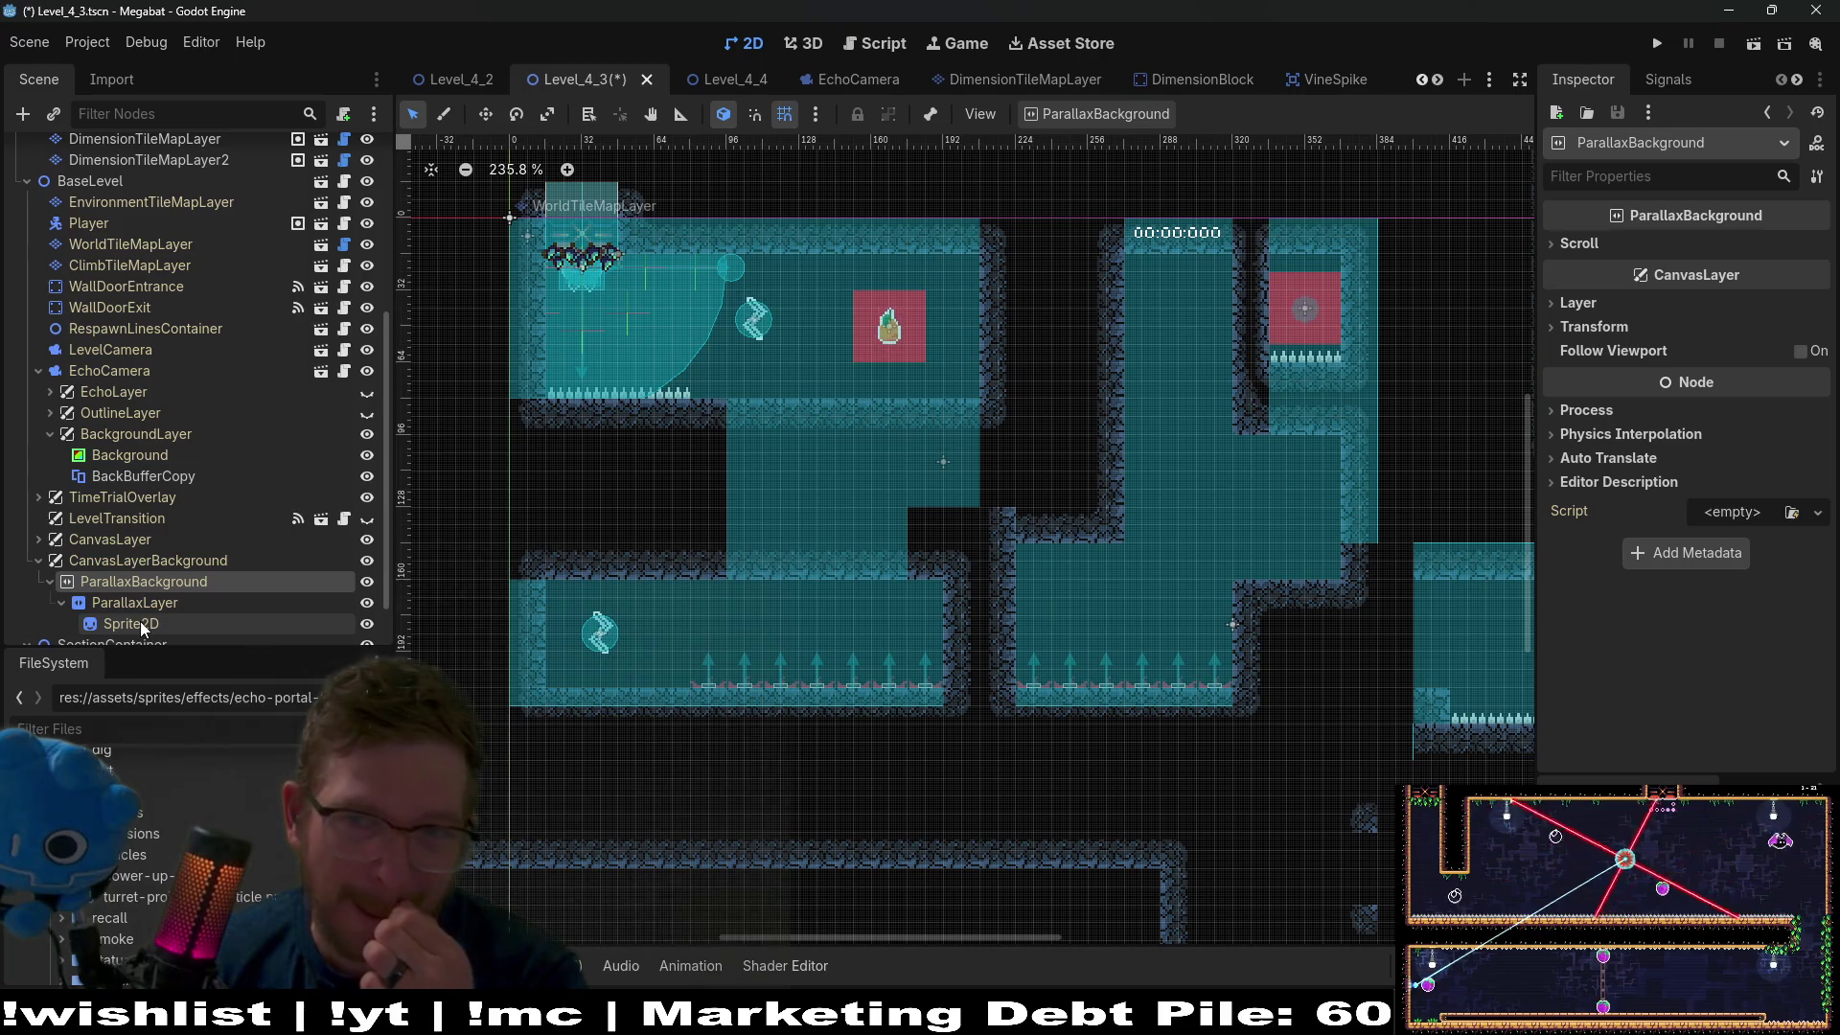
# Set CanvasLayerBackground's Layer to -100, then save and run the current scene.
pyautogui.click(167, 560)
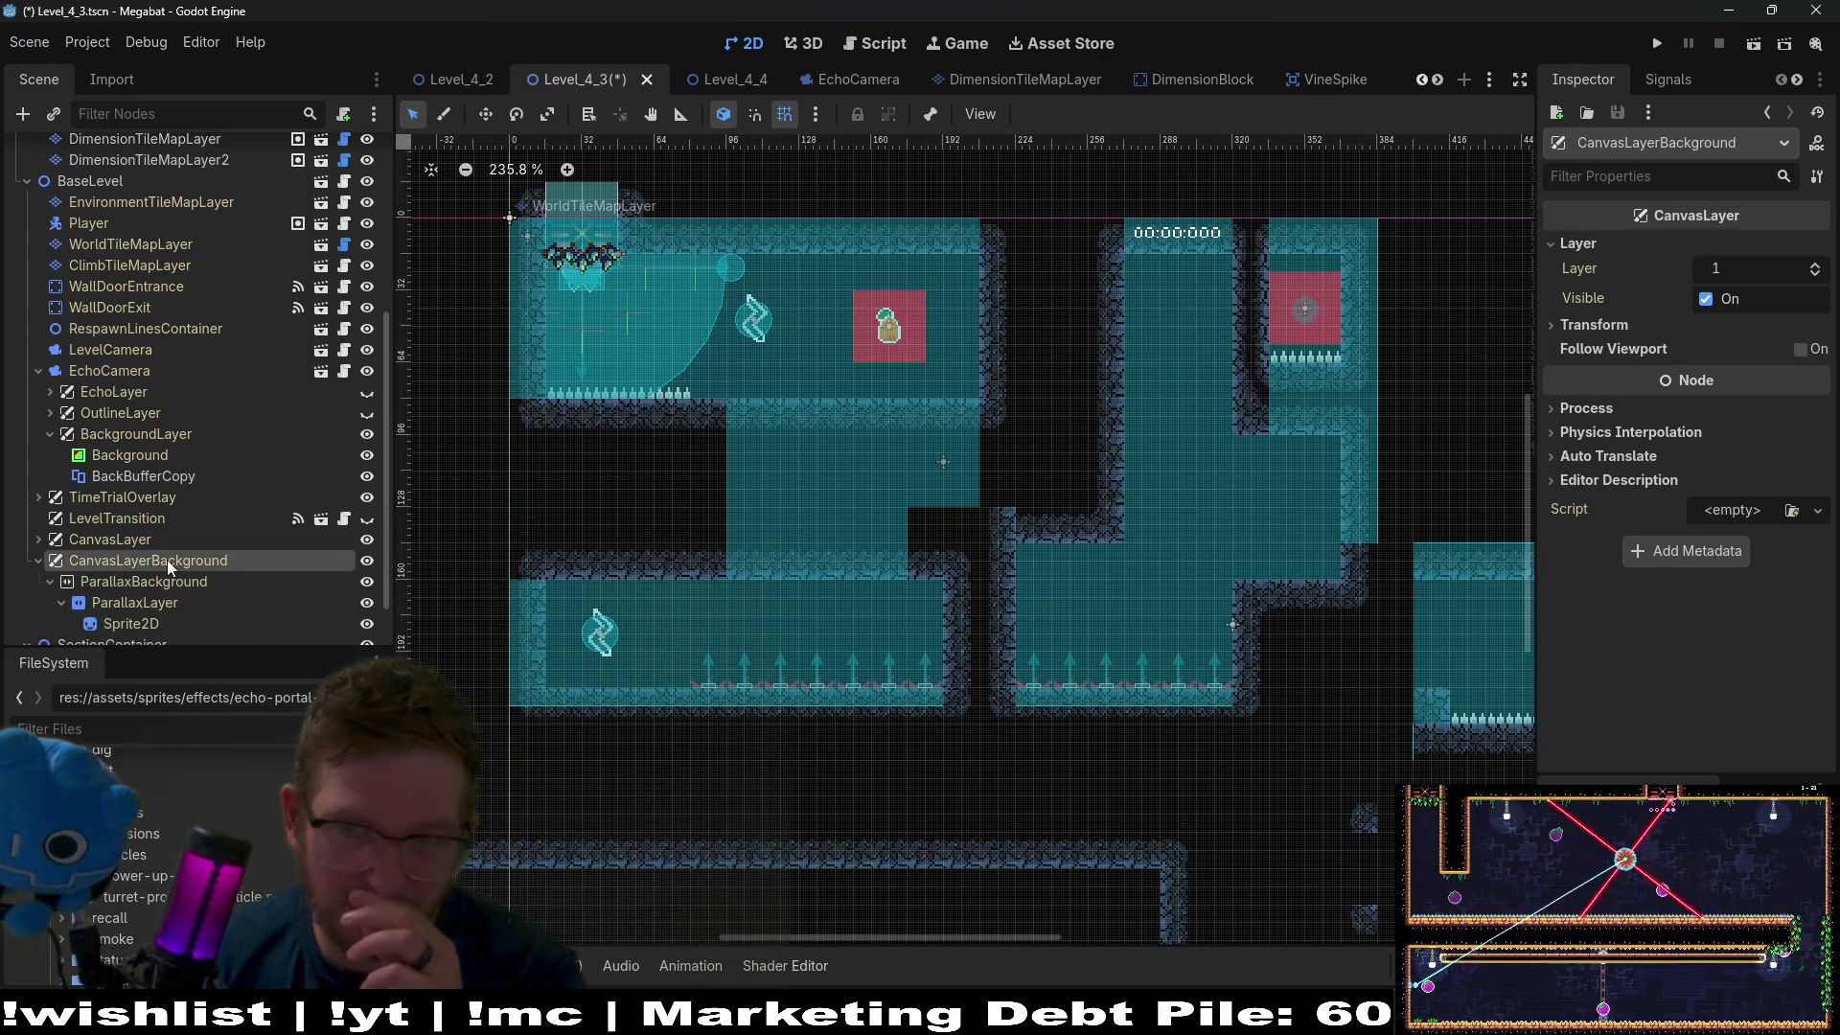
pyautogui.click(1750, 273)
pyautogui.write('-1')
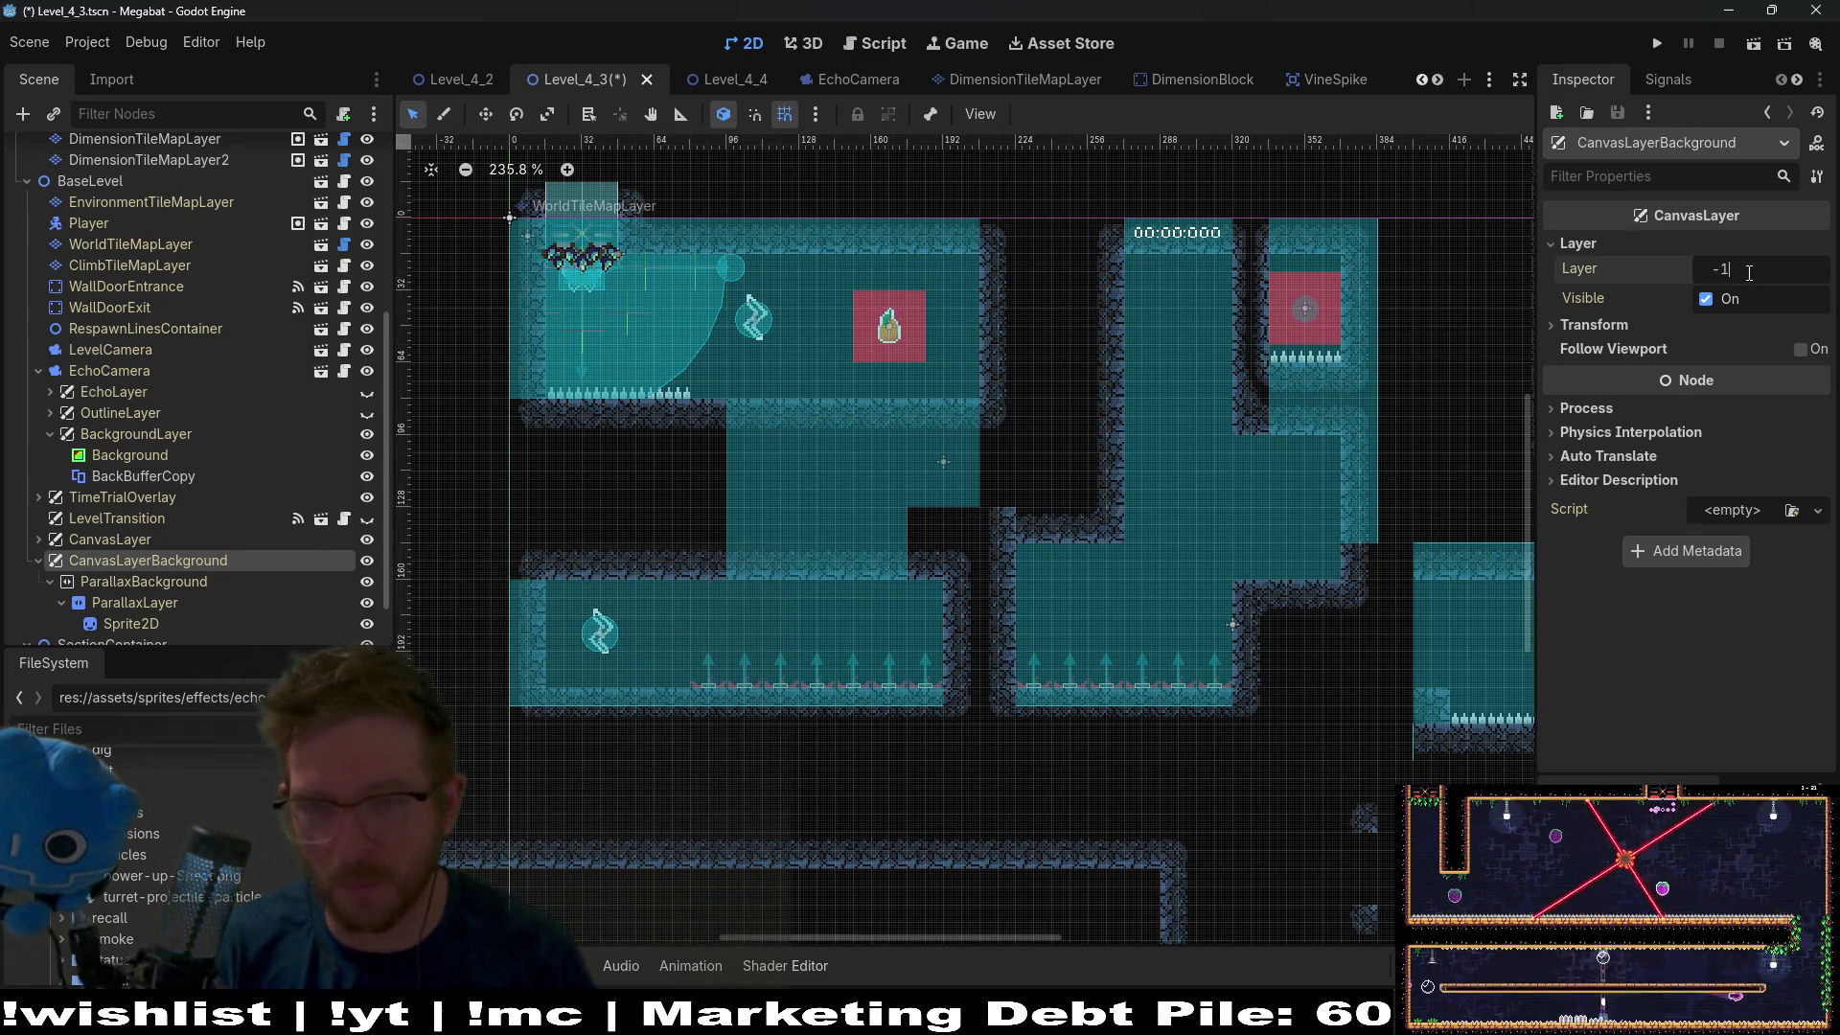
pyautogui.write('00')
pyautogui.press('Return')
pyautogui.click(1754, 45)
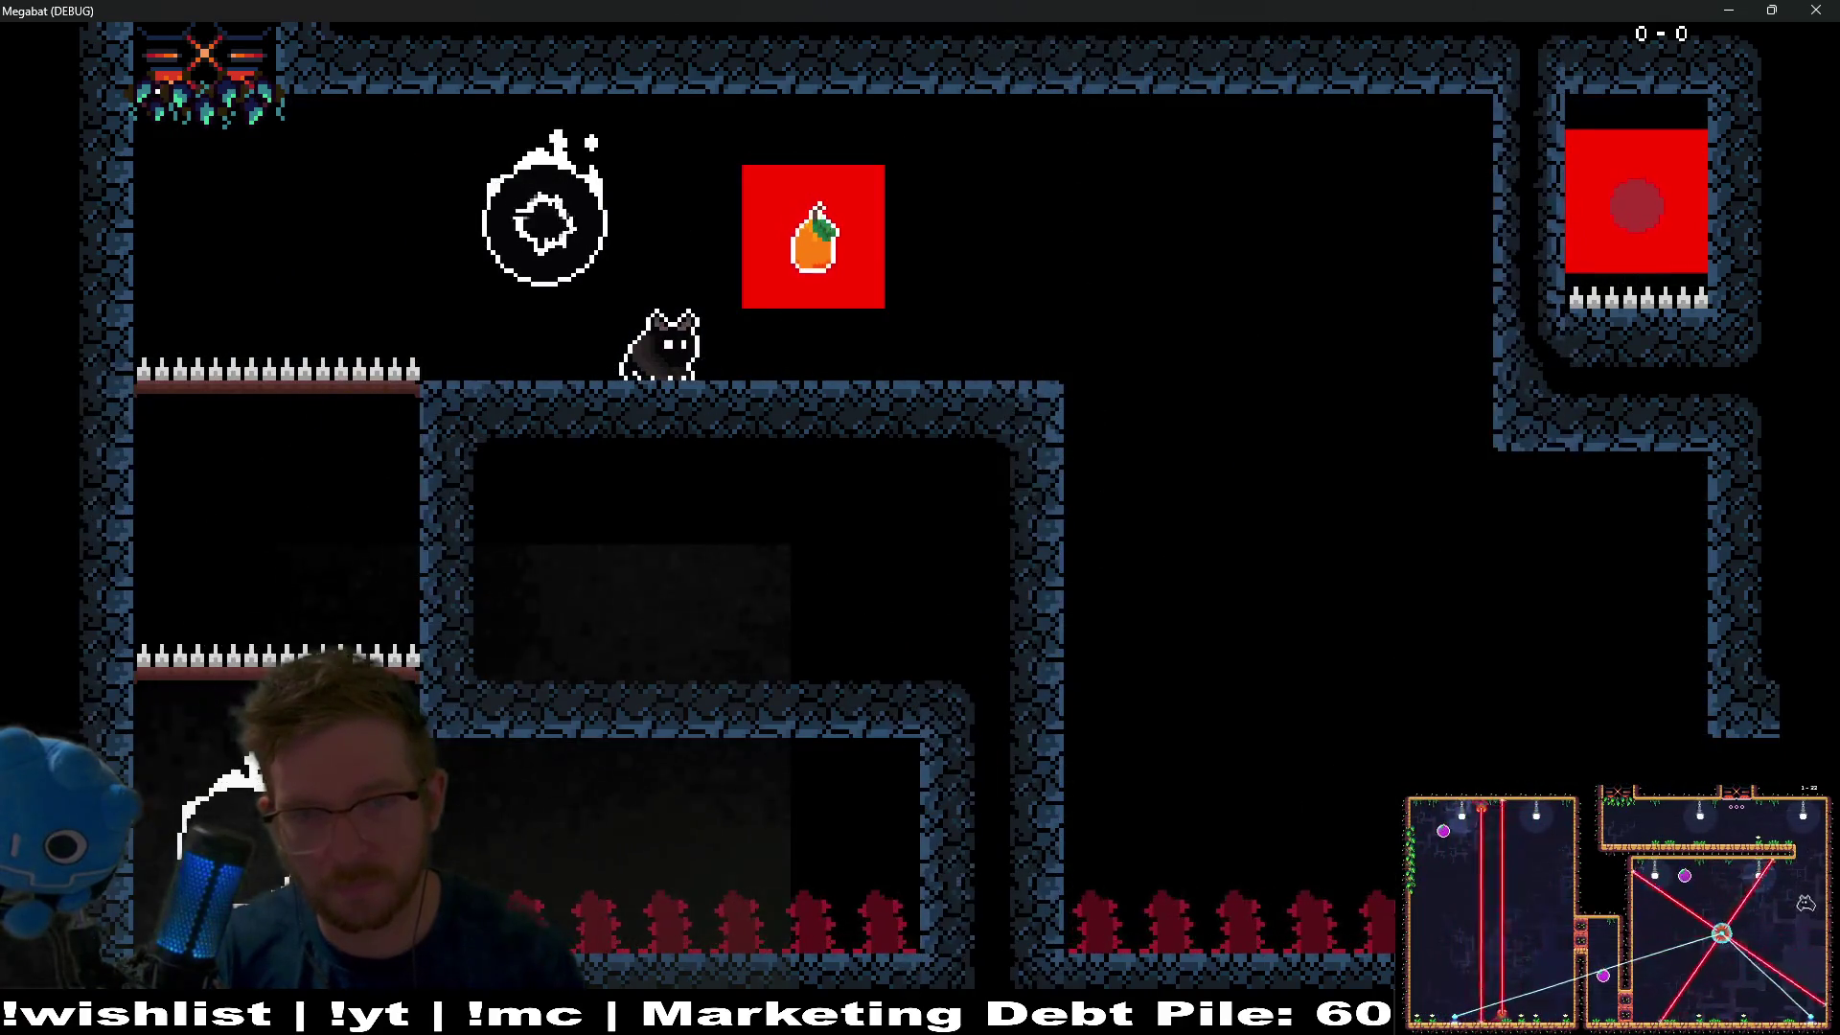
# Close the running game and move BackBufferCopy above Background inside BackgroundLayer.
pyautogui.click(1815, 10)
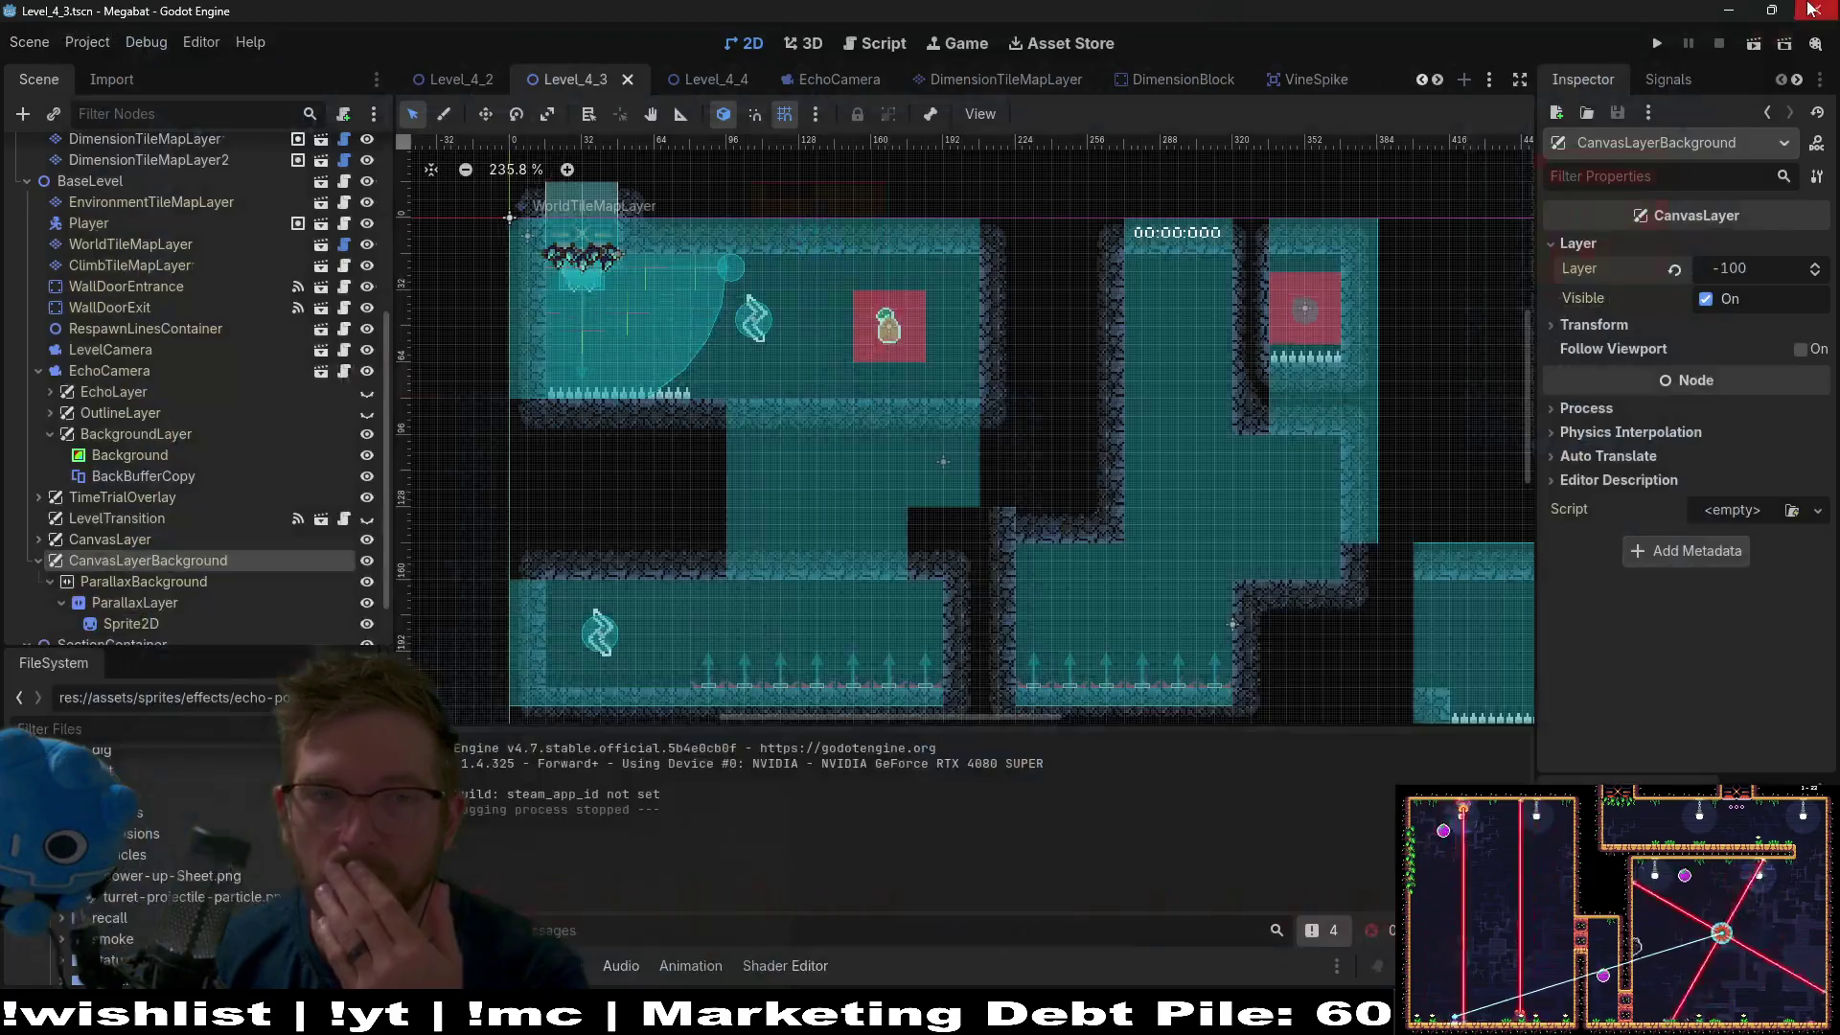
pyautogui.click(151, 480)
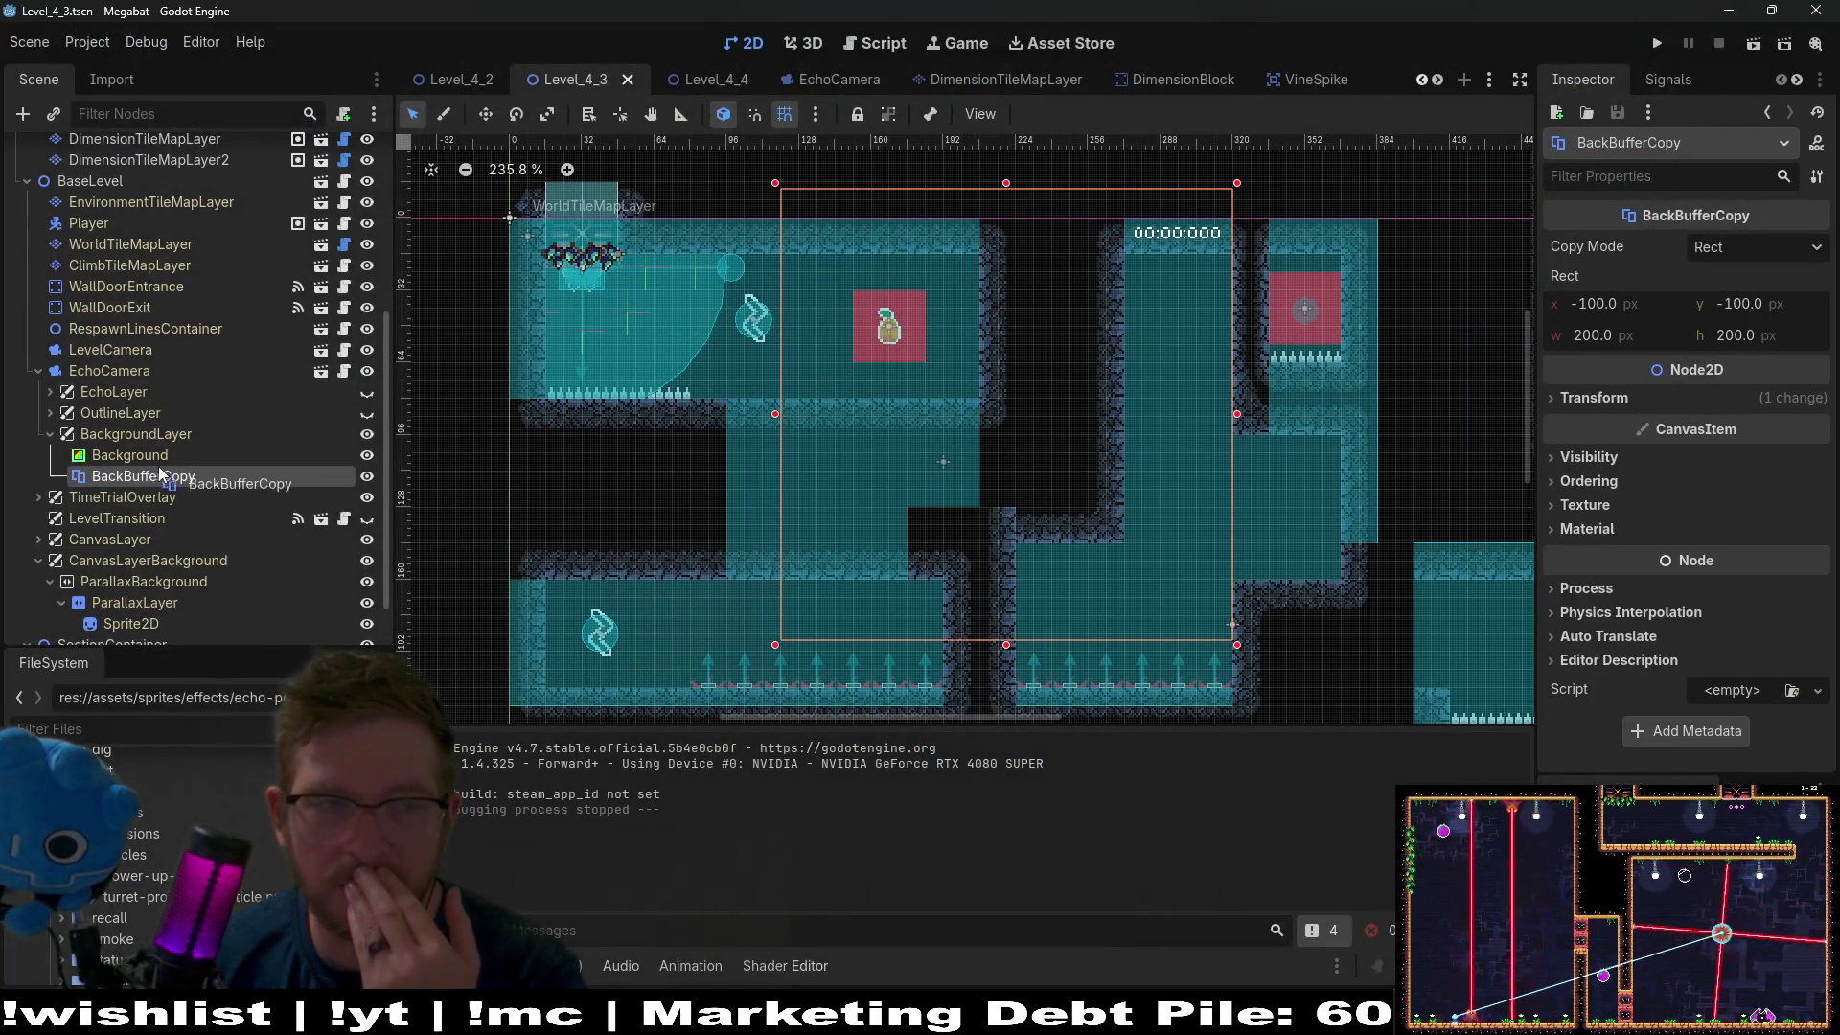
pyautogui.moveTo(151, 479); pyautogui.dragTo(130, 445)
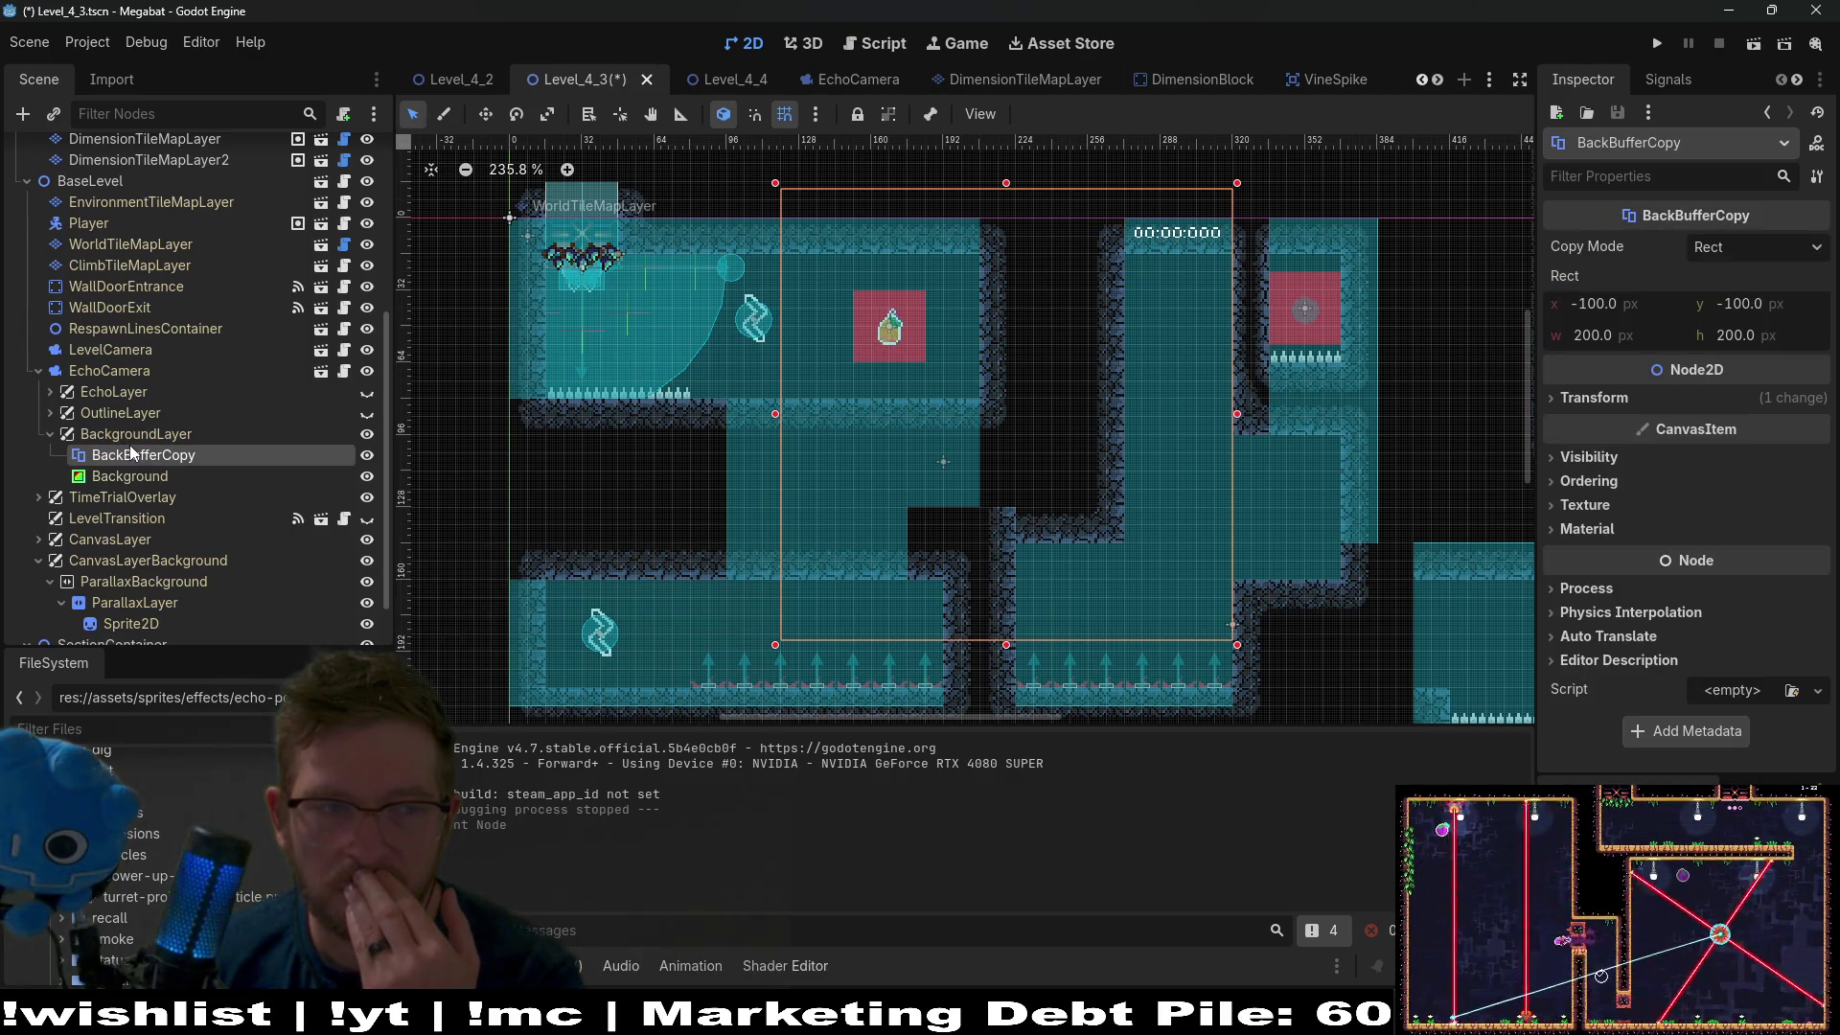
# Test-run the level with the new order, stop it, and return to Chrome.
pyautogui.click(1750, 47)
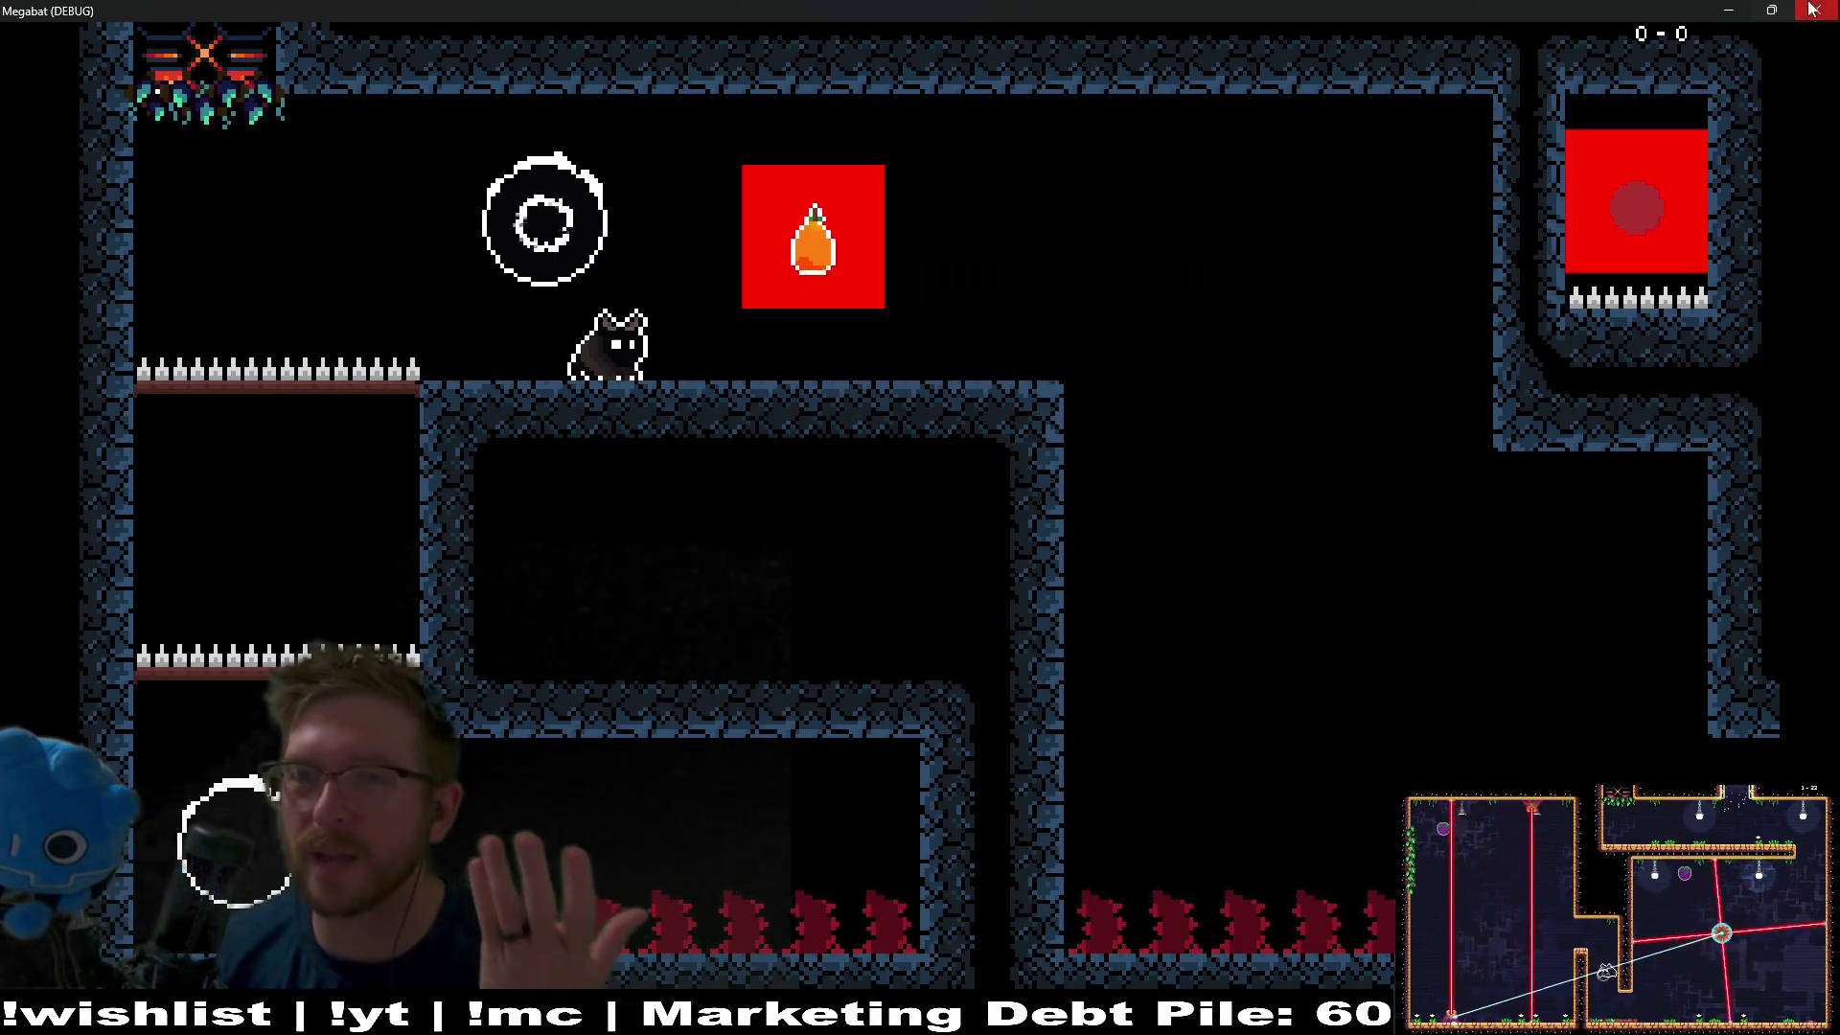
pyautogui.press('Escape')
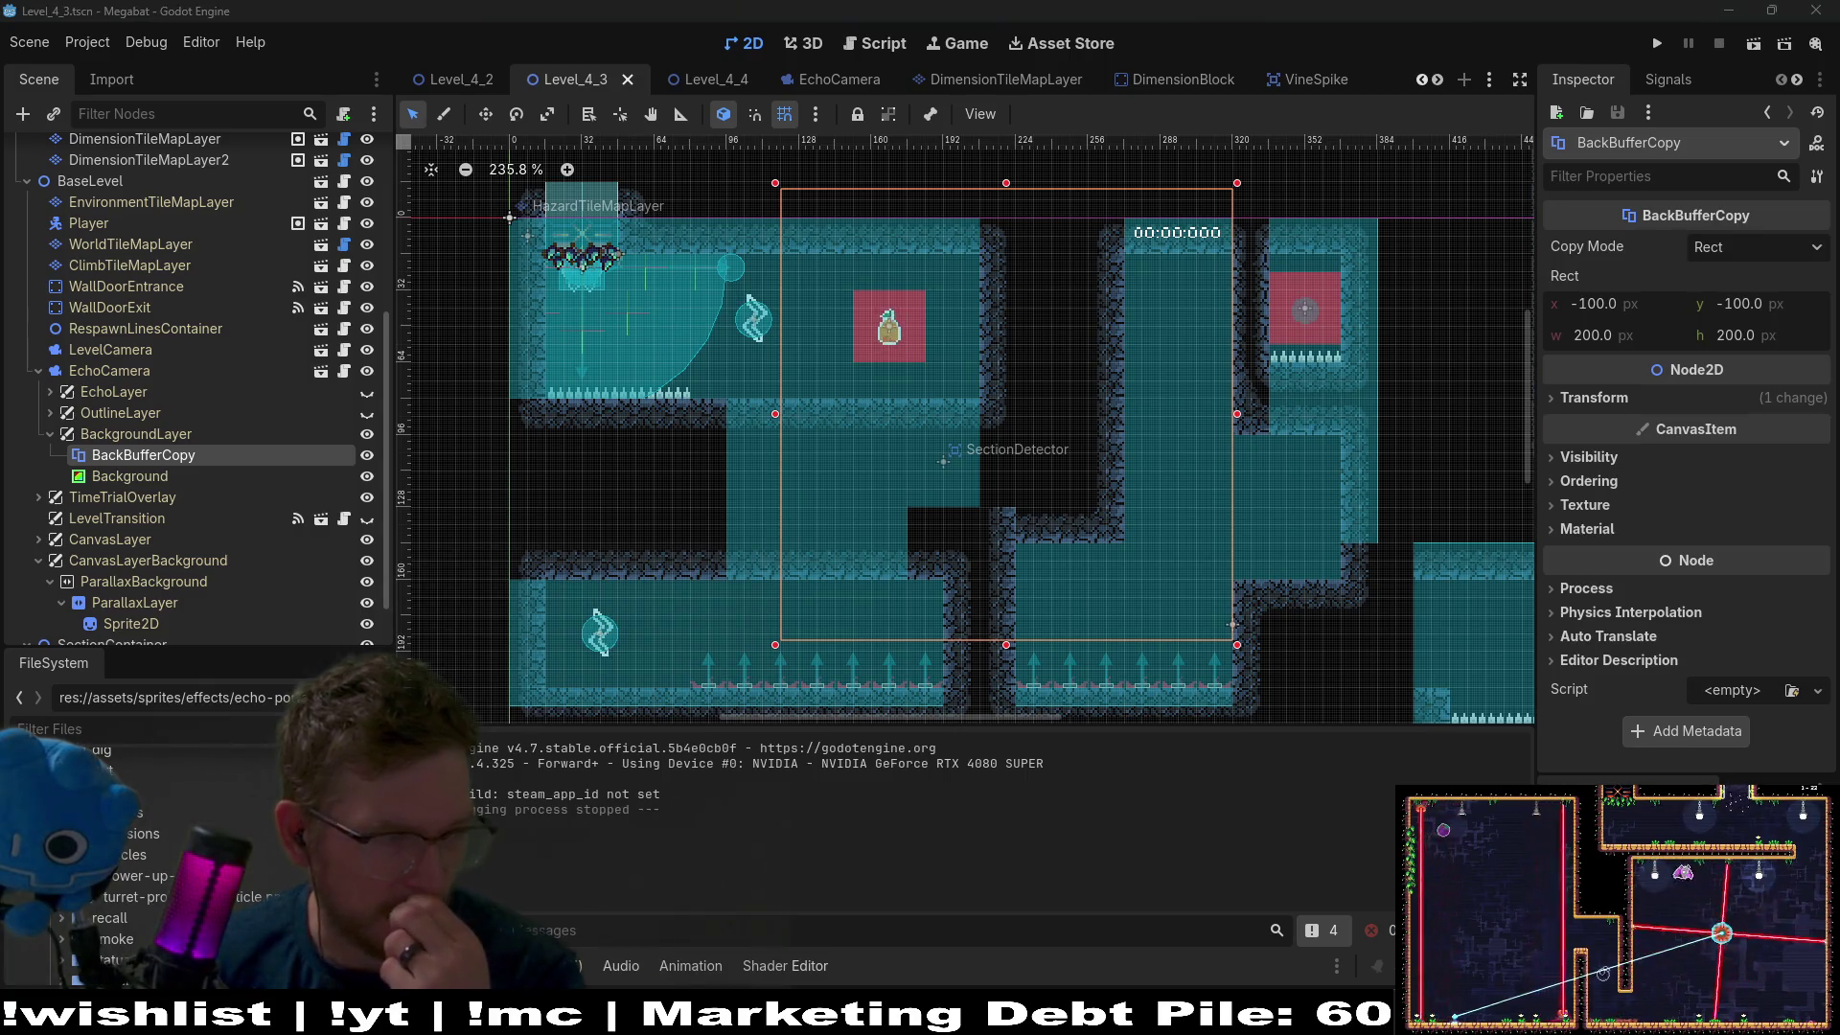
pyautogui.hotkey('alt', 'Tab')
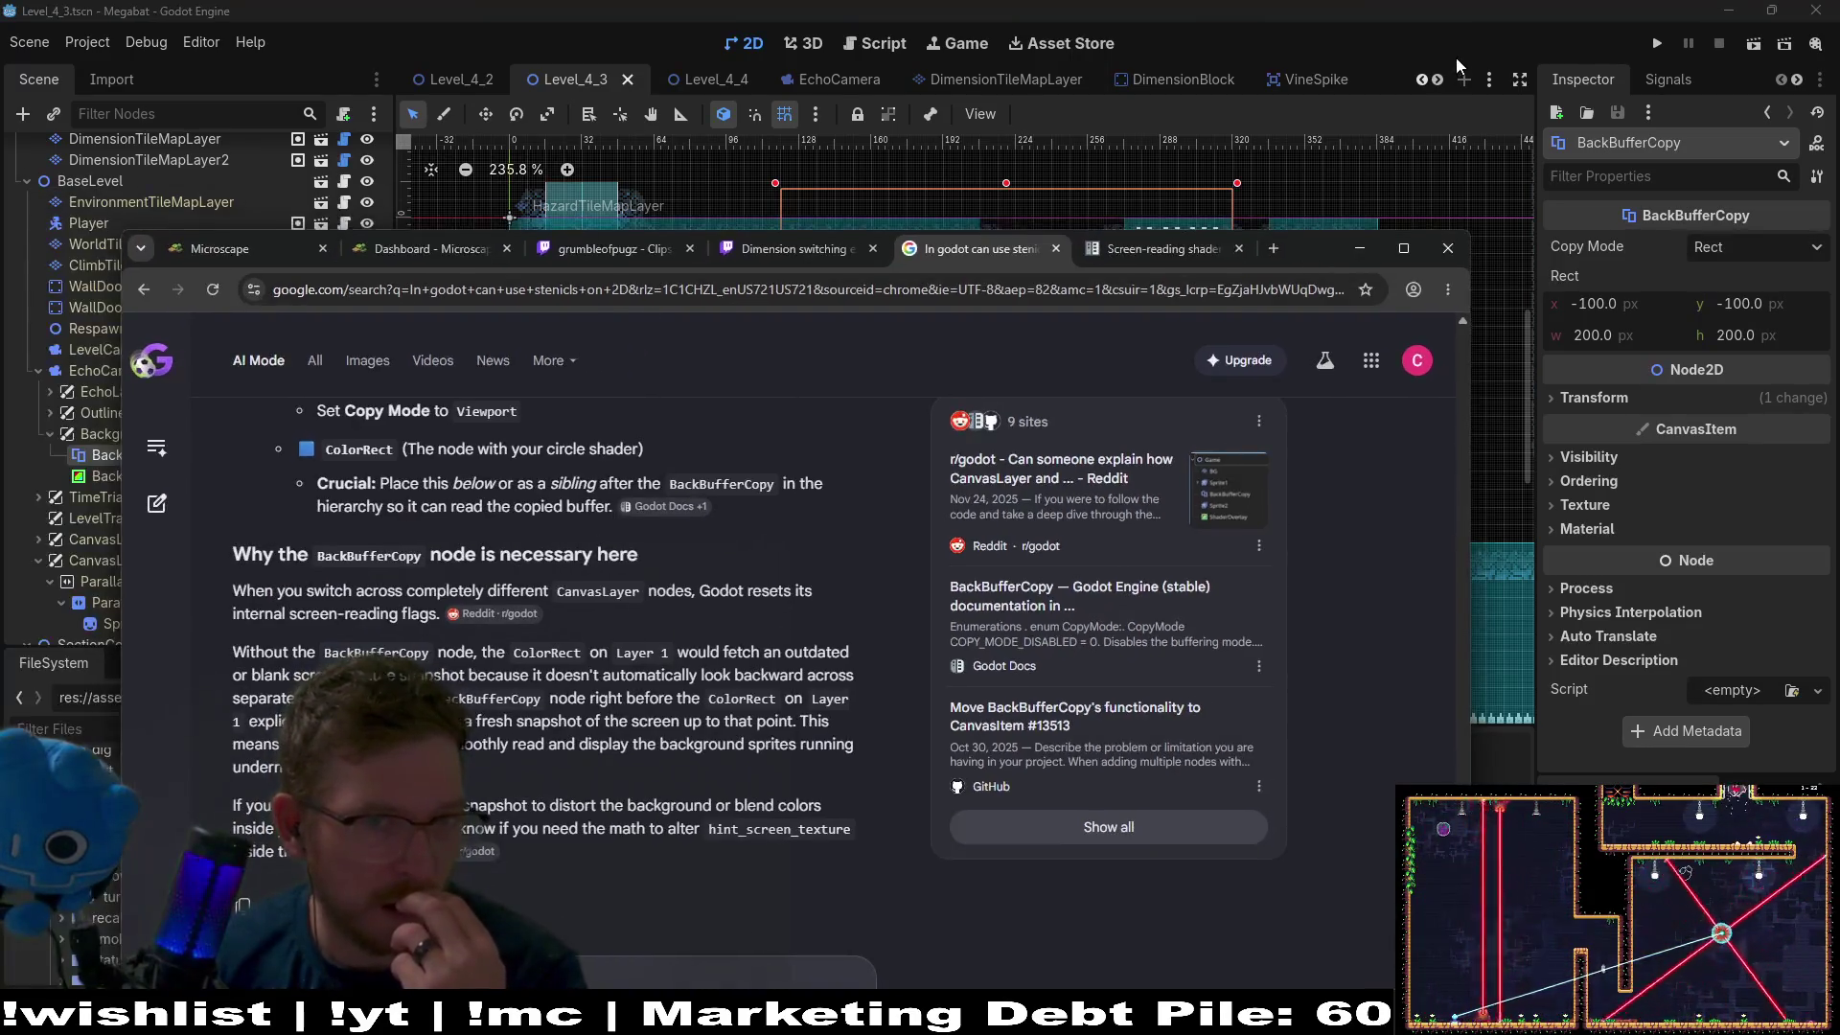
# Ask AI Mode how the BackBufferCopy node "copies" the background or sprites behind it.
pyautogui.moveTo(1457, 55); pyautogui.dragTo(1436, 79)
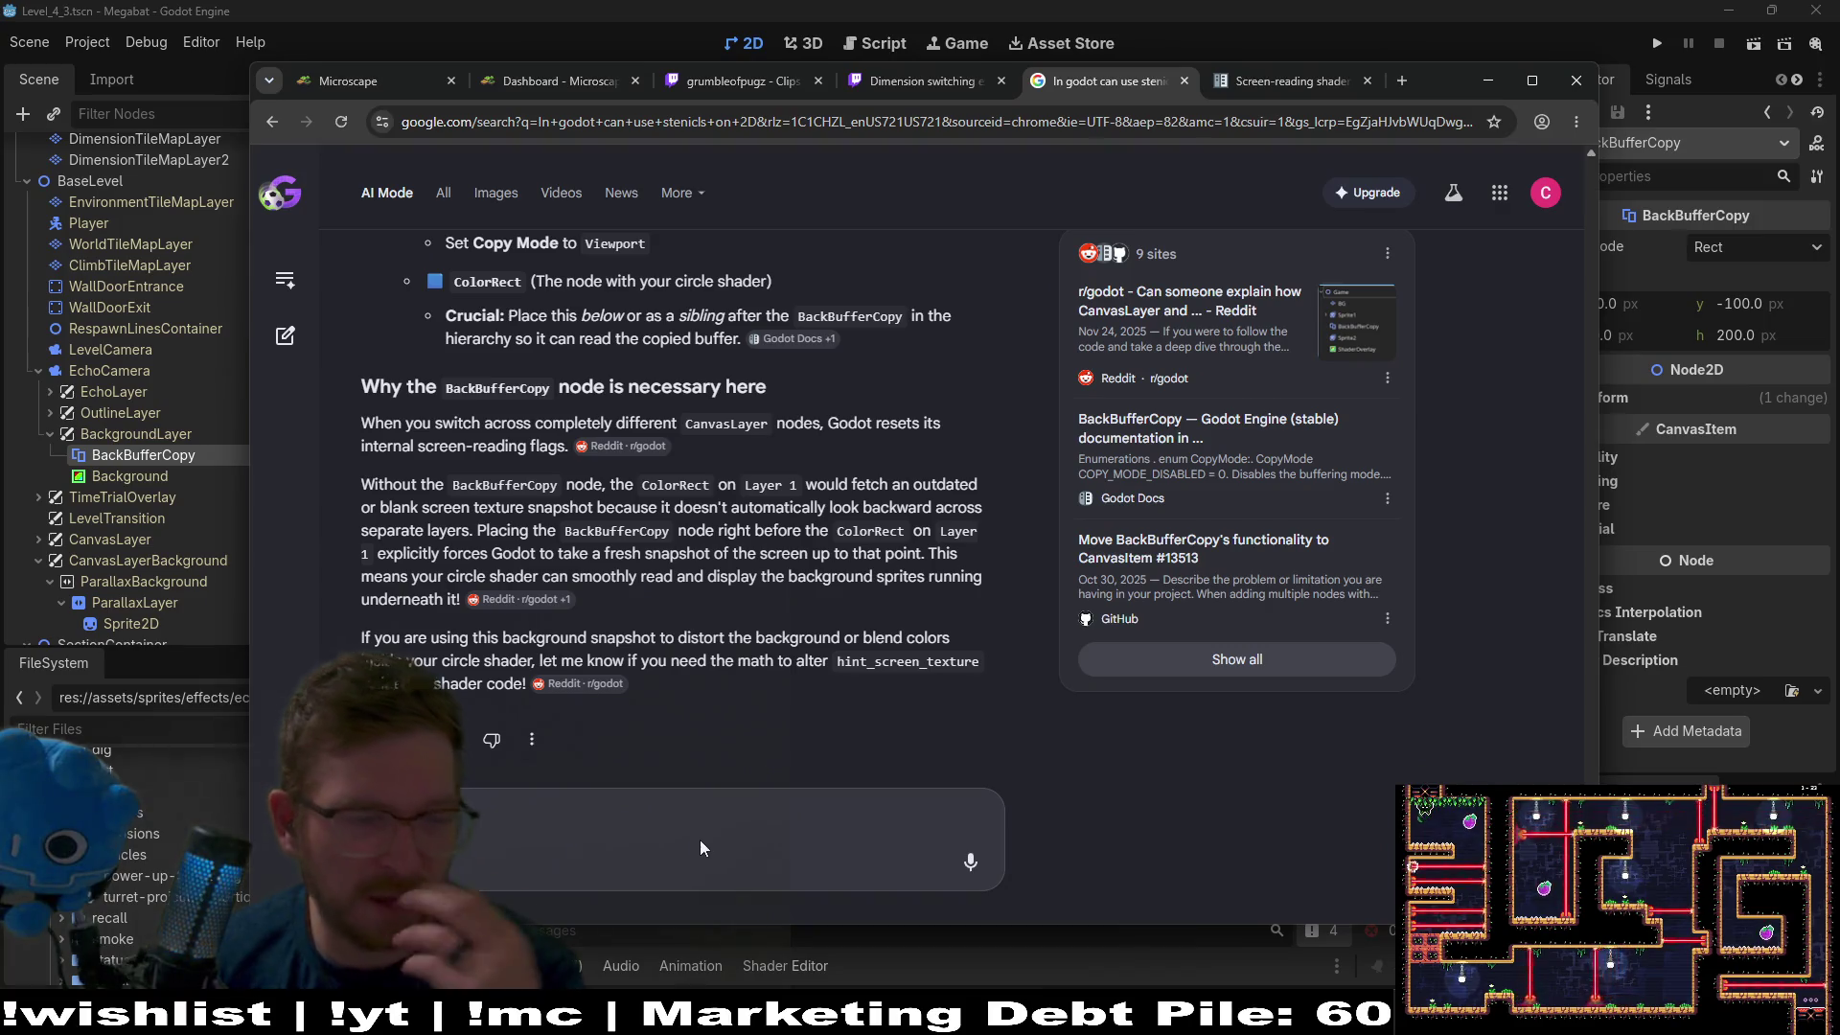
pyautogui.click(721, 801)
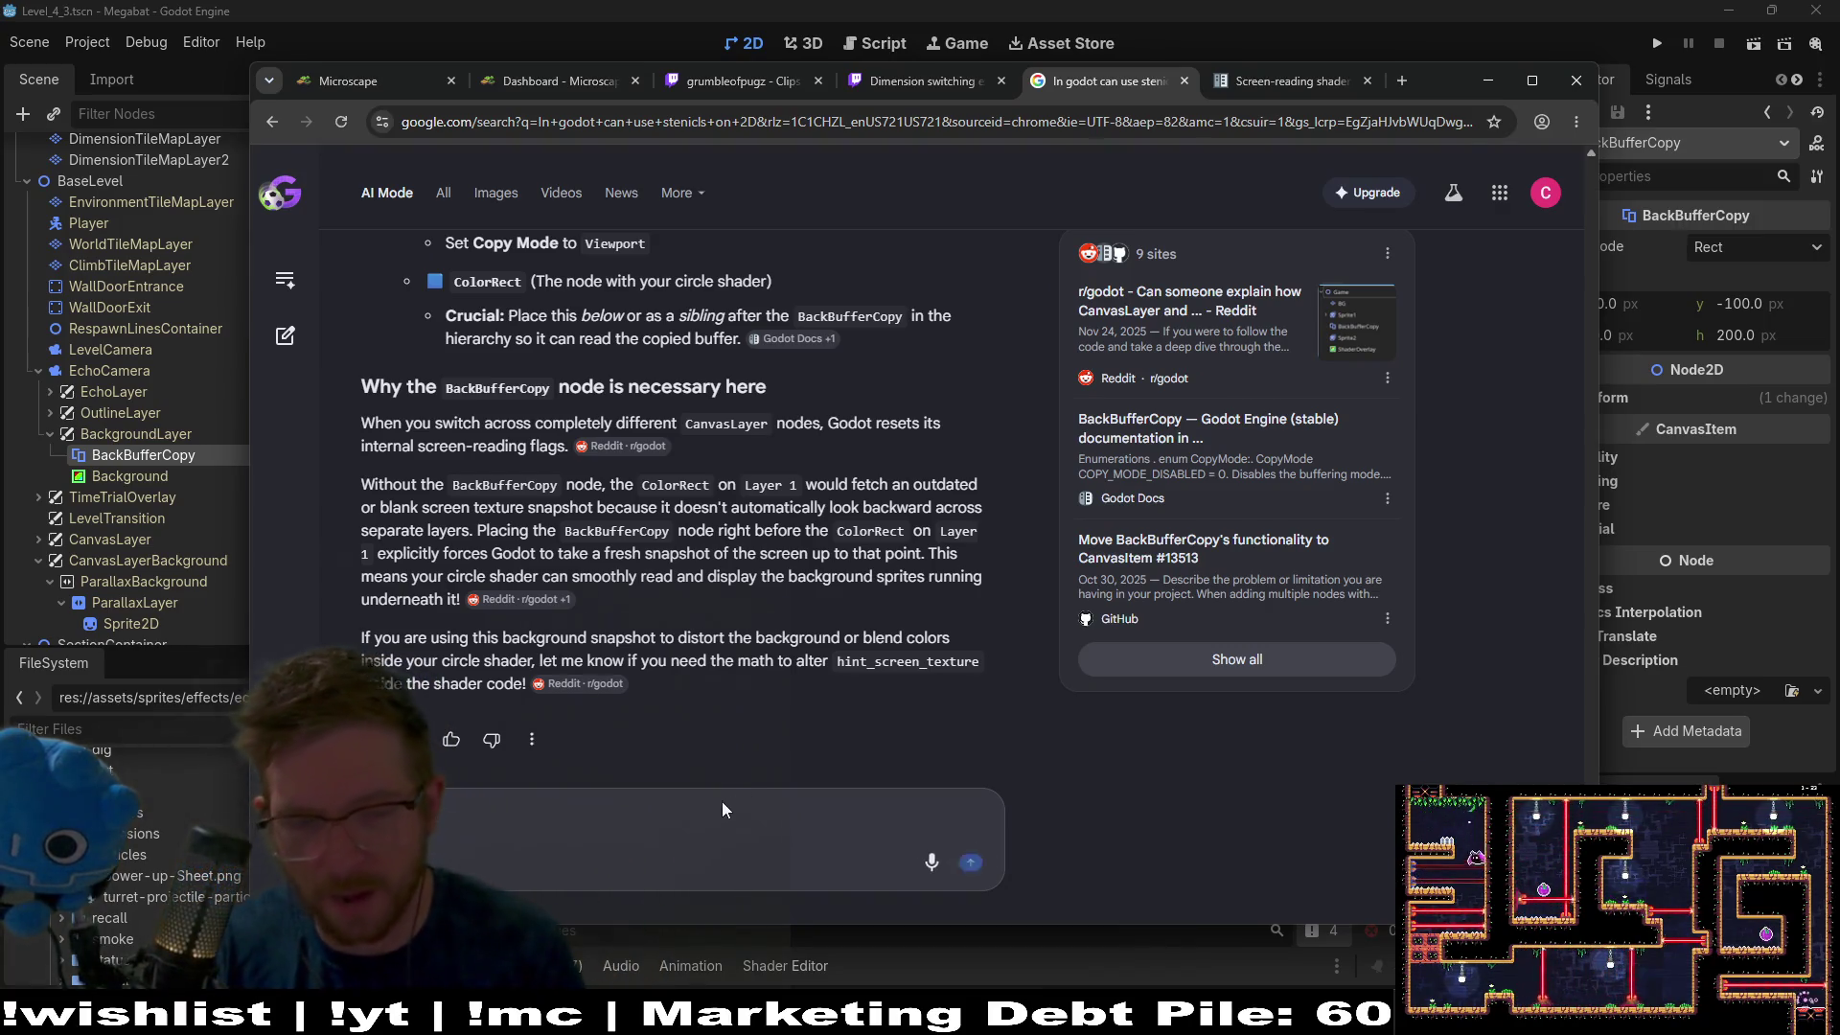
pyautogui.write('he back')
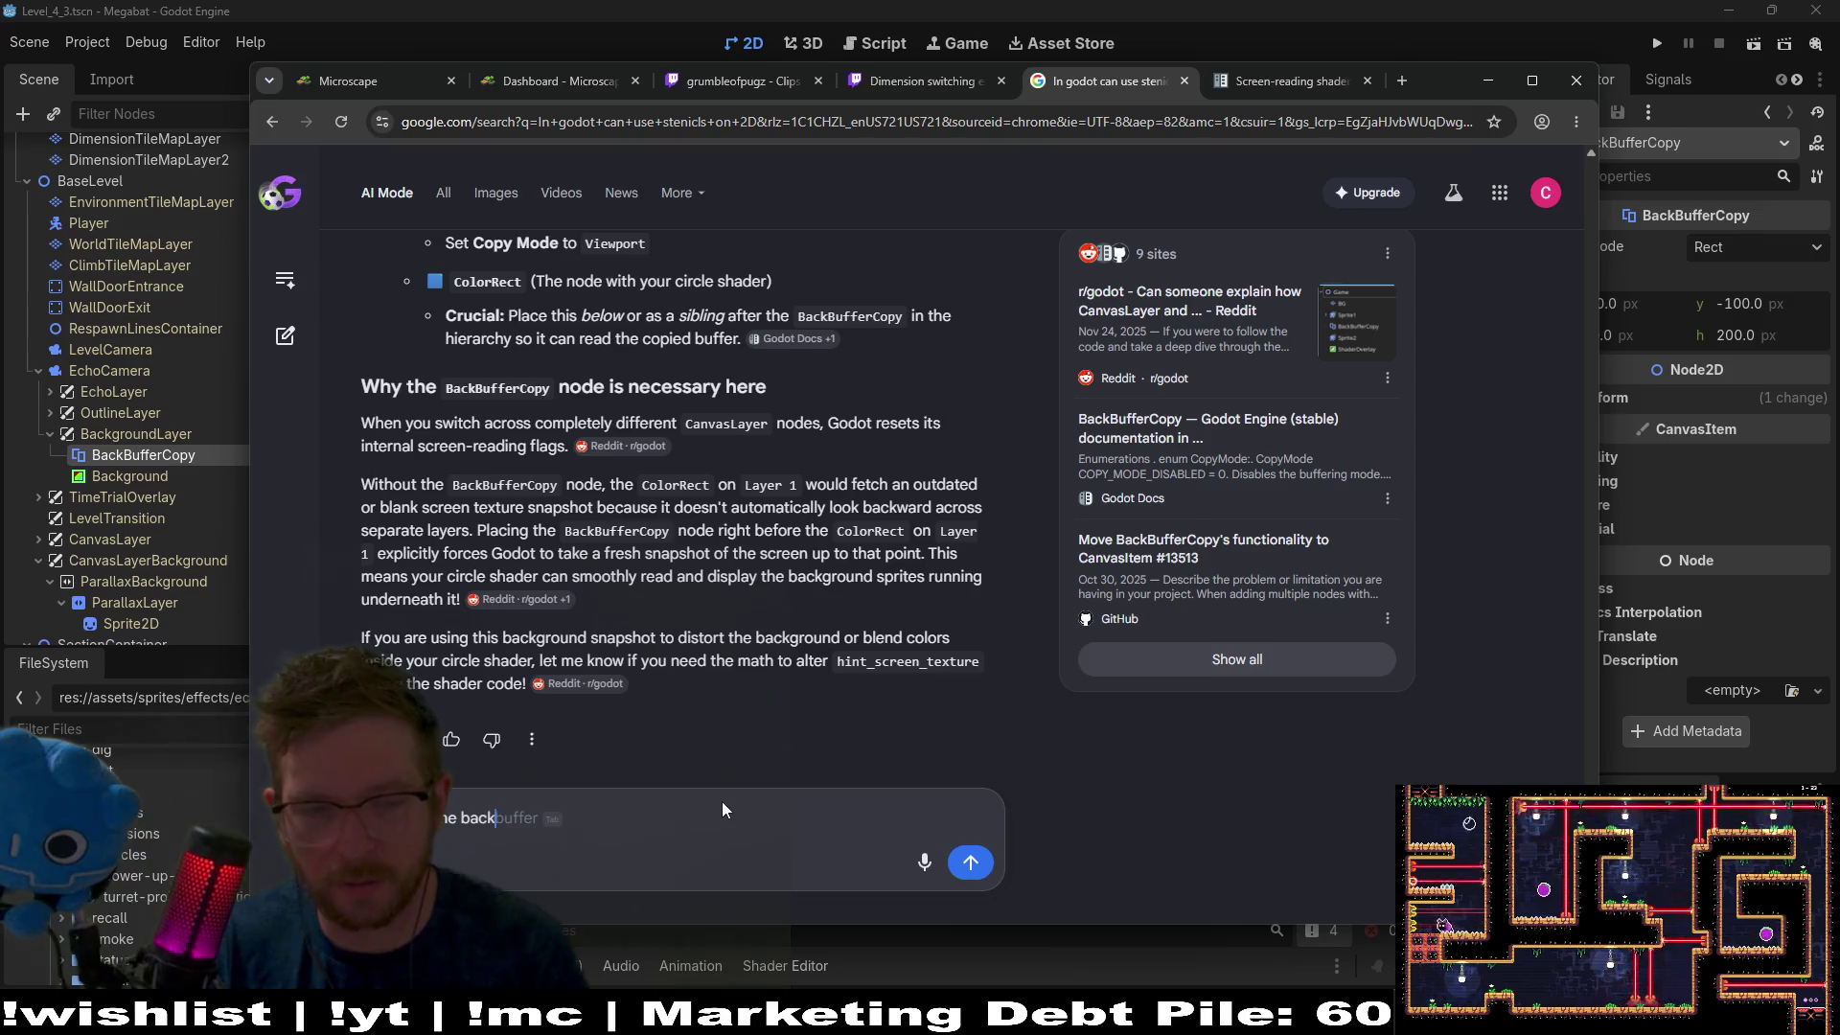
pyautogui.write('buffercopy')
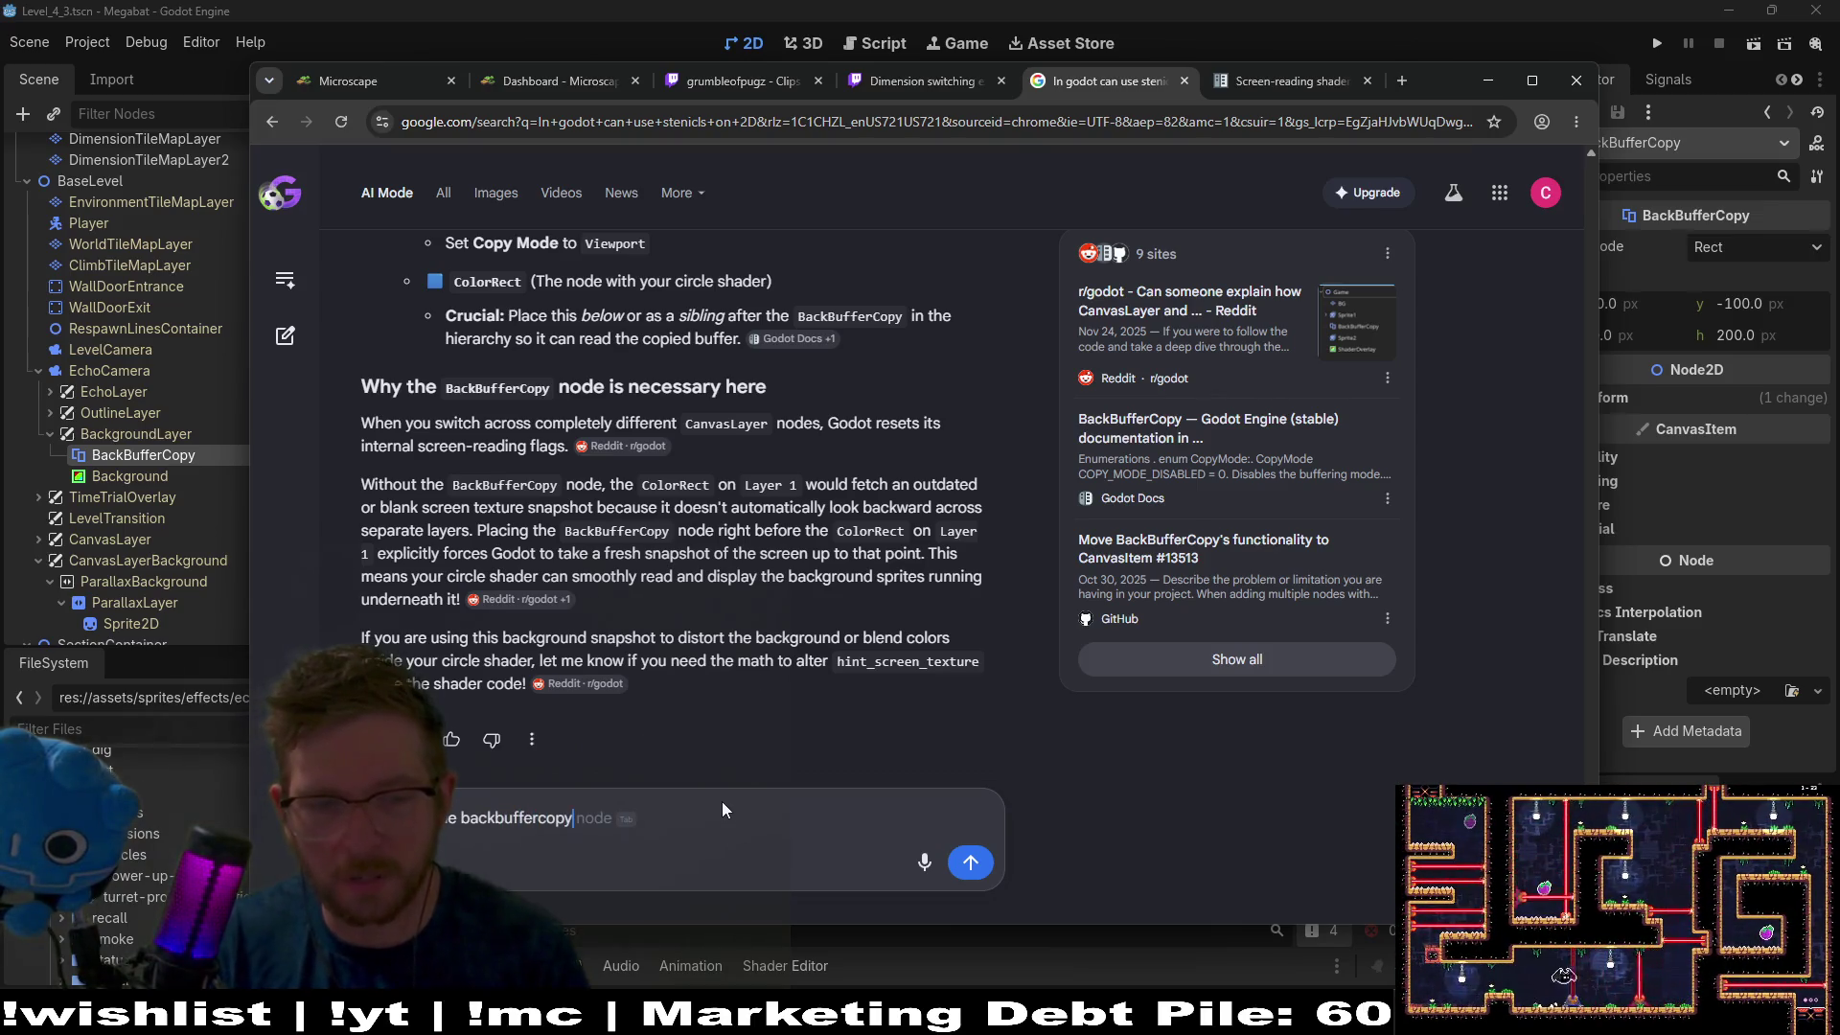
pyautogui.write(' node "c')
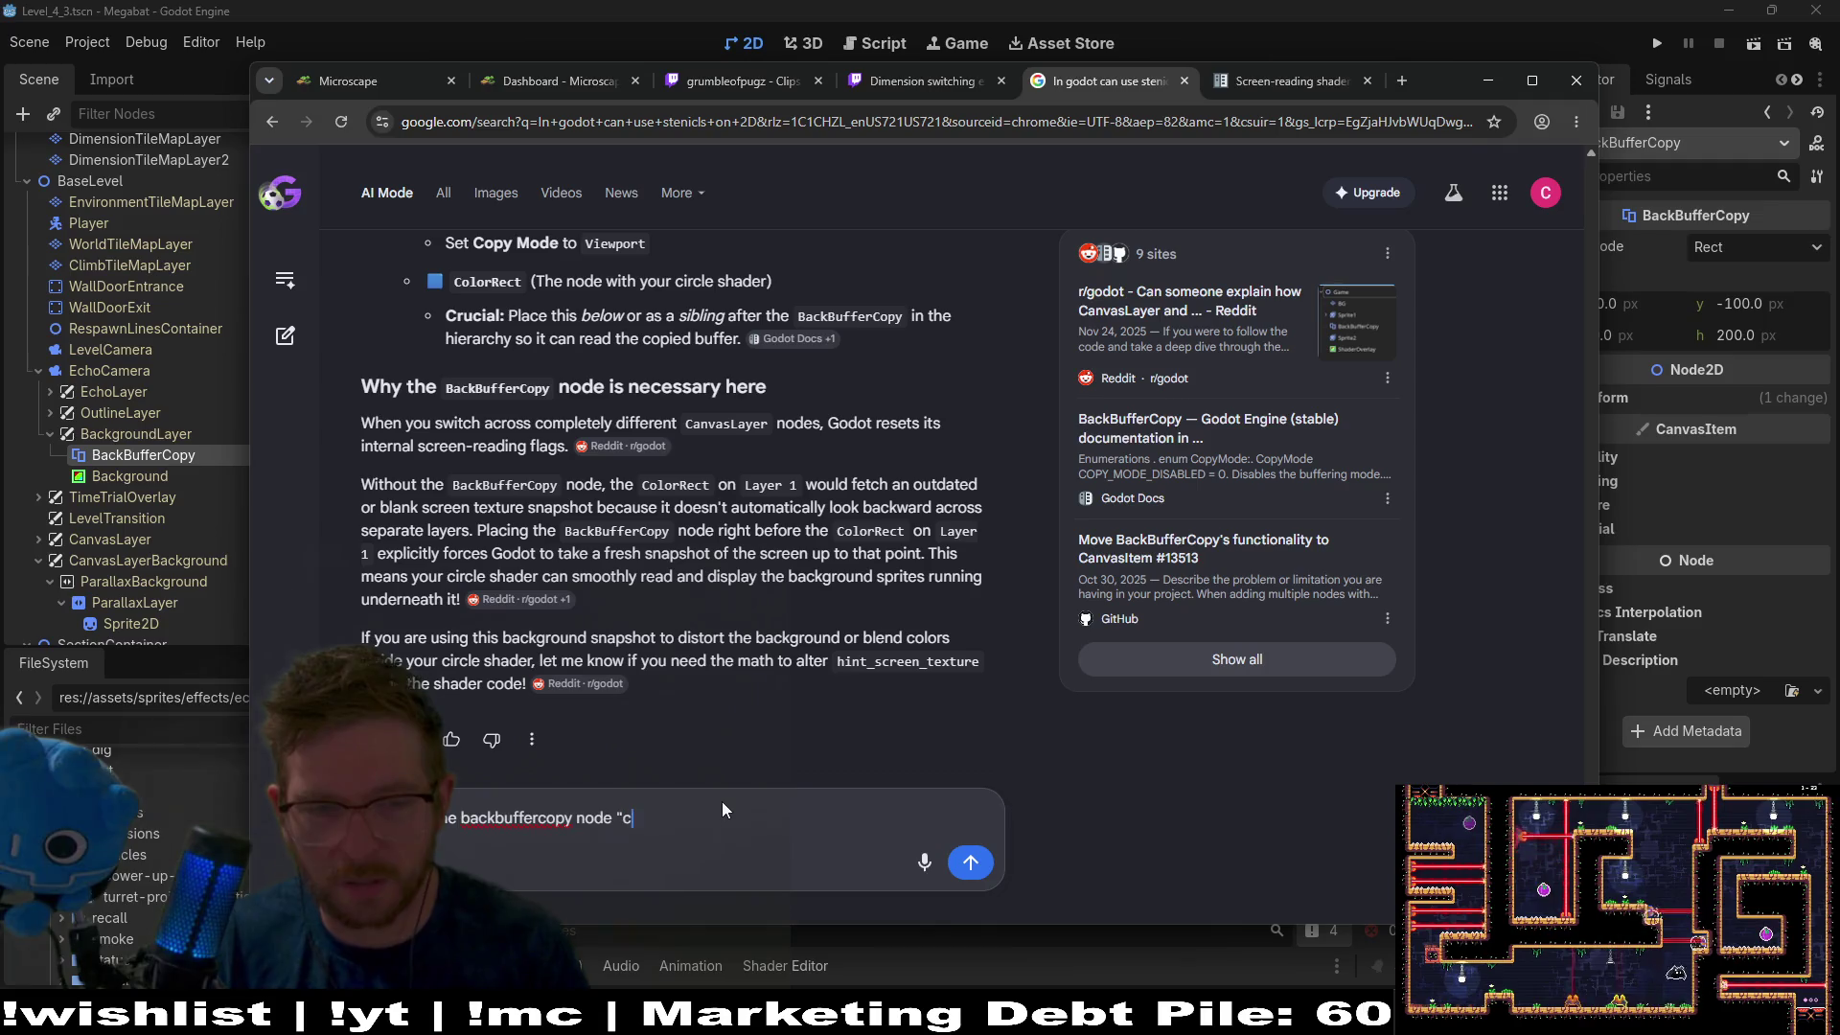
pyautogui.write('opy" the backgro')
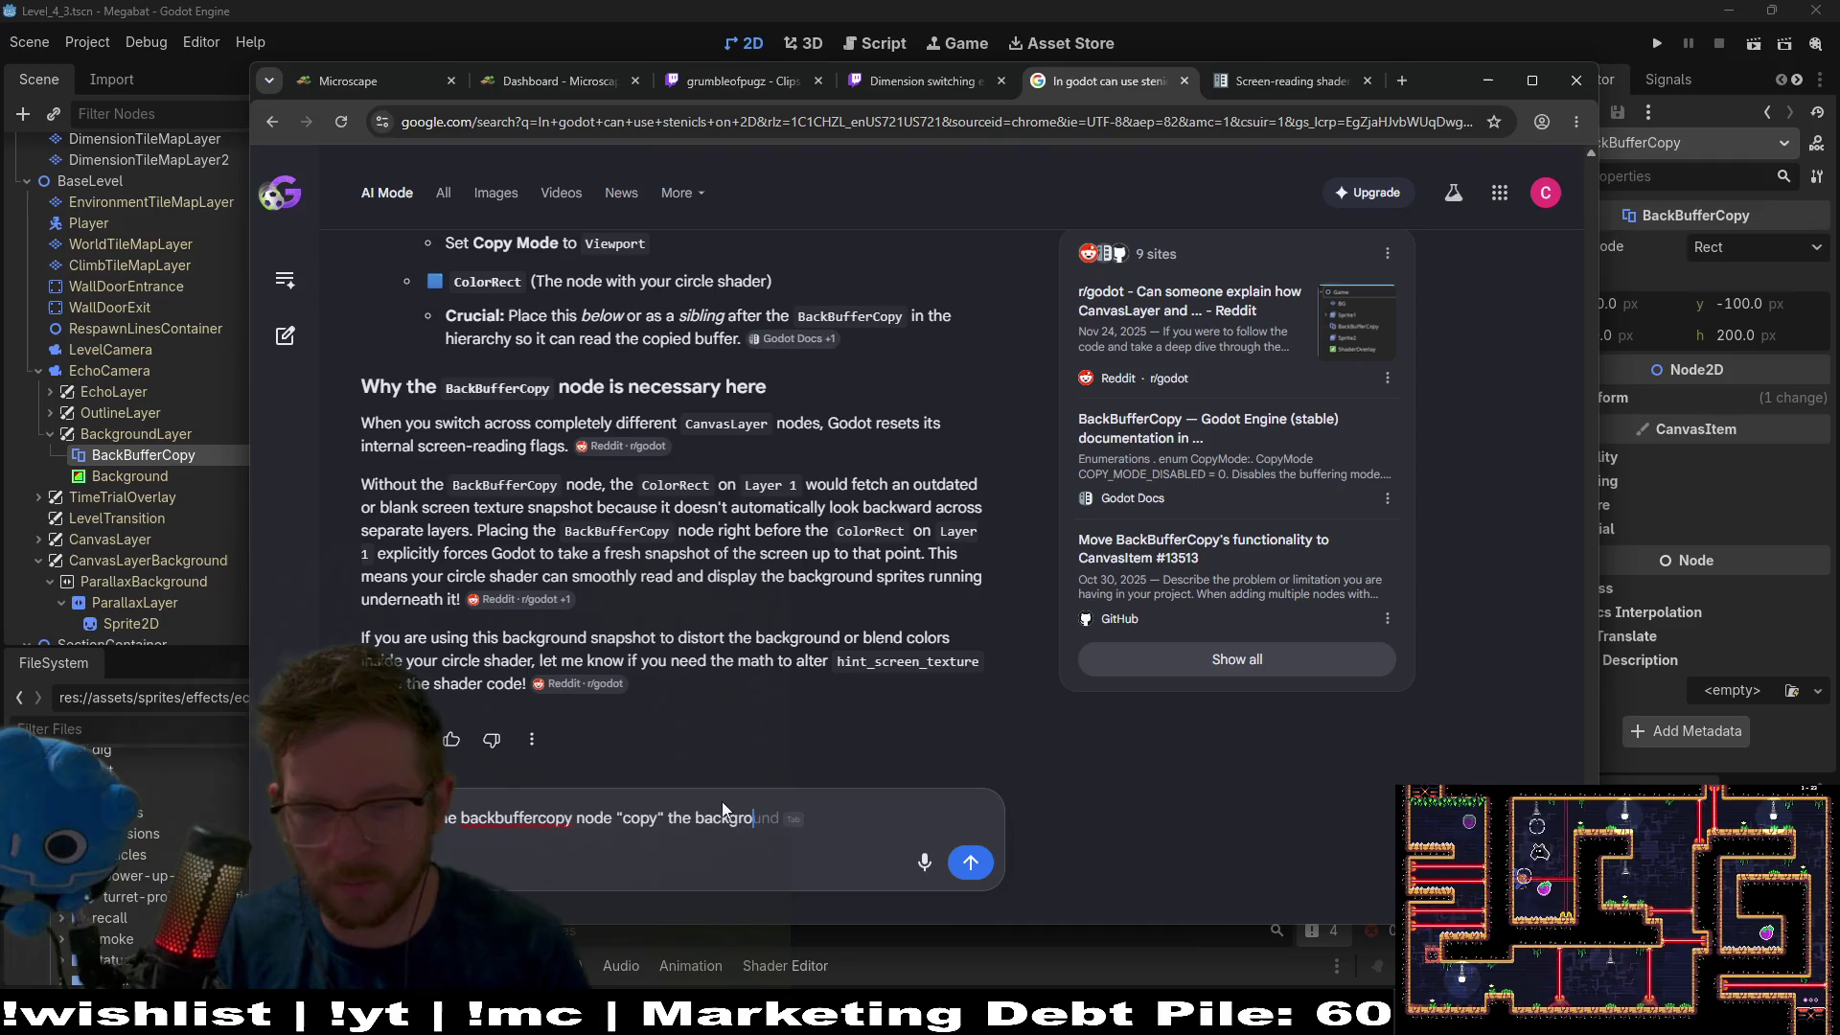
pyautogui.write('und or sprites ')
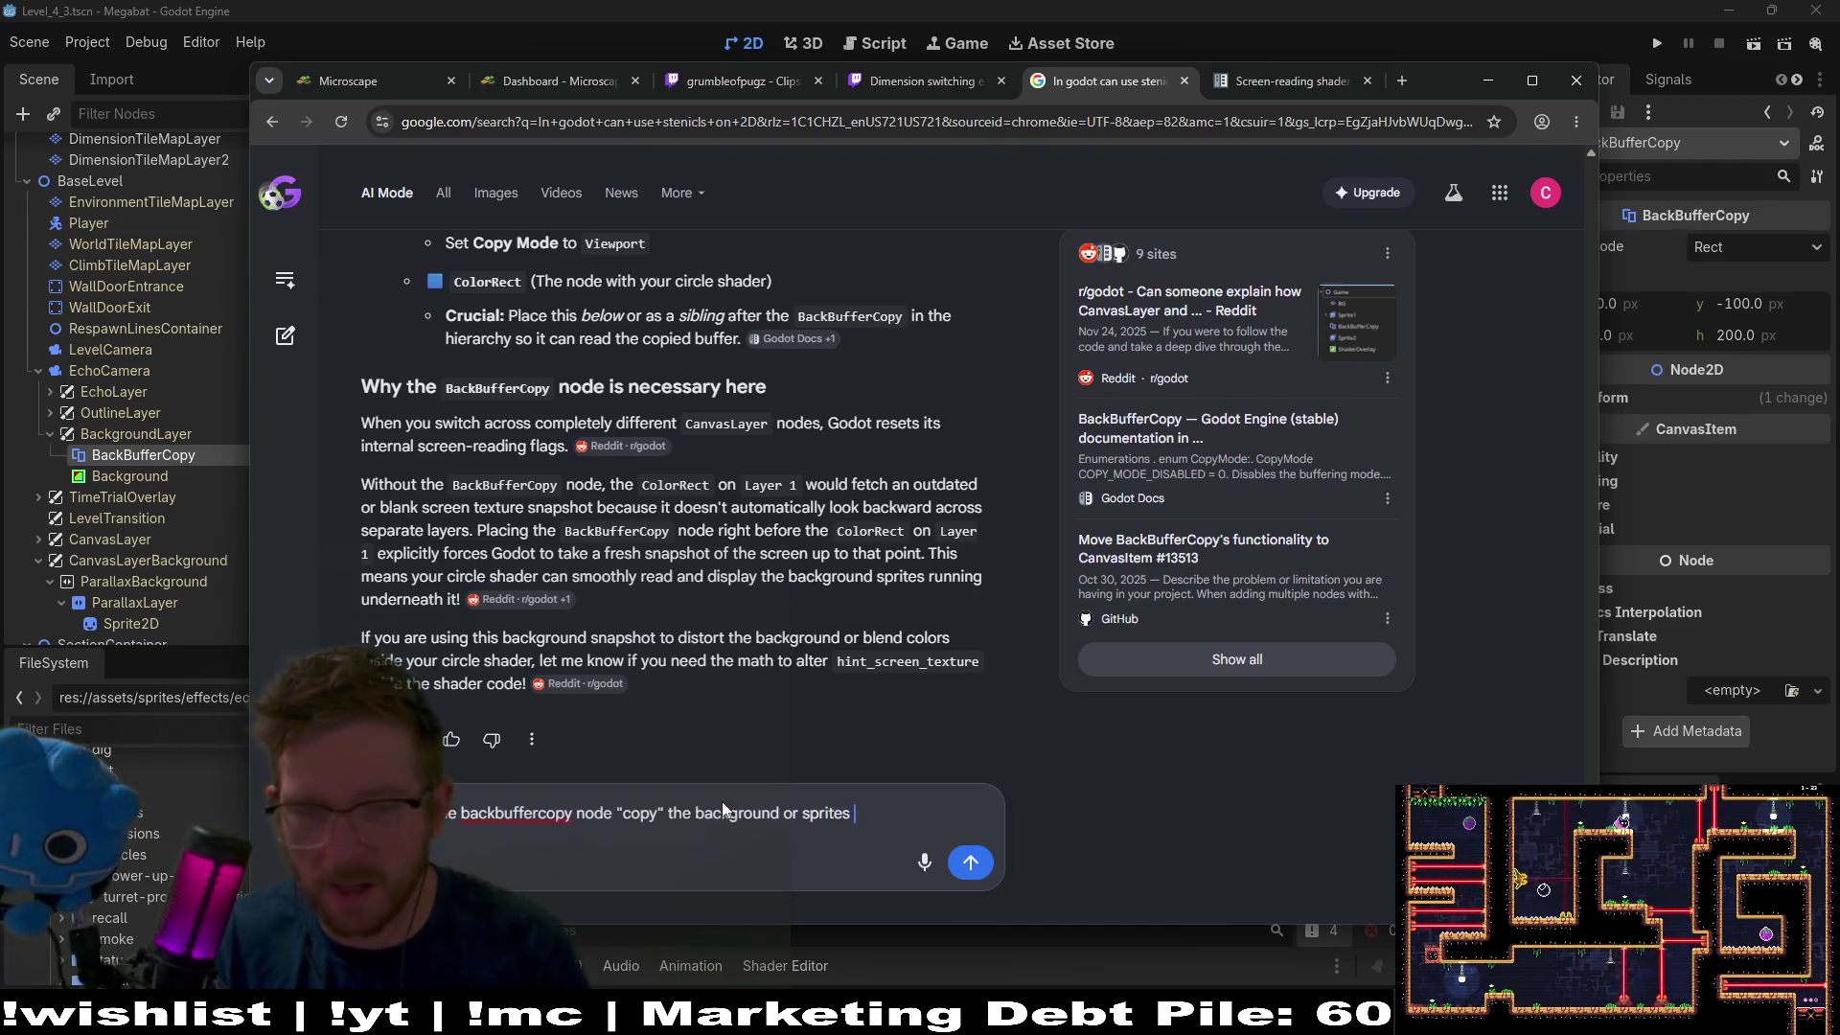
pyautogui.write('behind it')
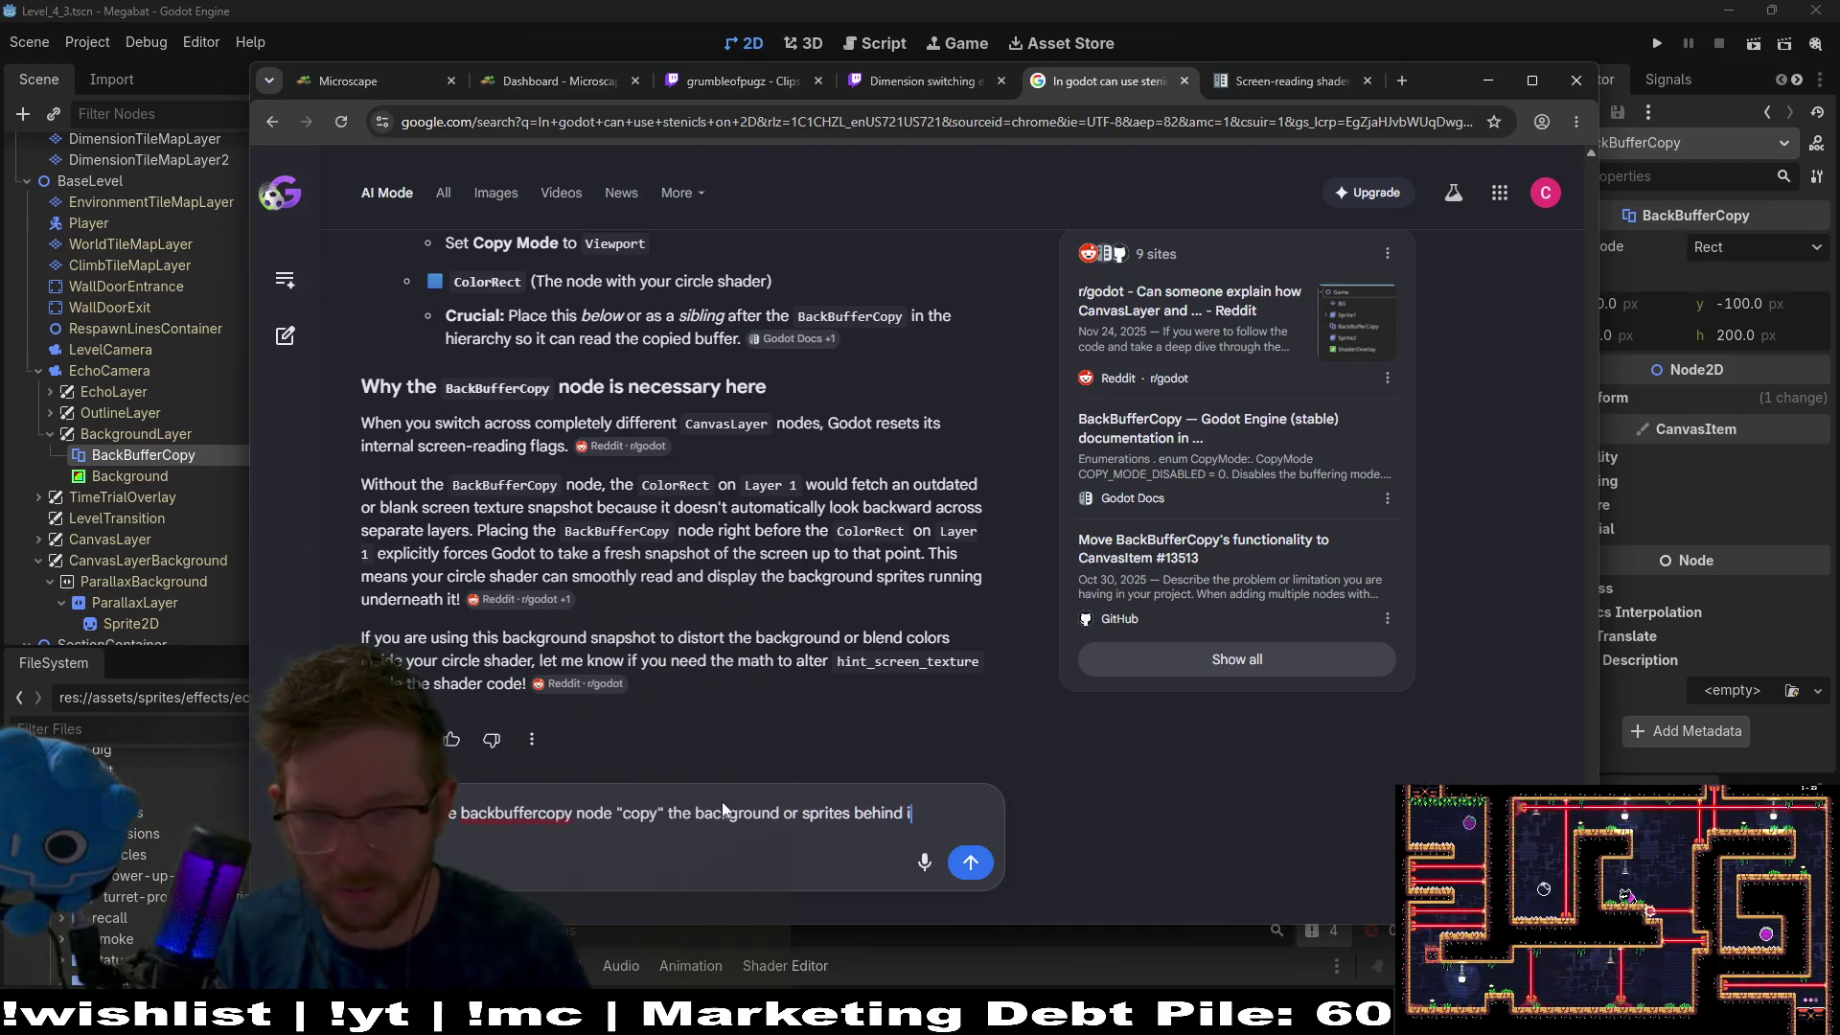
pyautogui.write('?')
pyautogui.press('Return')
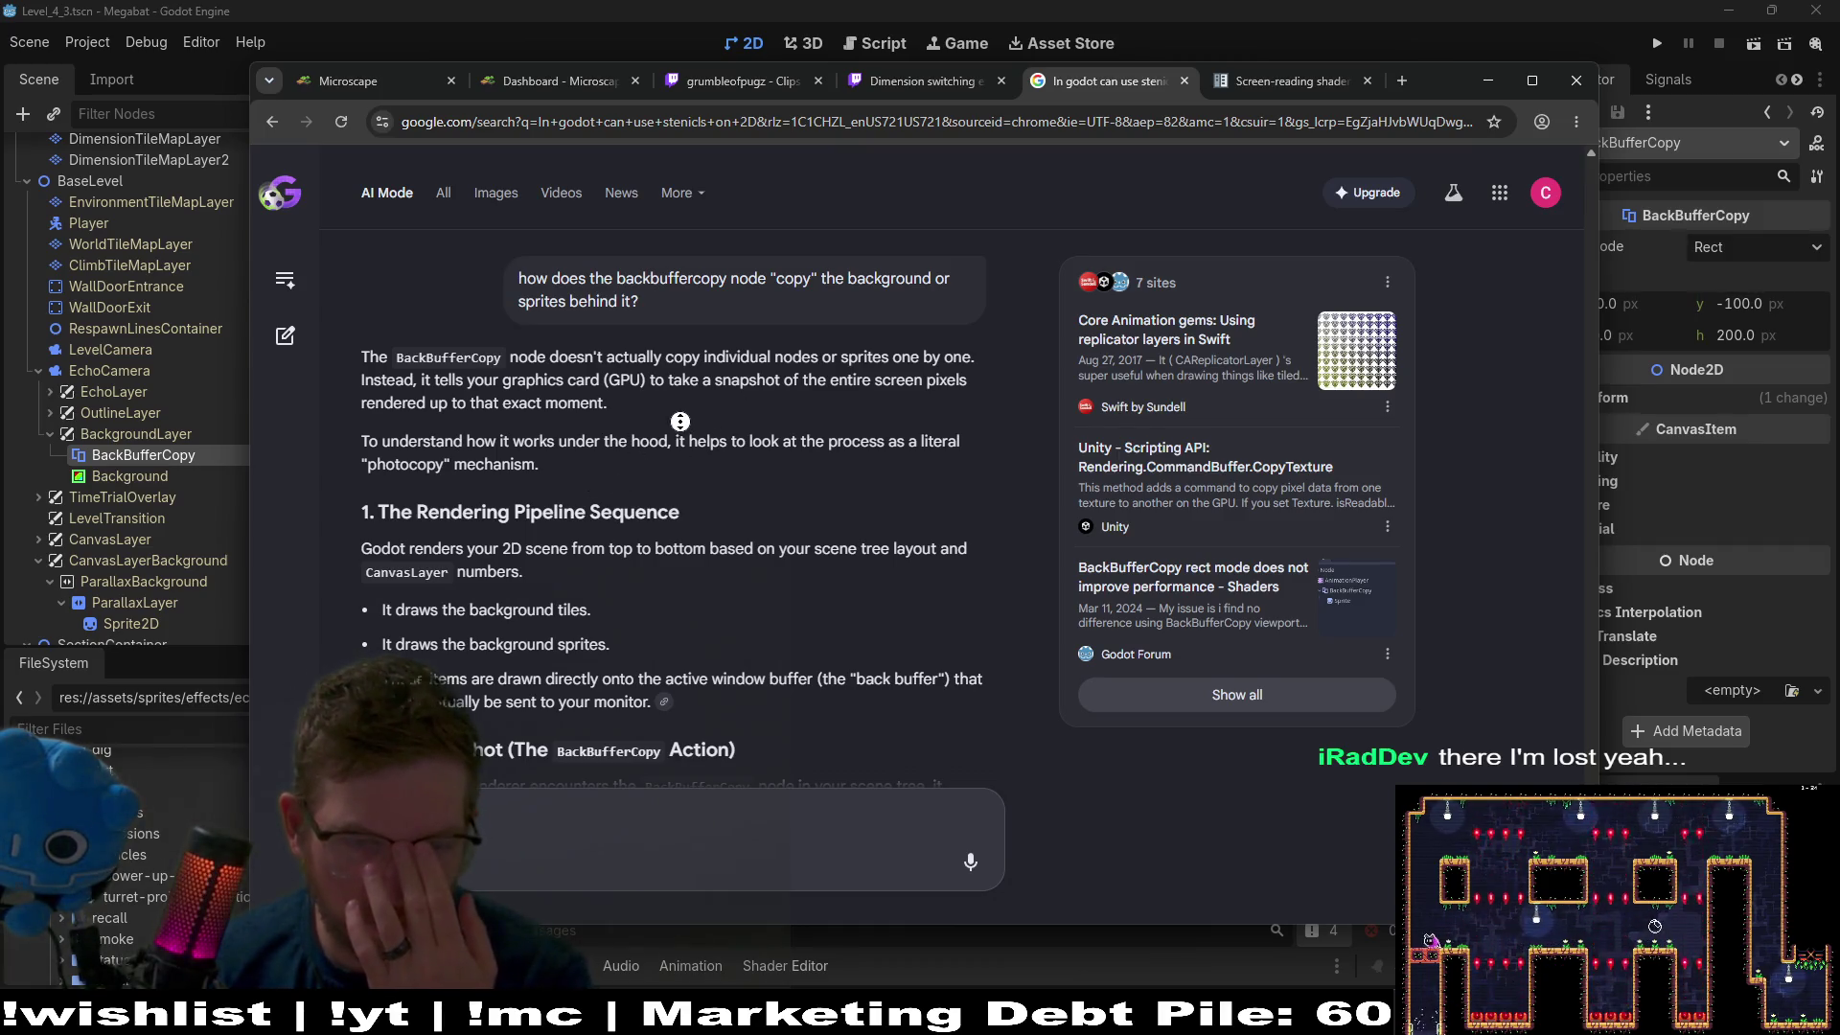
pyautogui.scroll(-1, 679, 422)
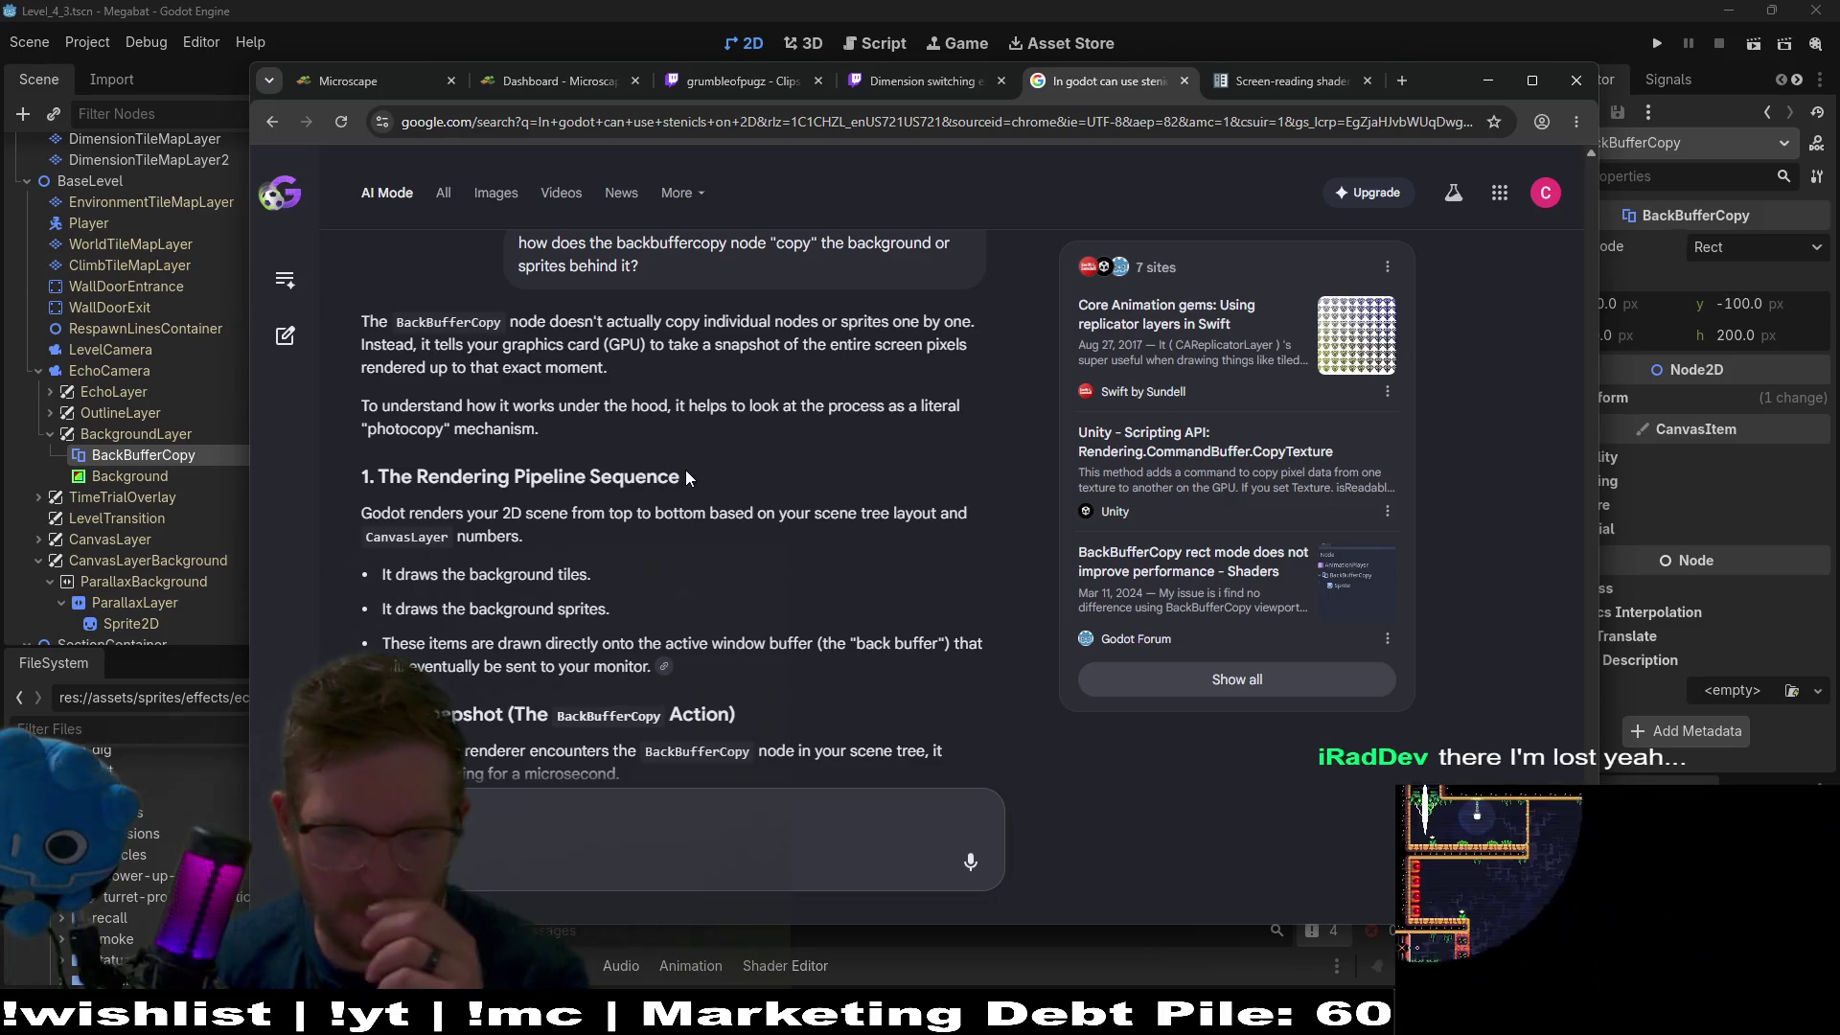
pyautogui.scroll(-3, 686, 476)
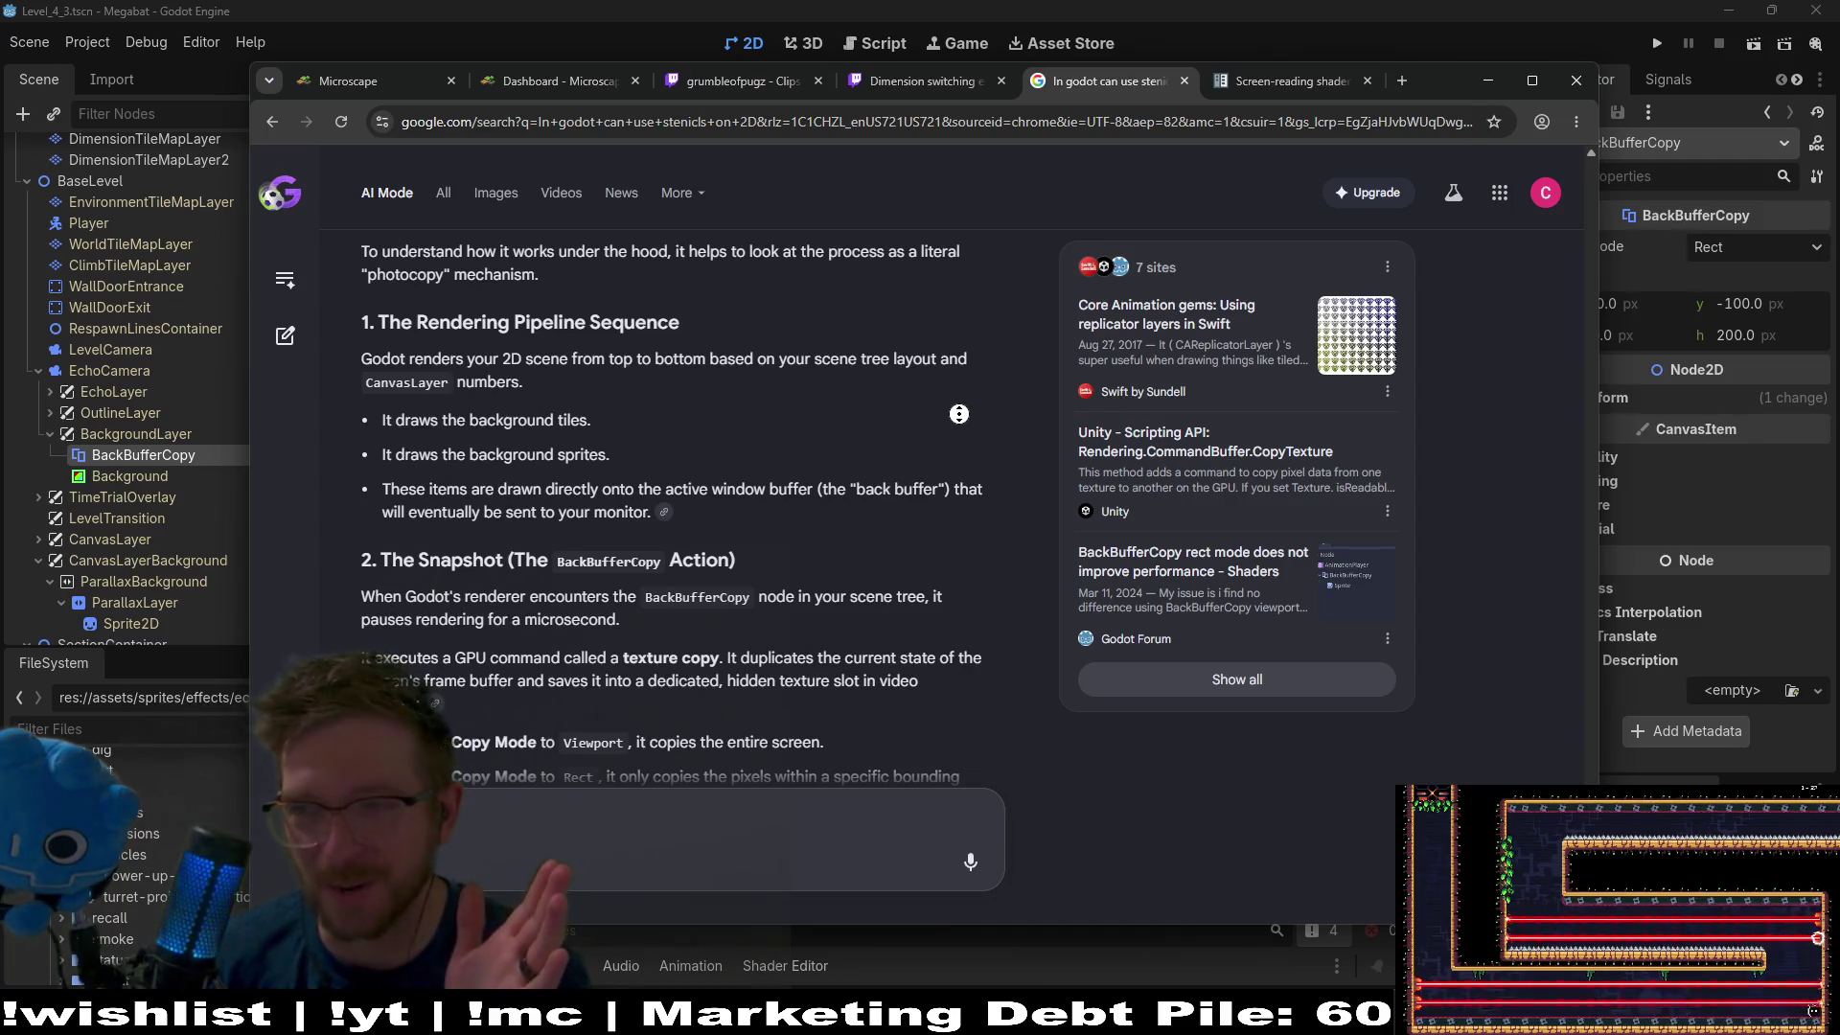
pyautogui.scroll(-2, 928, 490)
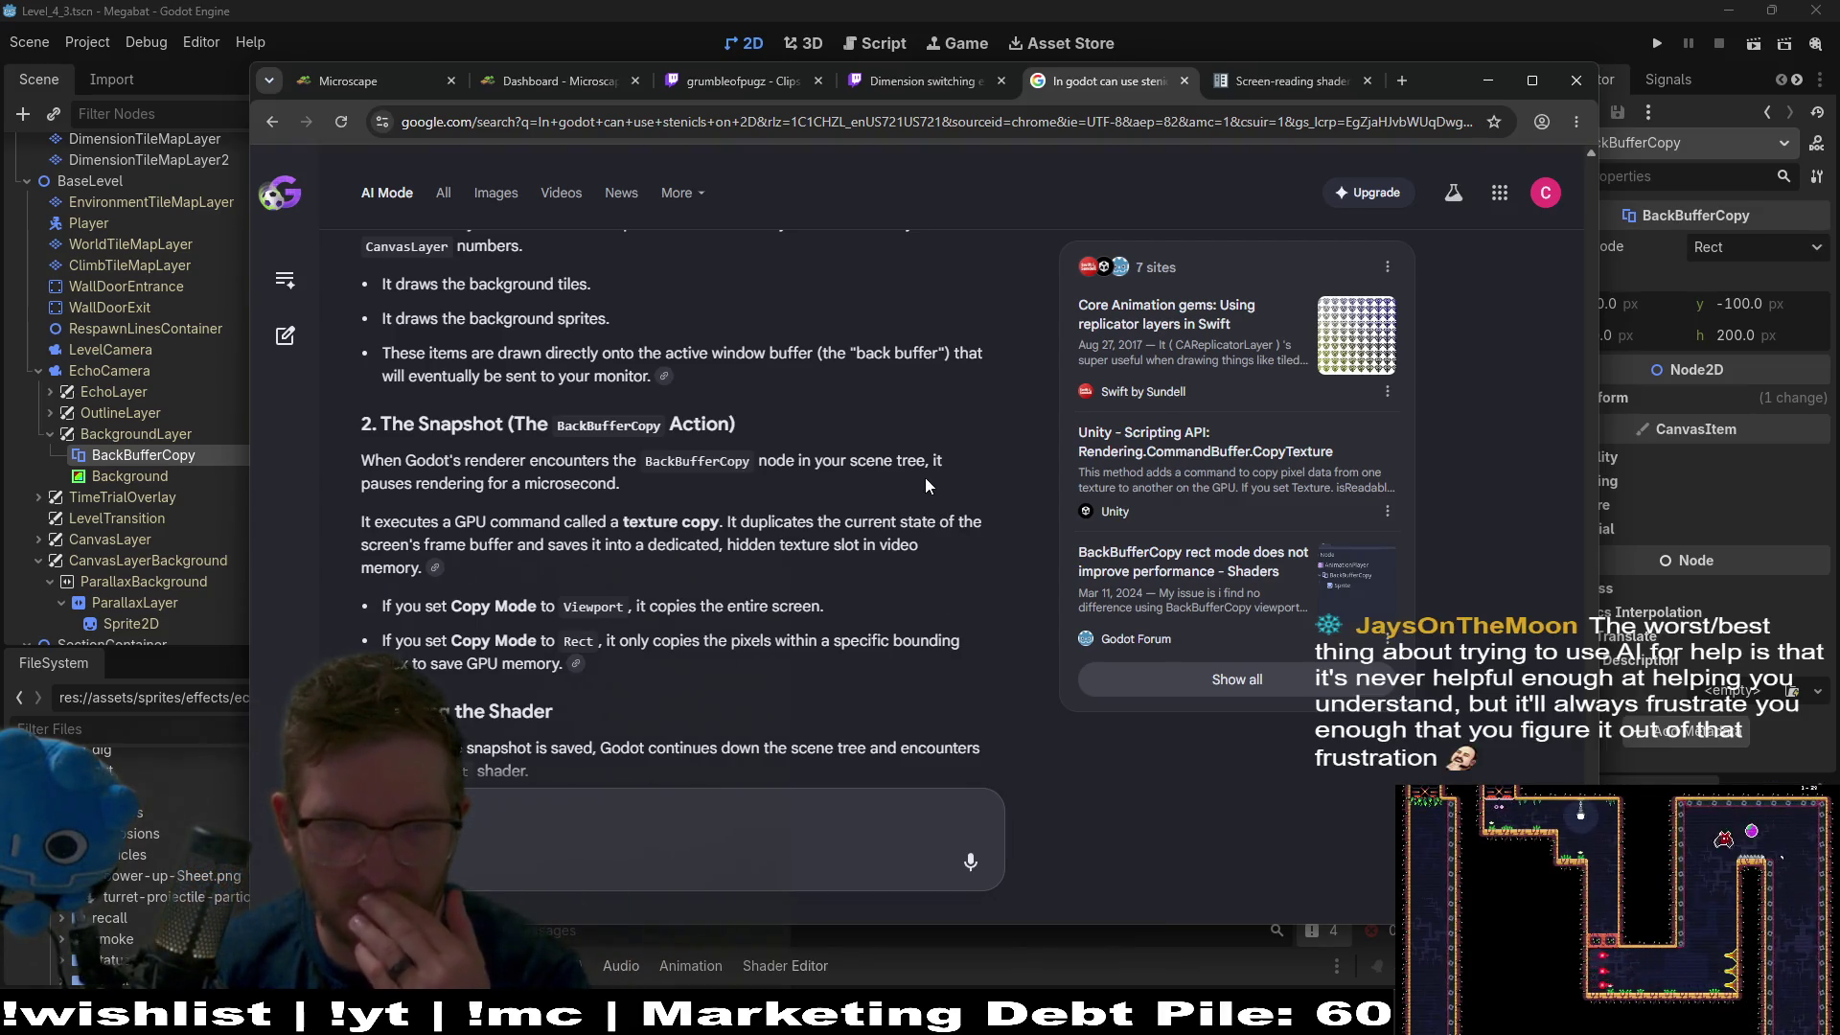
# Scroll through the GPU-snapshot answer, then minimize Chrome to get back to Godot.
pyautogui.middleClick(924, 506)
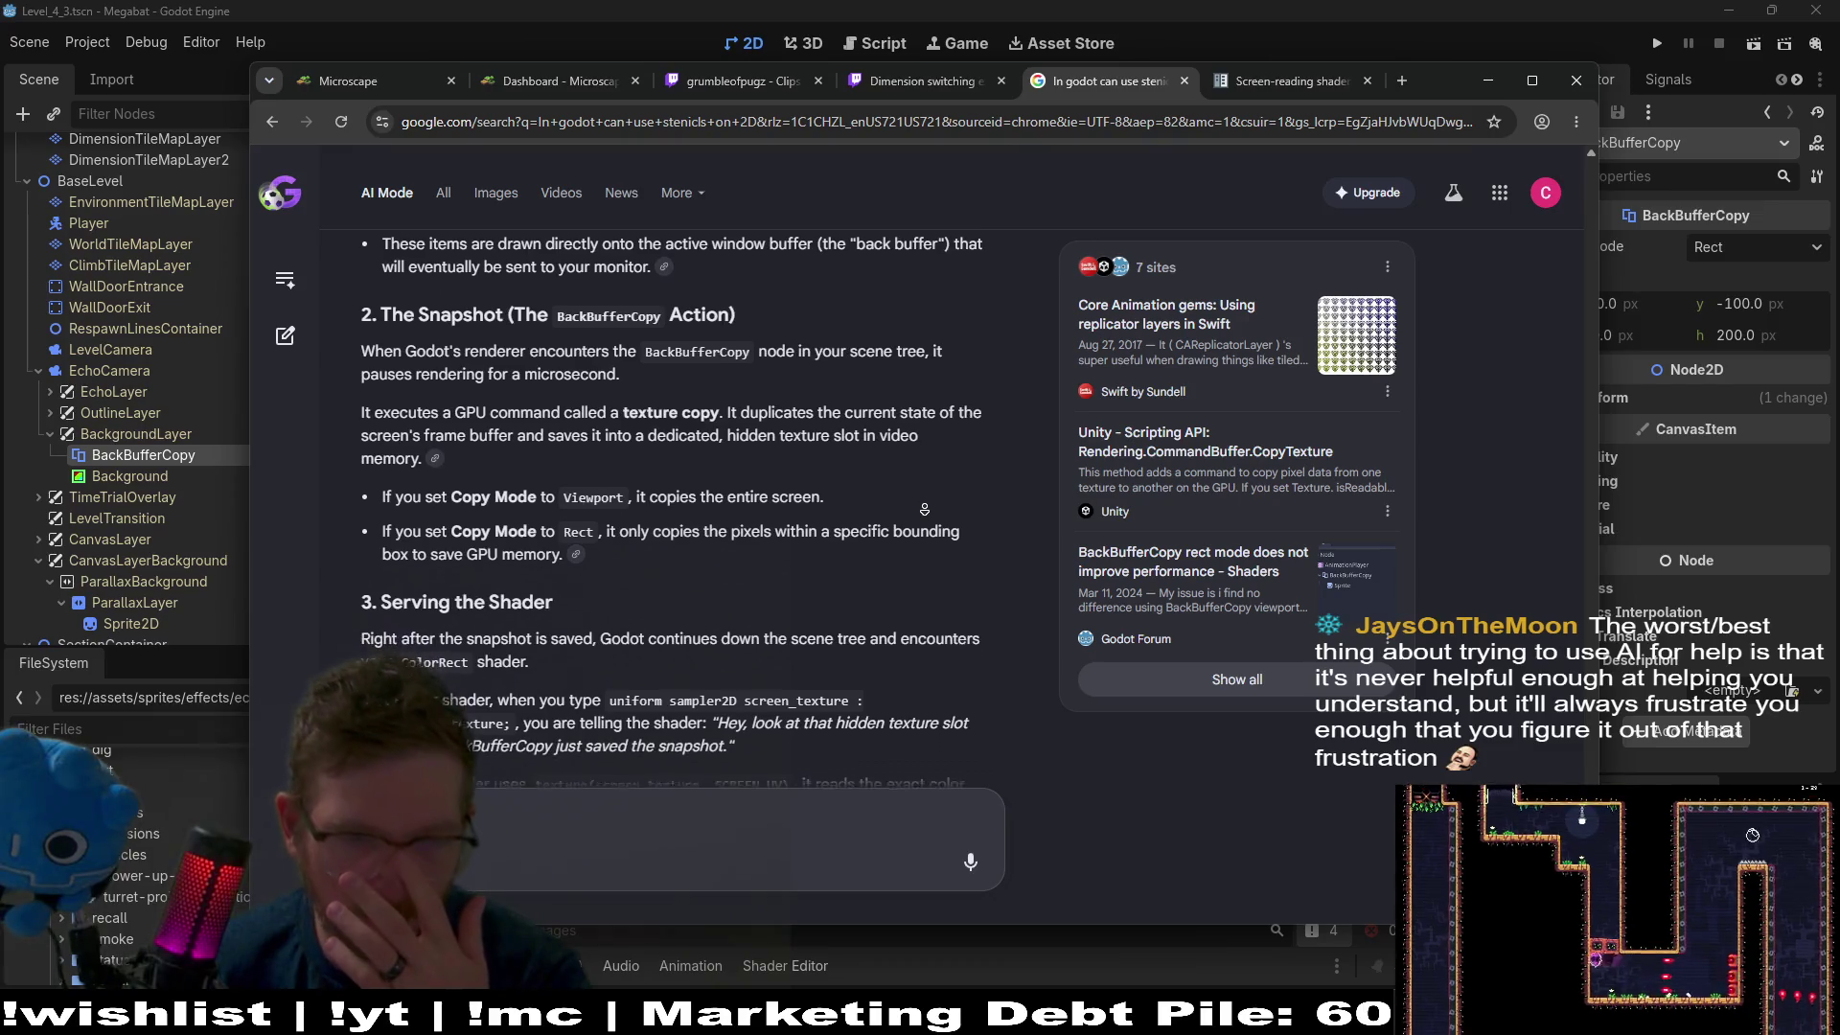
pyautogui.middleClick(920, 507)
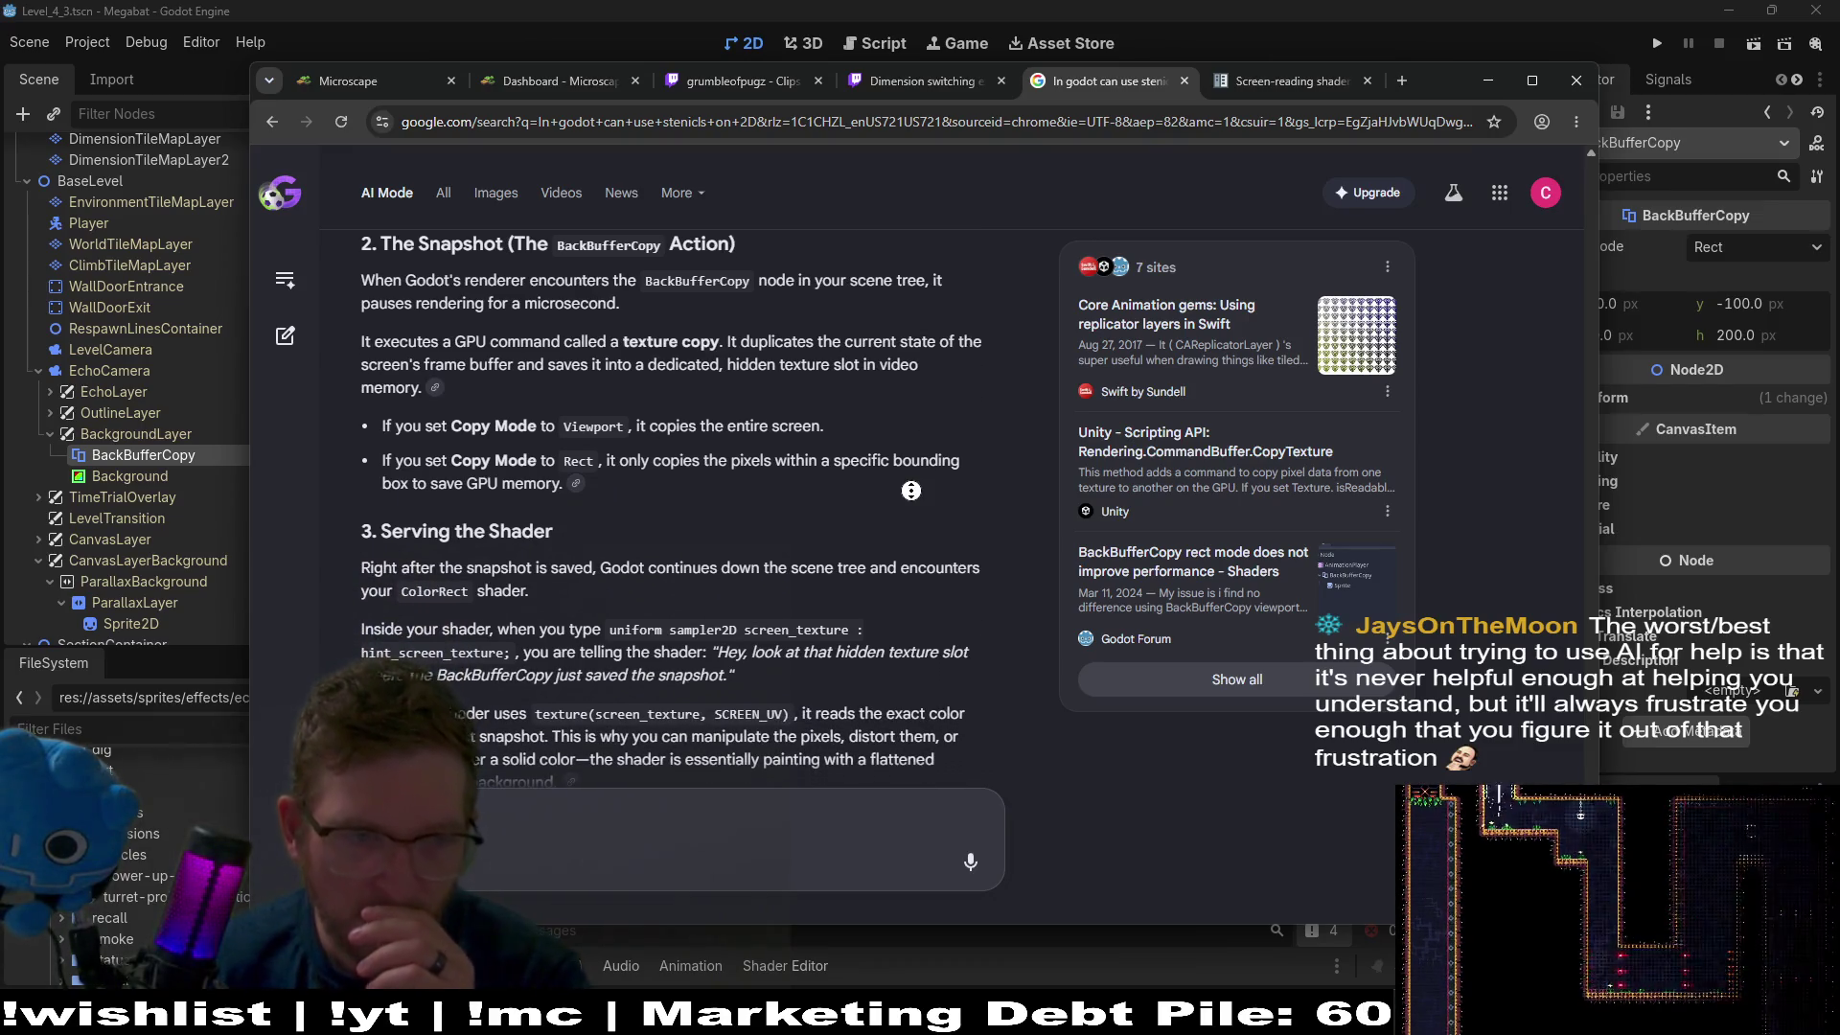
pyautogui.scroll(-1, 920, 515)
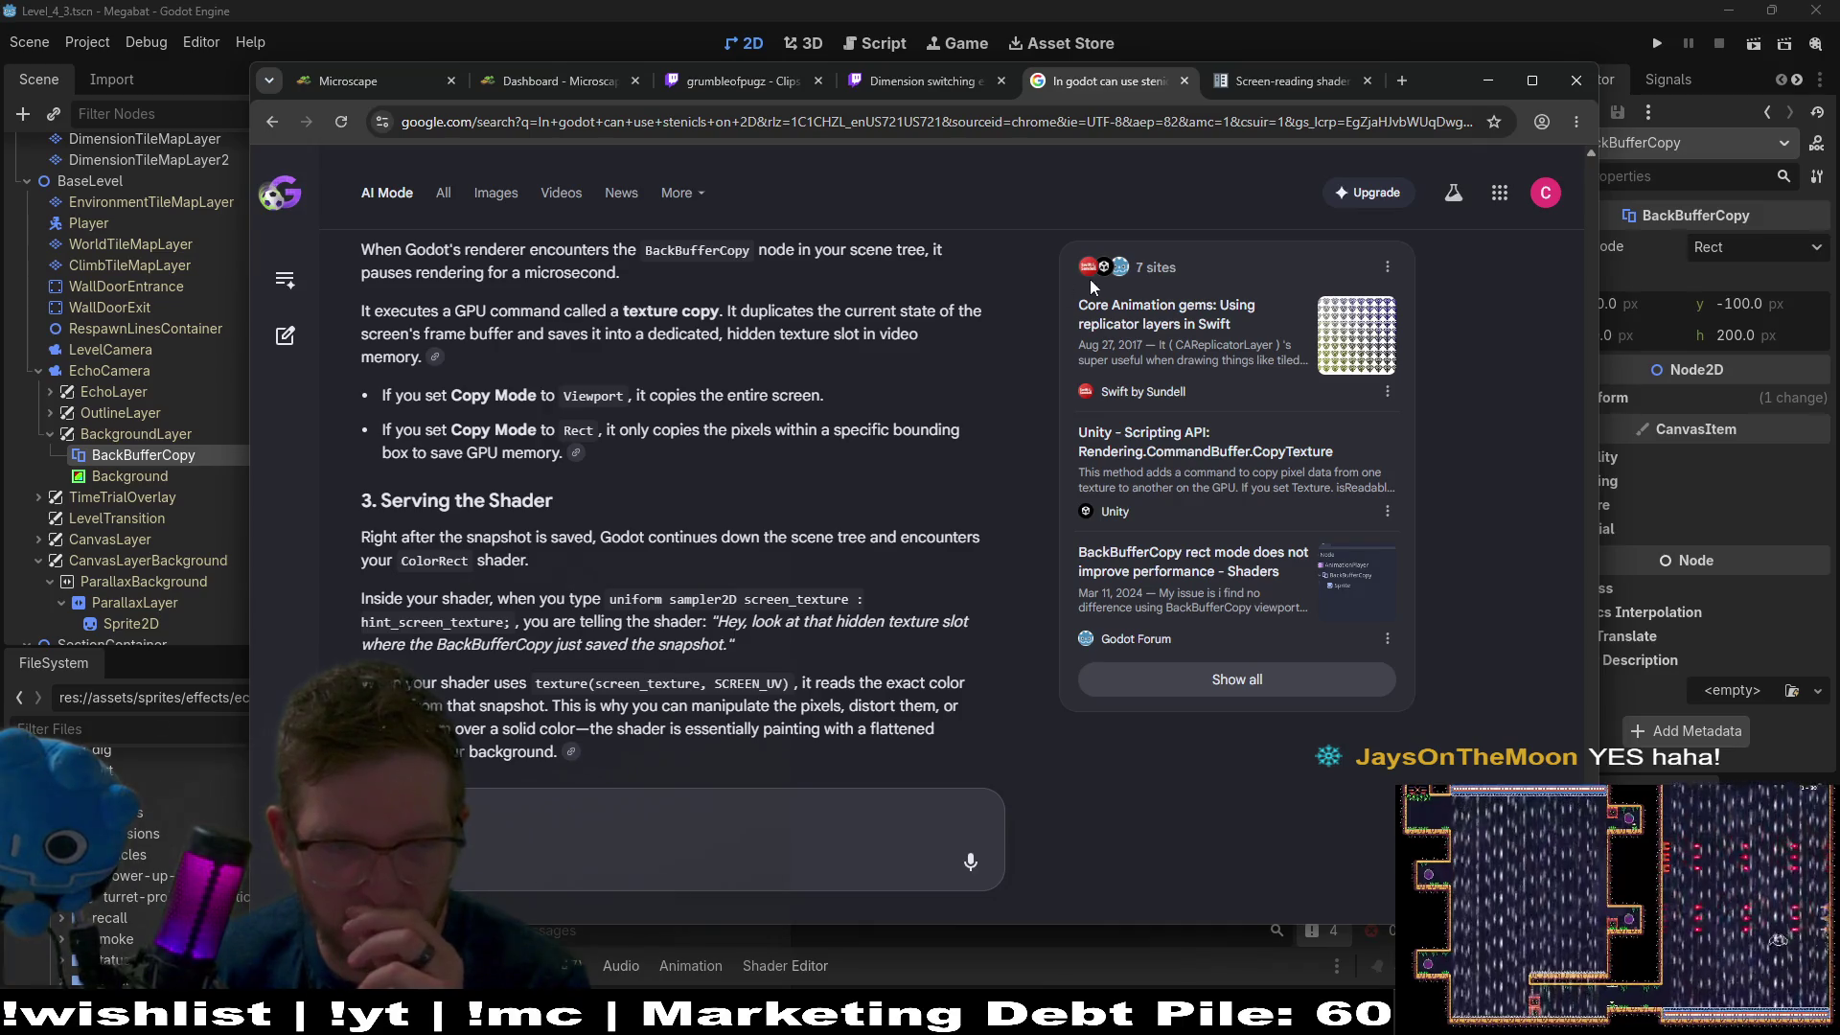
pyautogui.click(1488, 80)
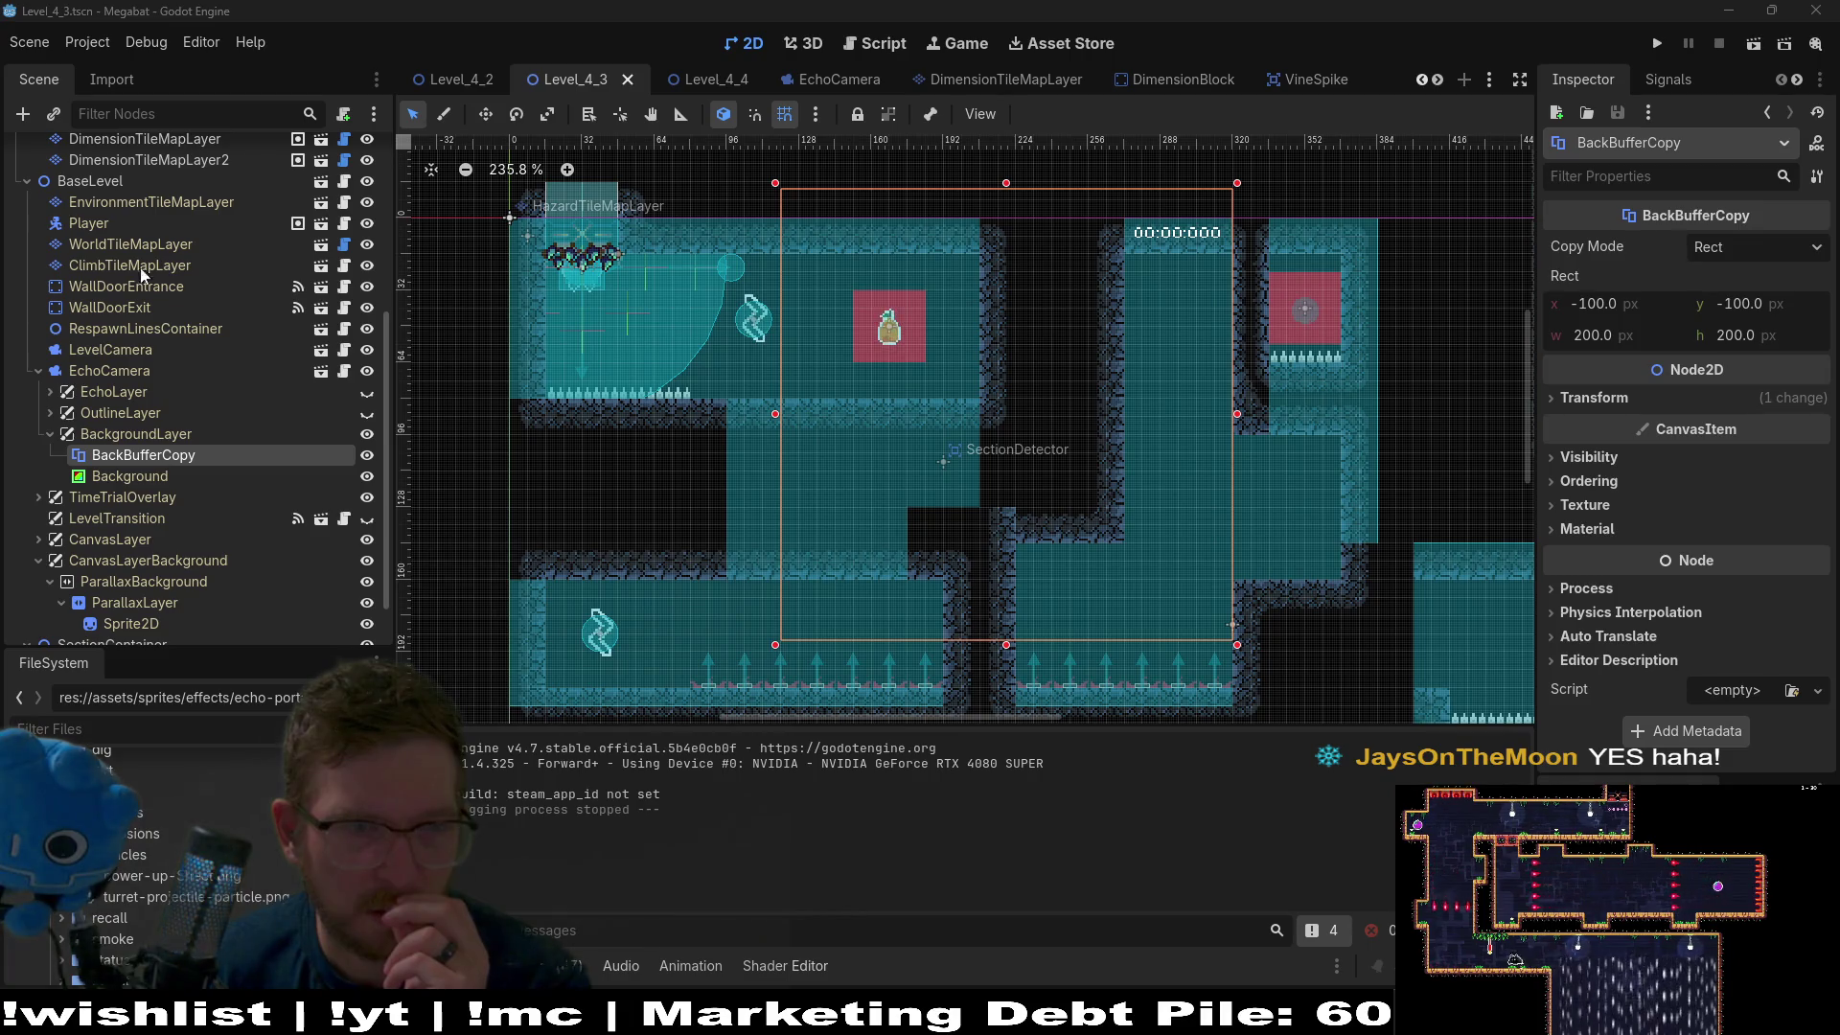
# Select Background and open its ShaderMat shader, background.gdshader, in the Shader Editor.
pyautogui.click(139, 434)
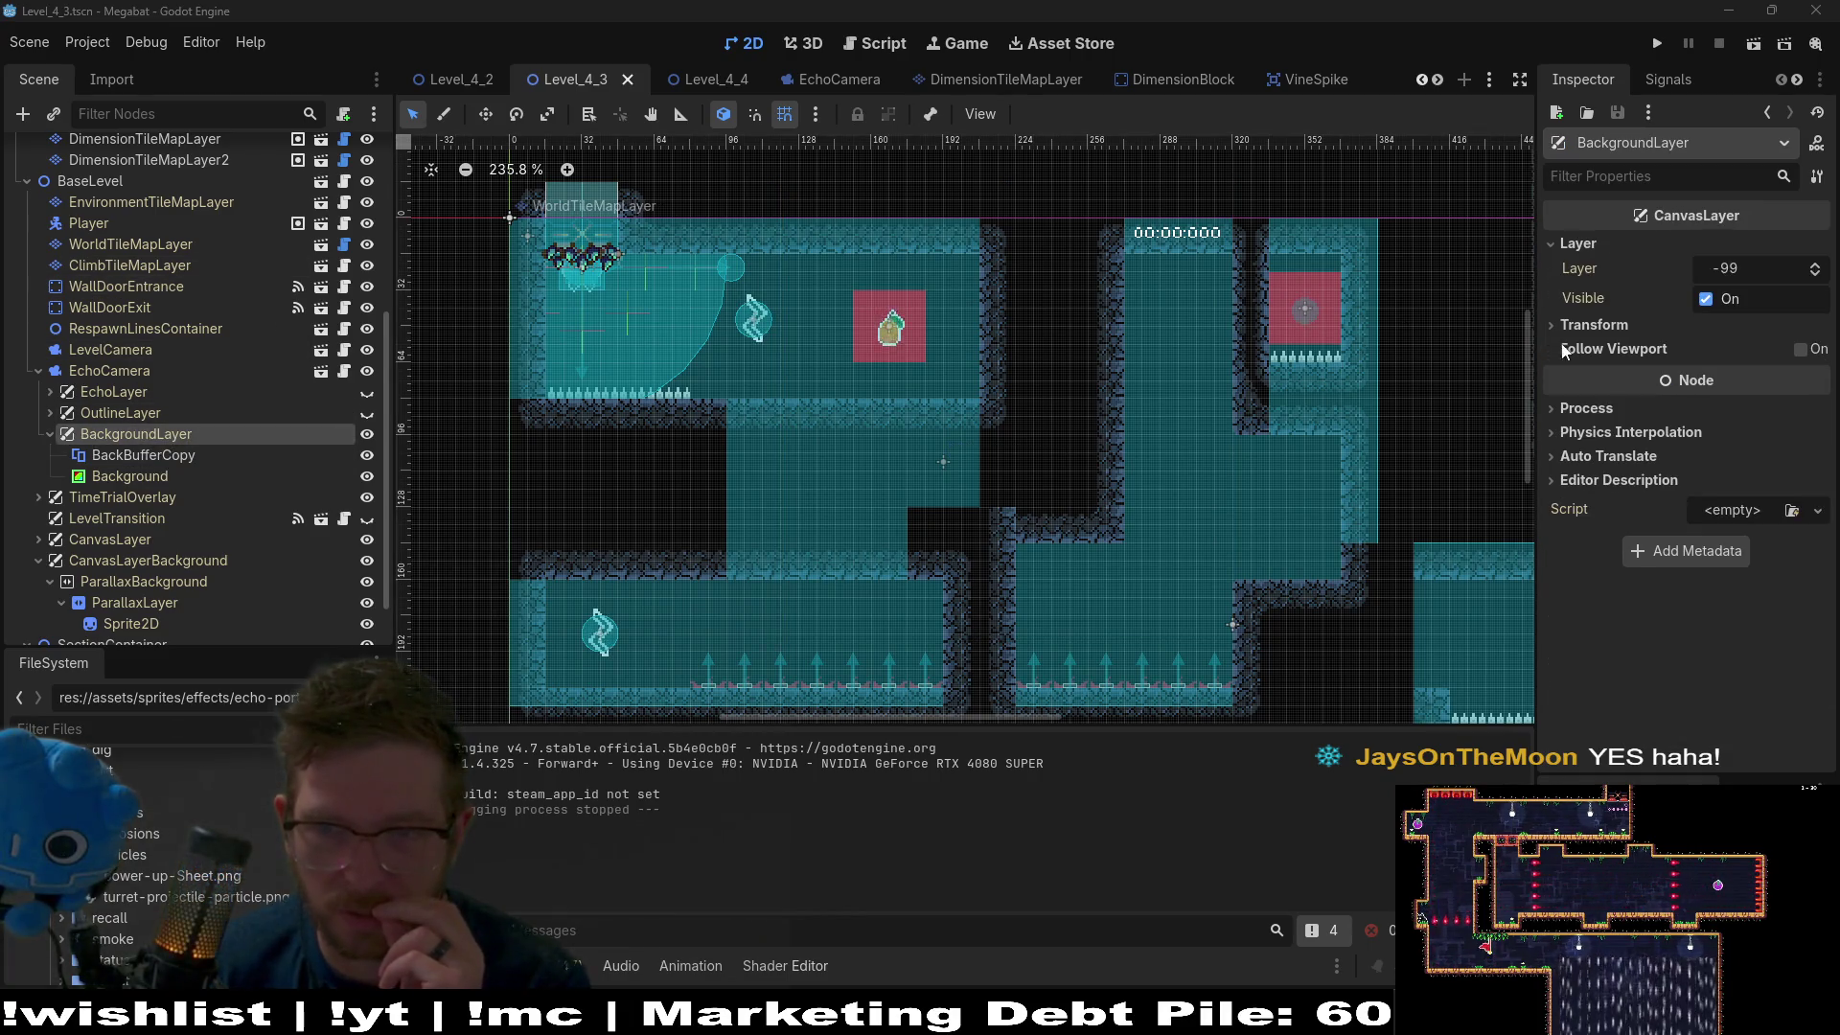
pyautogui.moveTo(1626, 345)
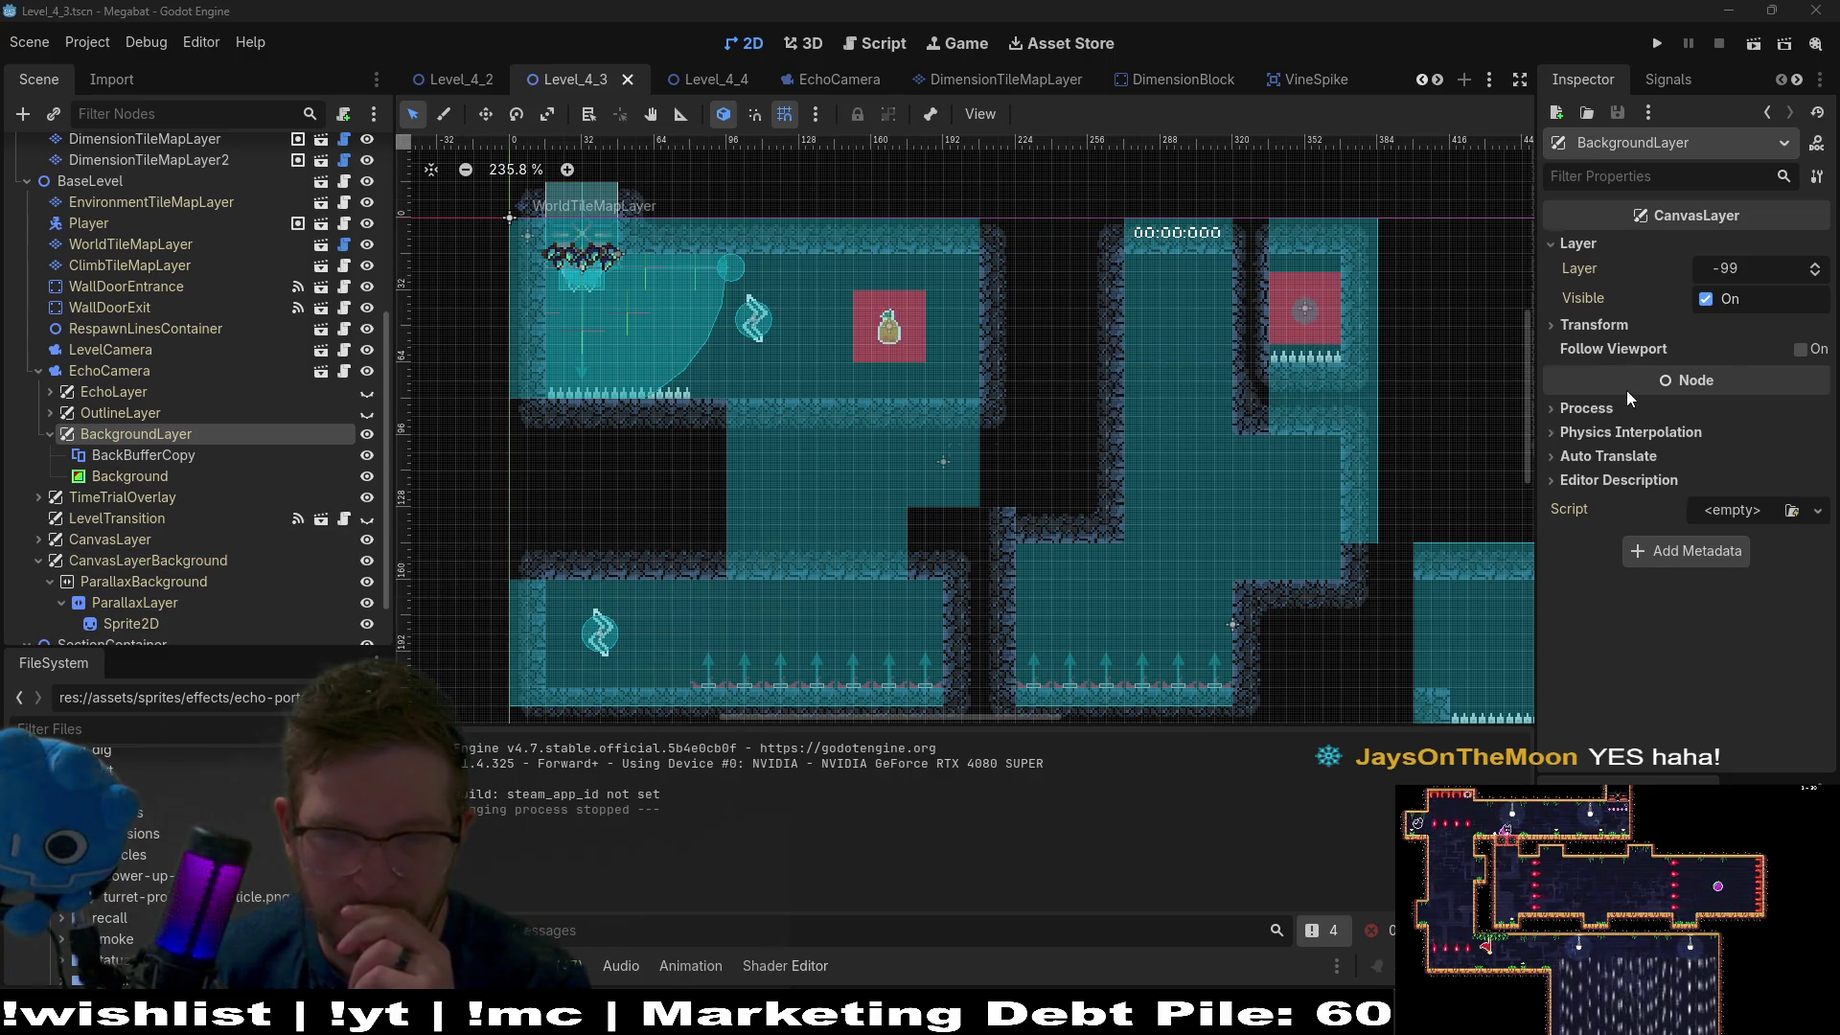
pyautogui.click(156, 477)
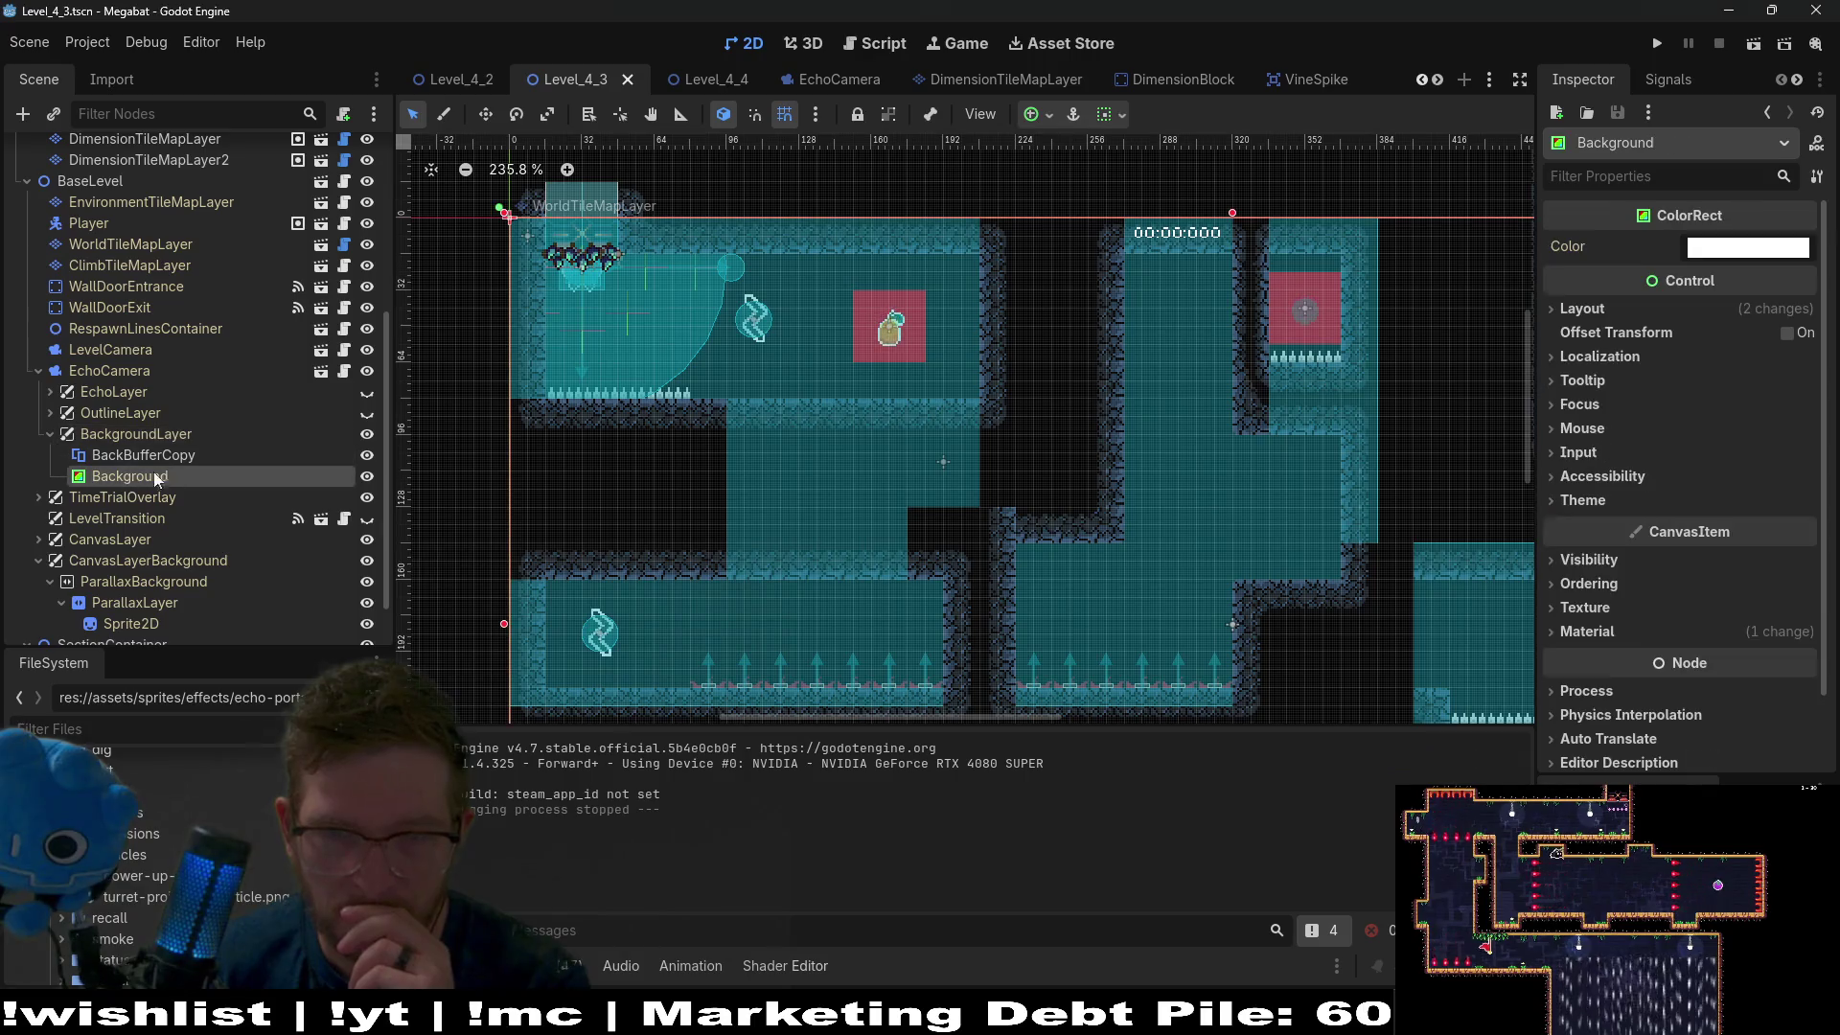
pyautogui.click(1588, 631)
pyautogui.click(1709, 657)
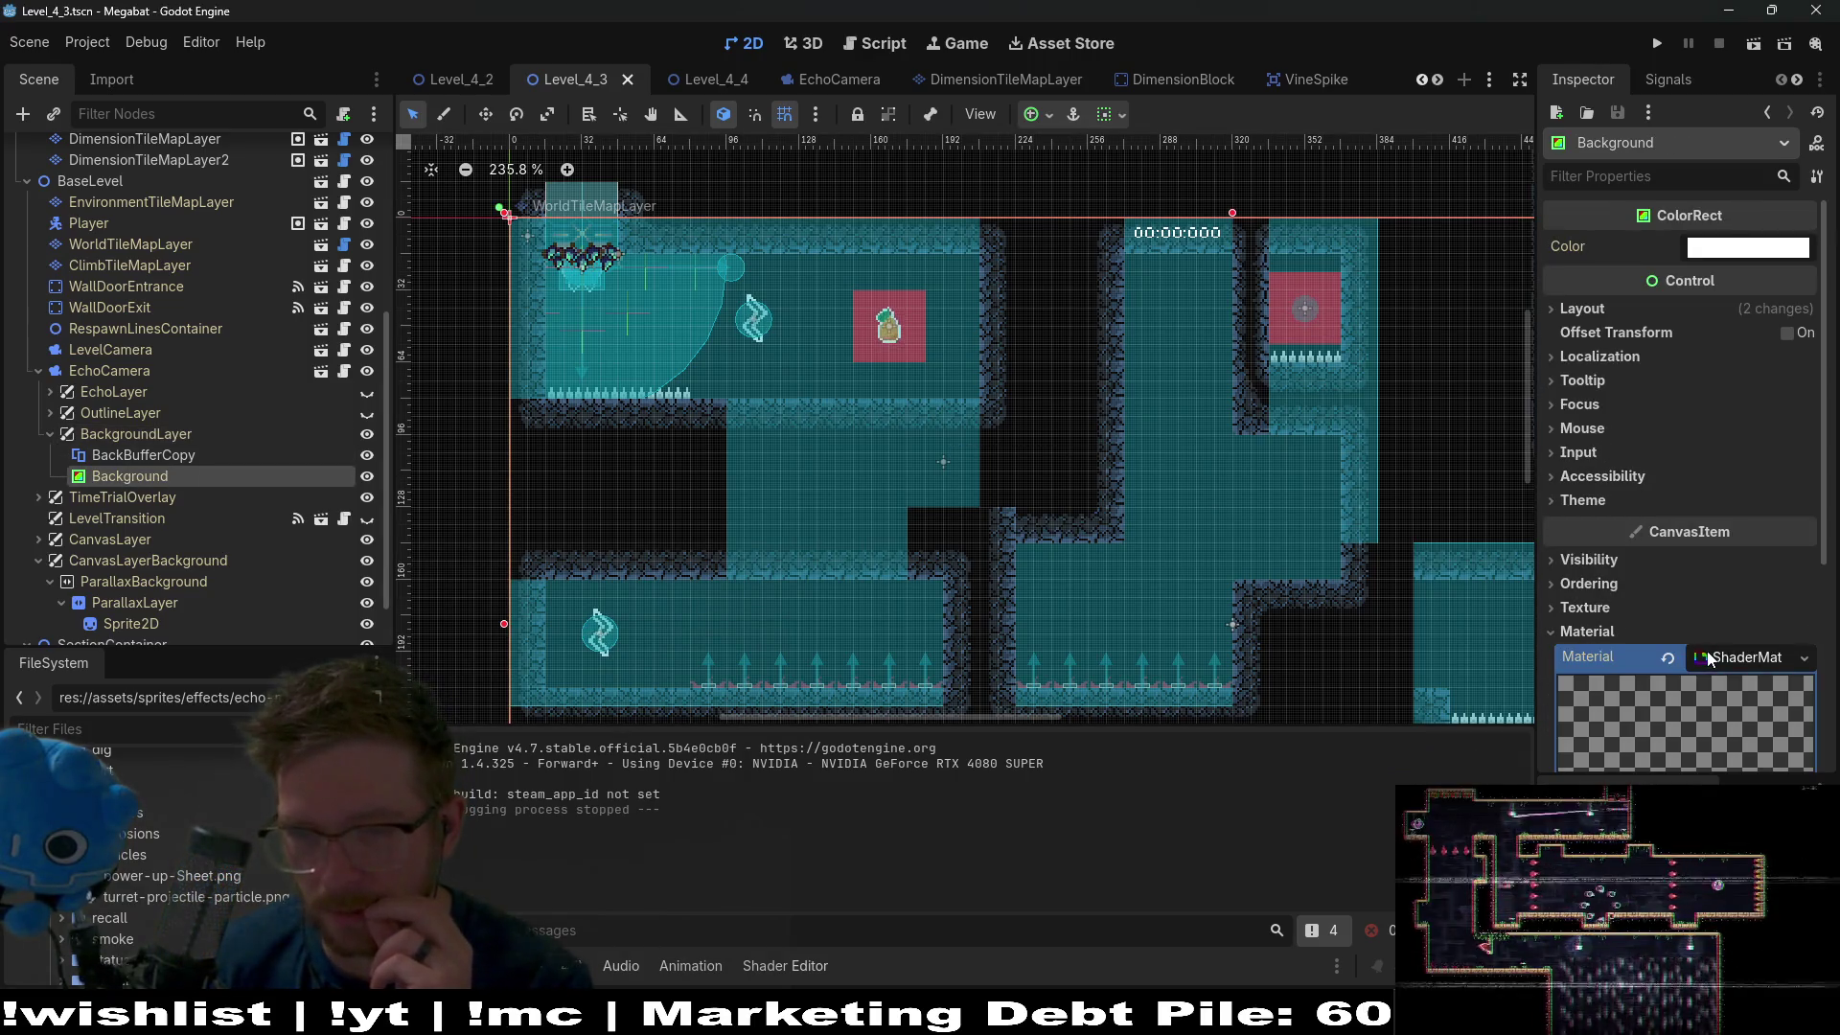
pyautogui.scroll(-3, 1732, 617)
pyautogui.click(1746, 577)
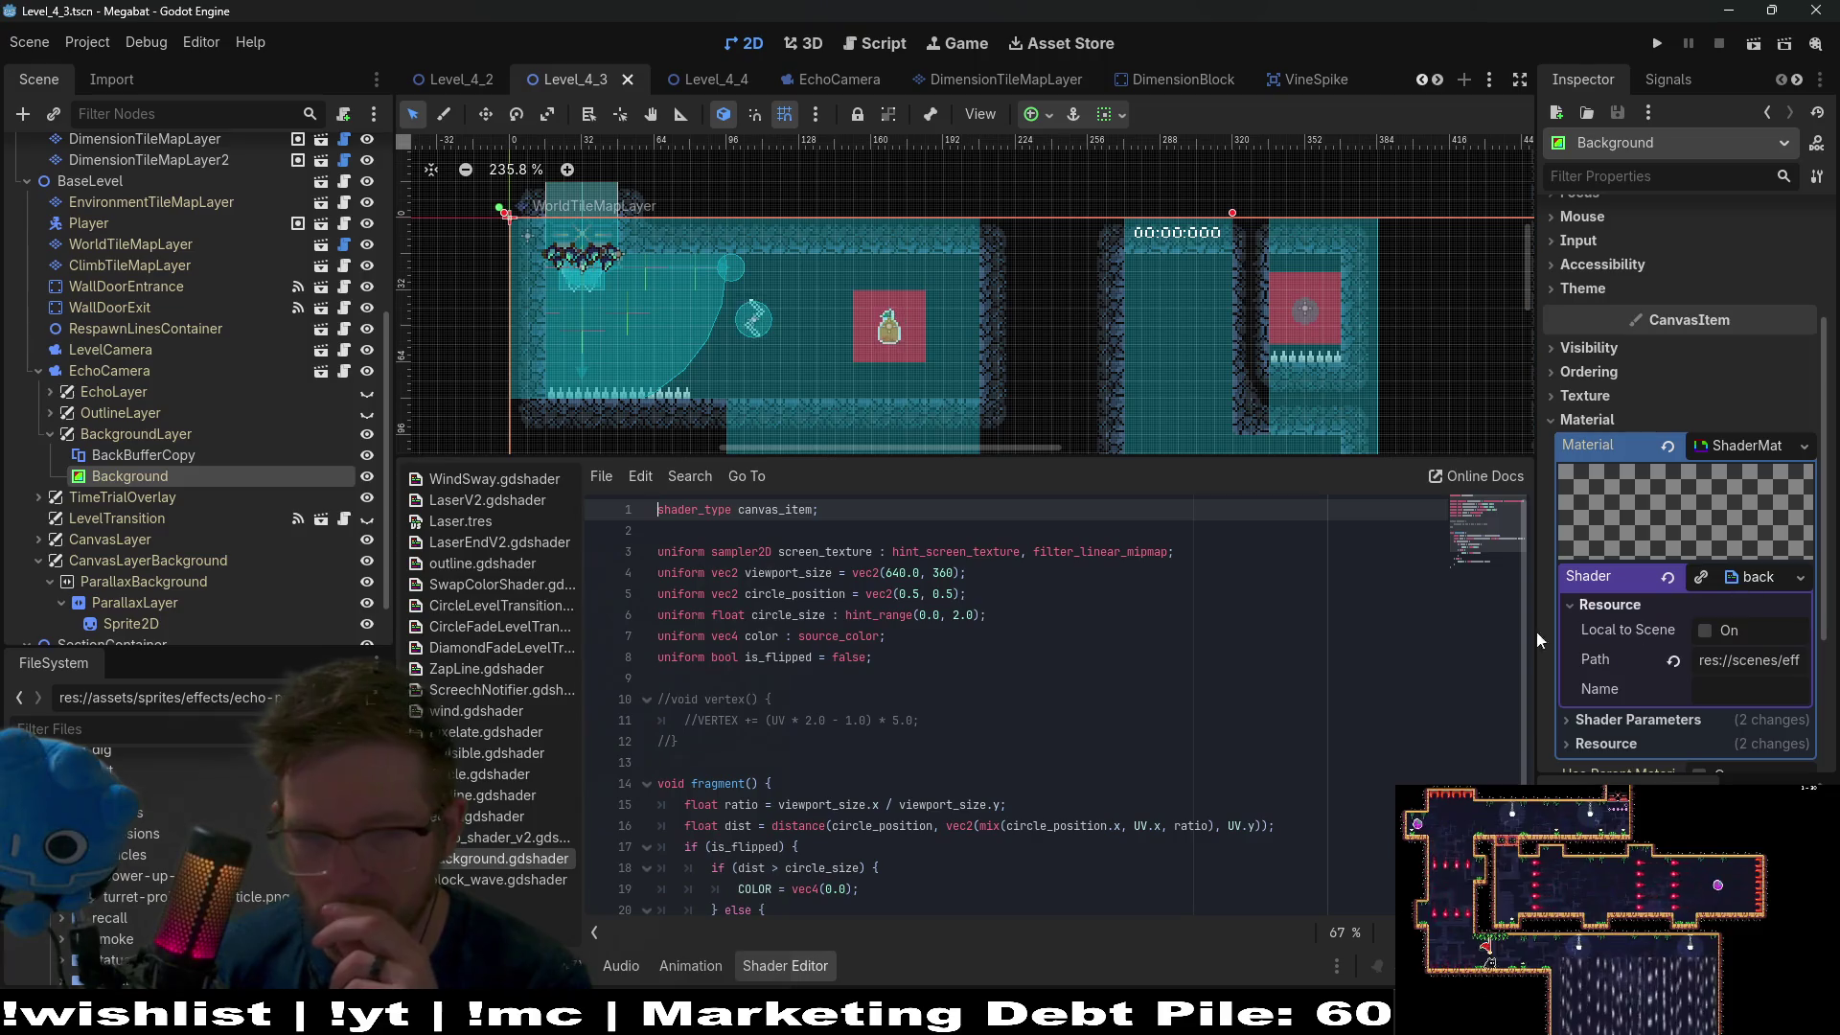
# Test-edit line 3's hint_screen_texture and filter_linear_mipmap hints, then bring the AI Mode window back.
pyautogui.doubleClick(925, 551)
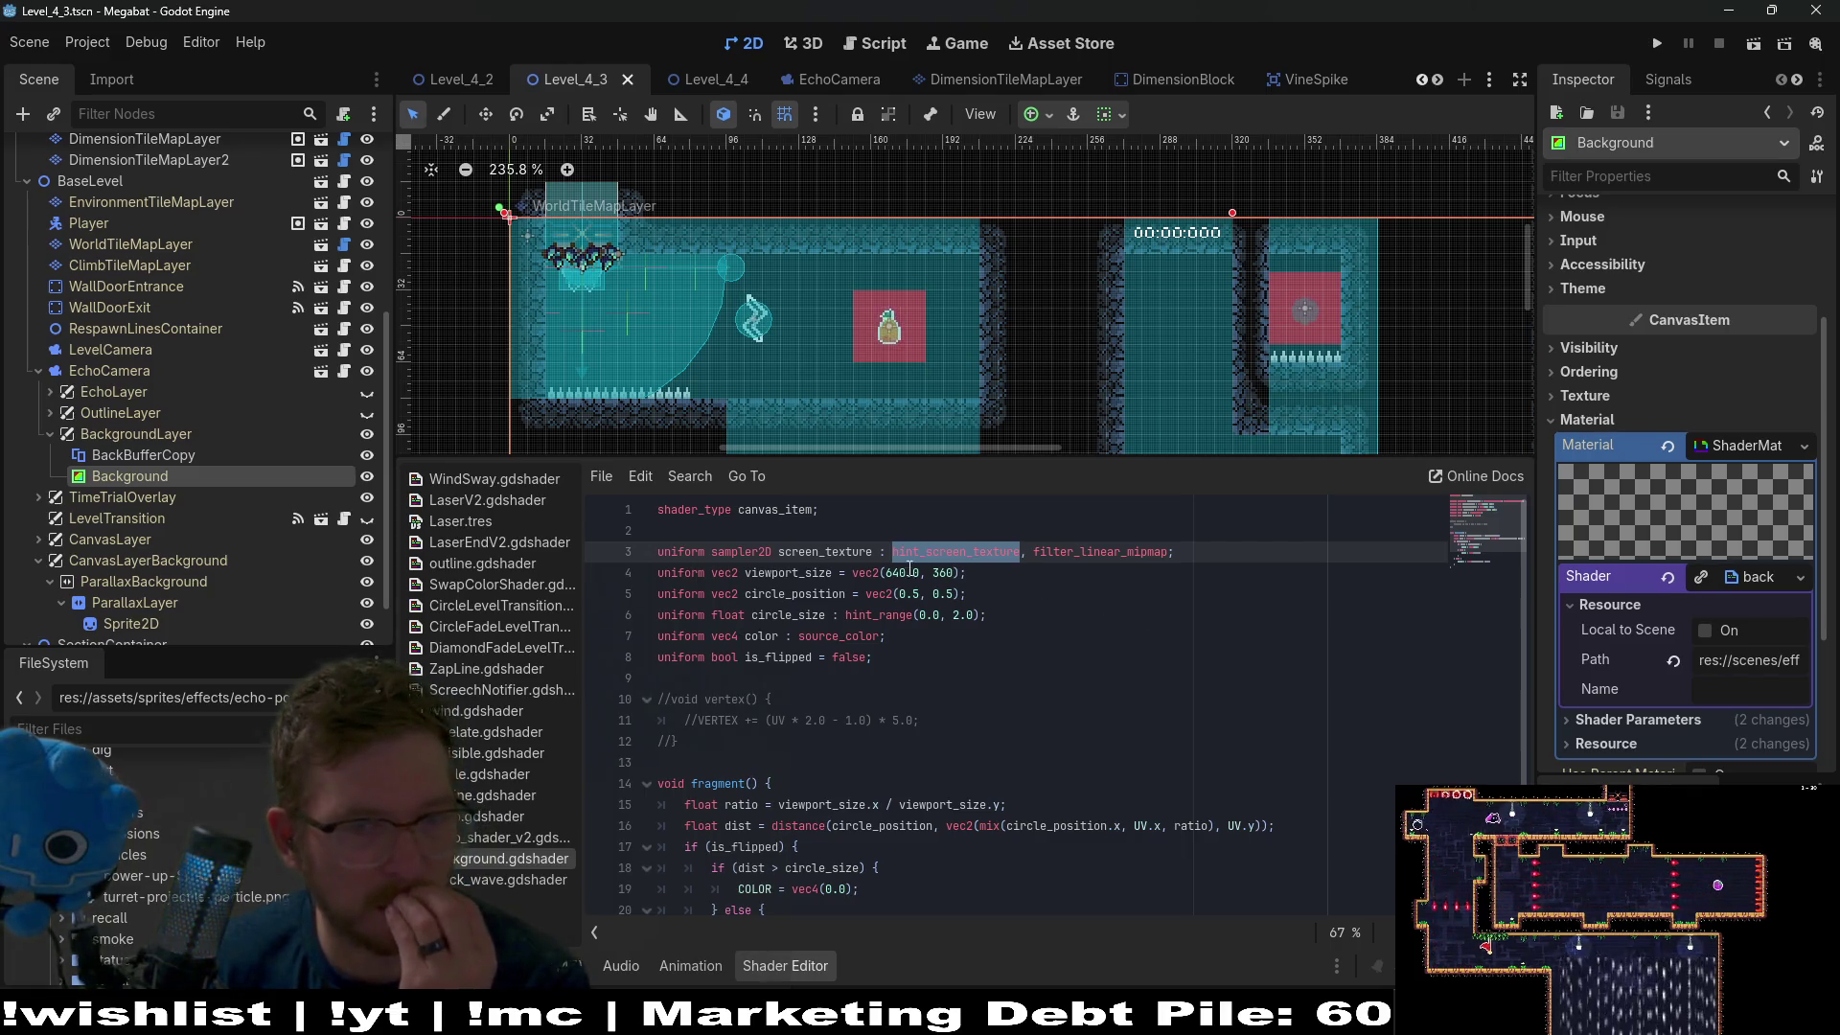
pyautogui.click(891, 554)
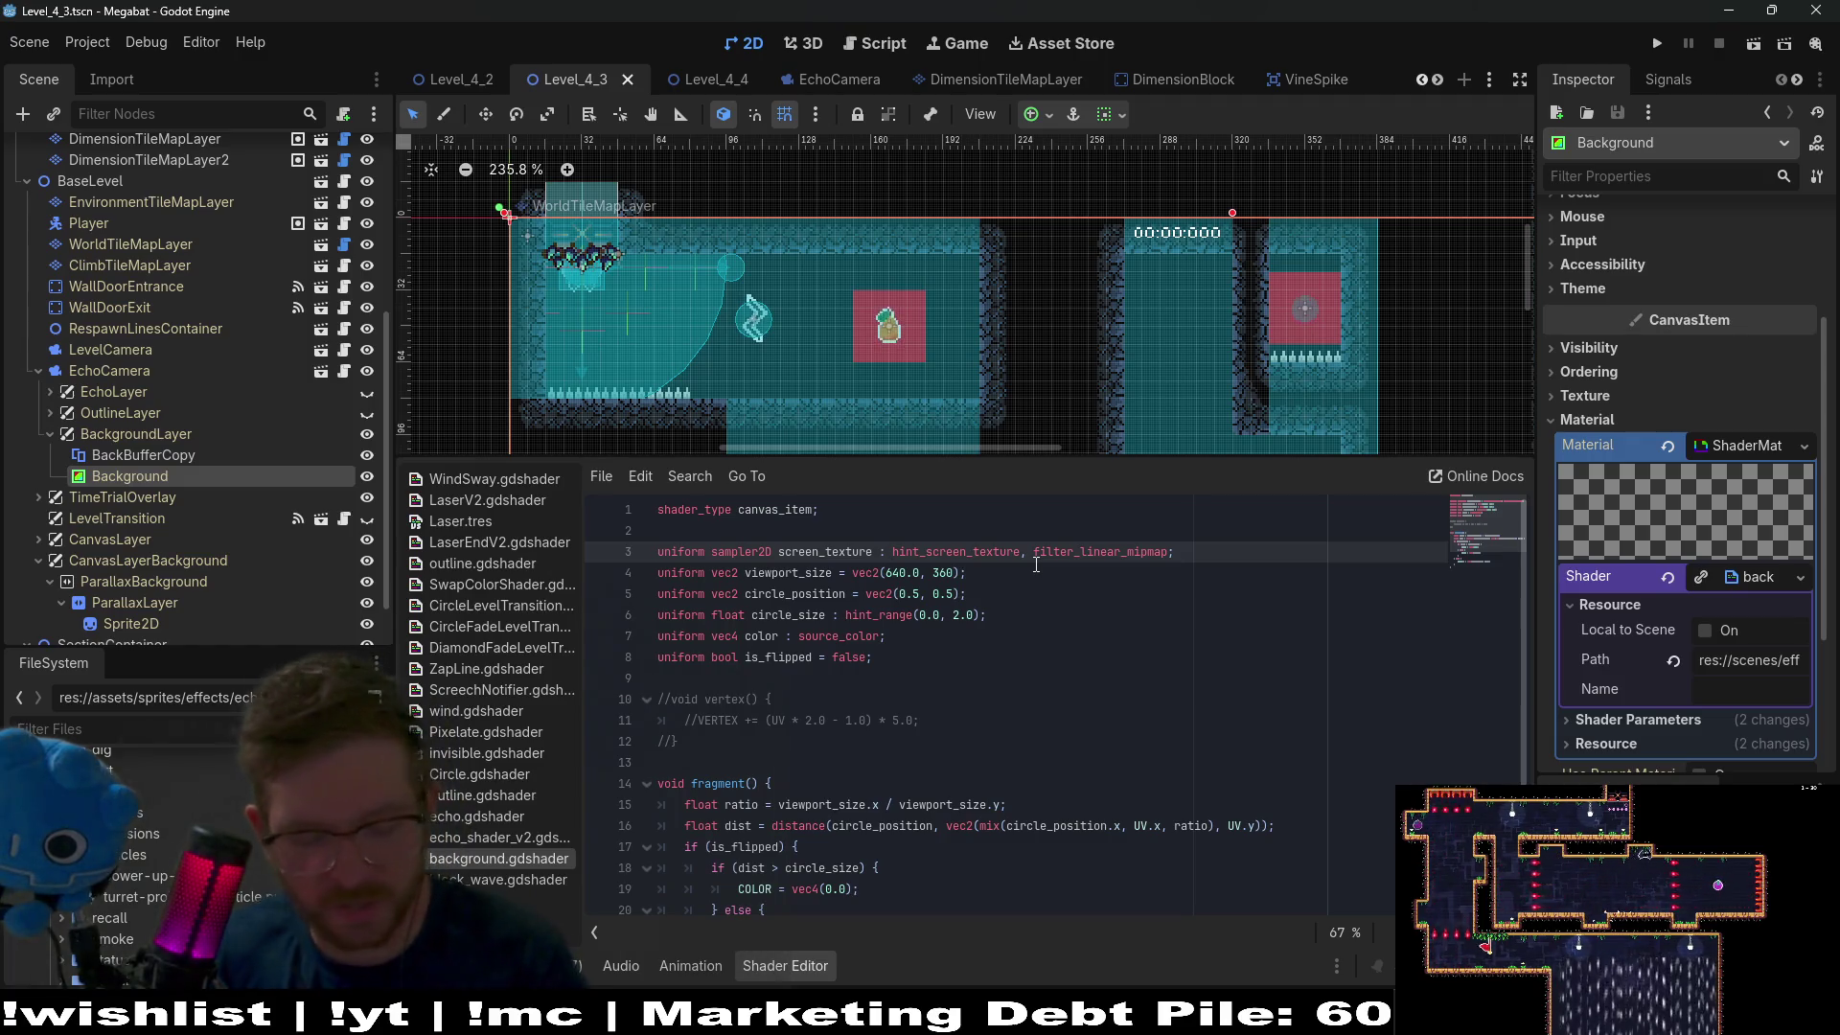
pyautogui.write('screen_')
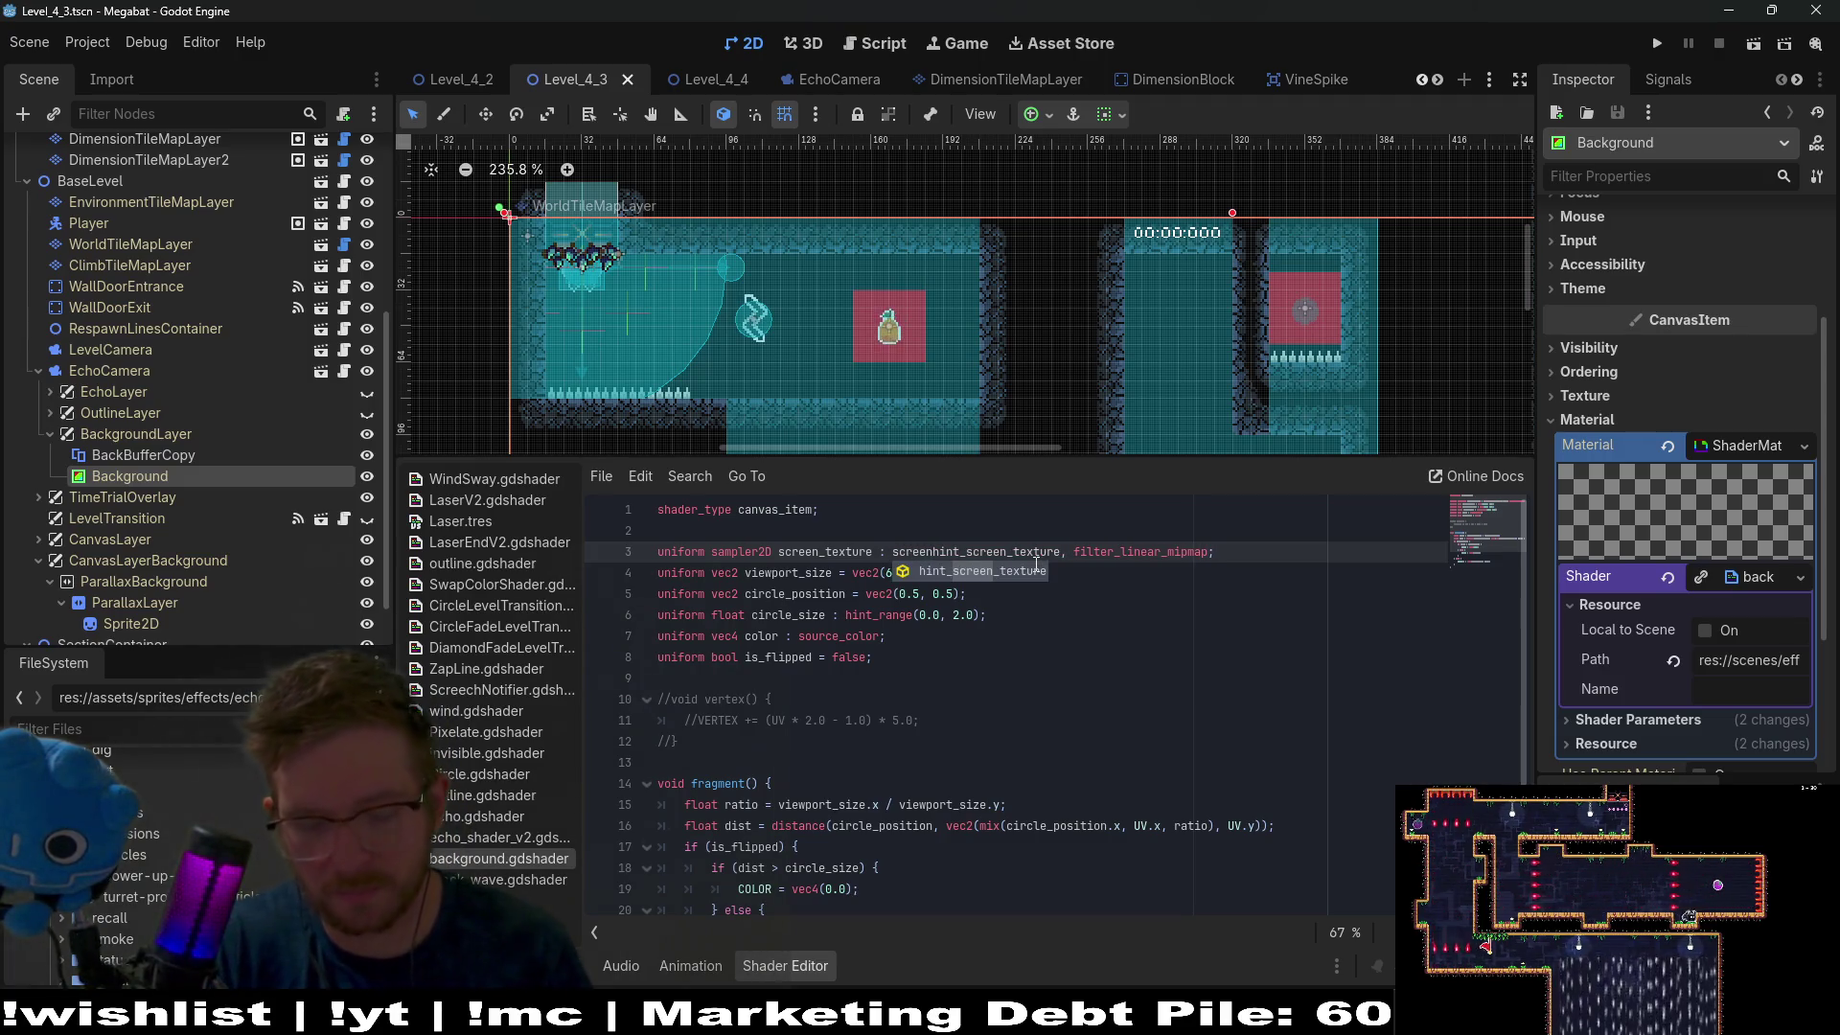
pyautogui.write('texture,')
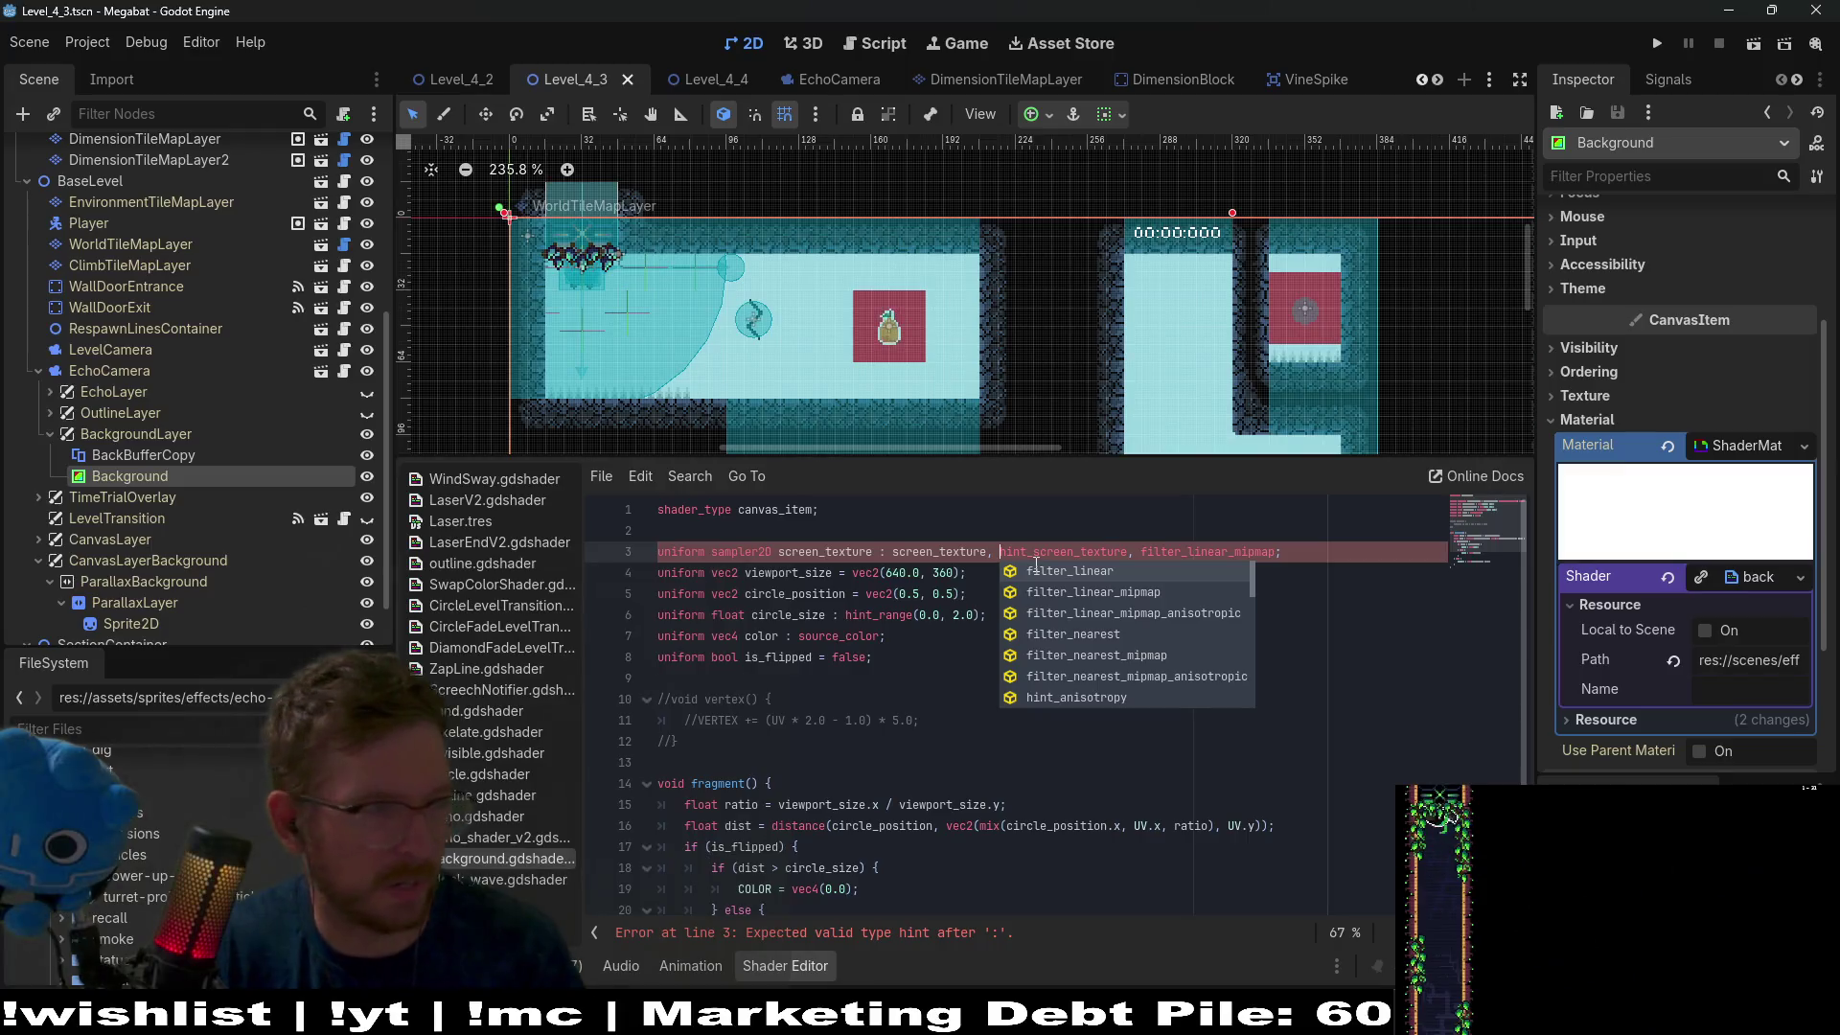
pyautogui.press('BackSpace')
pyautogui.press('BackSpace')
pyautogui.press('BackSpace')
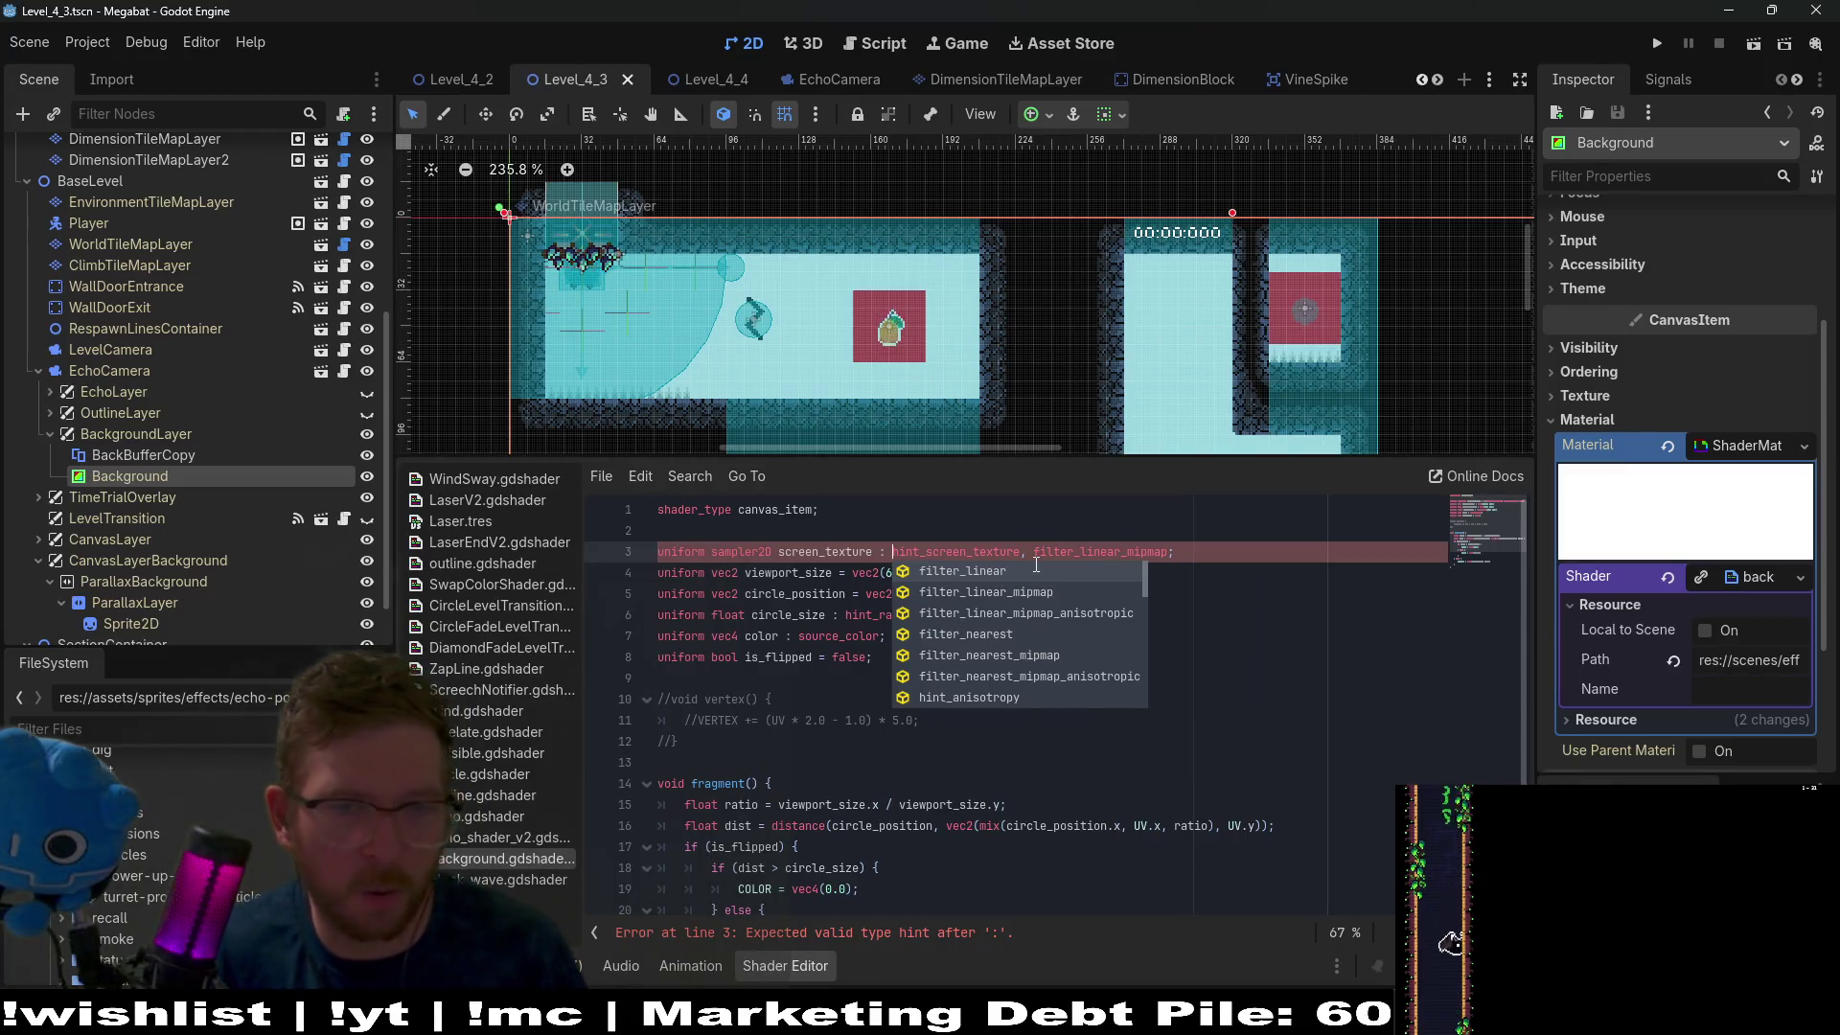
pyautogui.click(1102, 527)
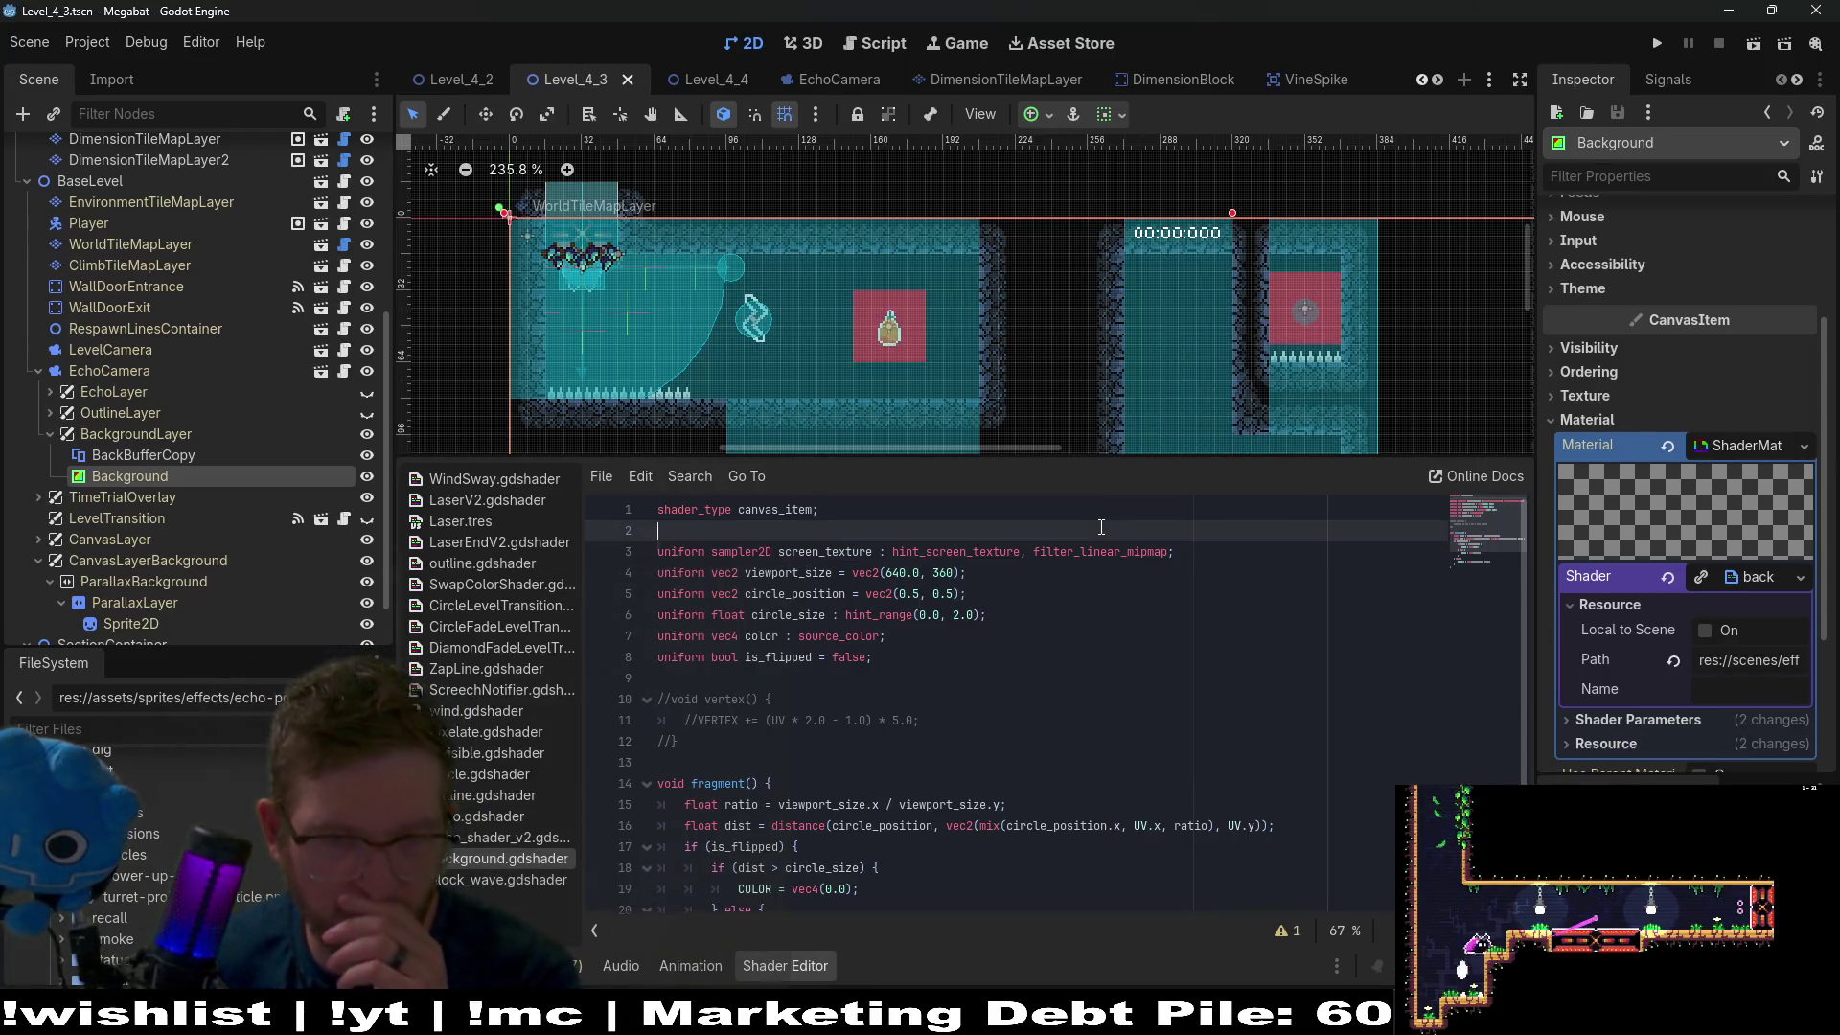
pyautogui.click(1283, 544)
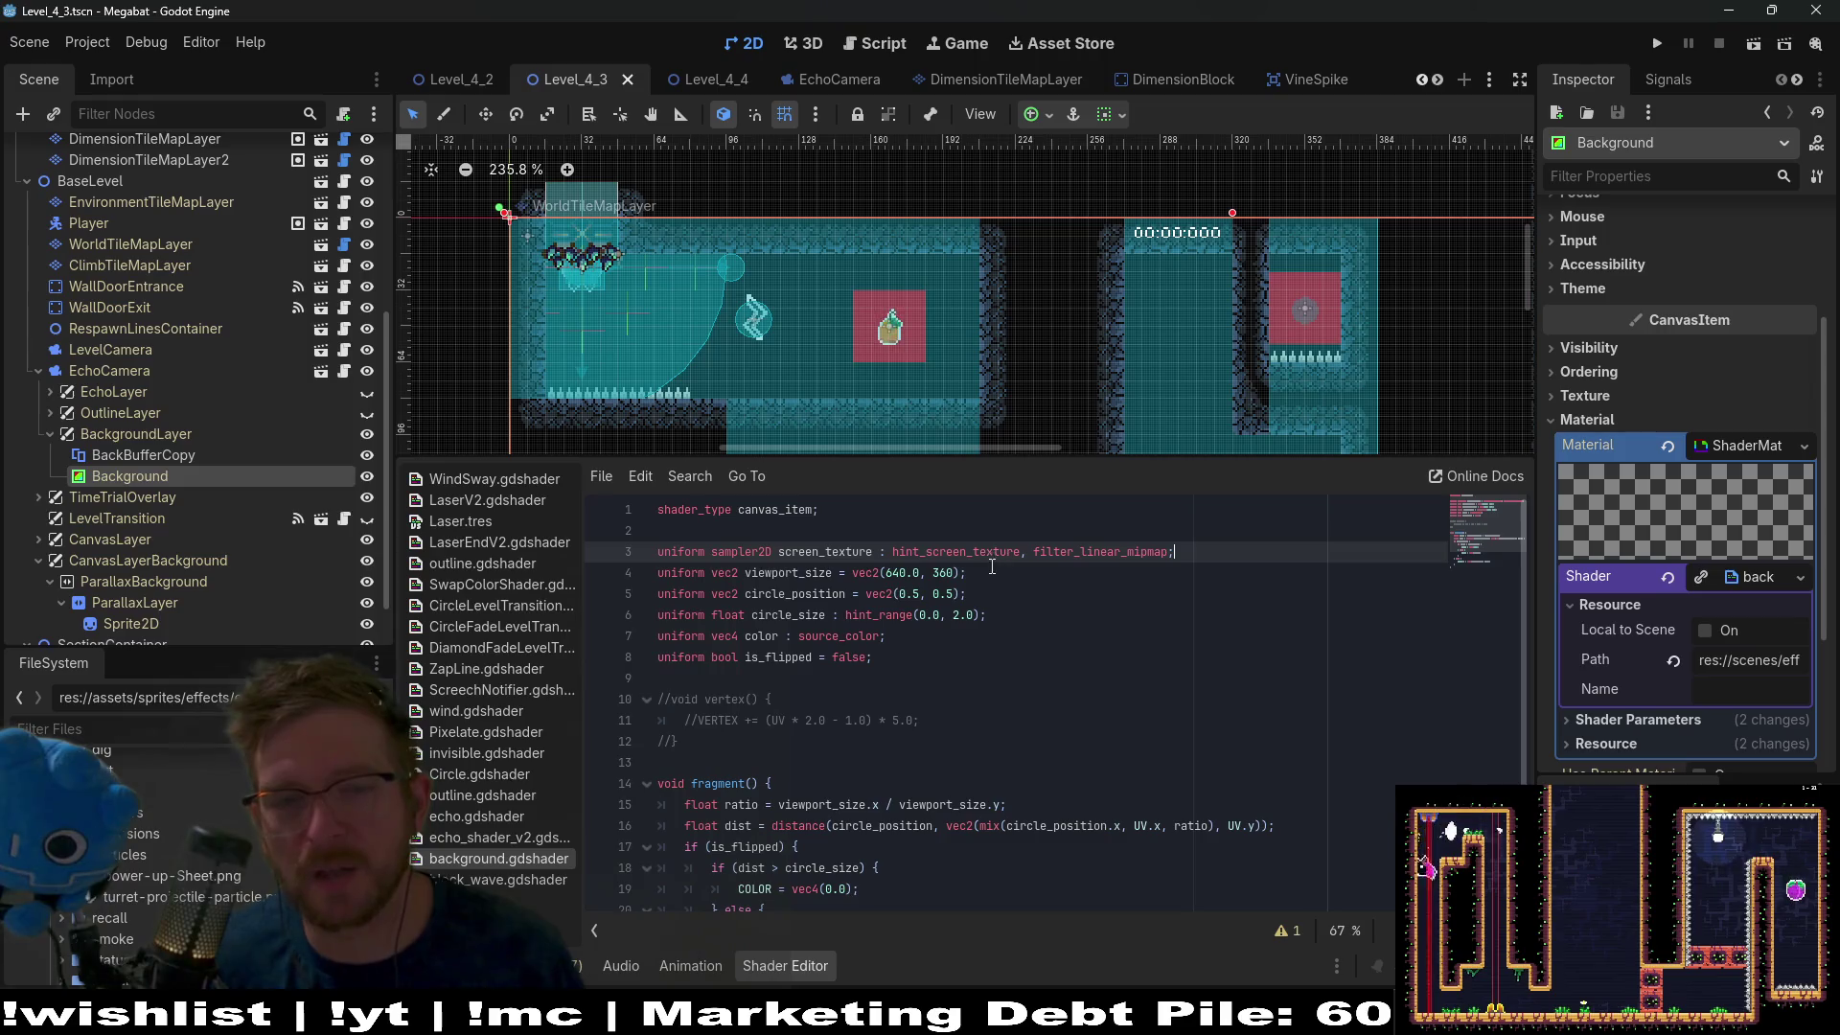
pyautogui.doubleClick(955, 552)
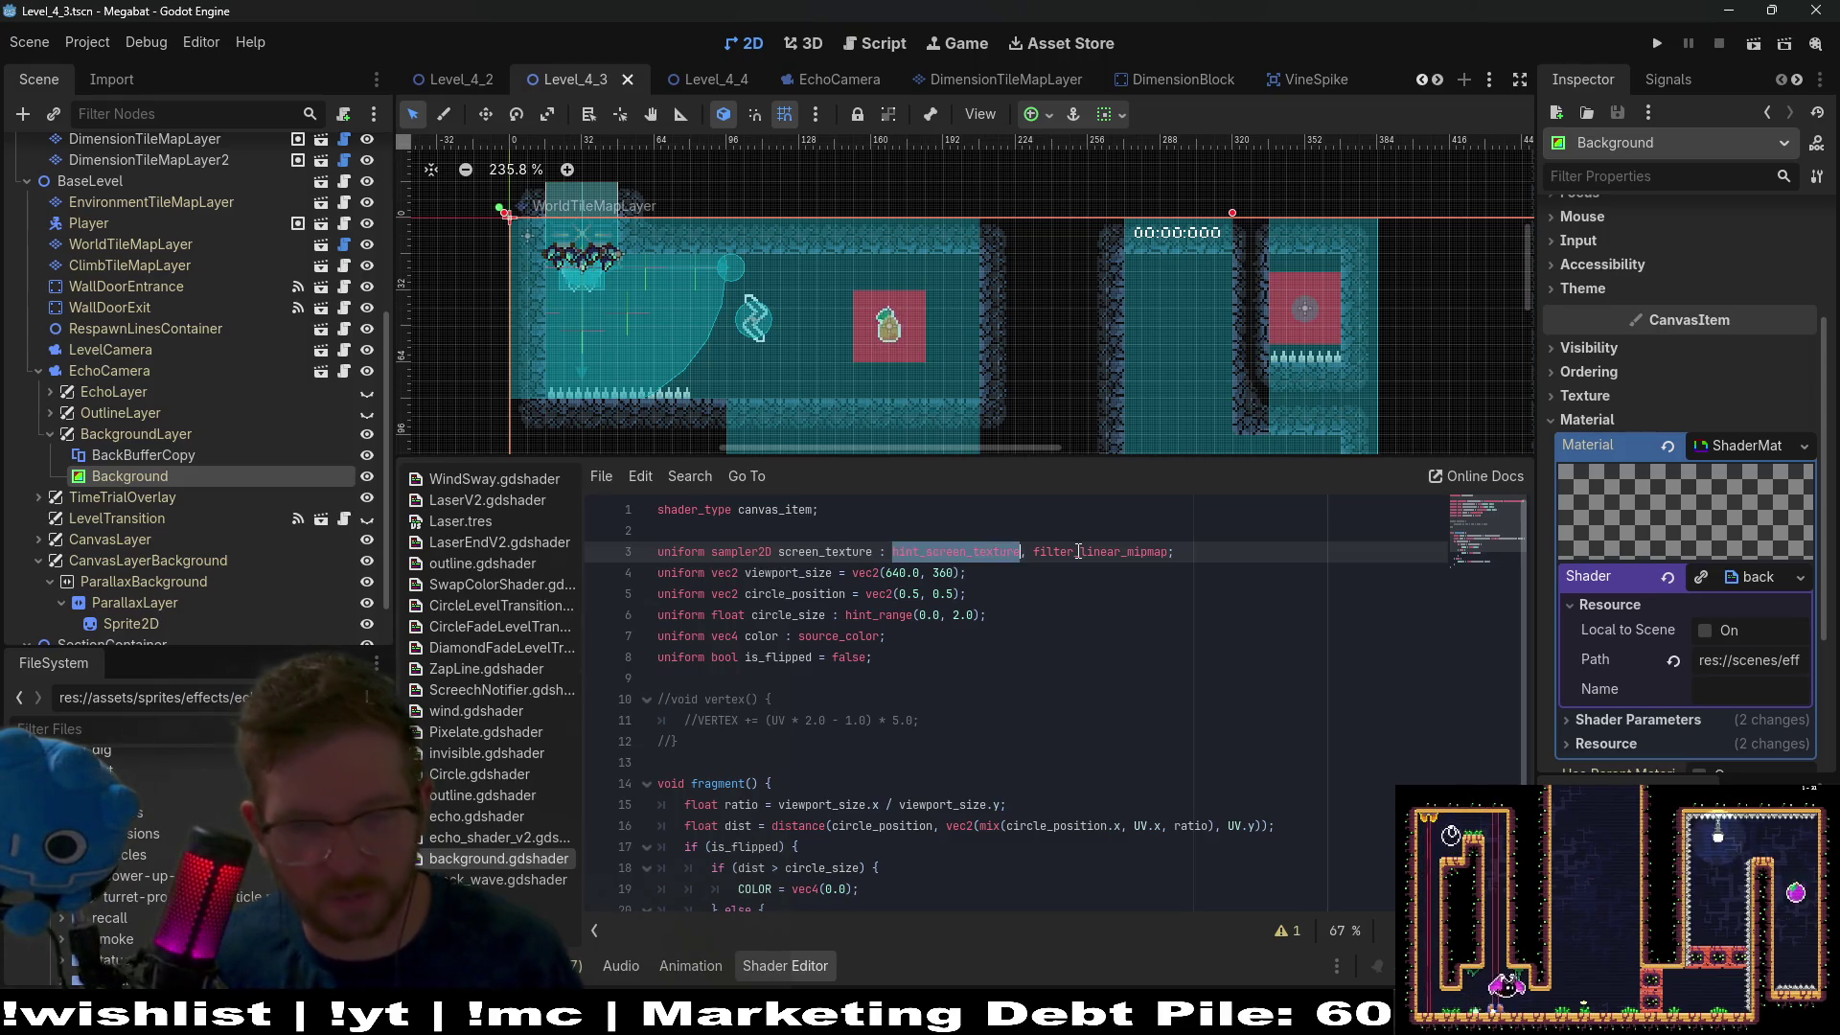
pyautogui.doubleClick(1077, 552)
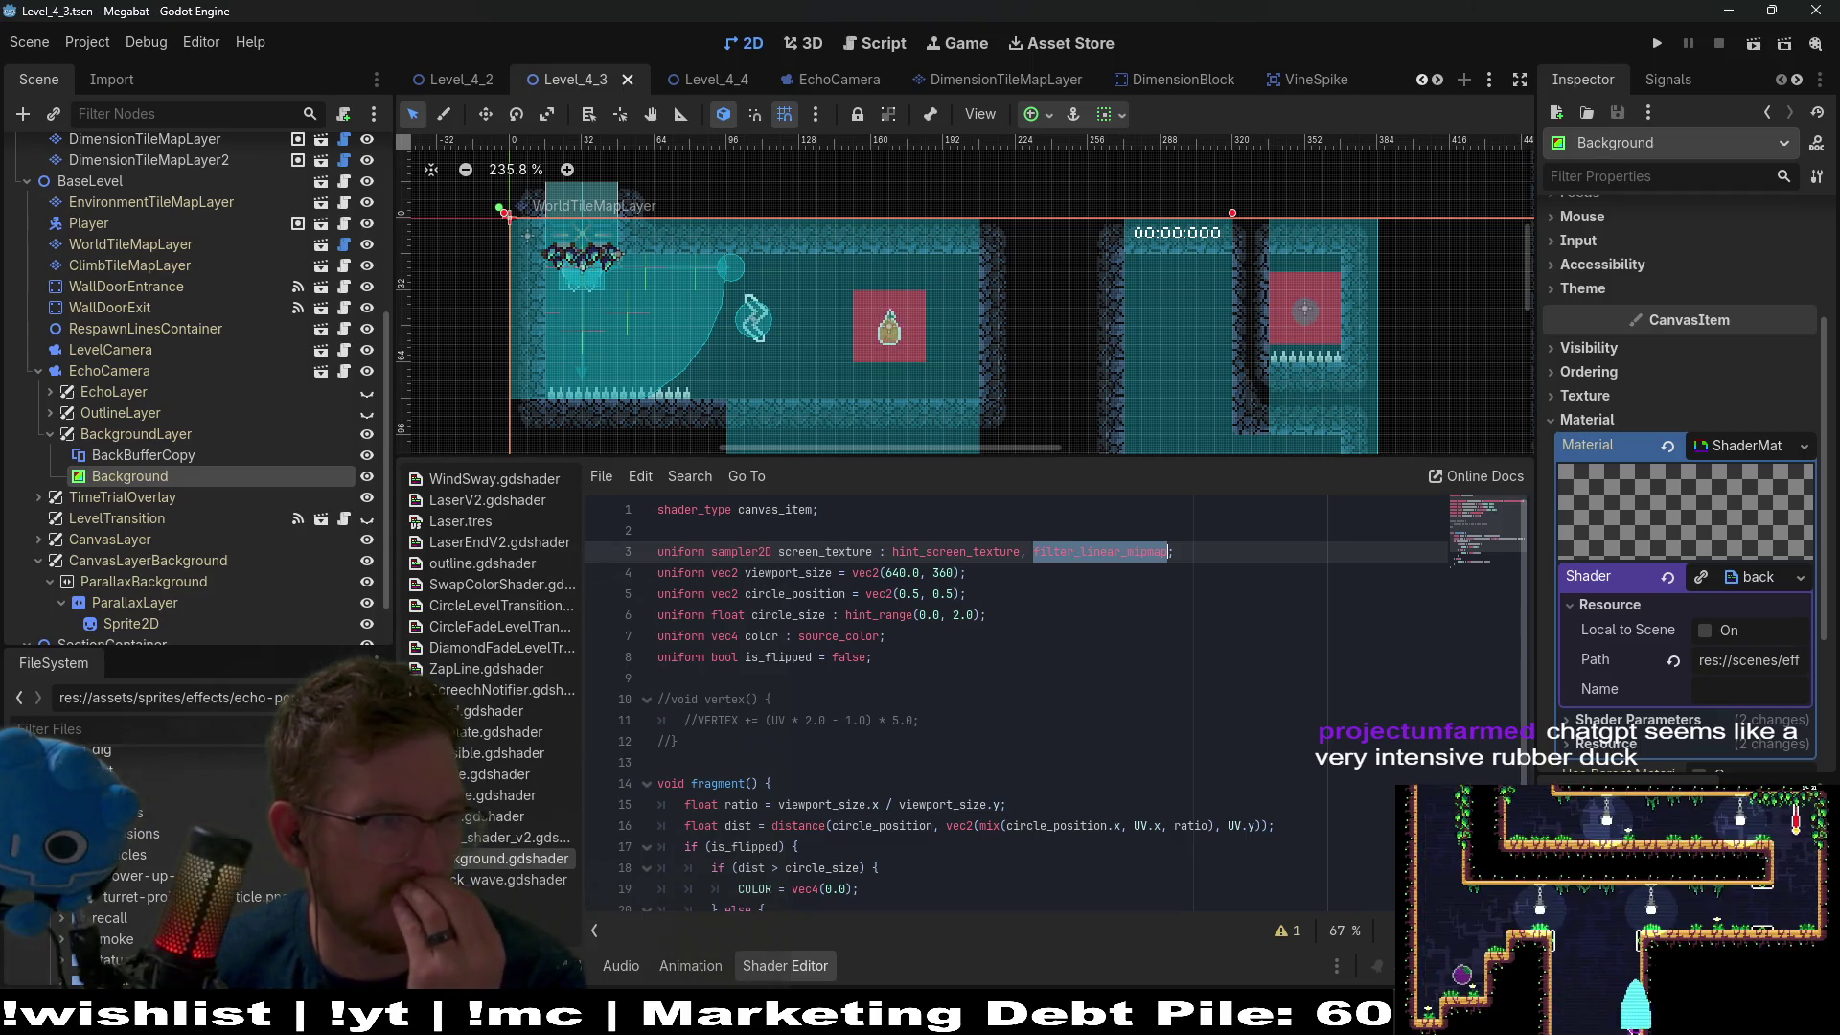
pyautogui.hotkey('alt', 'Tab')
pyautogui.moveTo(1423, 170)
pyautogui.mouseDown()
pyautogui.moveTo(1445, 106)
pyautogui.moveTo(1464, 106)
pyautogui.mouseUp()
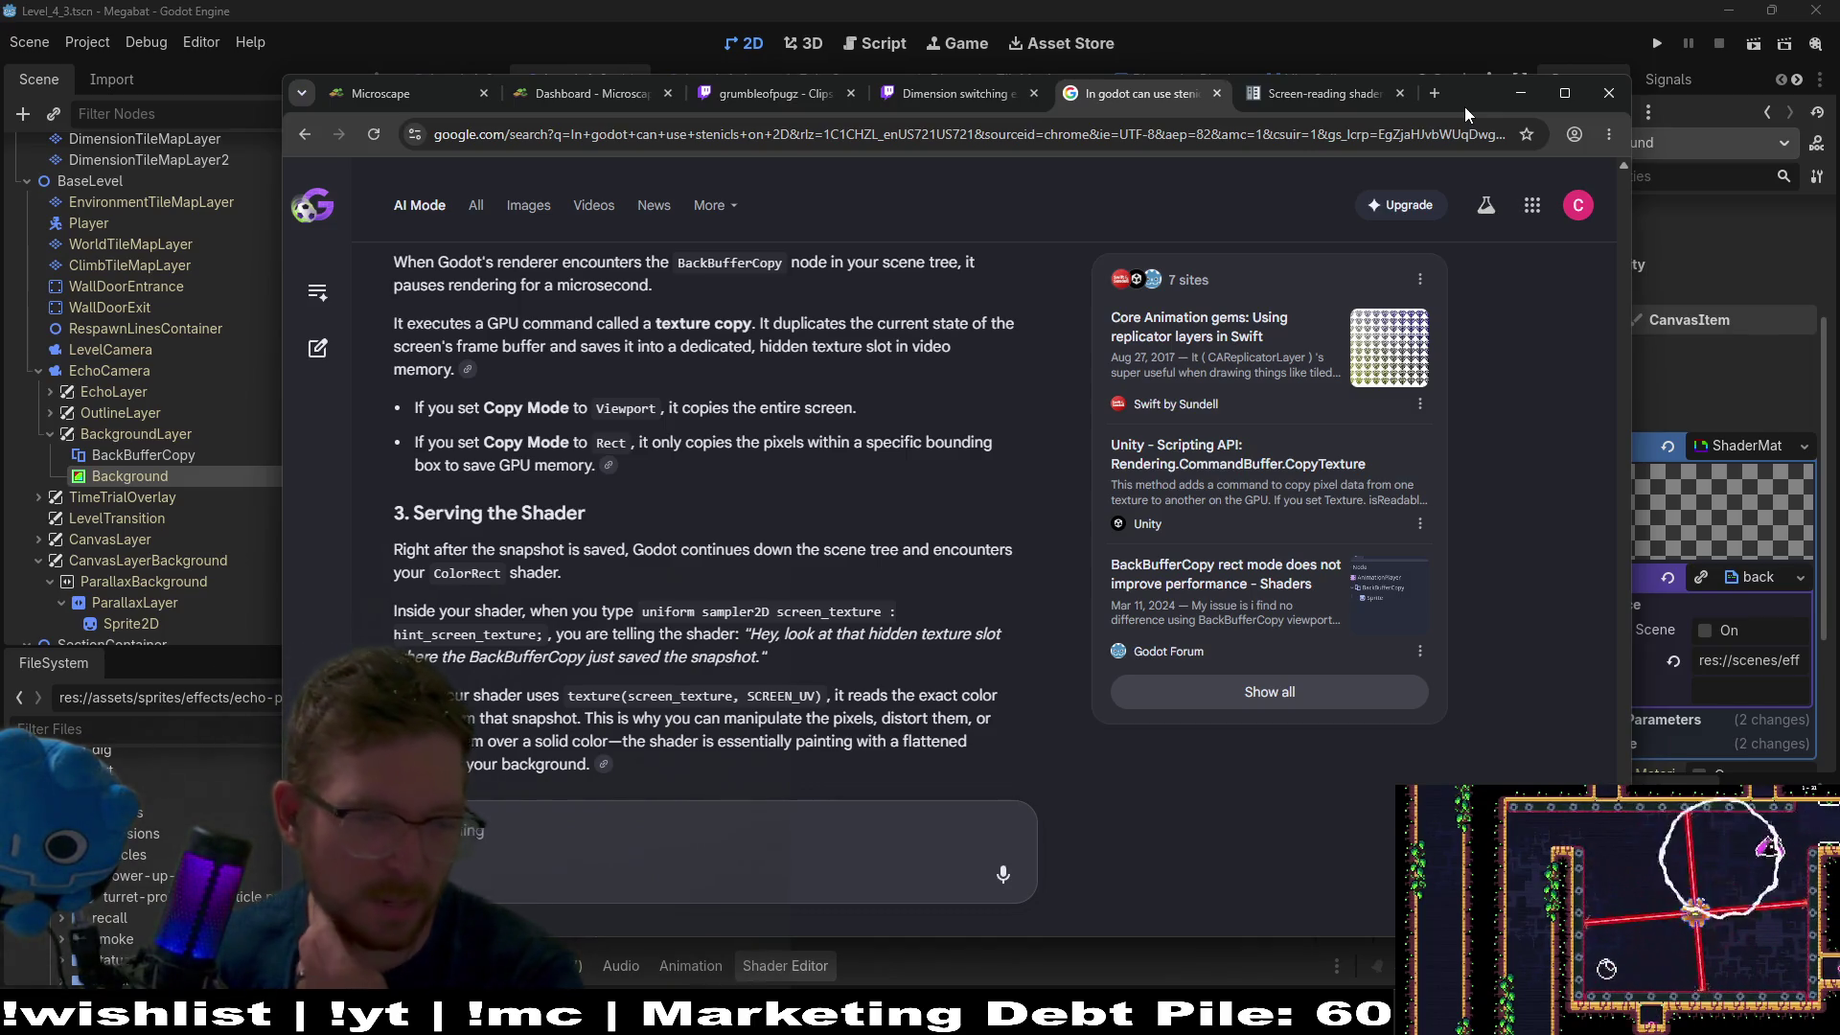
pyautogui.scroll(-5, 853, 604)
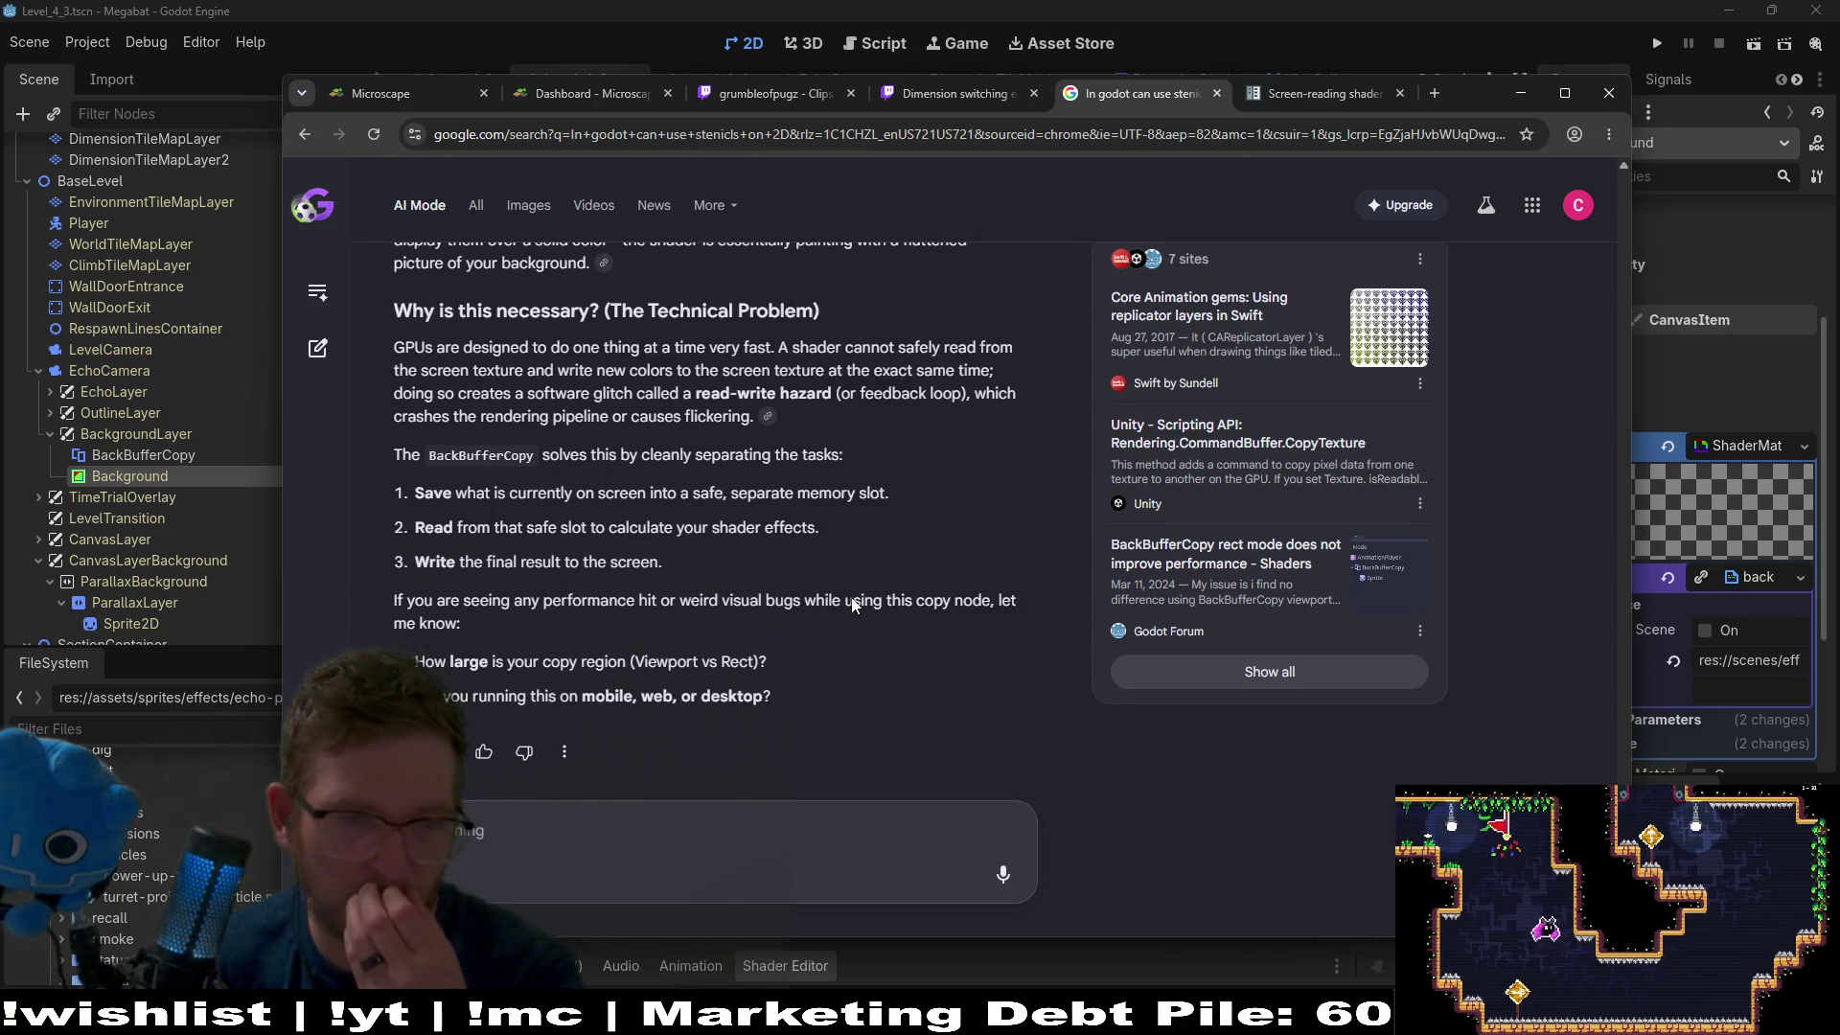
pyautogui.scroll(2, 1078, 518)
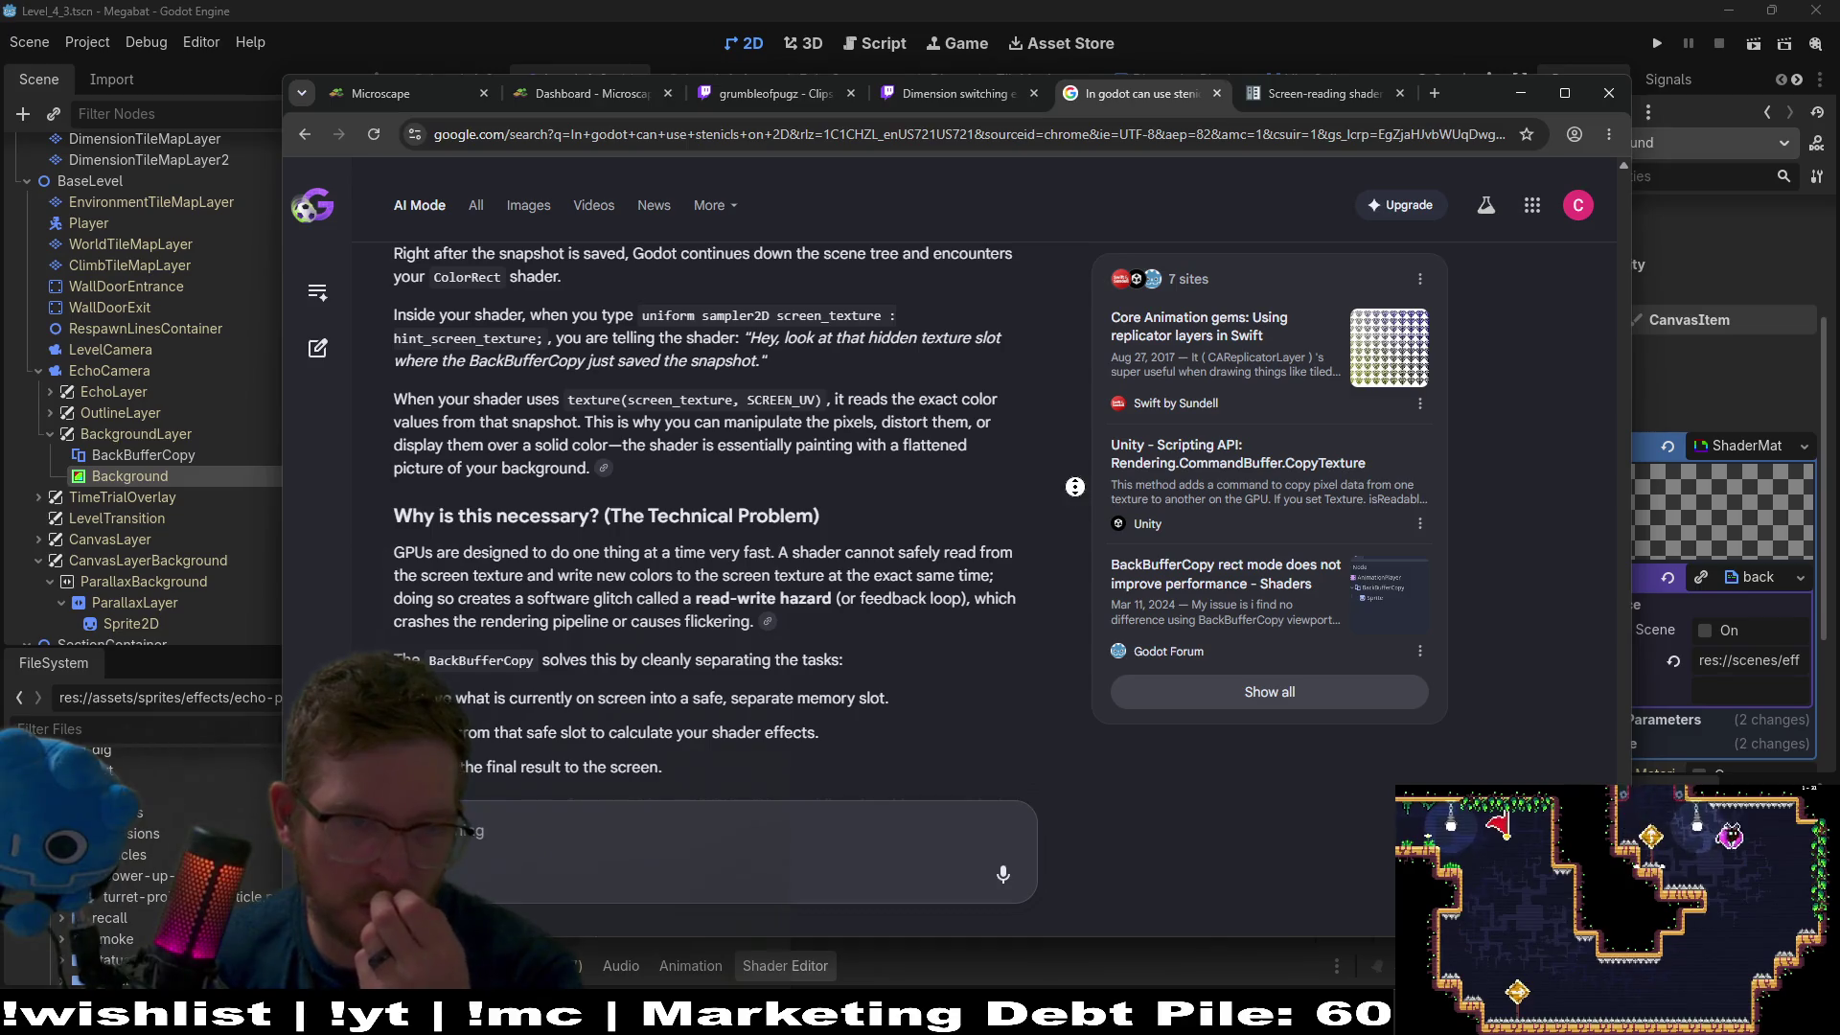
pyautogui.scroll(-2, 1075, 504)
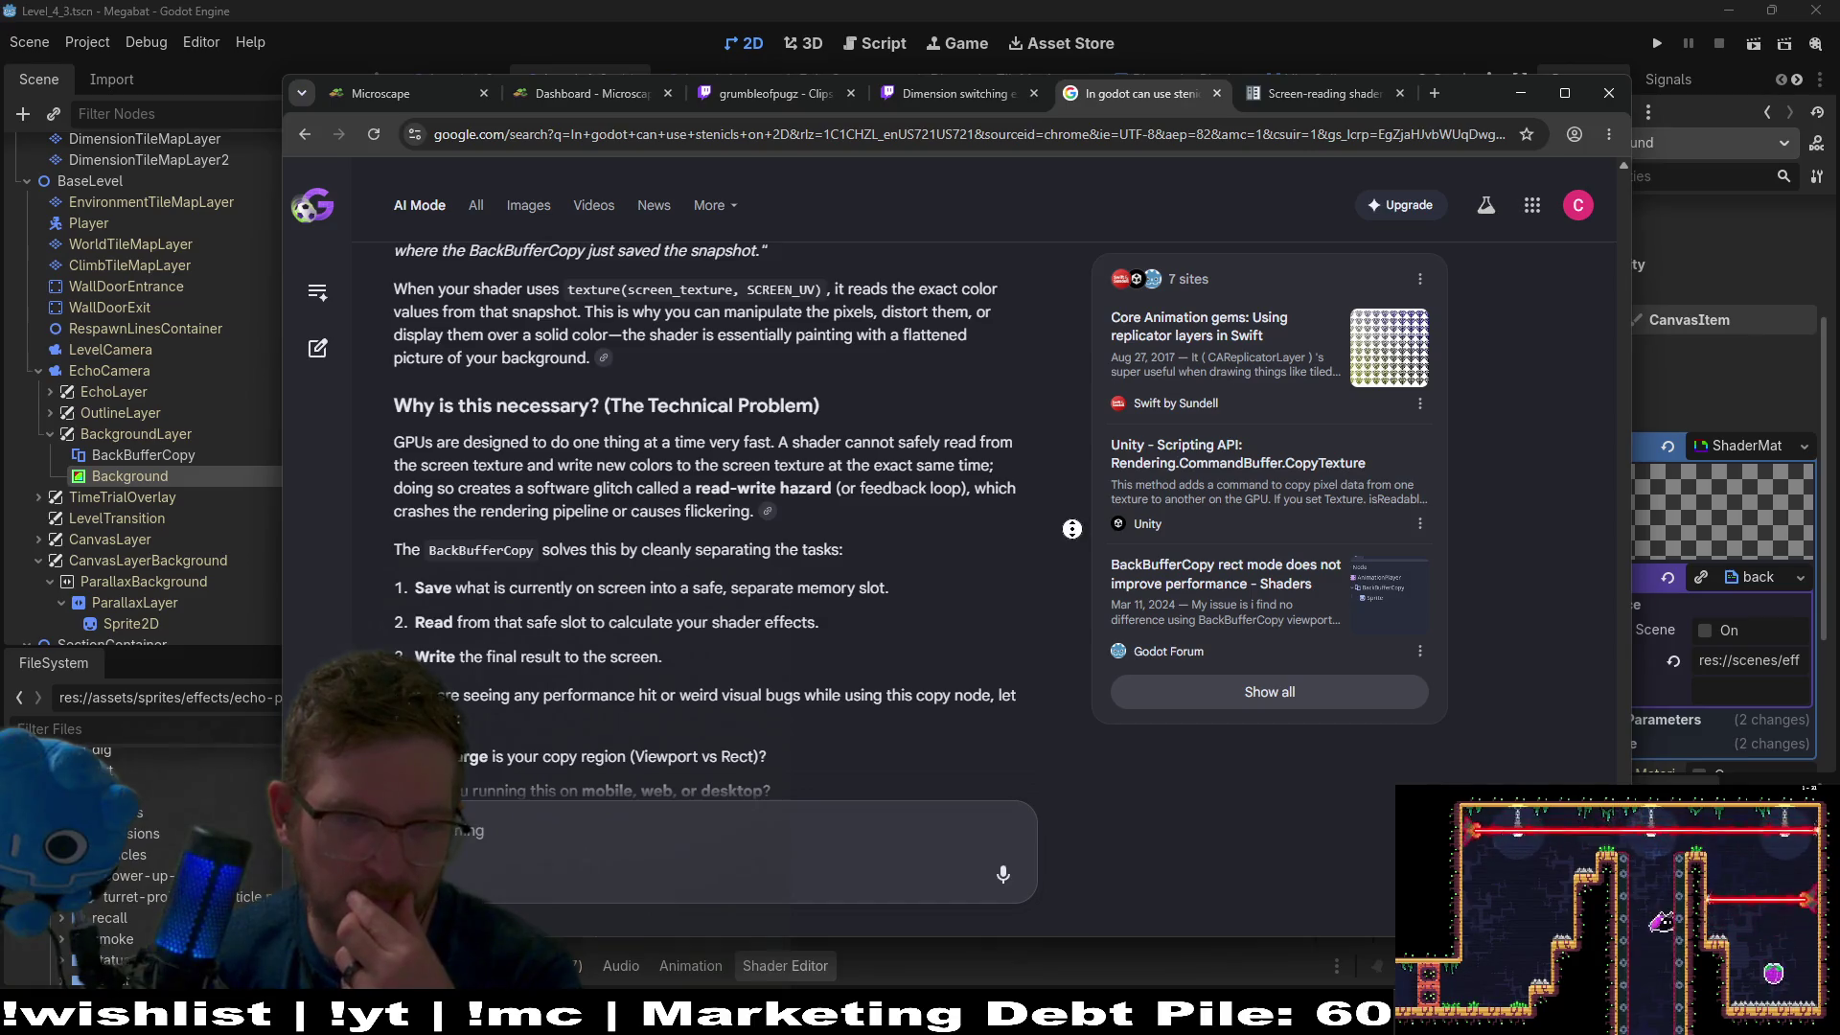
pyautogui.scroll(-1, 1016, 614)
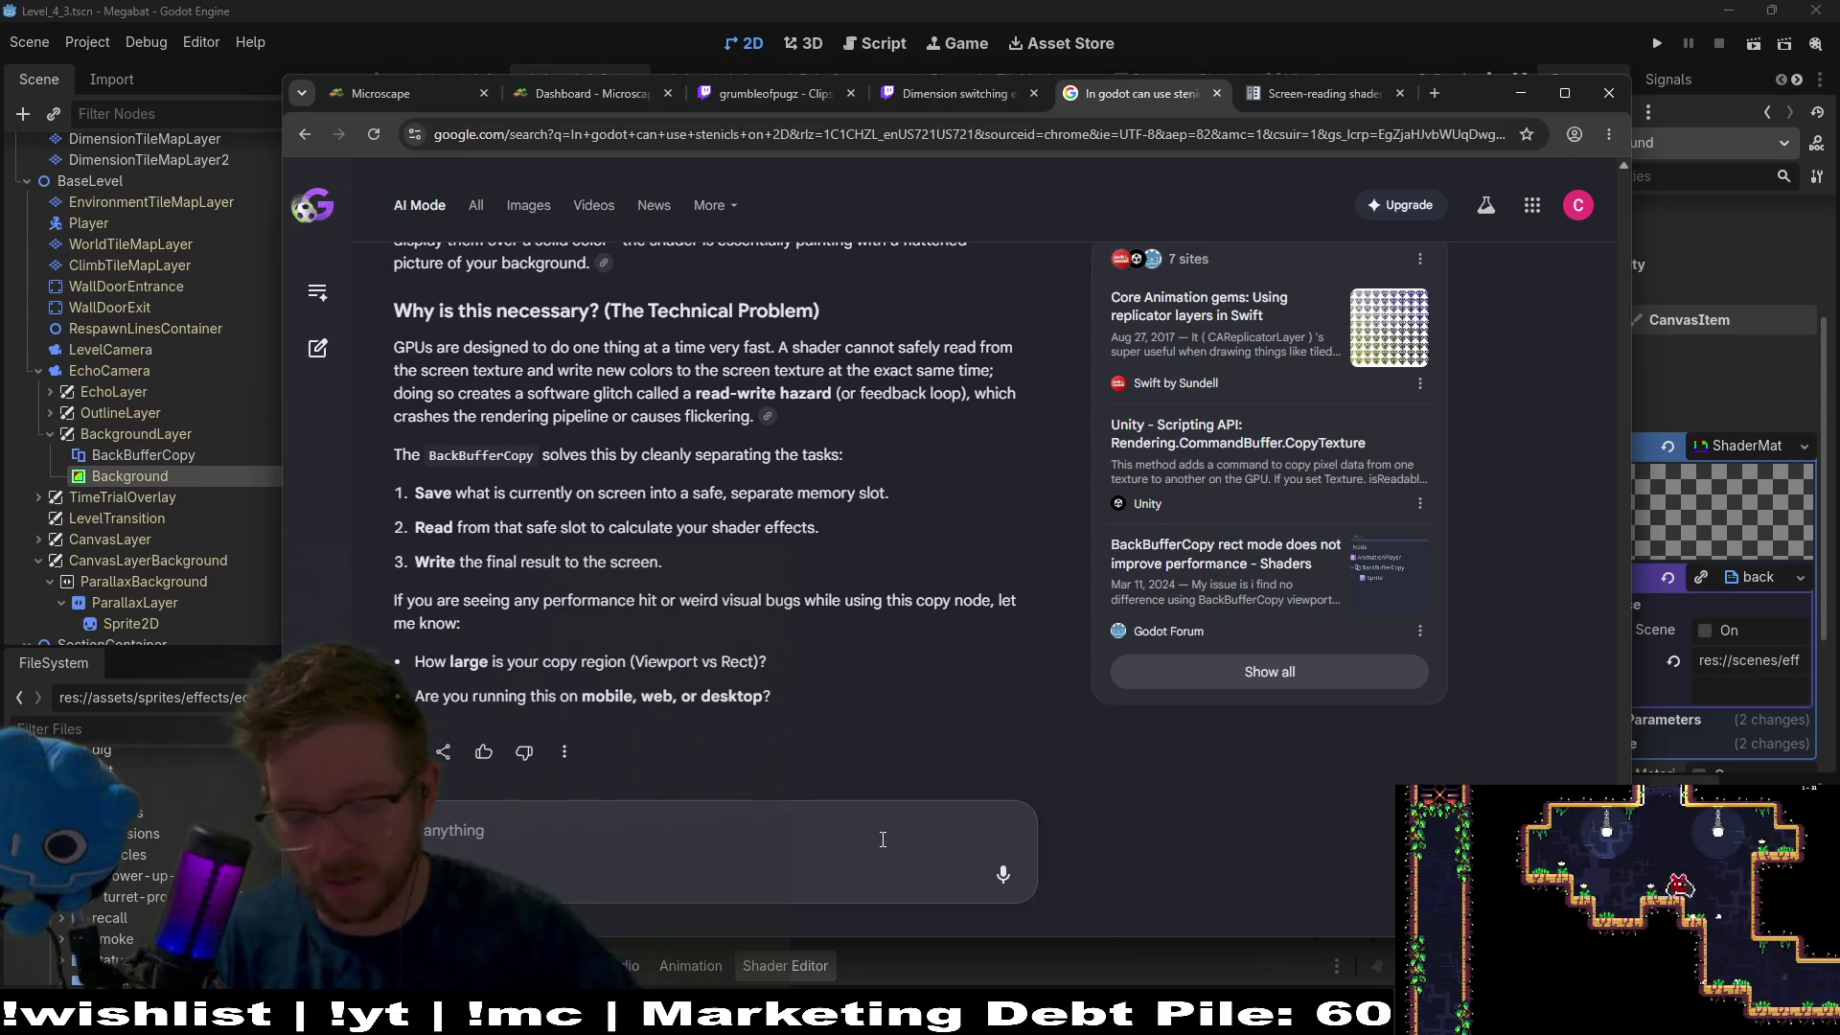
# Ask AI Mode when the BackBufferCopy node copies the background or sprites behind it.
pyautogui.write('Can I animat')
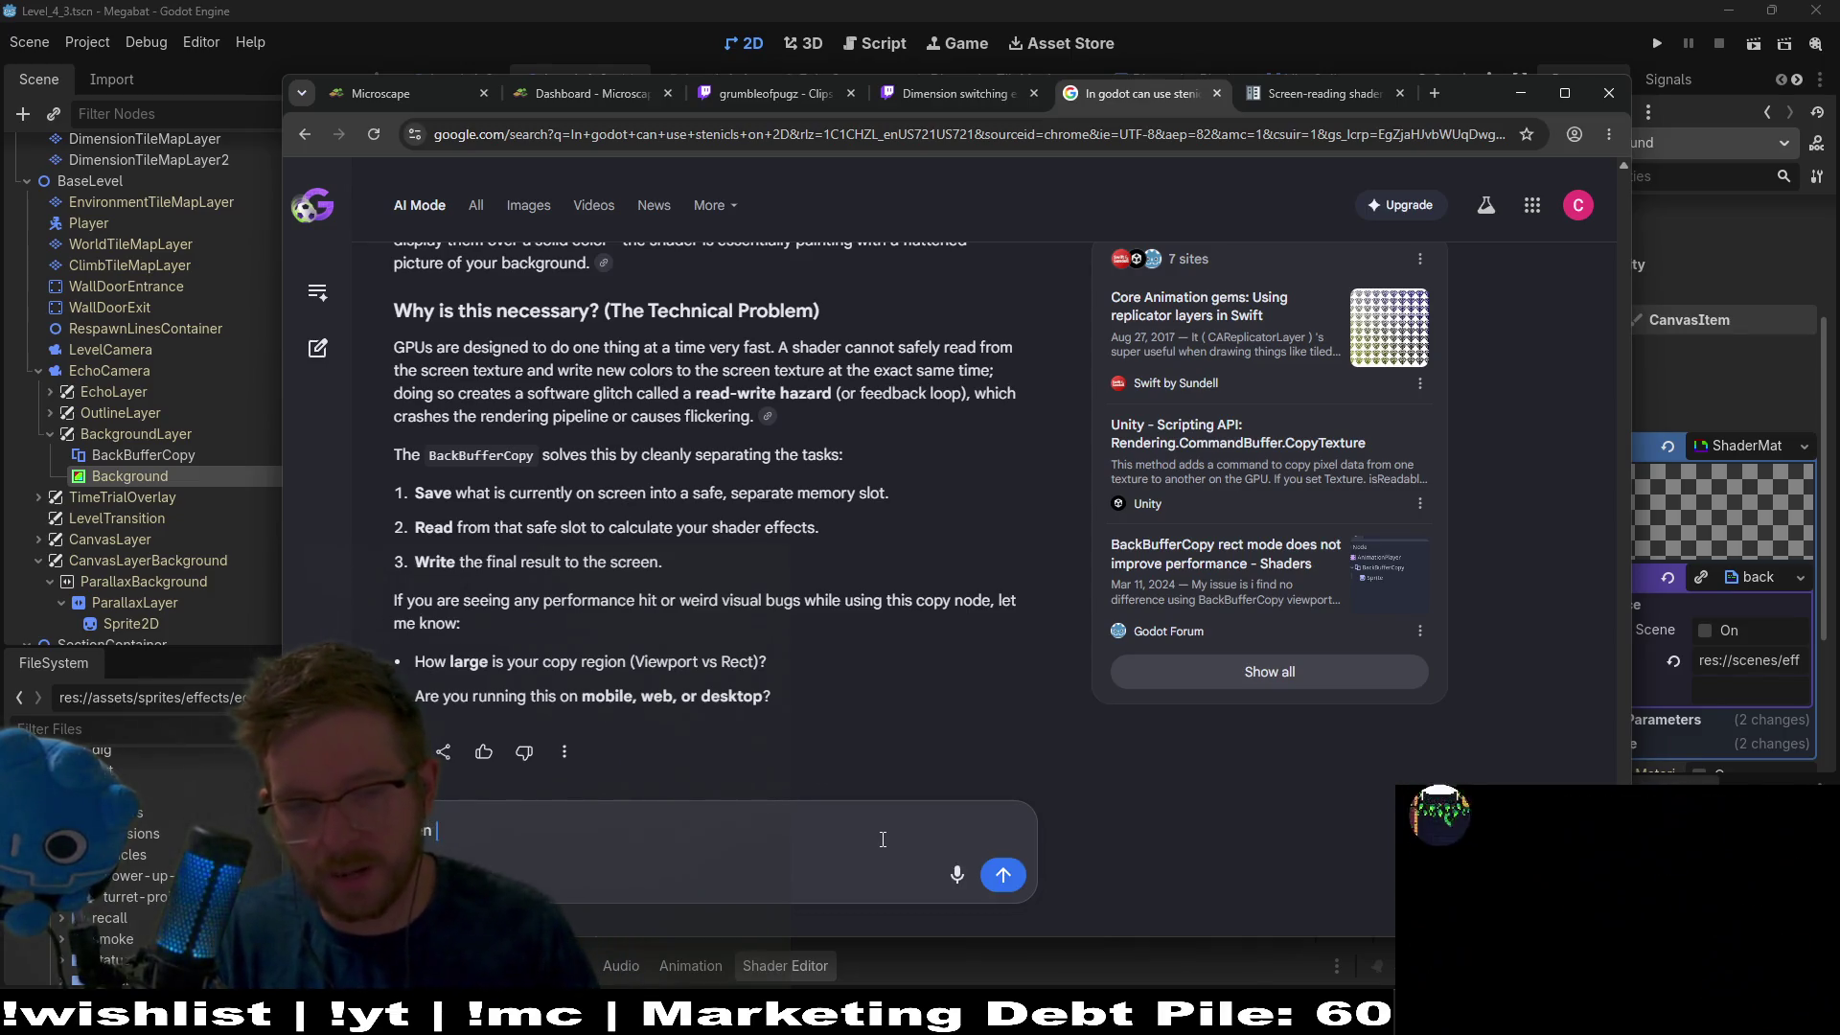
pyautogui.write('e the c')
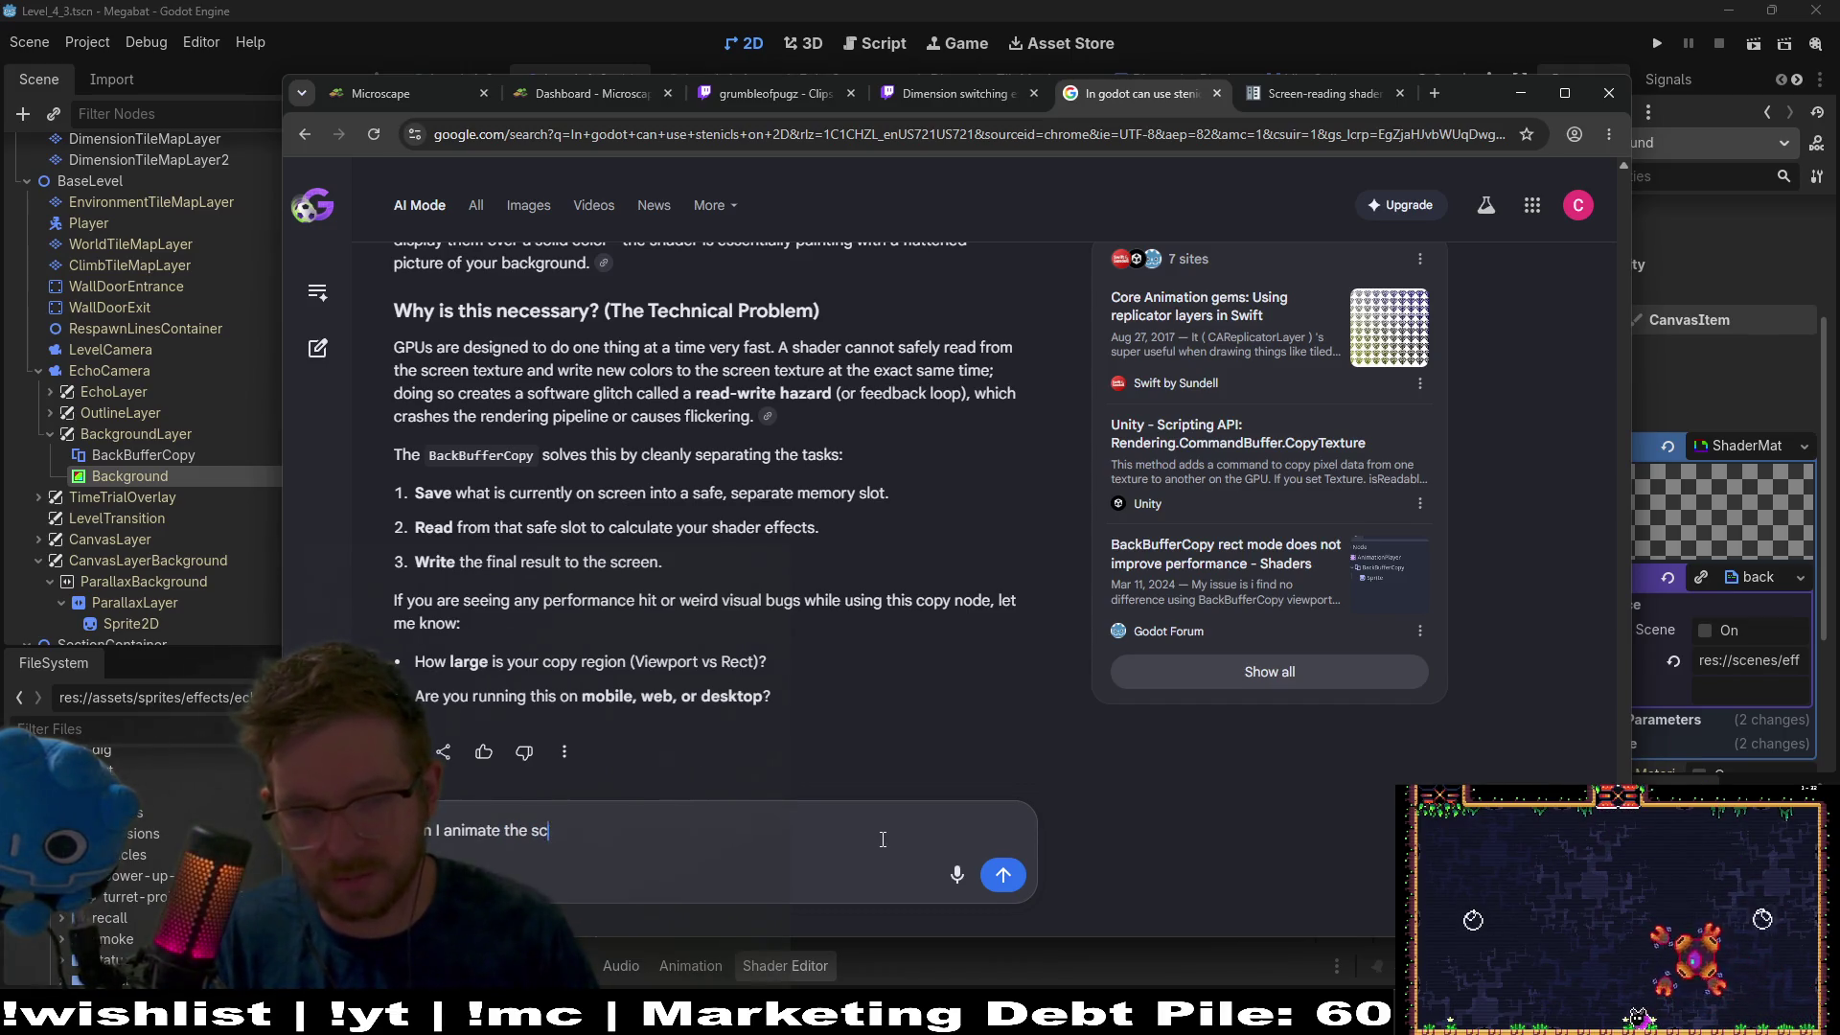
pyautogui.write('ircle shader to cover the whole sc')
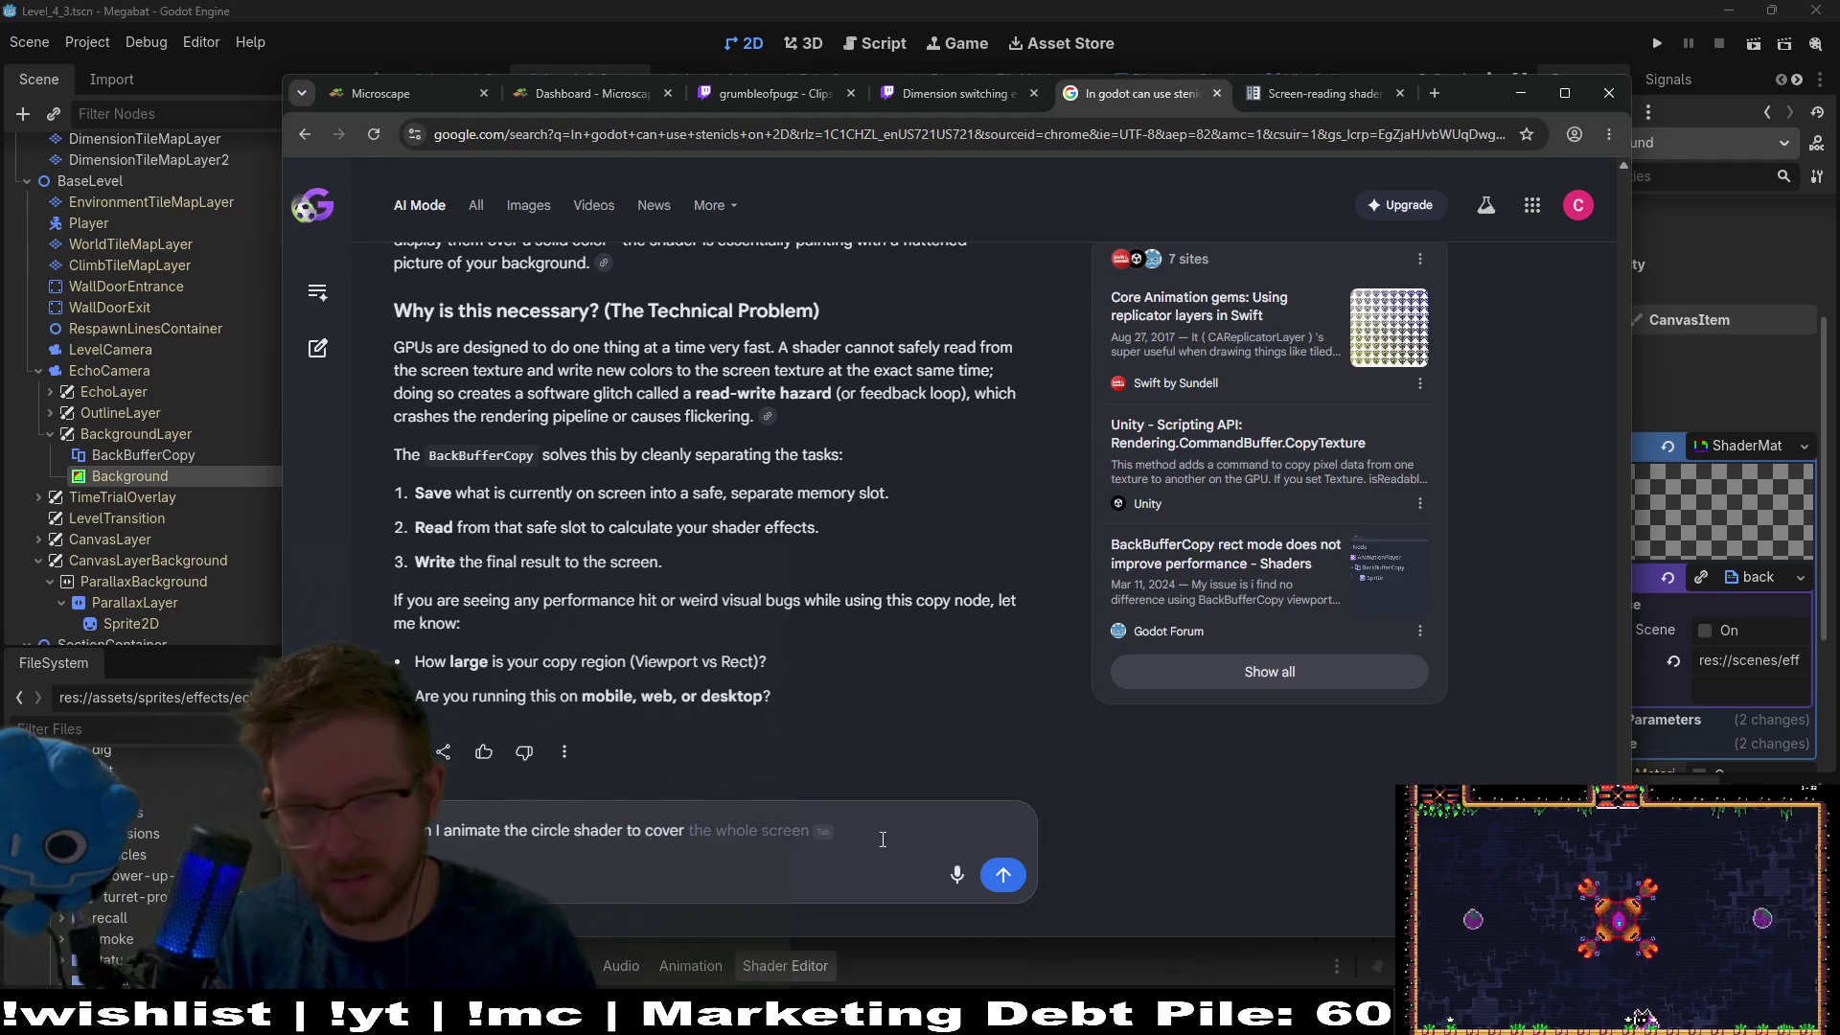
pyautogui.write('reen whe')
pyautogui.write('n does')
pyautogui.write(' the backg')
pyautogui.press('BackSpace')
pyautogui.press('BackSpace')
pyautogui.press('BackSpace')
pyautogui.write('buffer copy')
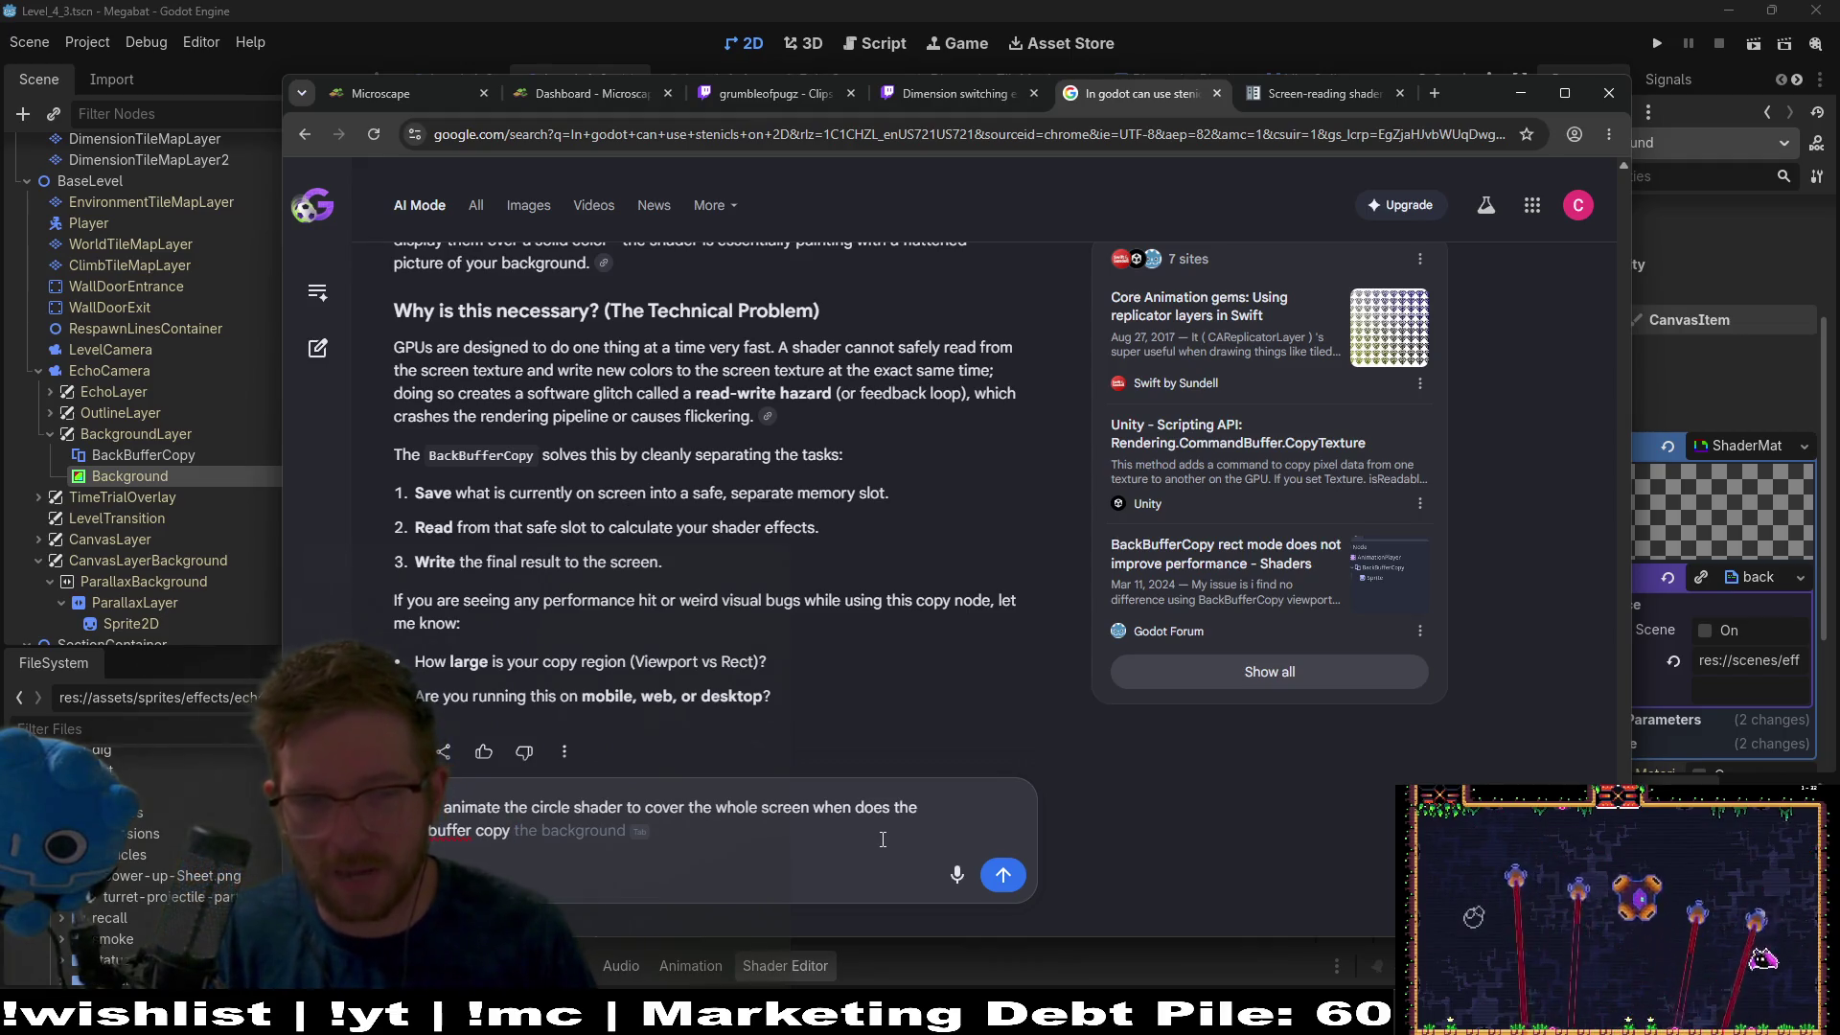
pyautogui.press('BackSpace')
pyautogui.write('py node copy the background or sprites behind it')
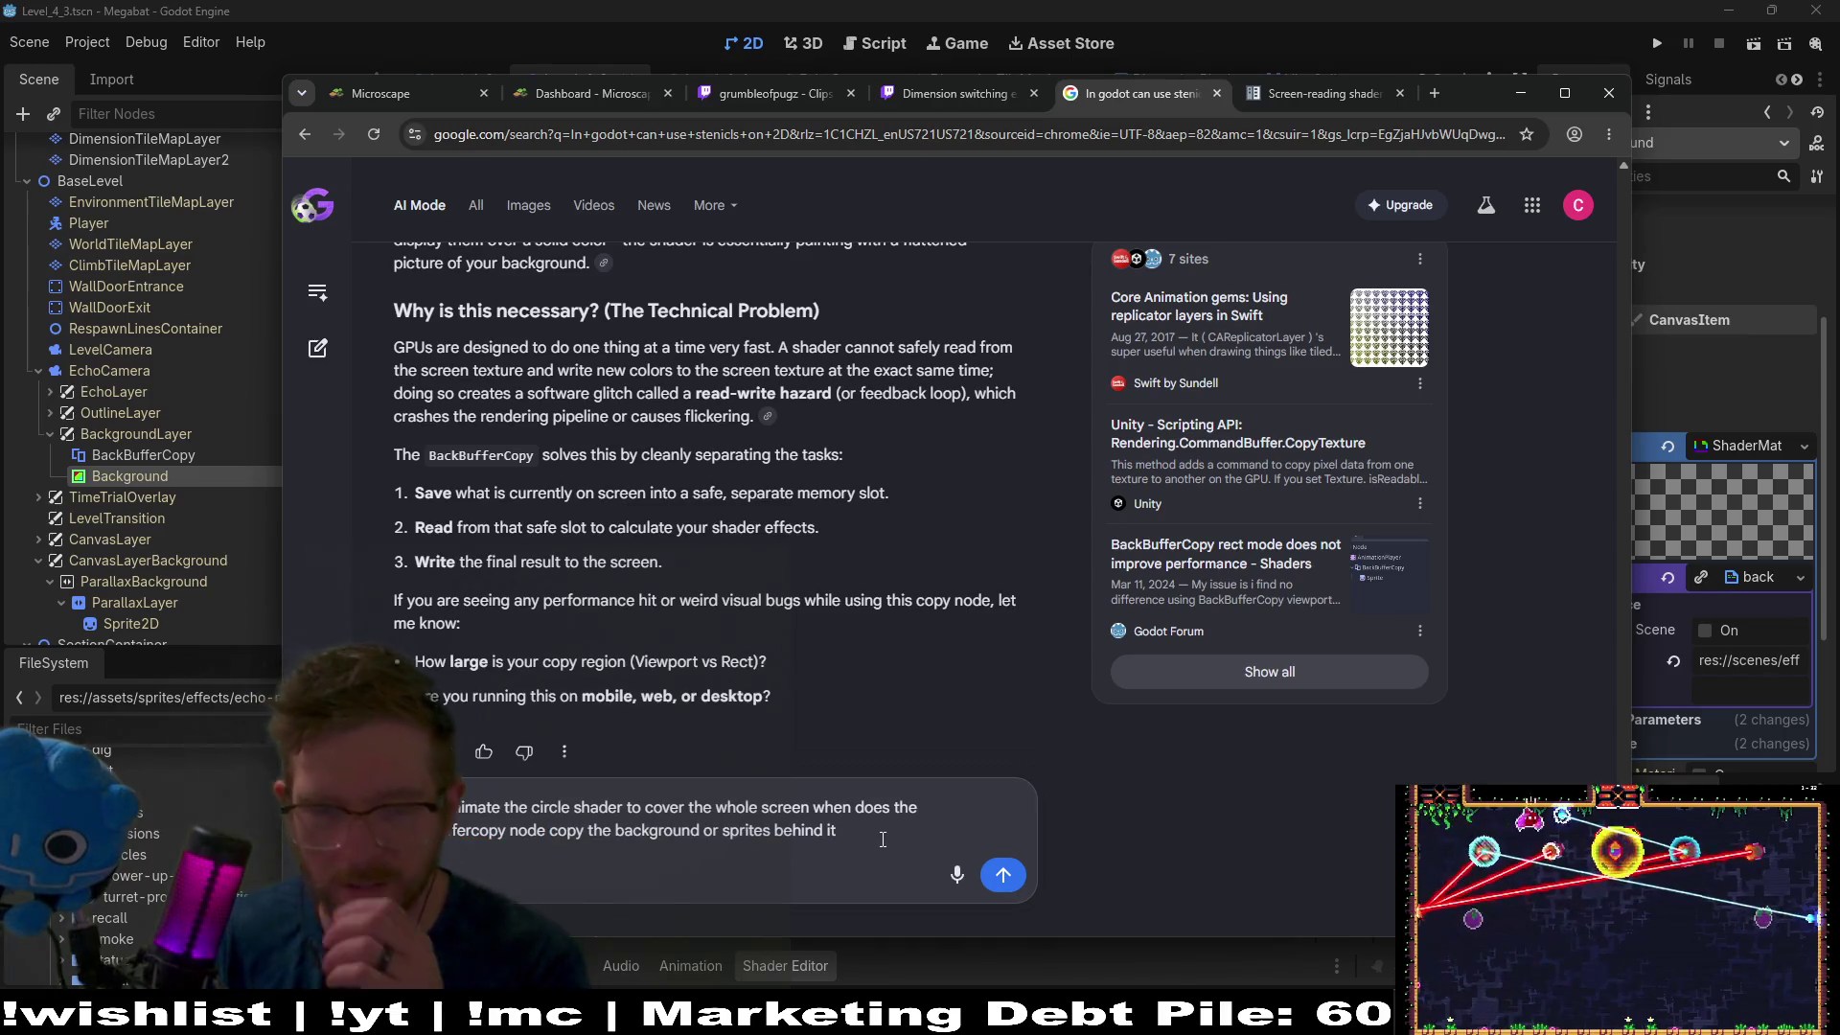
pyautogui.press('Return')
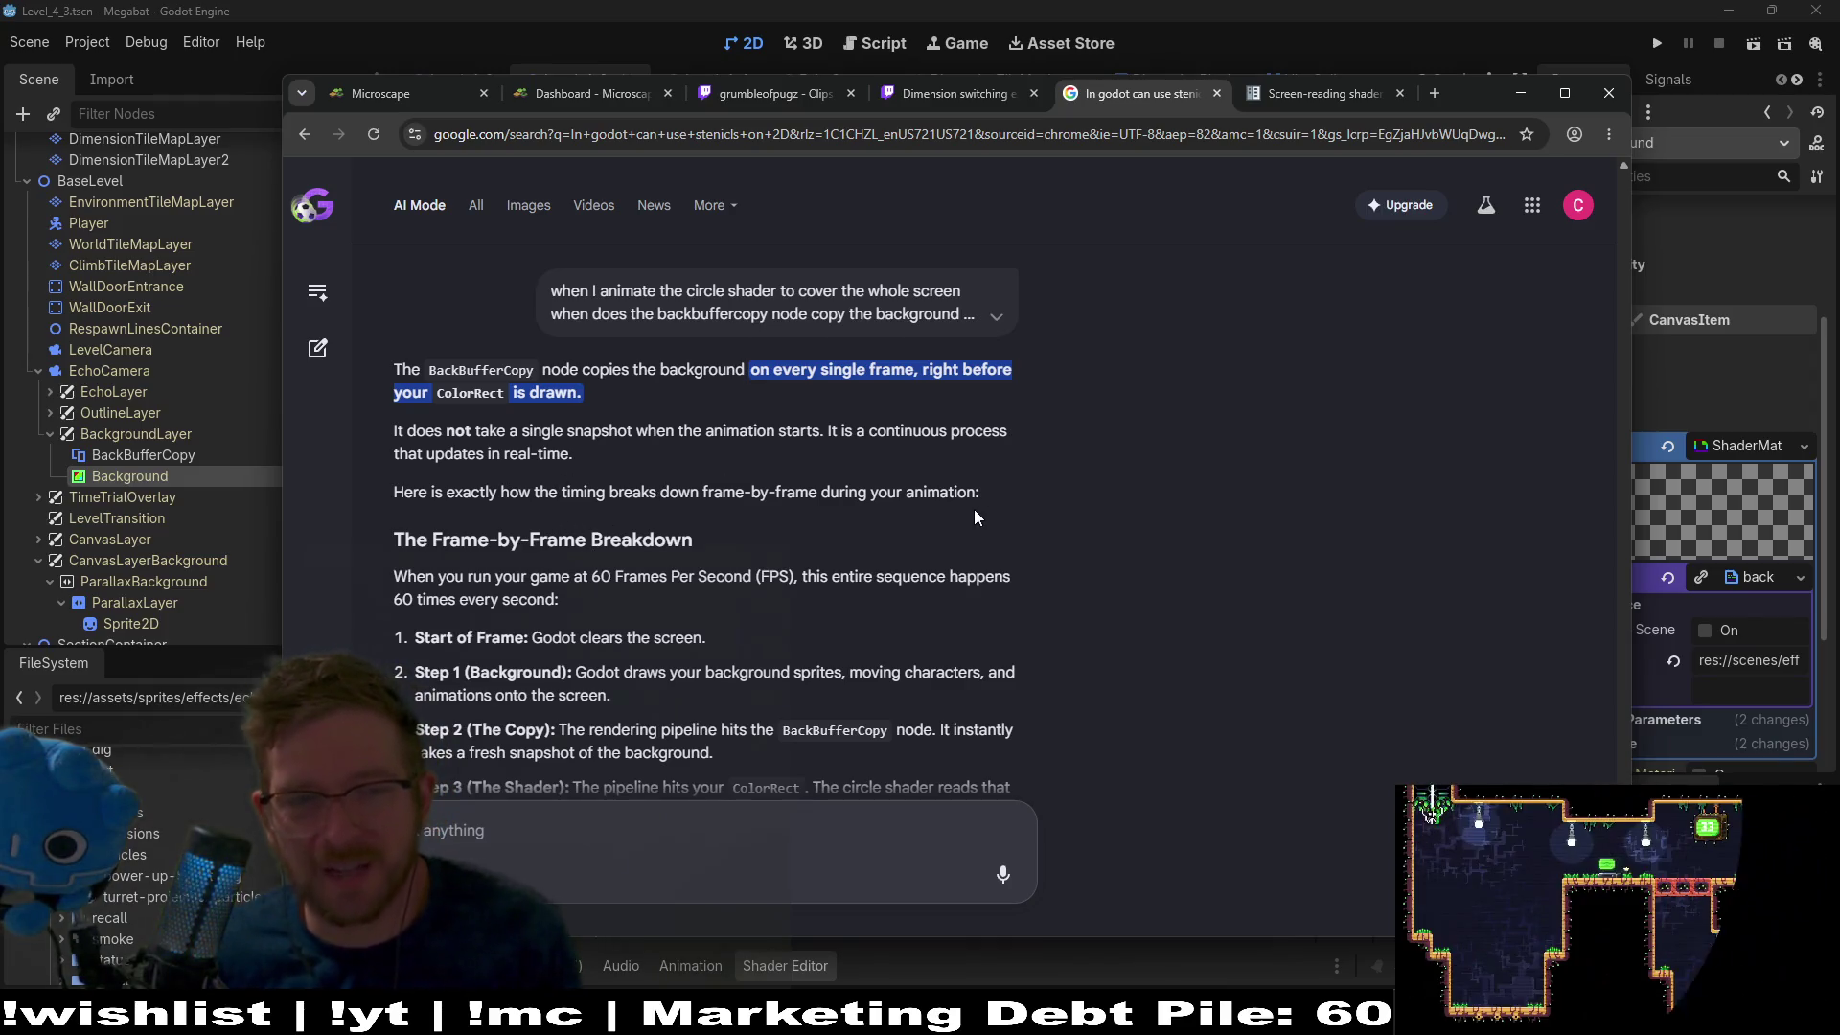
pyautogui.middleClick(1120, 428)
pyautogui.scroll(-2, 1138, 504)
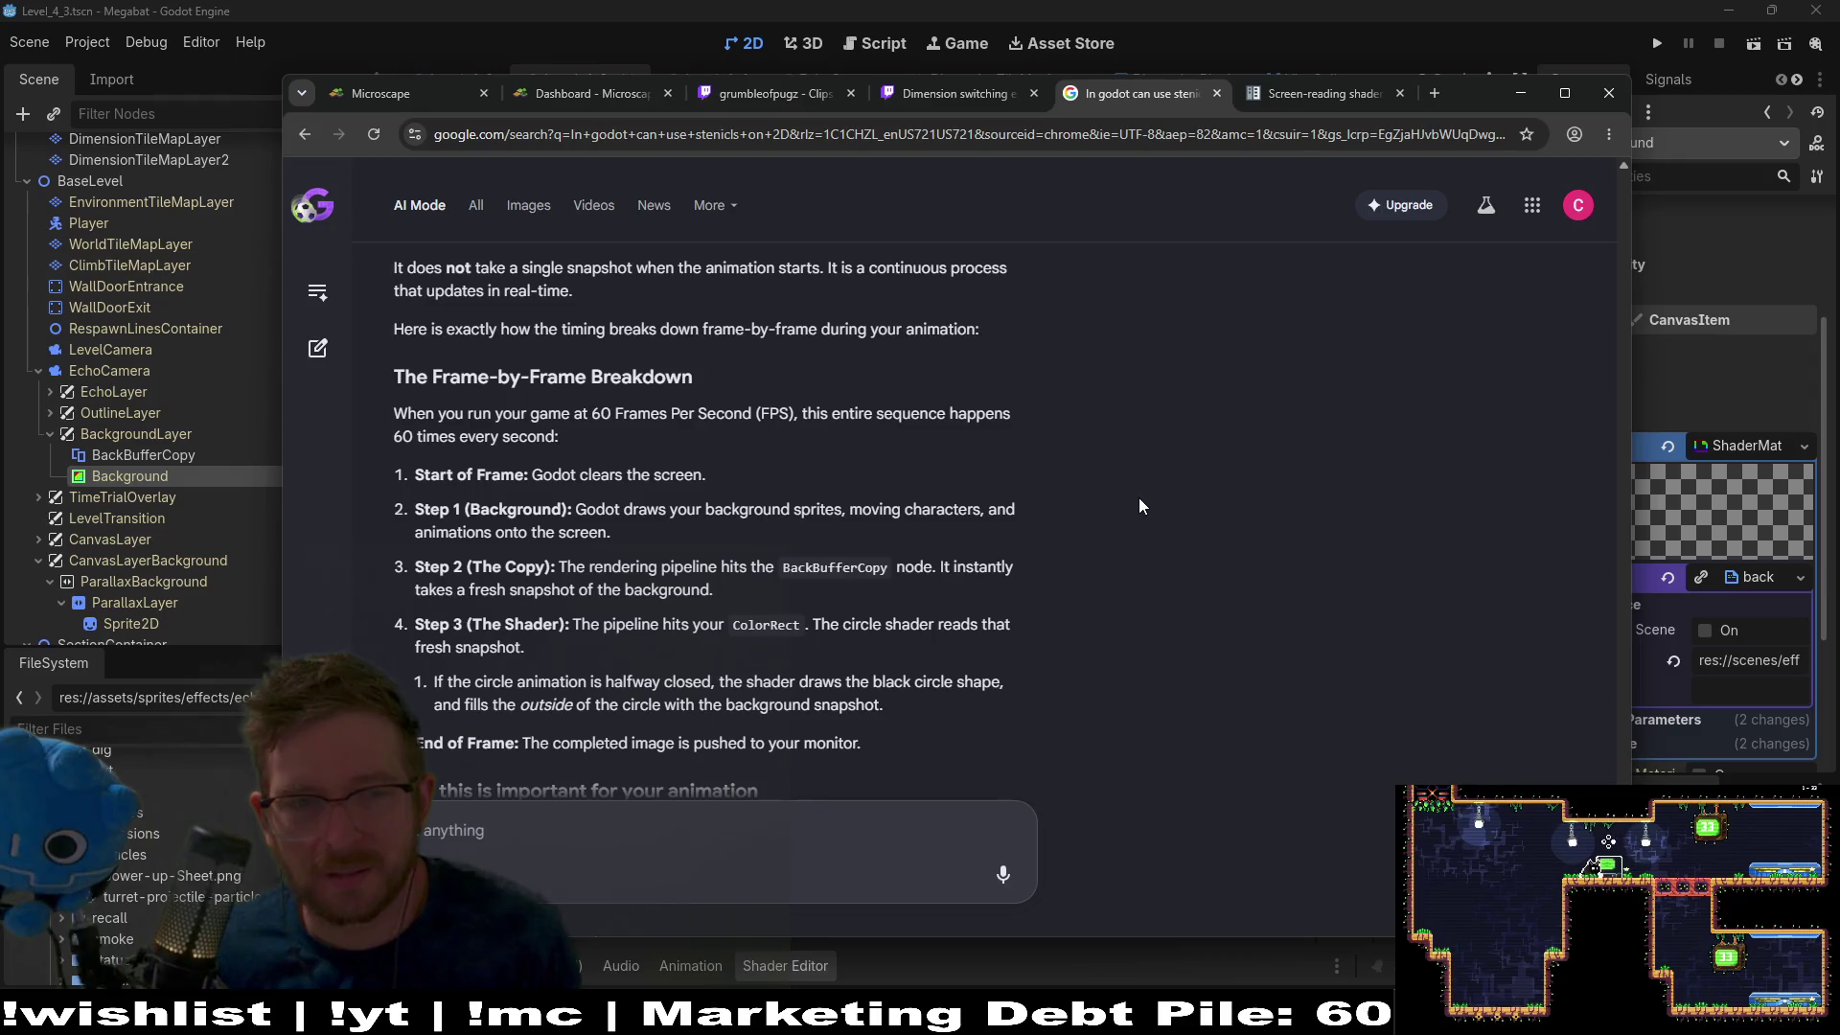
pyautogui.scroll(-1, 615, 511)
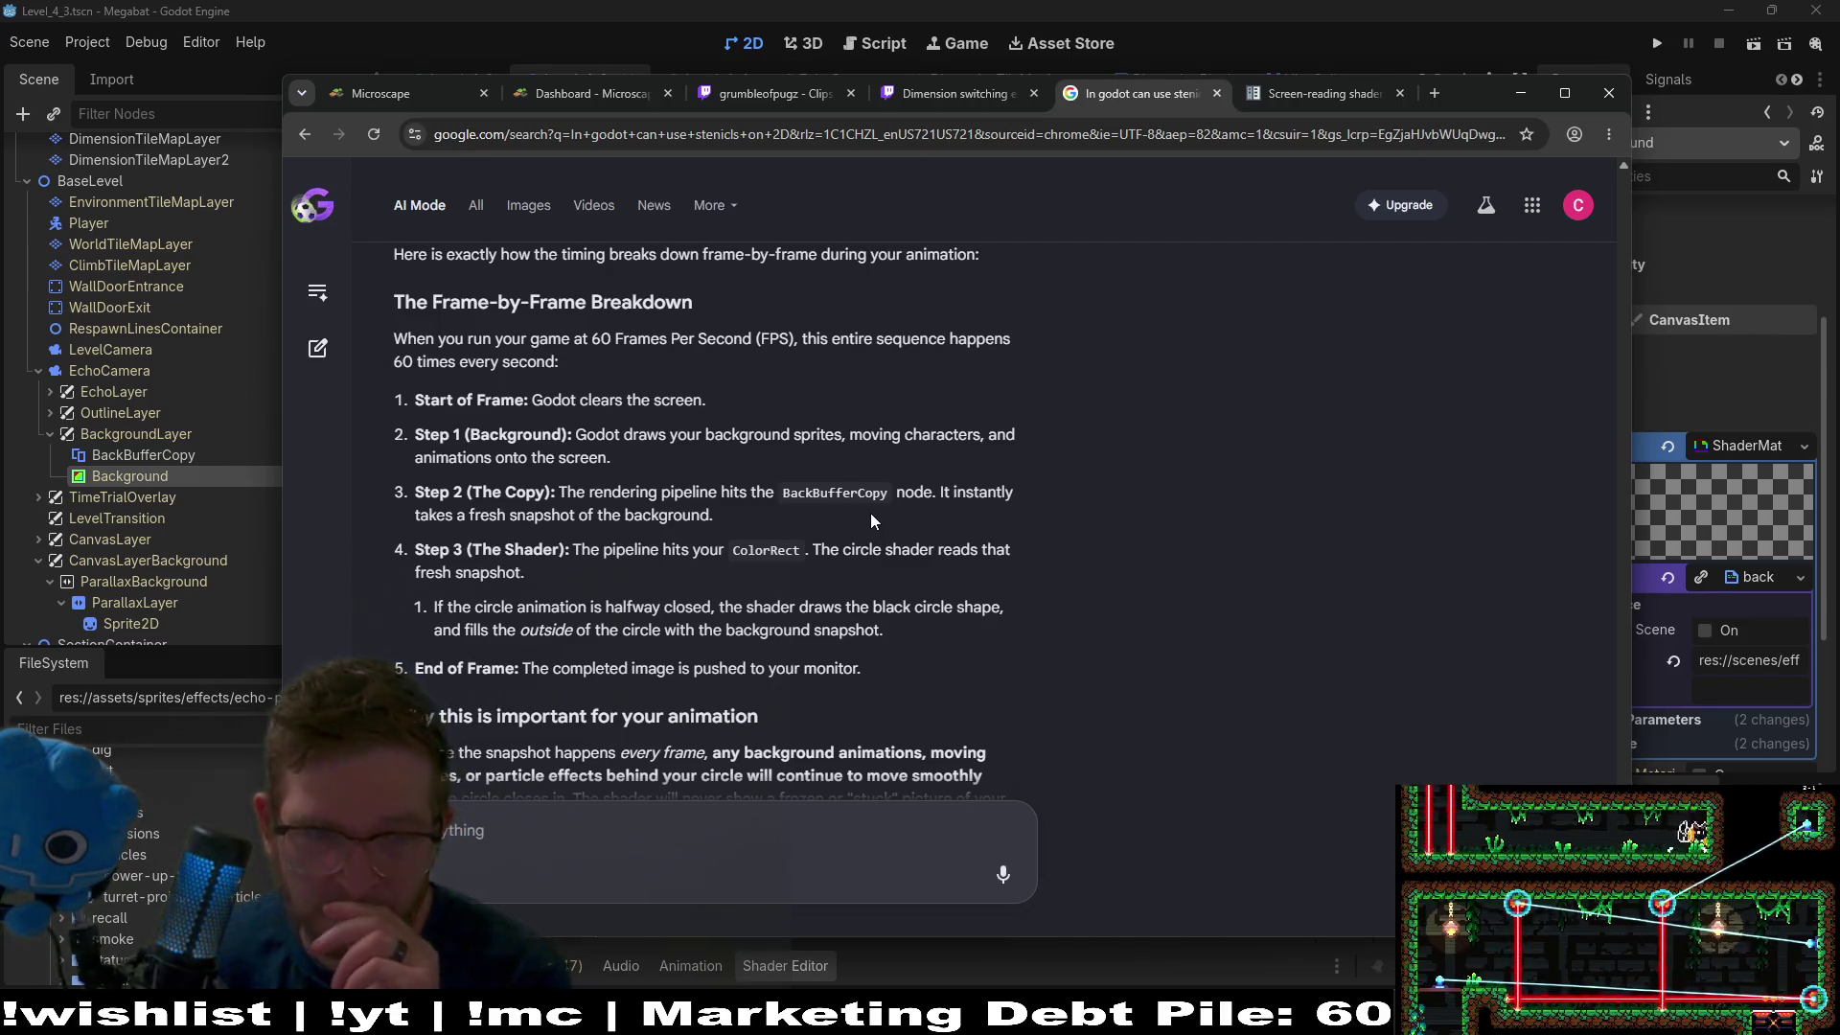
pyautogui.middleClick(1087, 477)
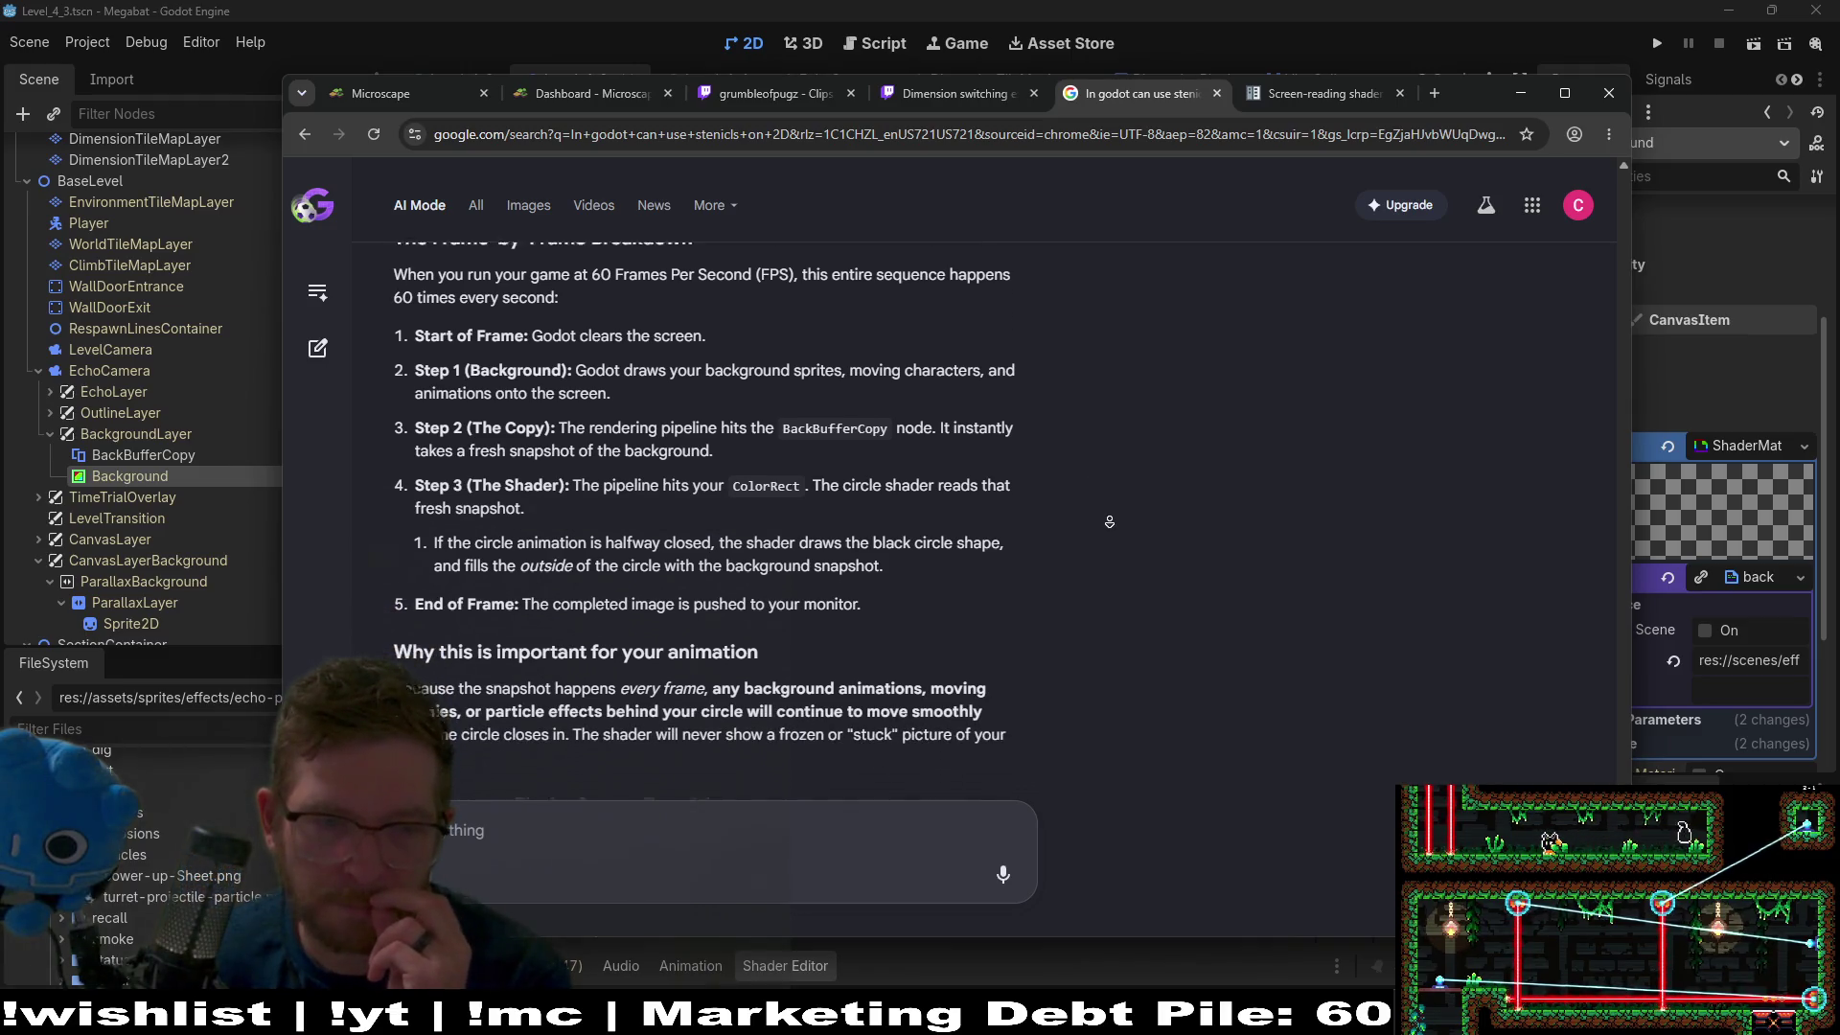
pyautogui.middleClick(1110, 580)
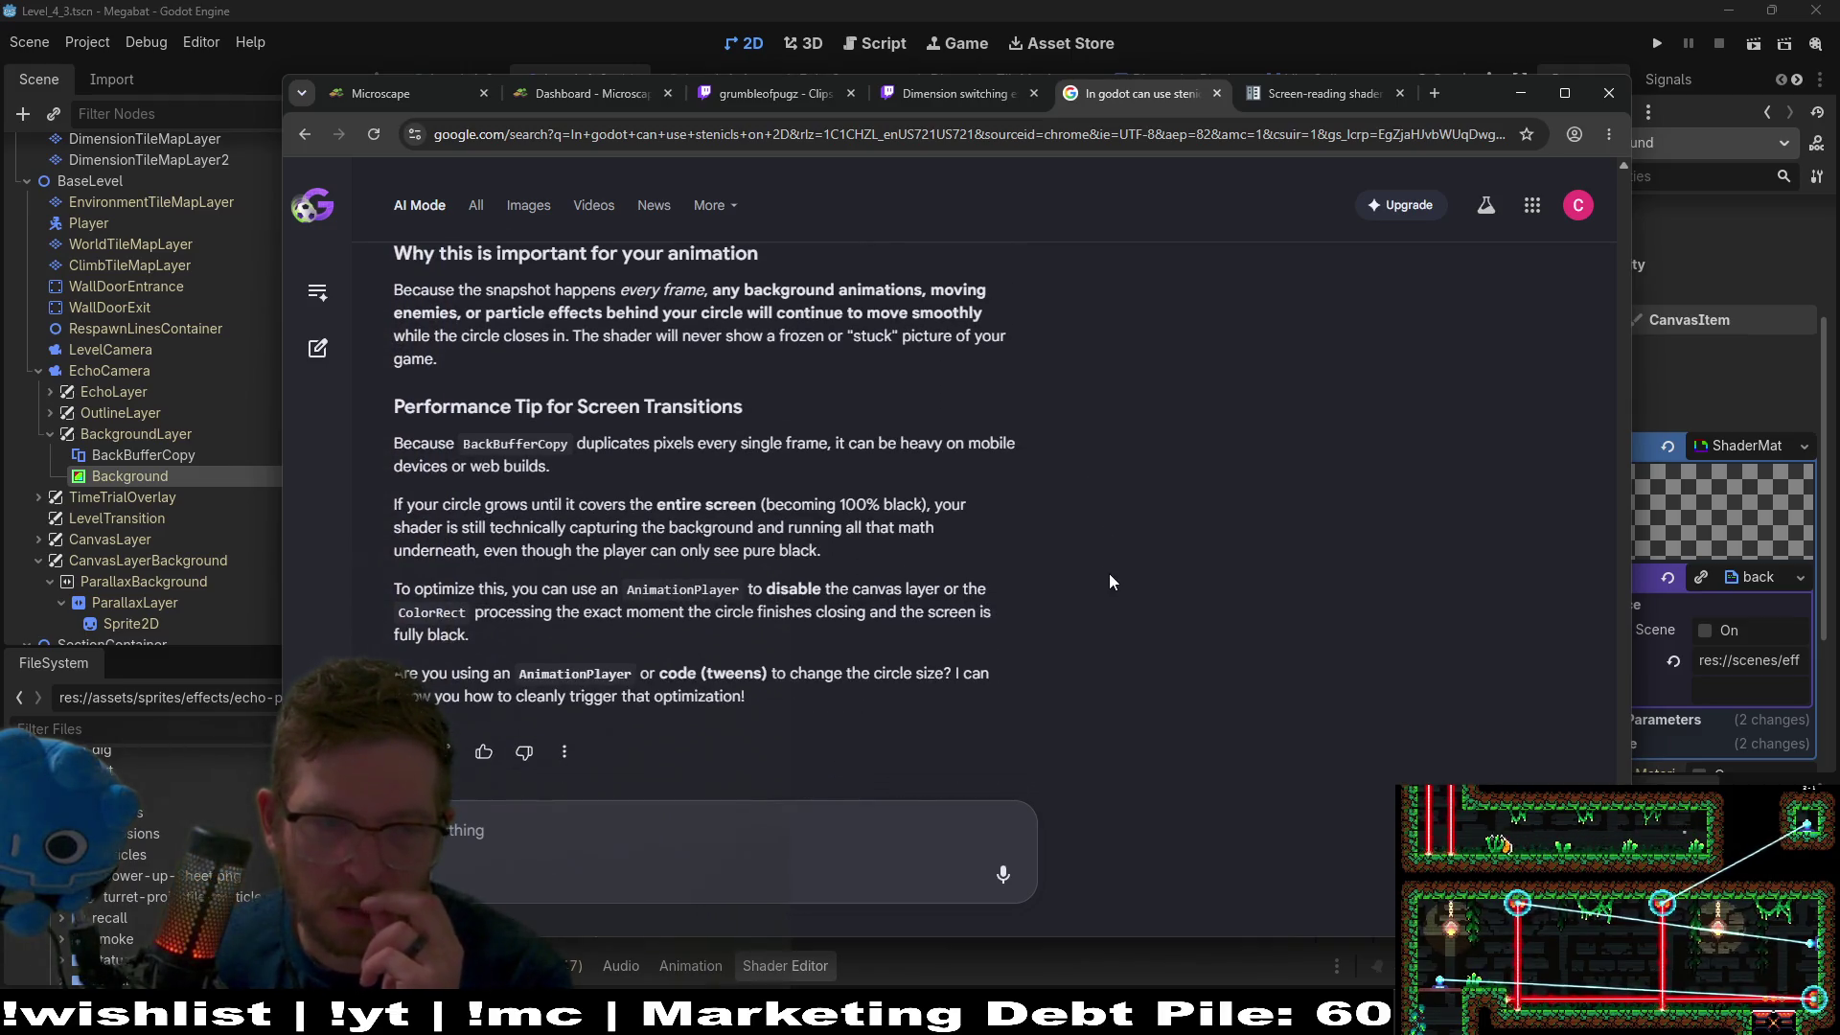
pyautogui.click(899, 813)
pyautogui.write('tell the back')
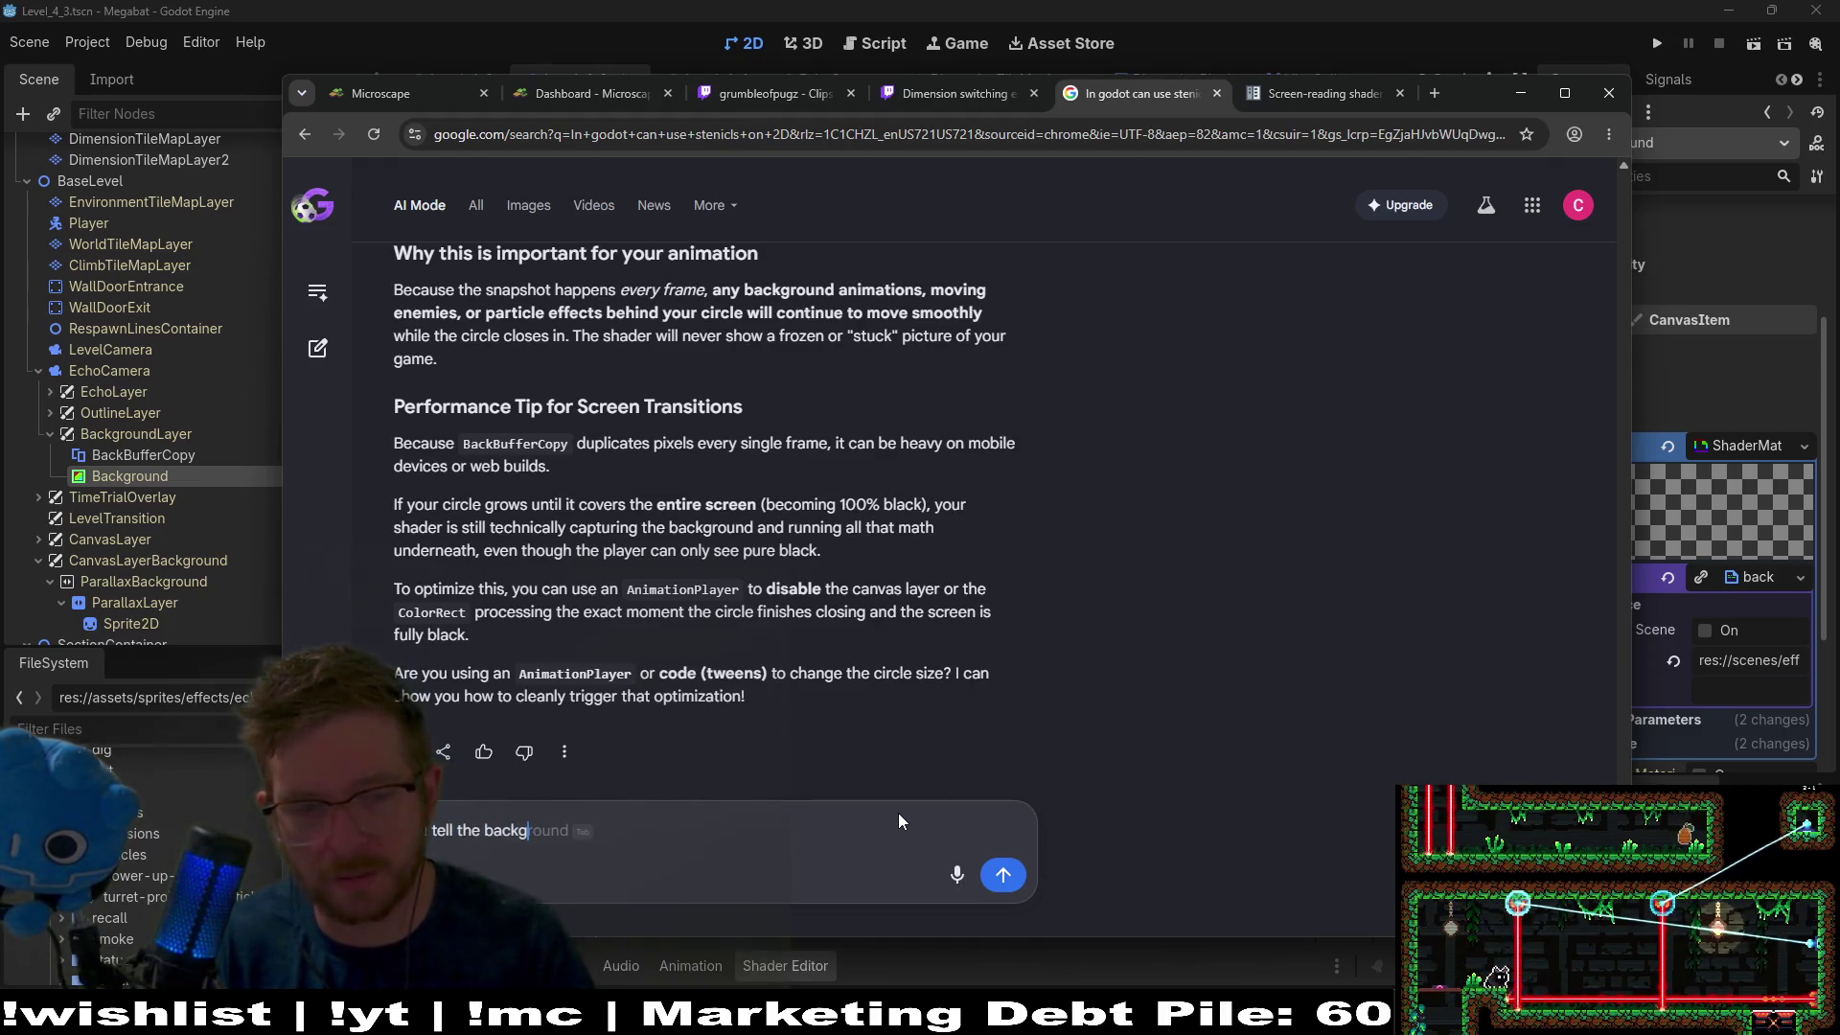
# Ask whether the BackBufferCopy node can copy only the screen rect it covers.
pyautogui.write('buffercopy node to copy the ')
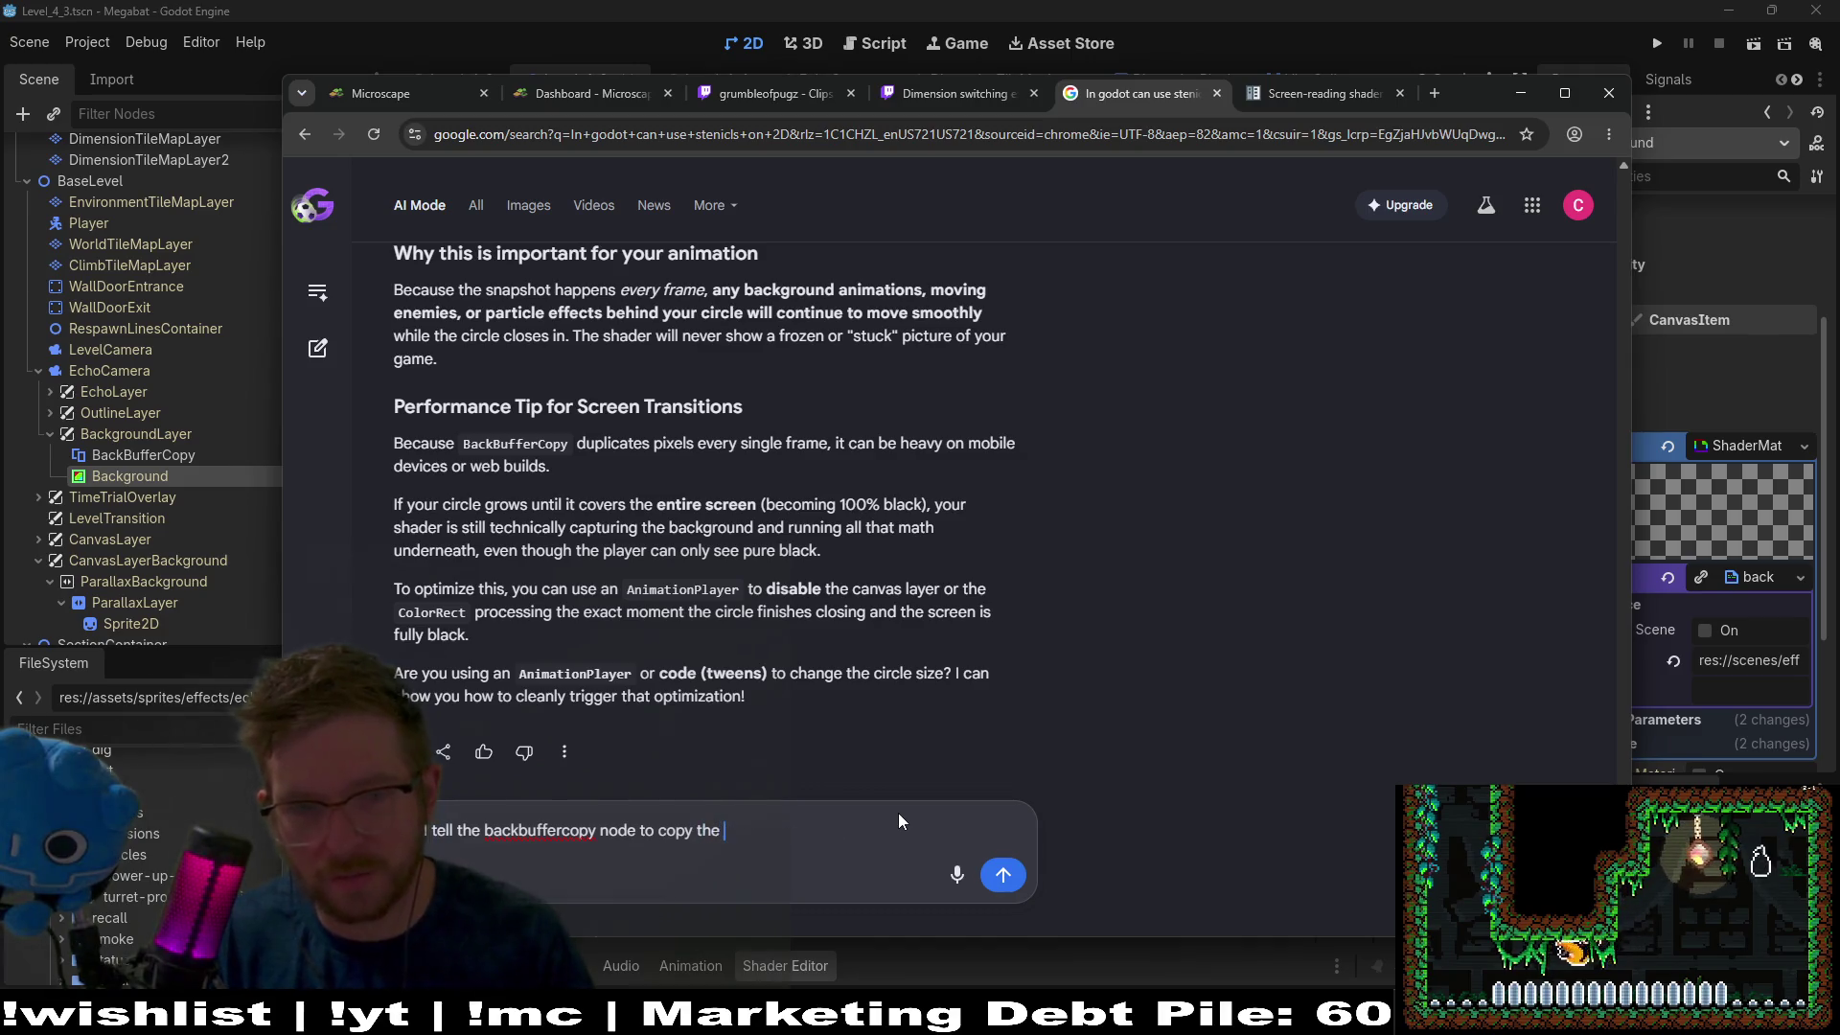
pyautogui.write('screen rect is')
pyautogui.press('BackSpace')
pyautogui.press('BackSpace')
pyautogui.write('t is cover')
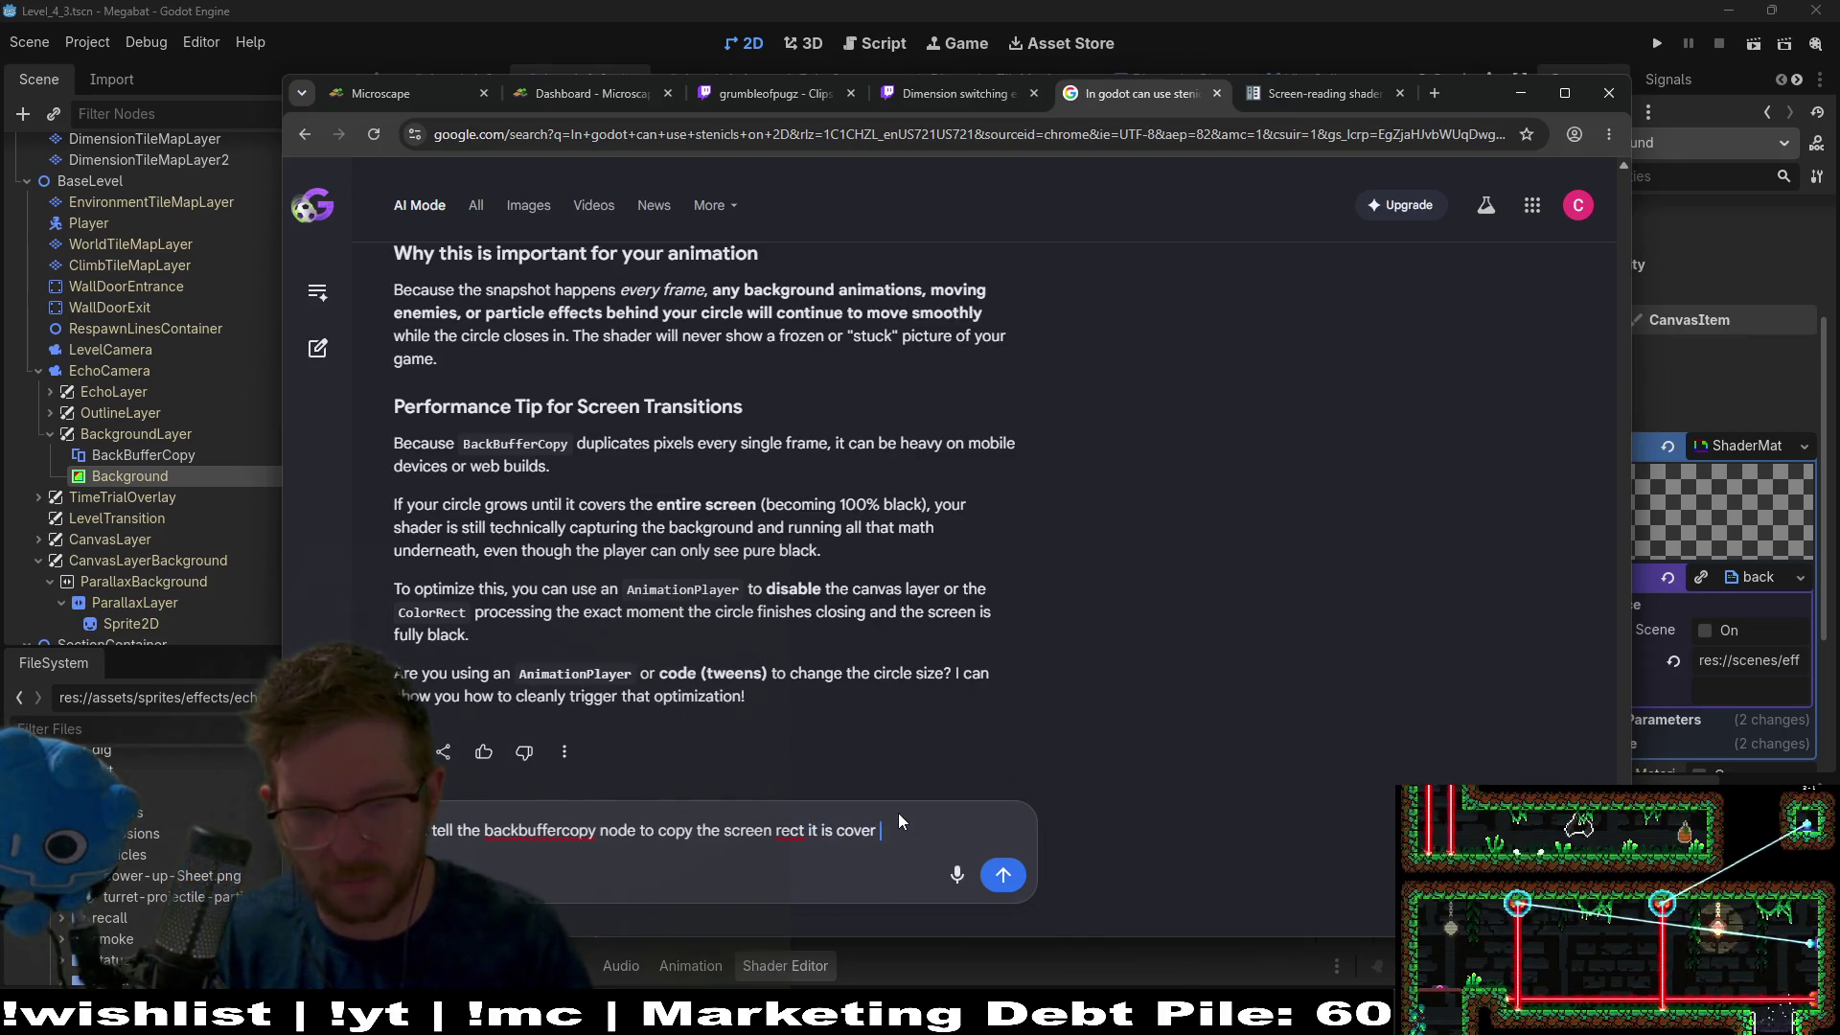
pyautogui.write('?')
pyautogui.press('Return')
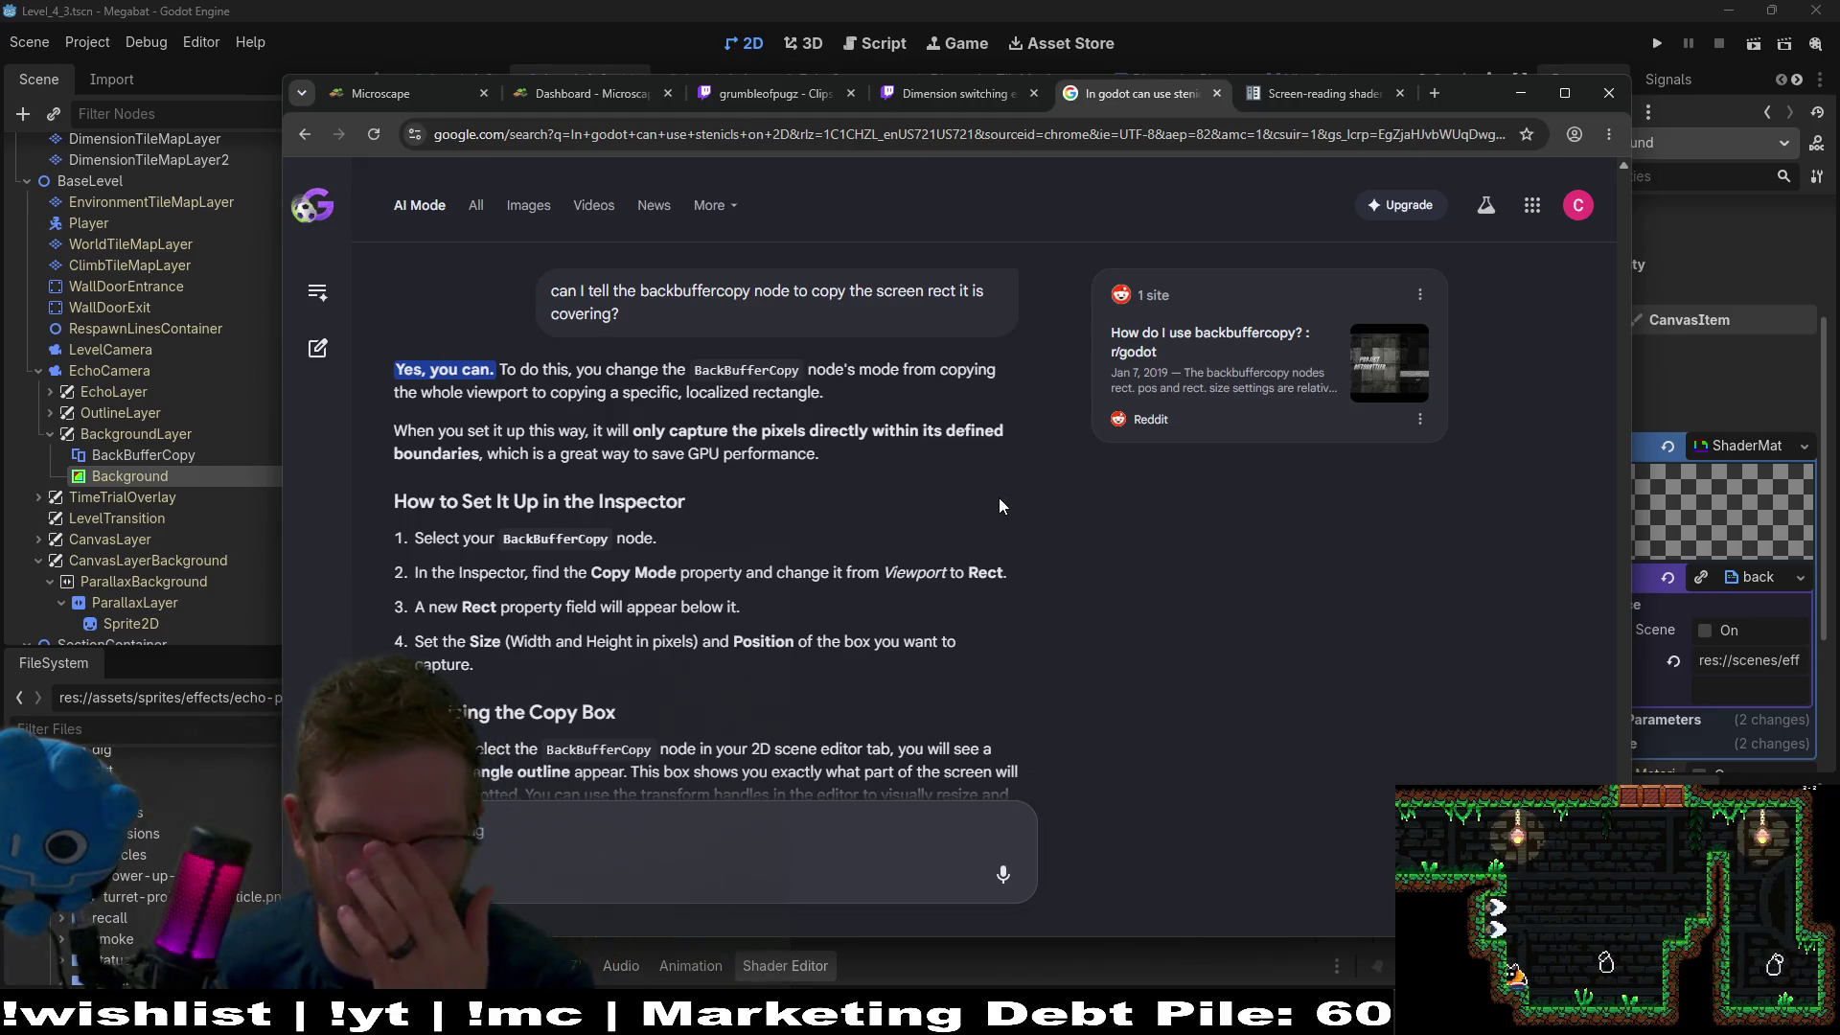
# Ask whether BackBufferCopy can be signalled to copy the screen when the circle shader starts.
pyautogui.scroll(-1, 1006, 474)
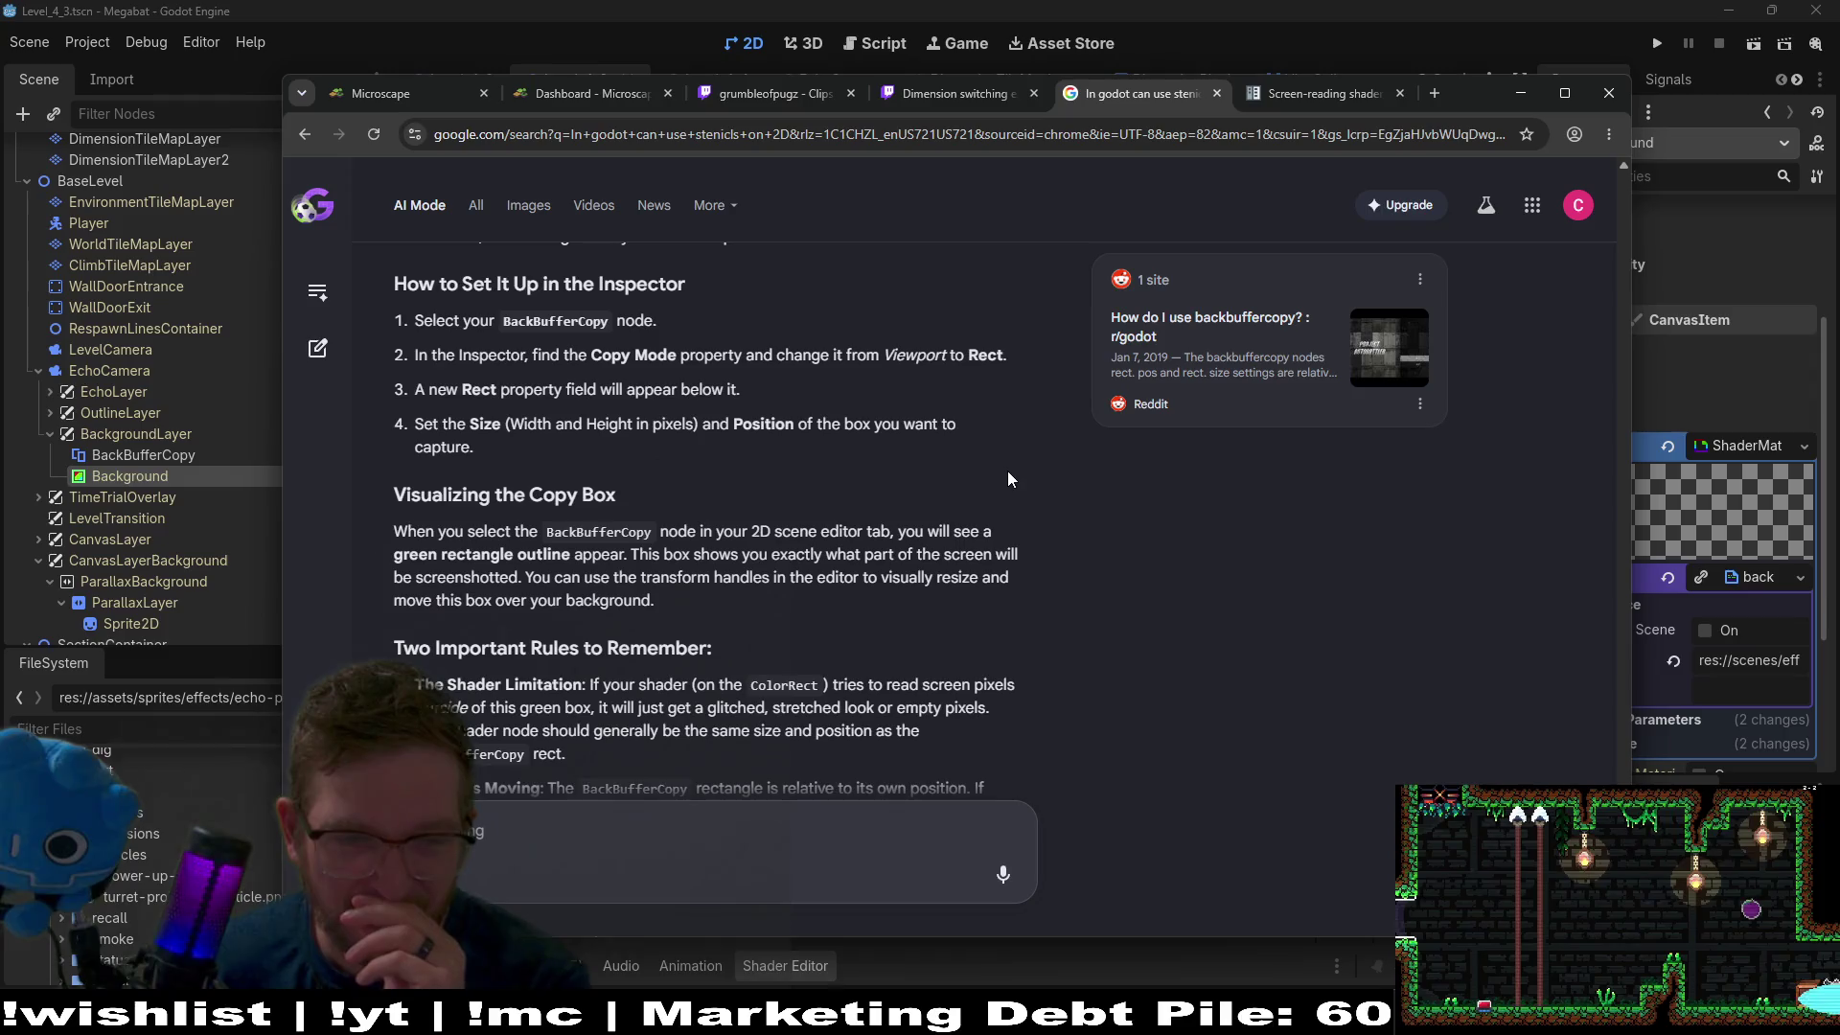
pyautogui.scroll(-4, 1008, 470)
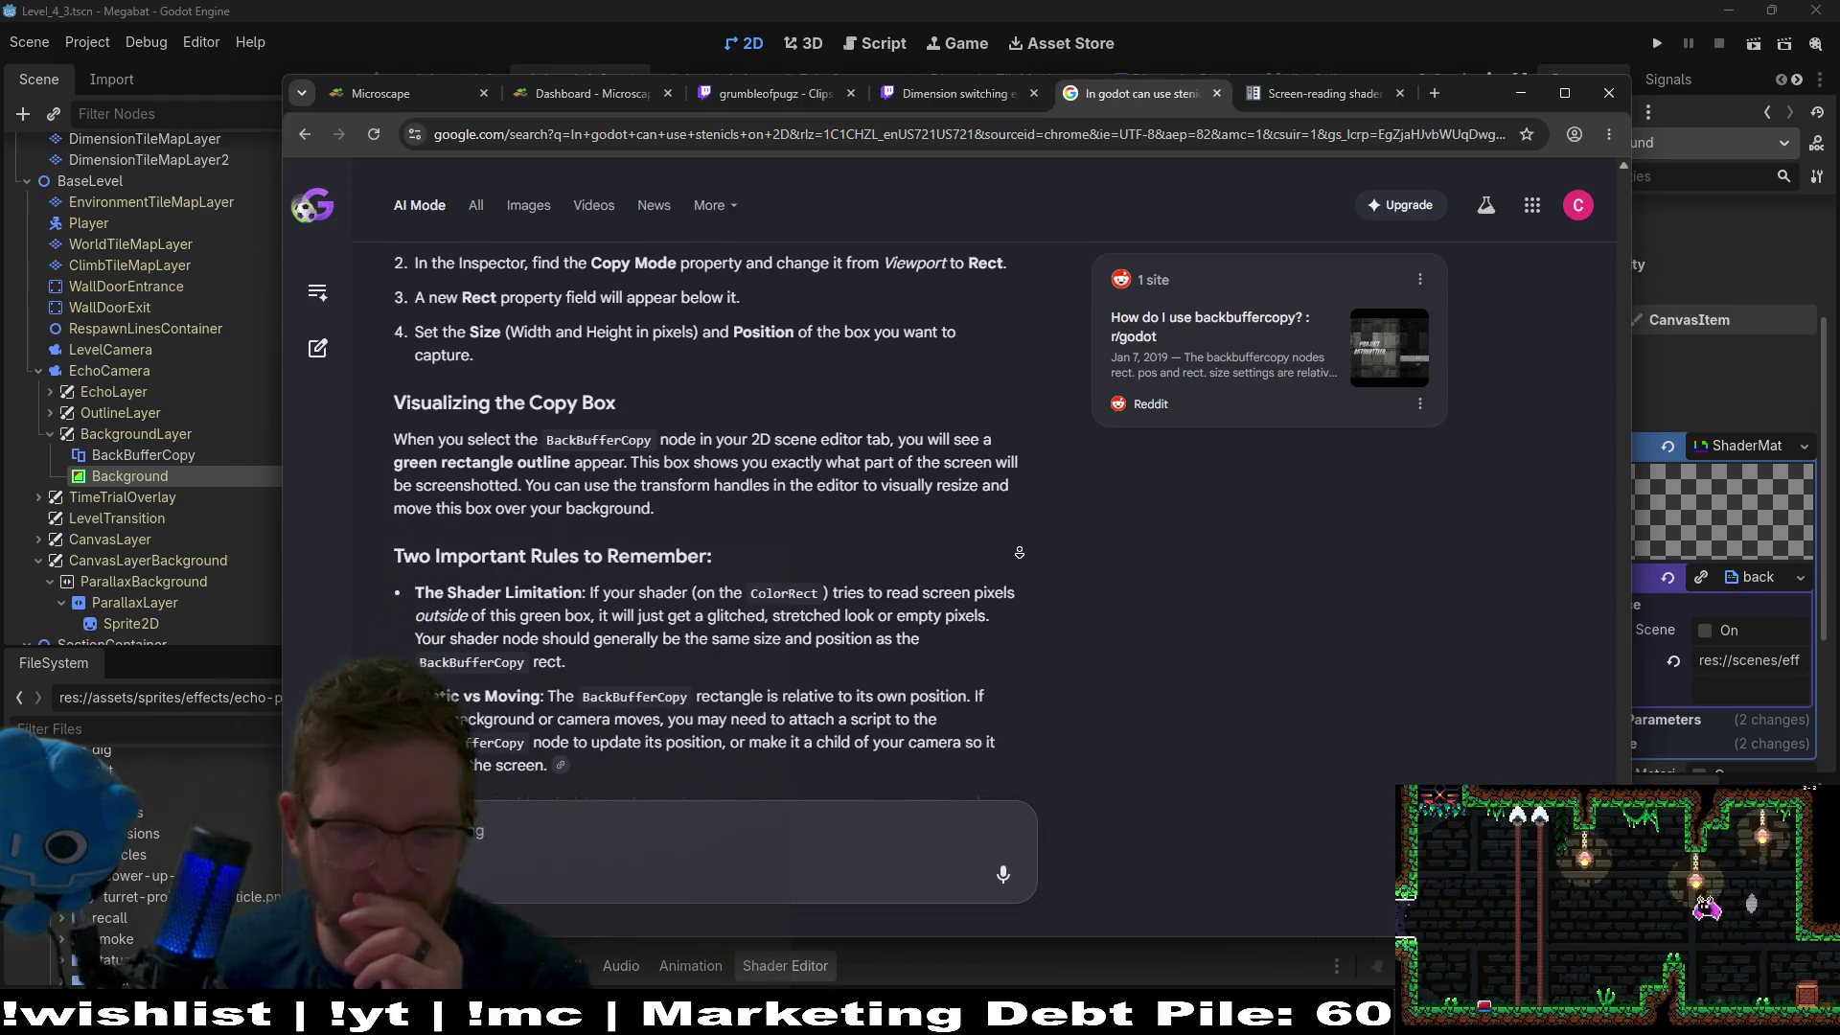
pyautogui.click(872, 815)
pyautogui.write('should ')
pyautogui.write('be clear ')
pyautogui.write('I mean at cert')
pyautogui.write('ain time')
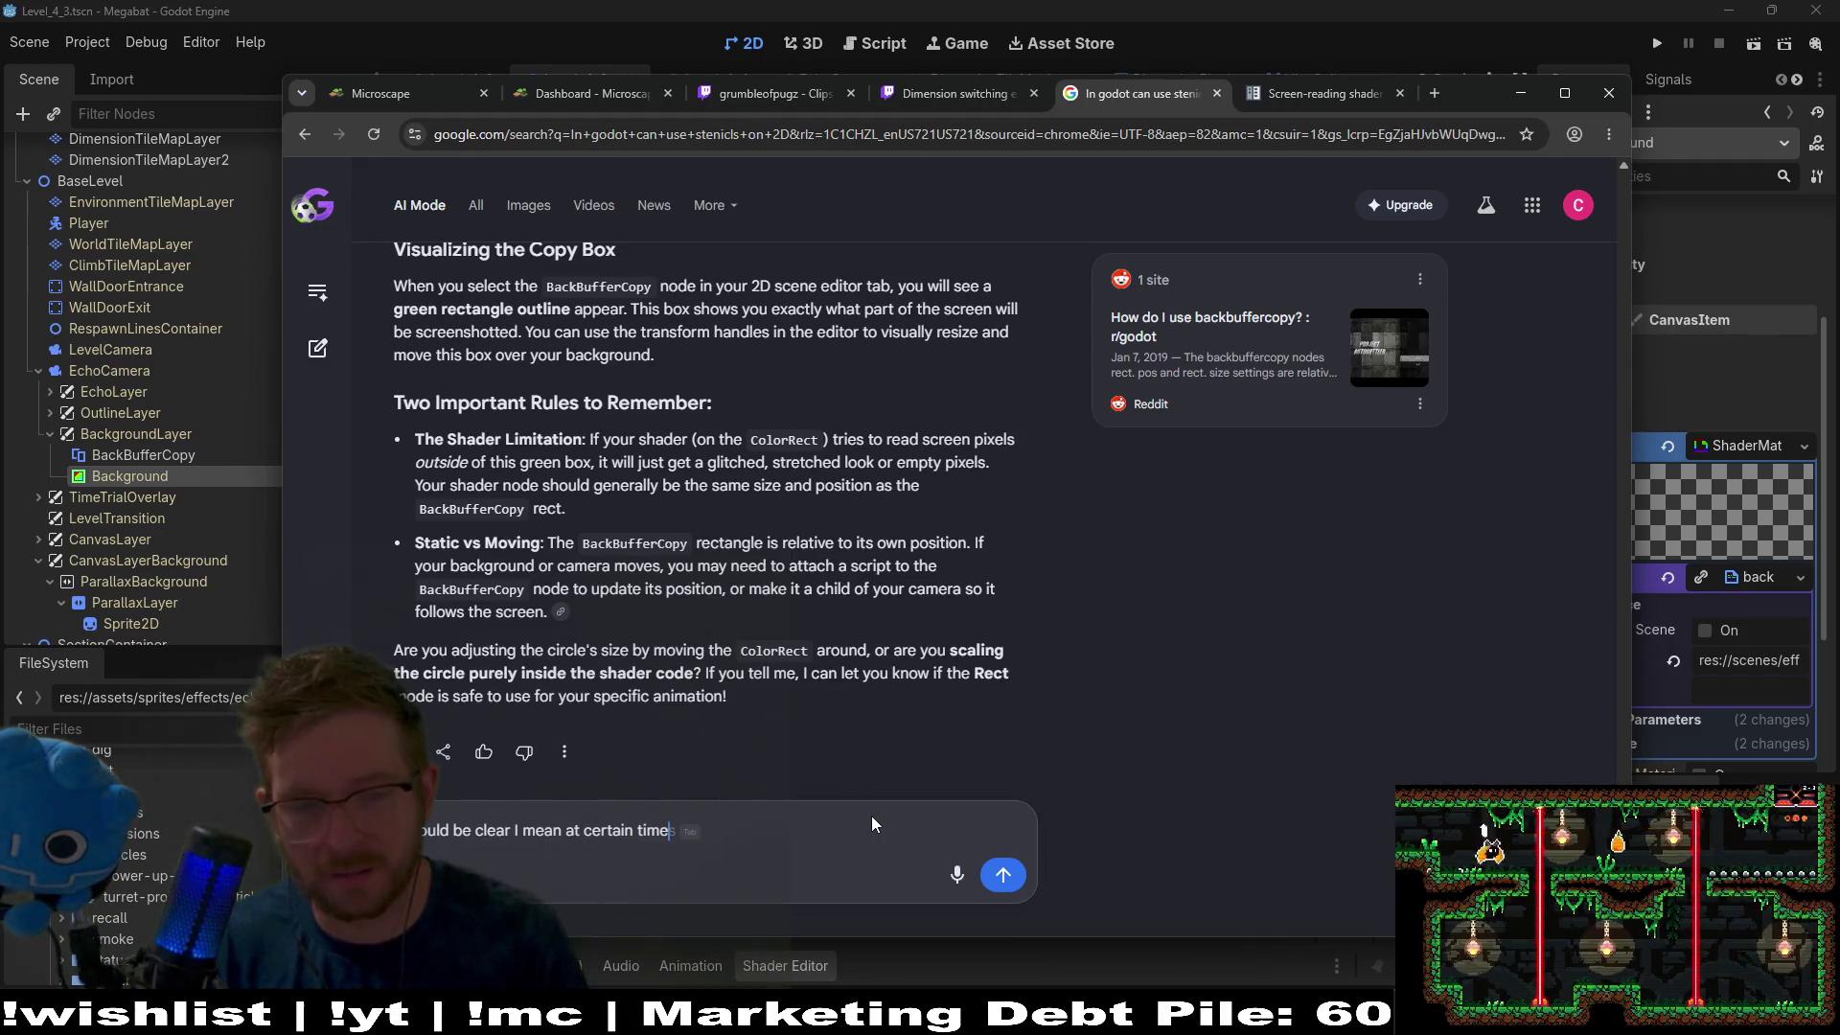
pyautogui.write('. So could i signal it')
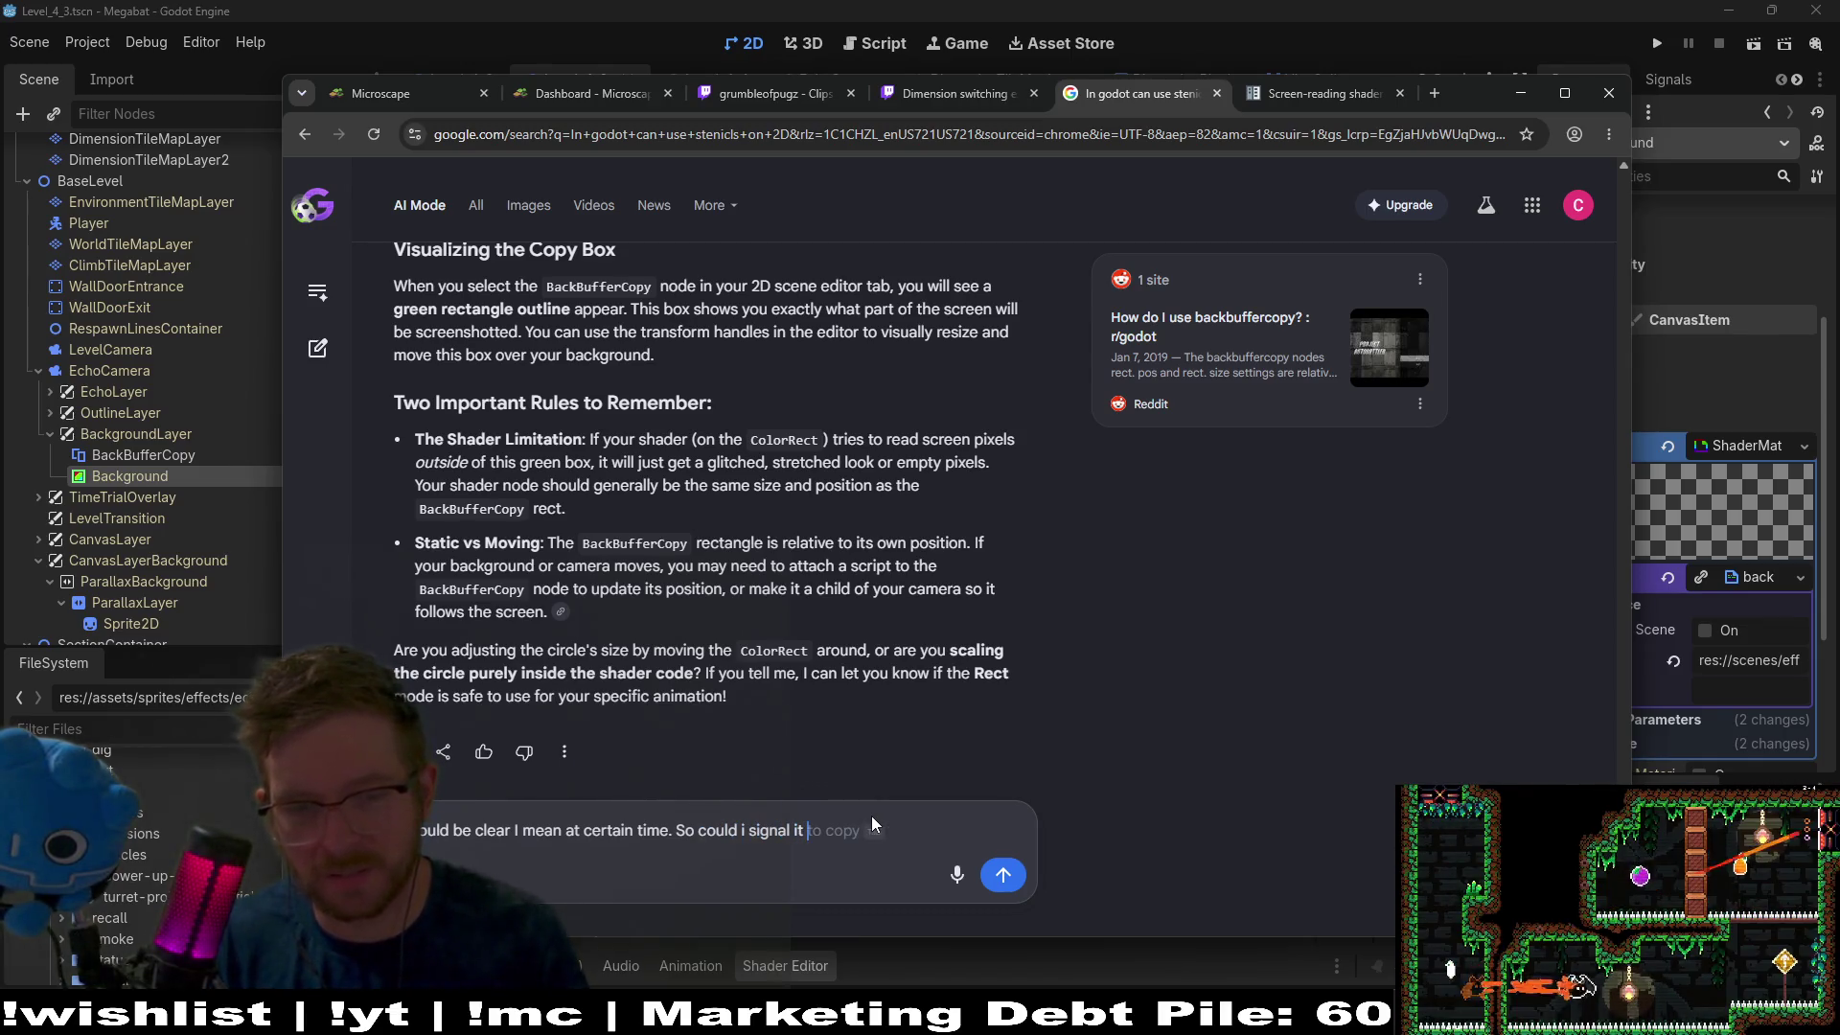
pyautogui.press('BackSpace')
pyautogui.press('BackSpace')
pyautogui.press('BackSpace')
pyautogui.write('to it to copy thje sc')
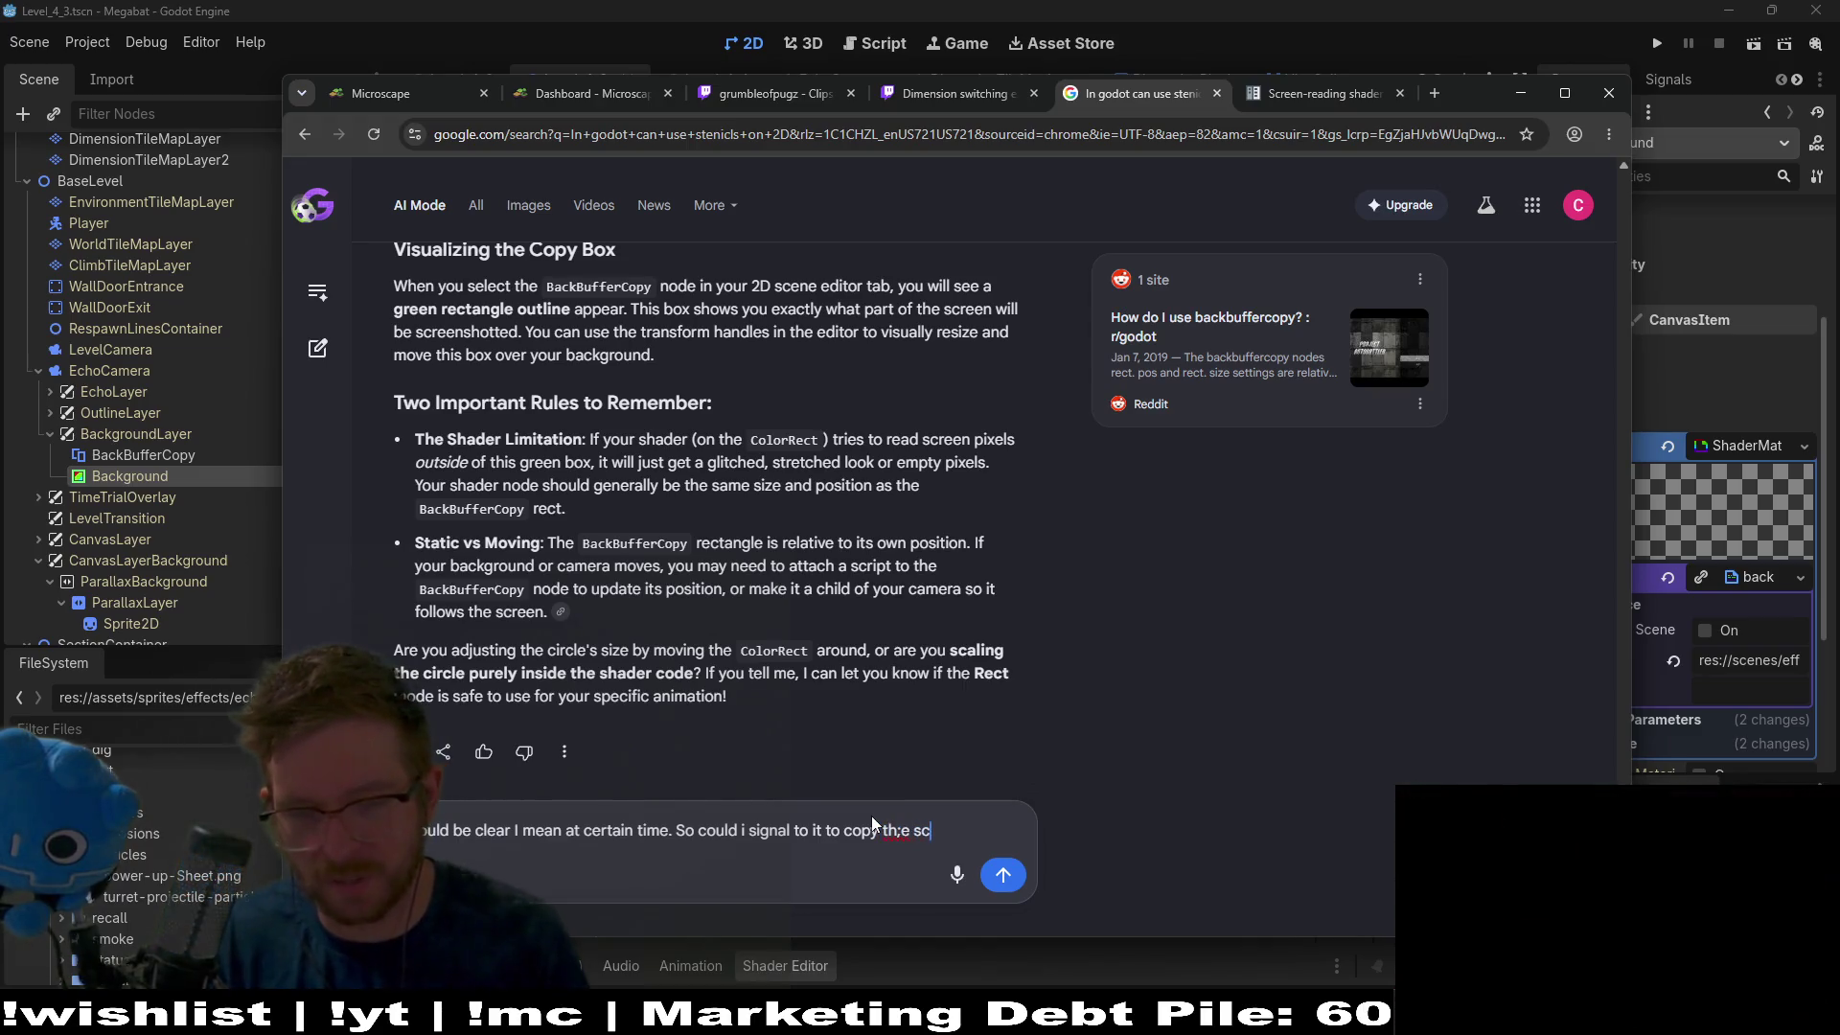
pyautogui.press('BackSpace')
pyautogui.press('BackSpace')
pyautogui.press('BackSpace')
pyautogui.write('e screen')
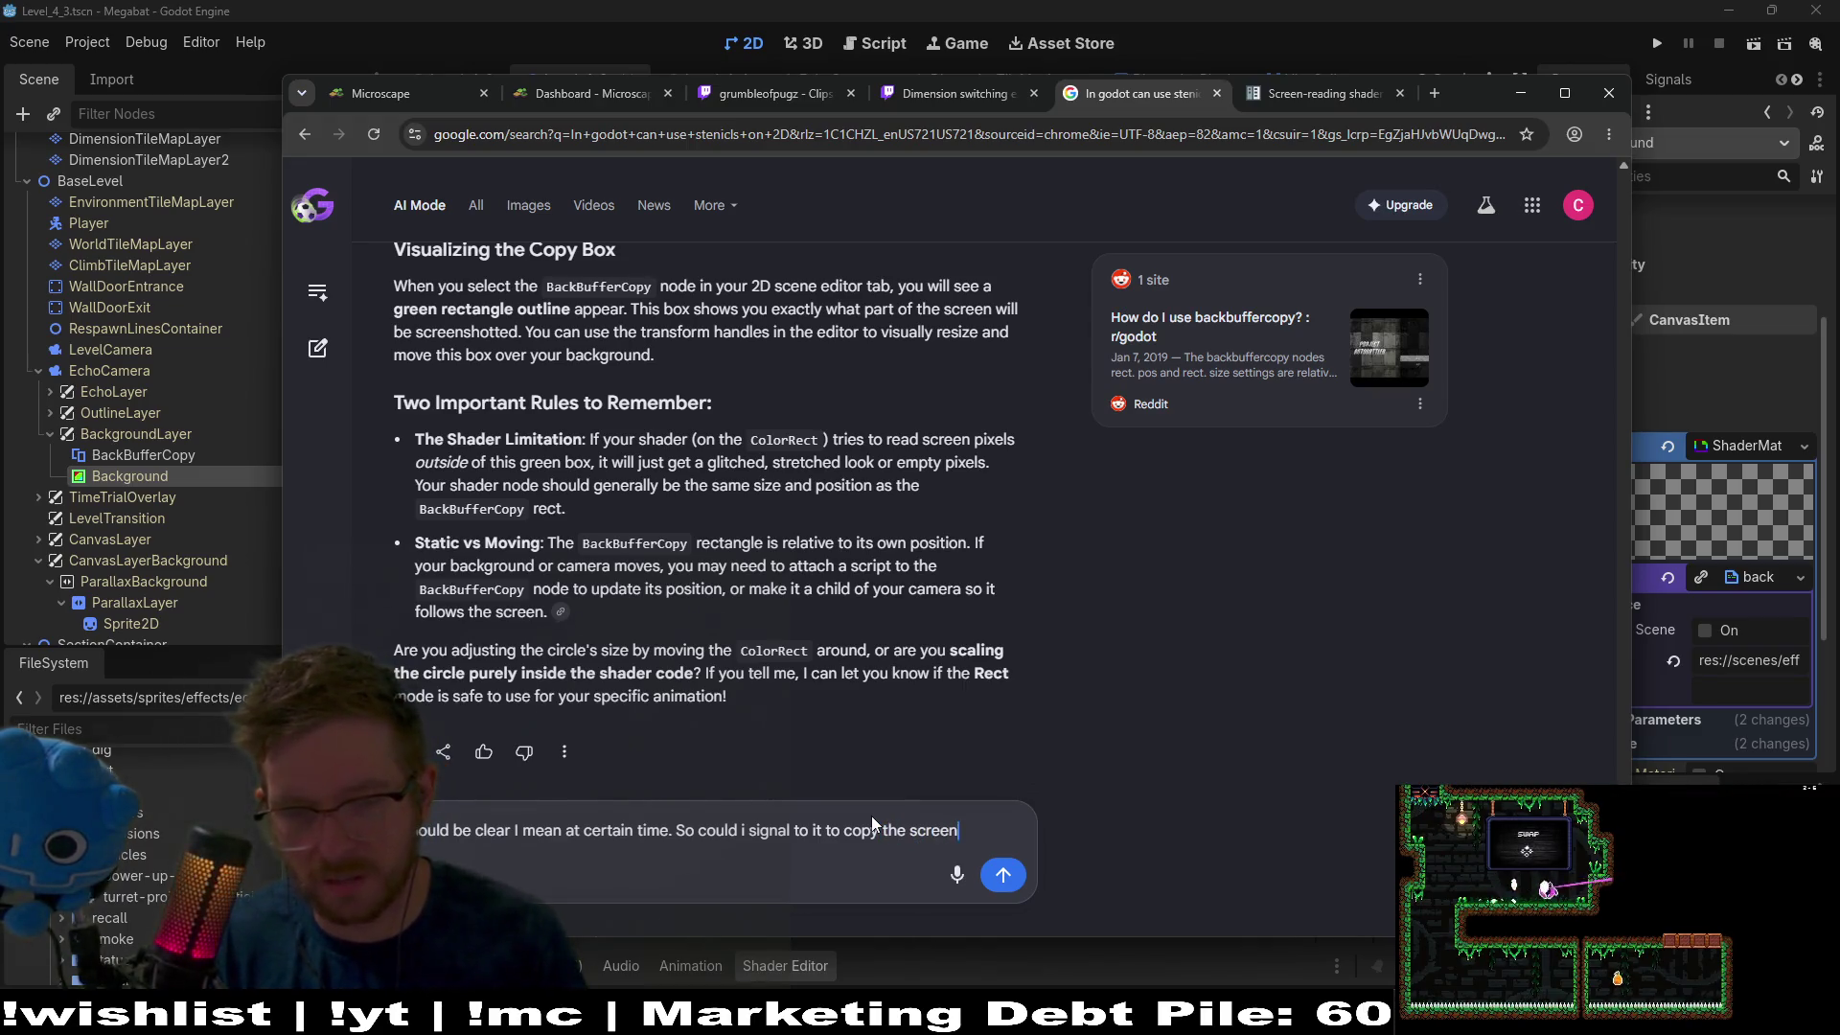
pyautogui.write(' the ')
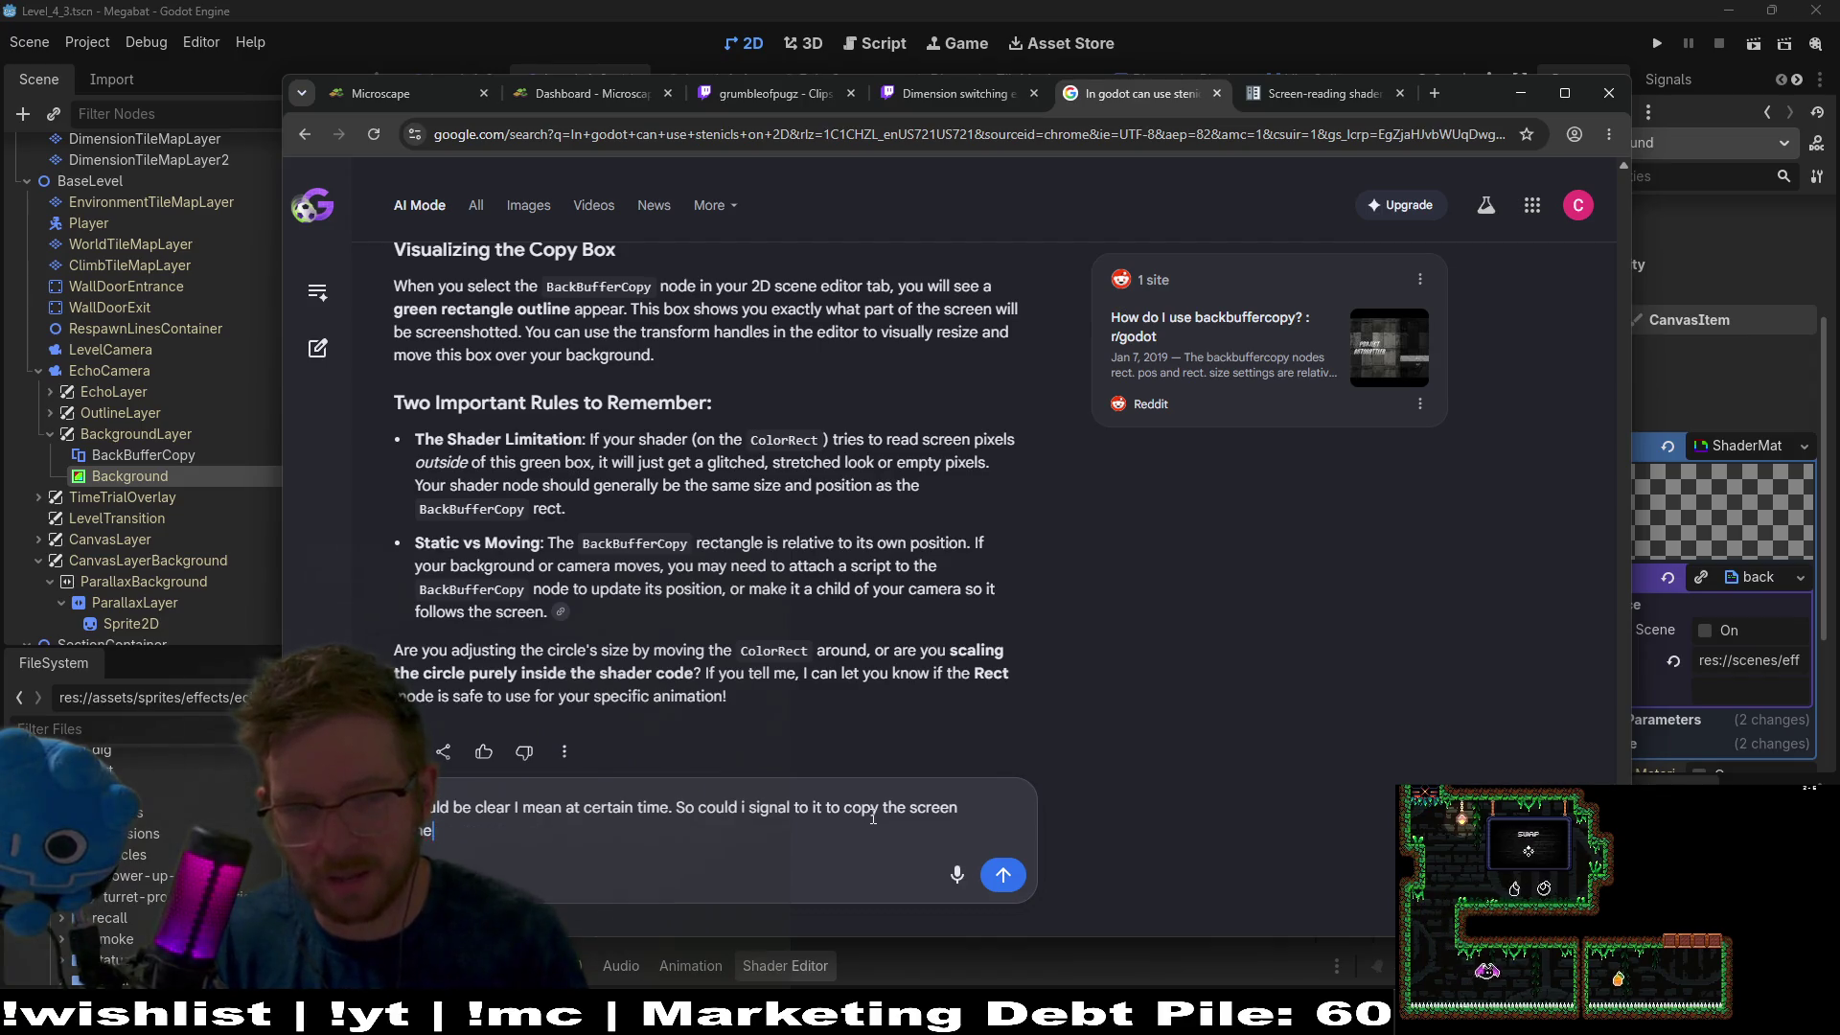
pyautogui.write('n I start t')
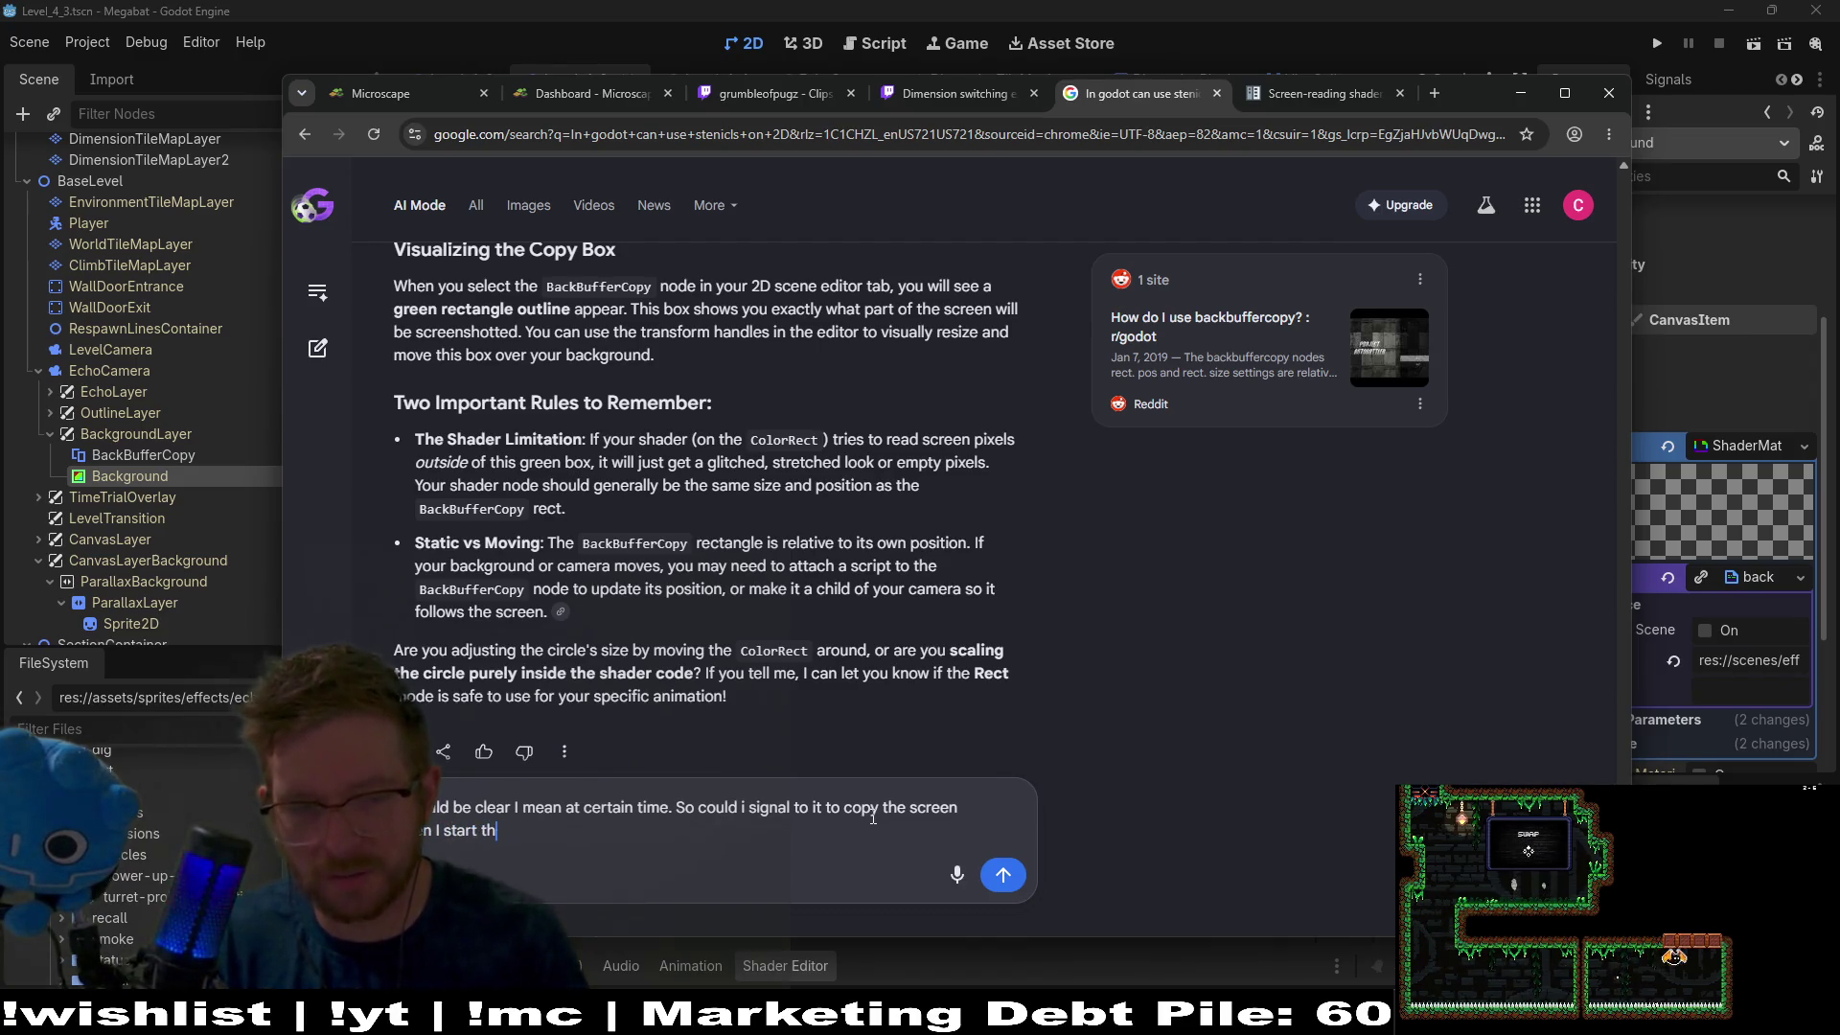
pyautogui.write('ader')
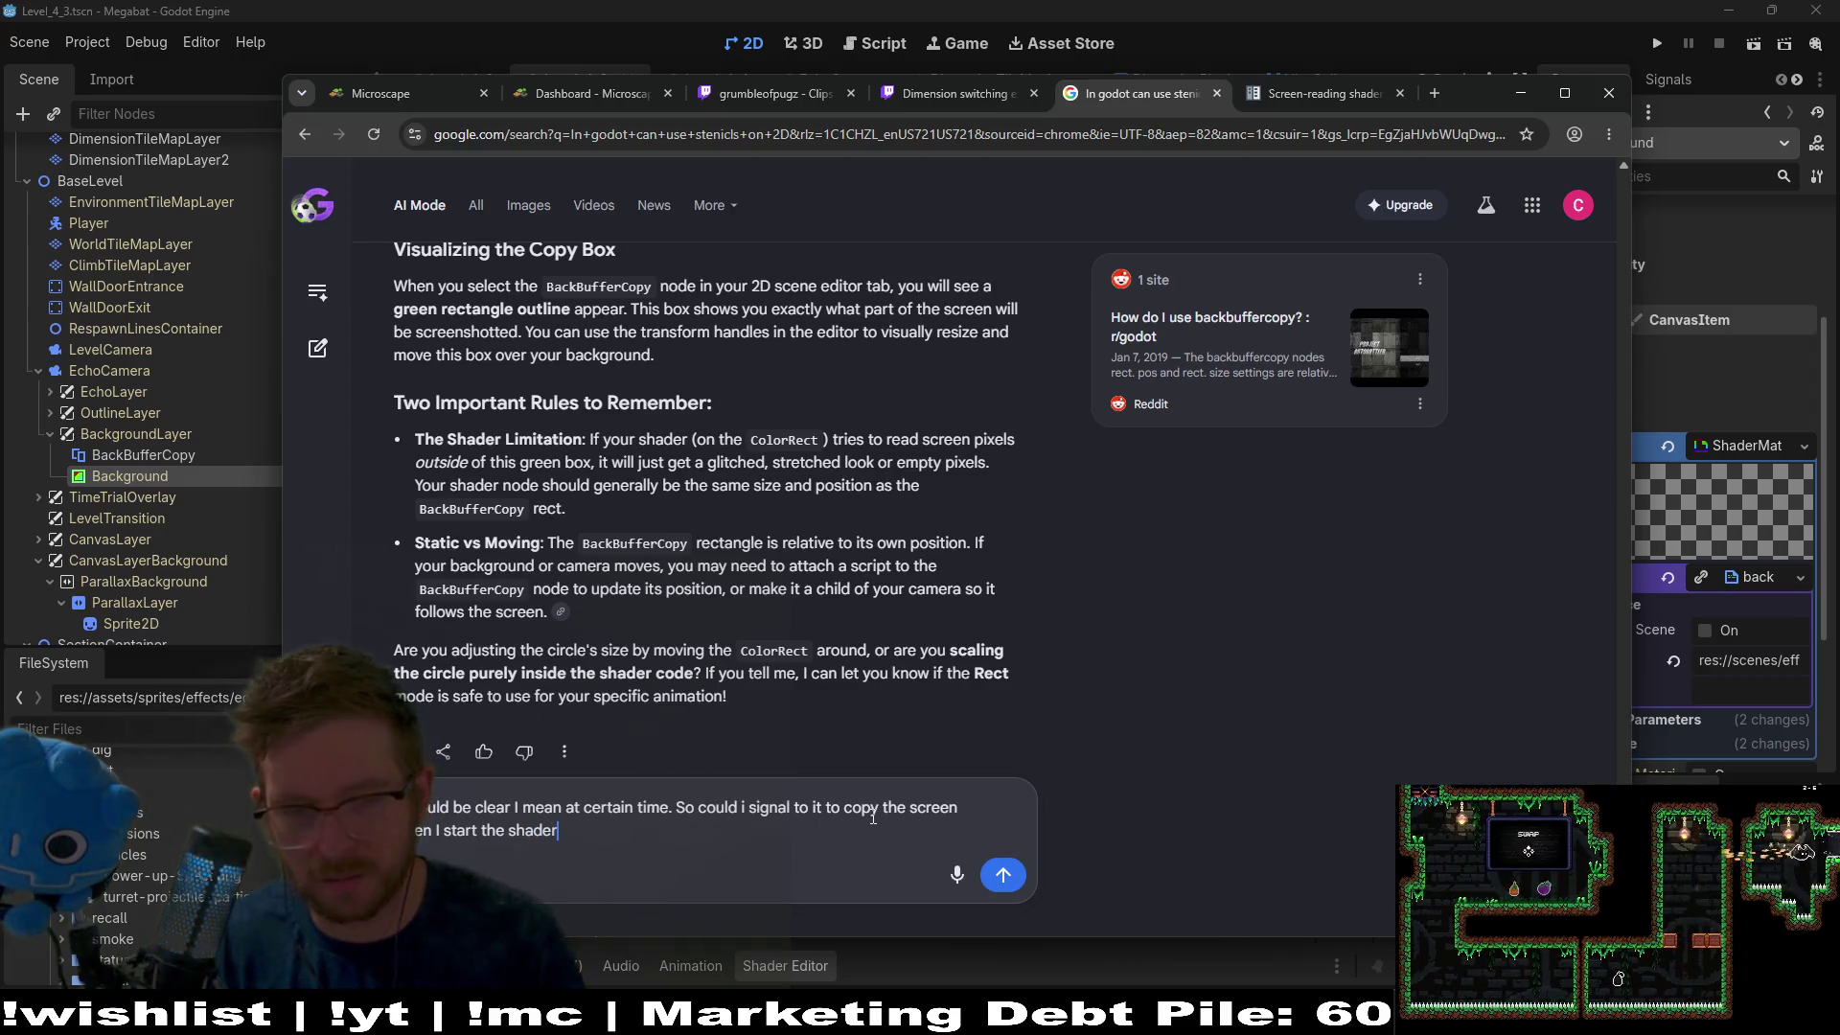
pyautogui.press('BackSpace')
pyautogui.press('BackSpace')
pyautogui.press('BackSpace')
pyautogui.write('growing')
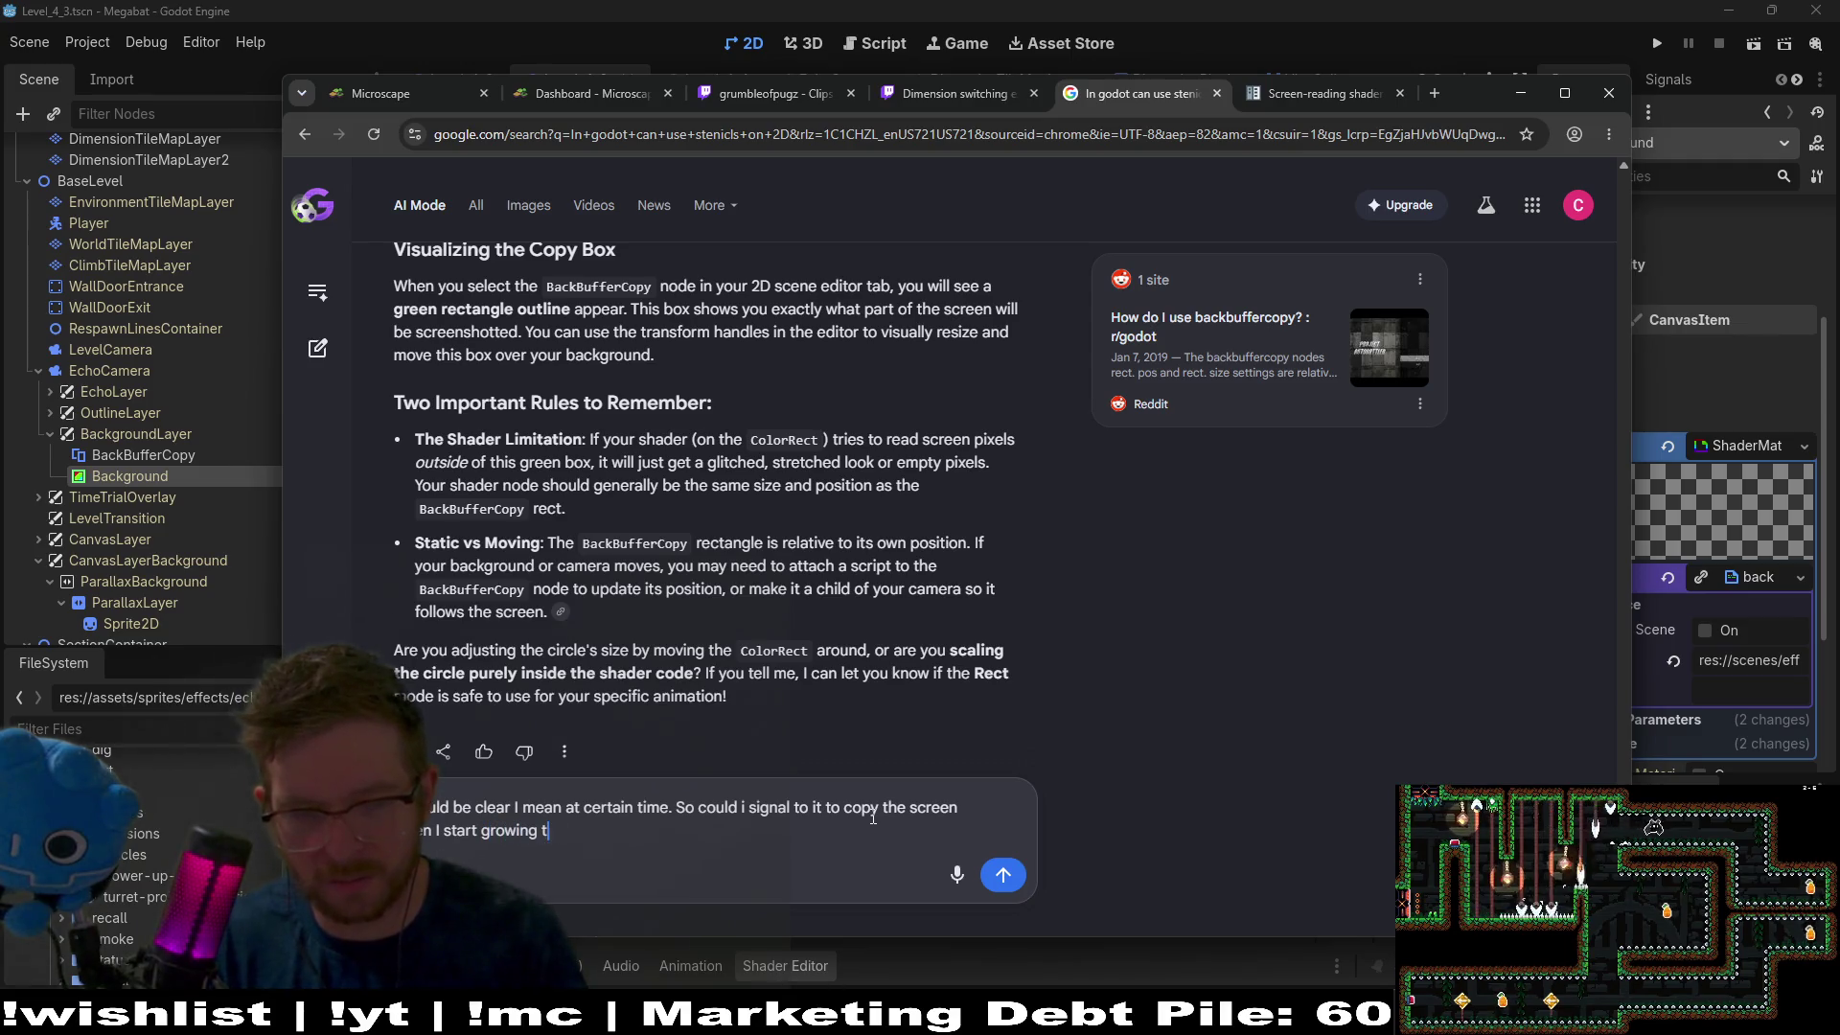
pyautogui.write('he cricle s')
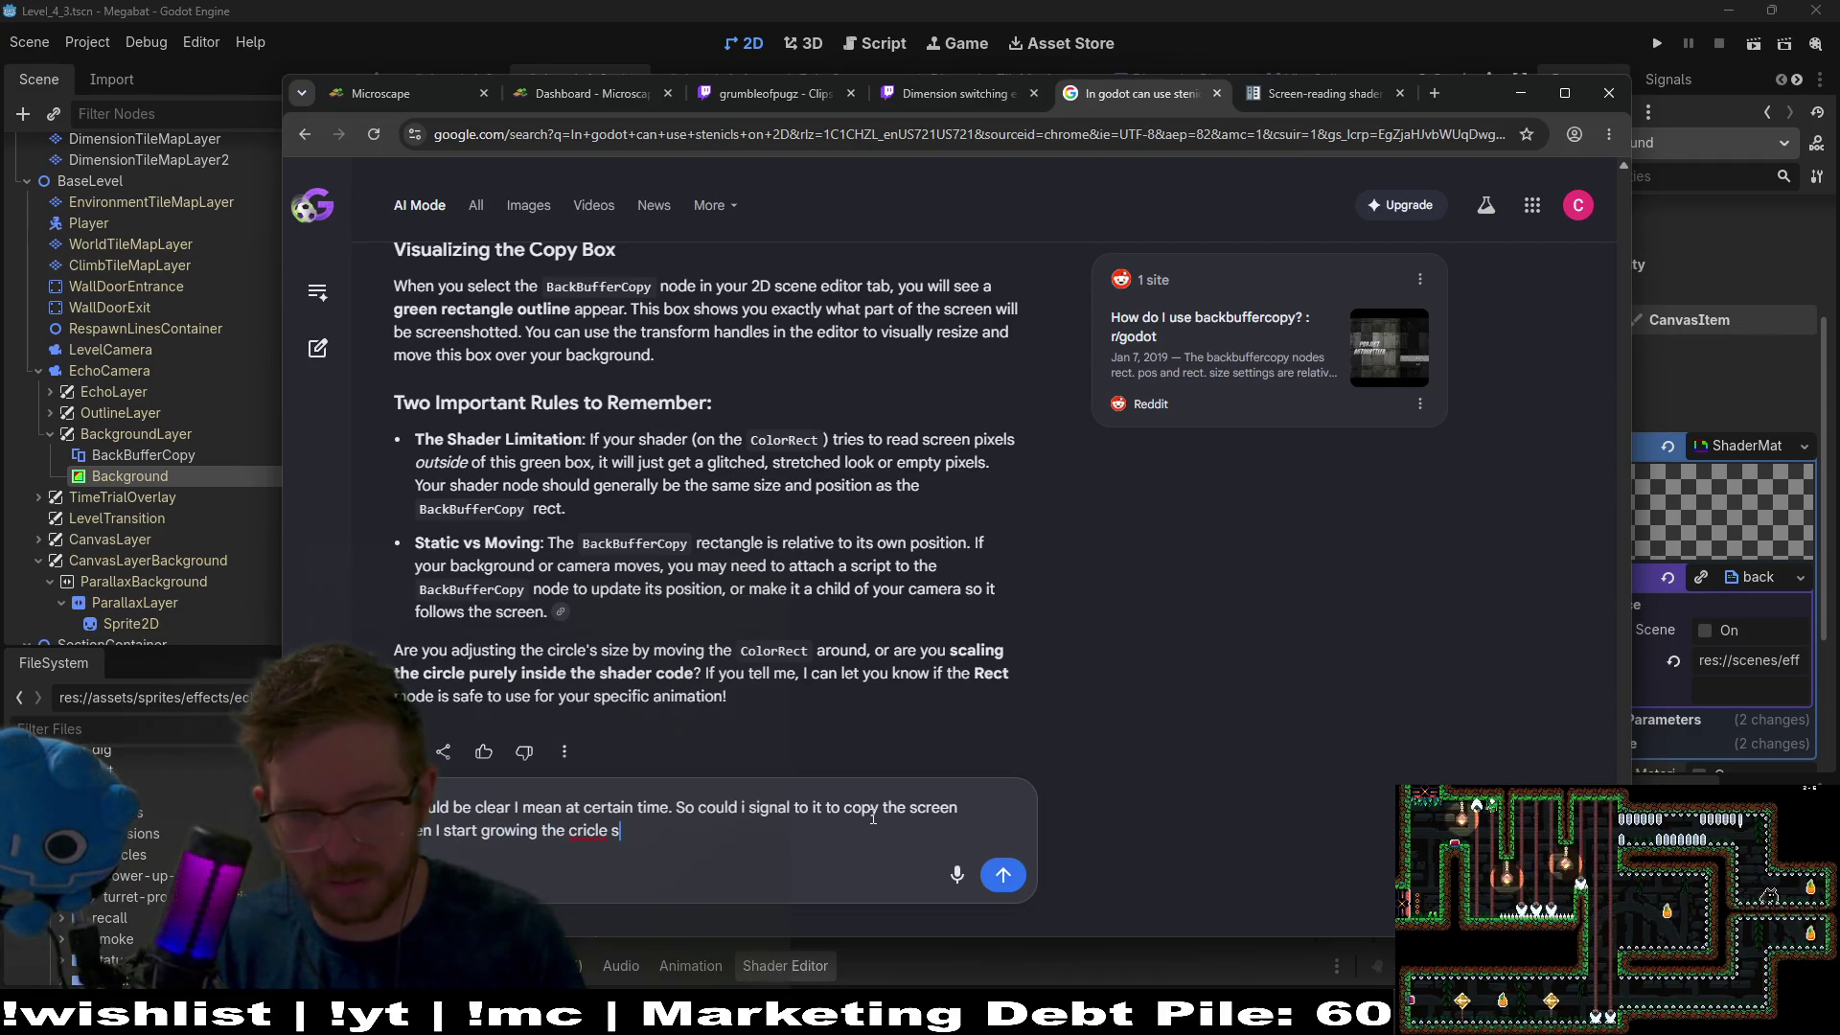
pyautogui.press('BackSpace')
pyautogui.press('BackSpace')
pyautogui.press('BackSpace')
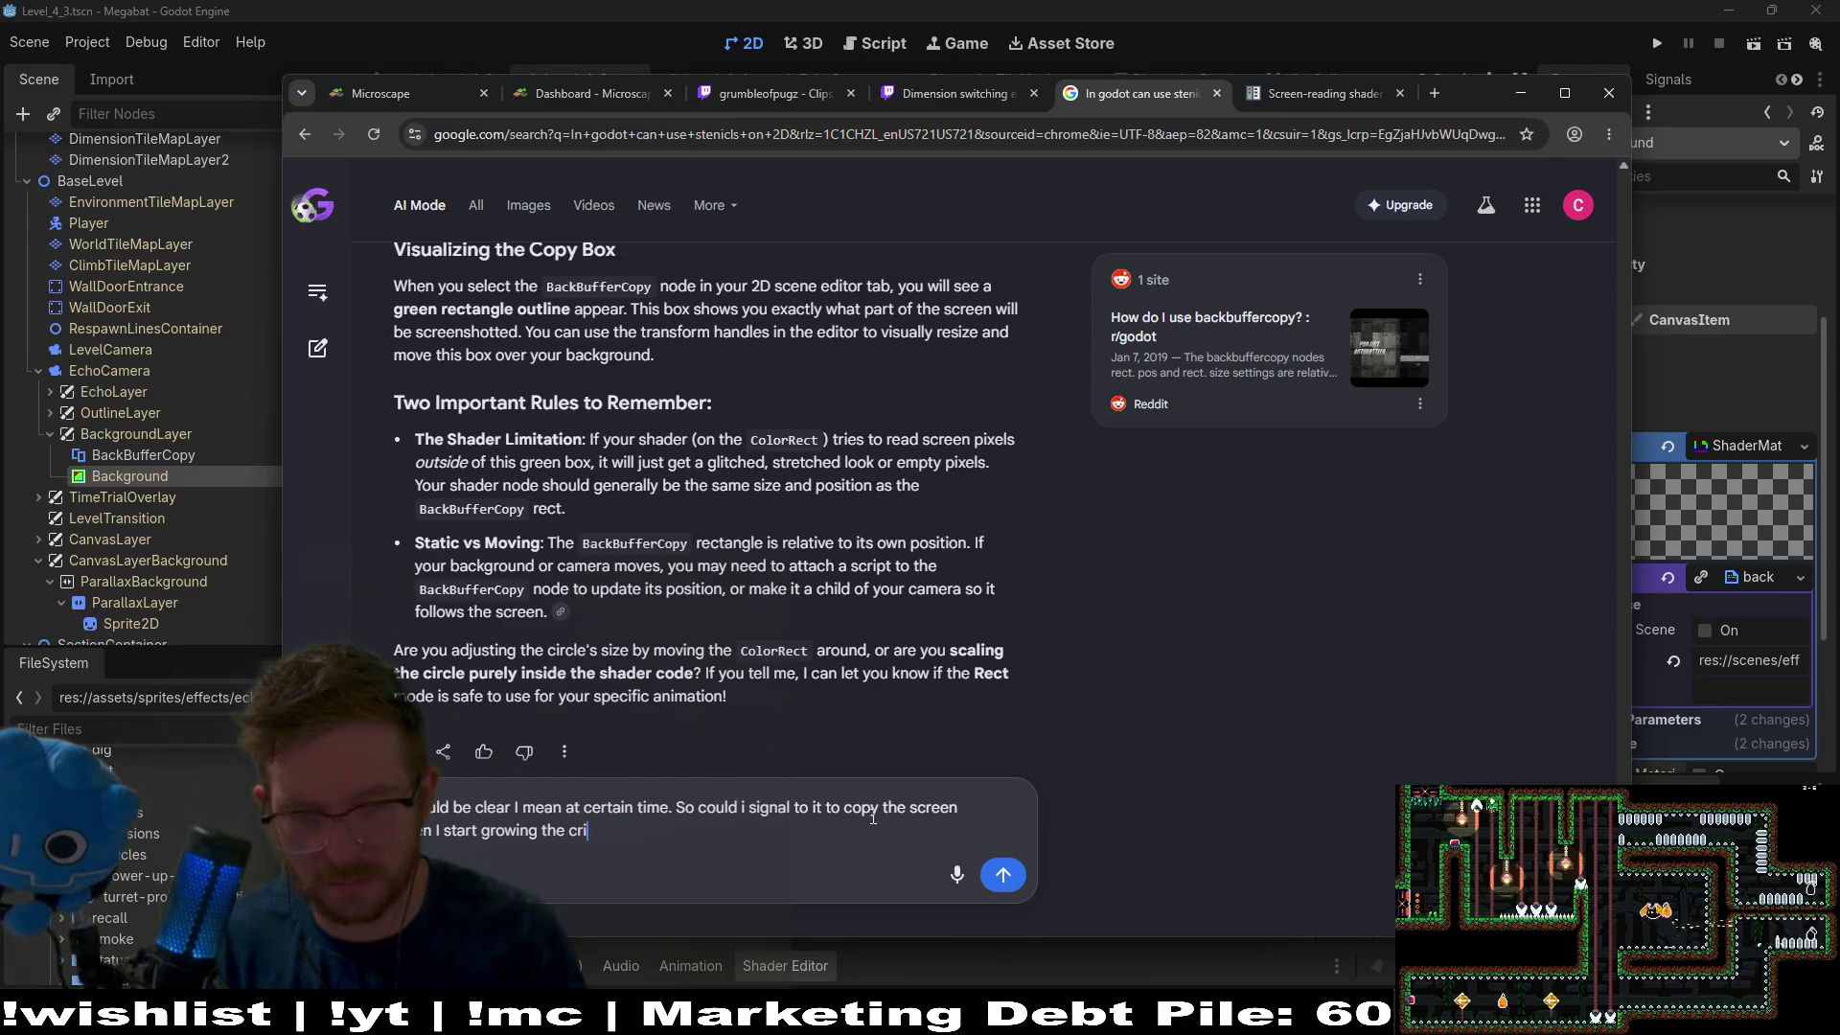
pyautogui.write('rcle shader?')
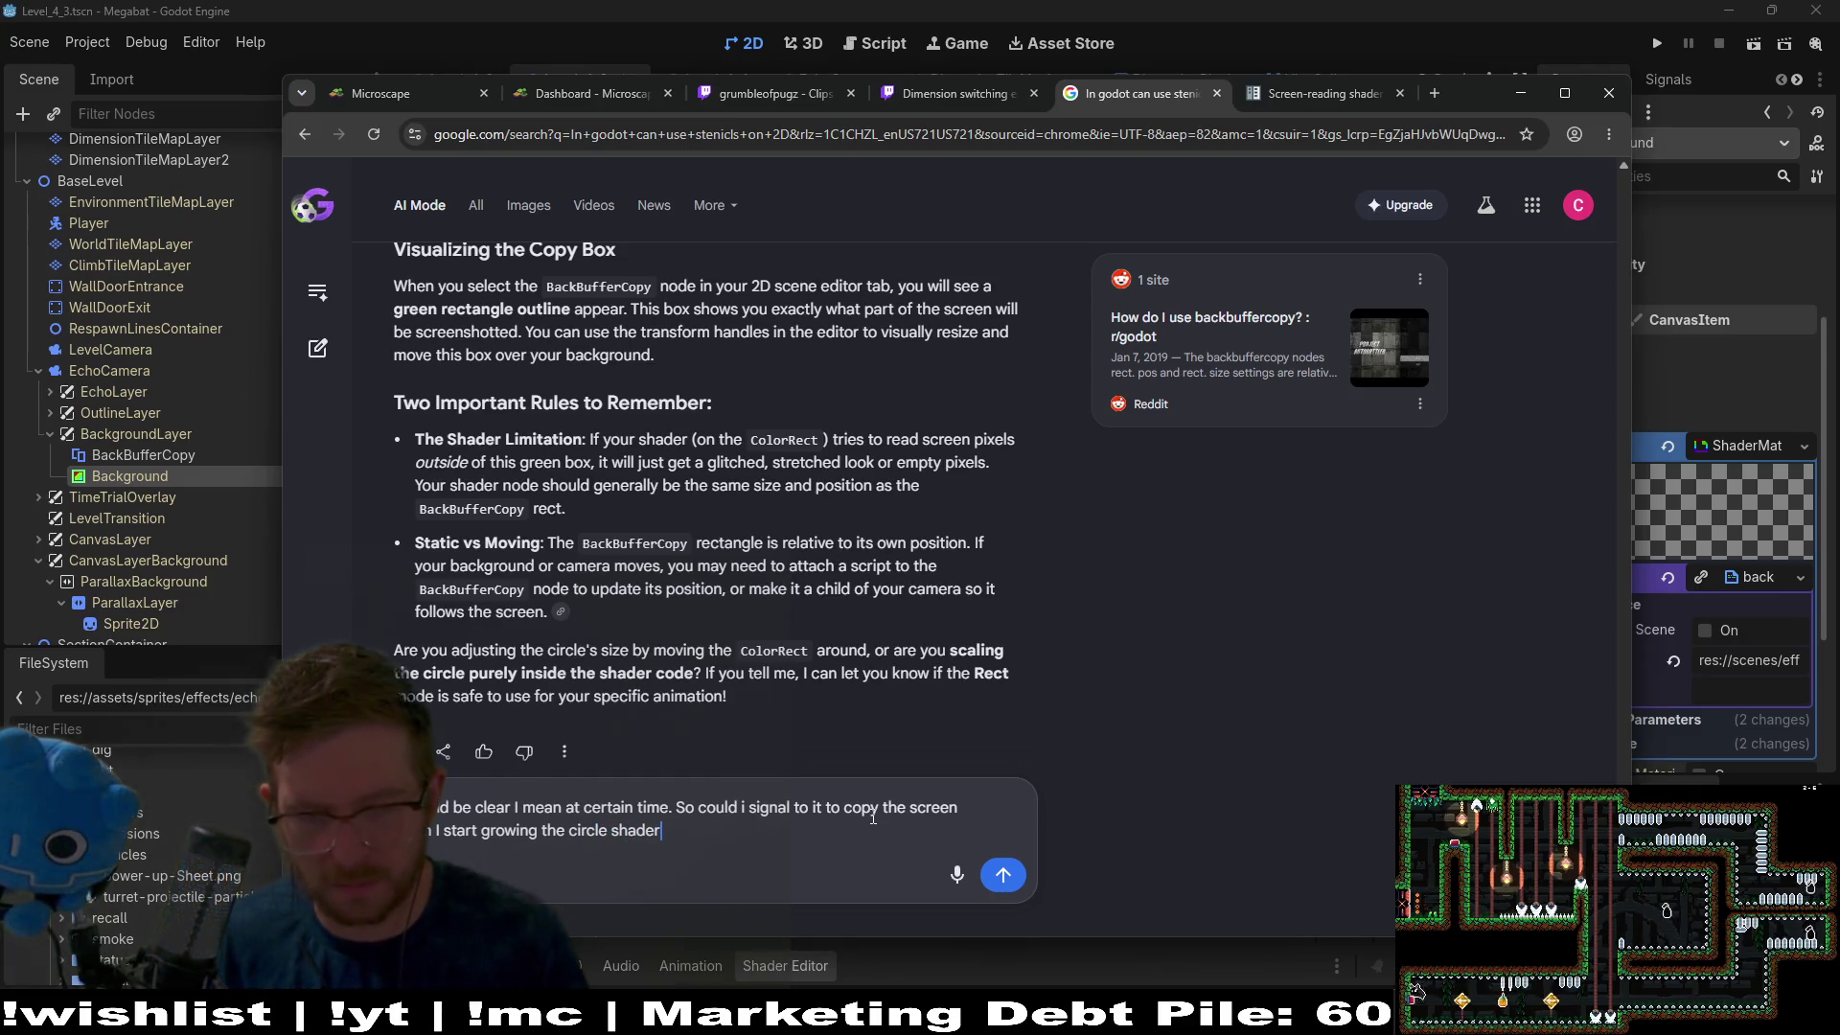
pyautogui.press('Return')
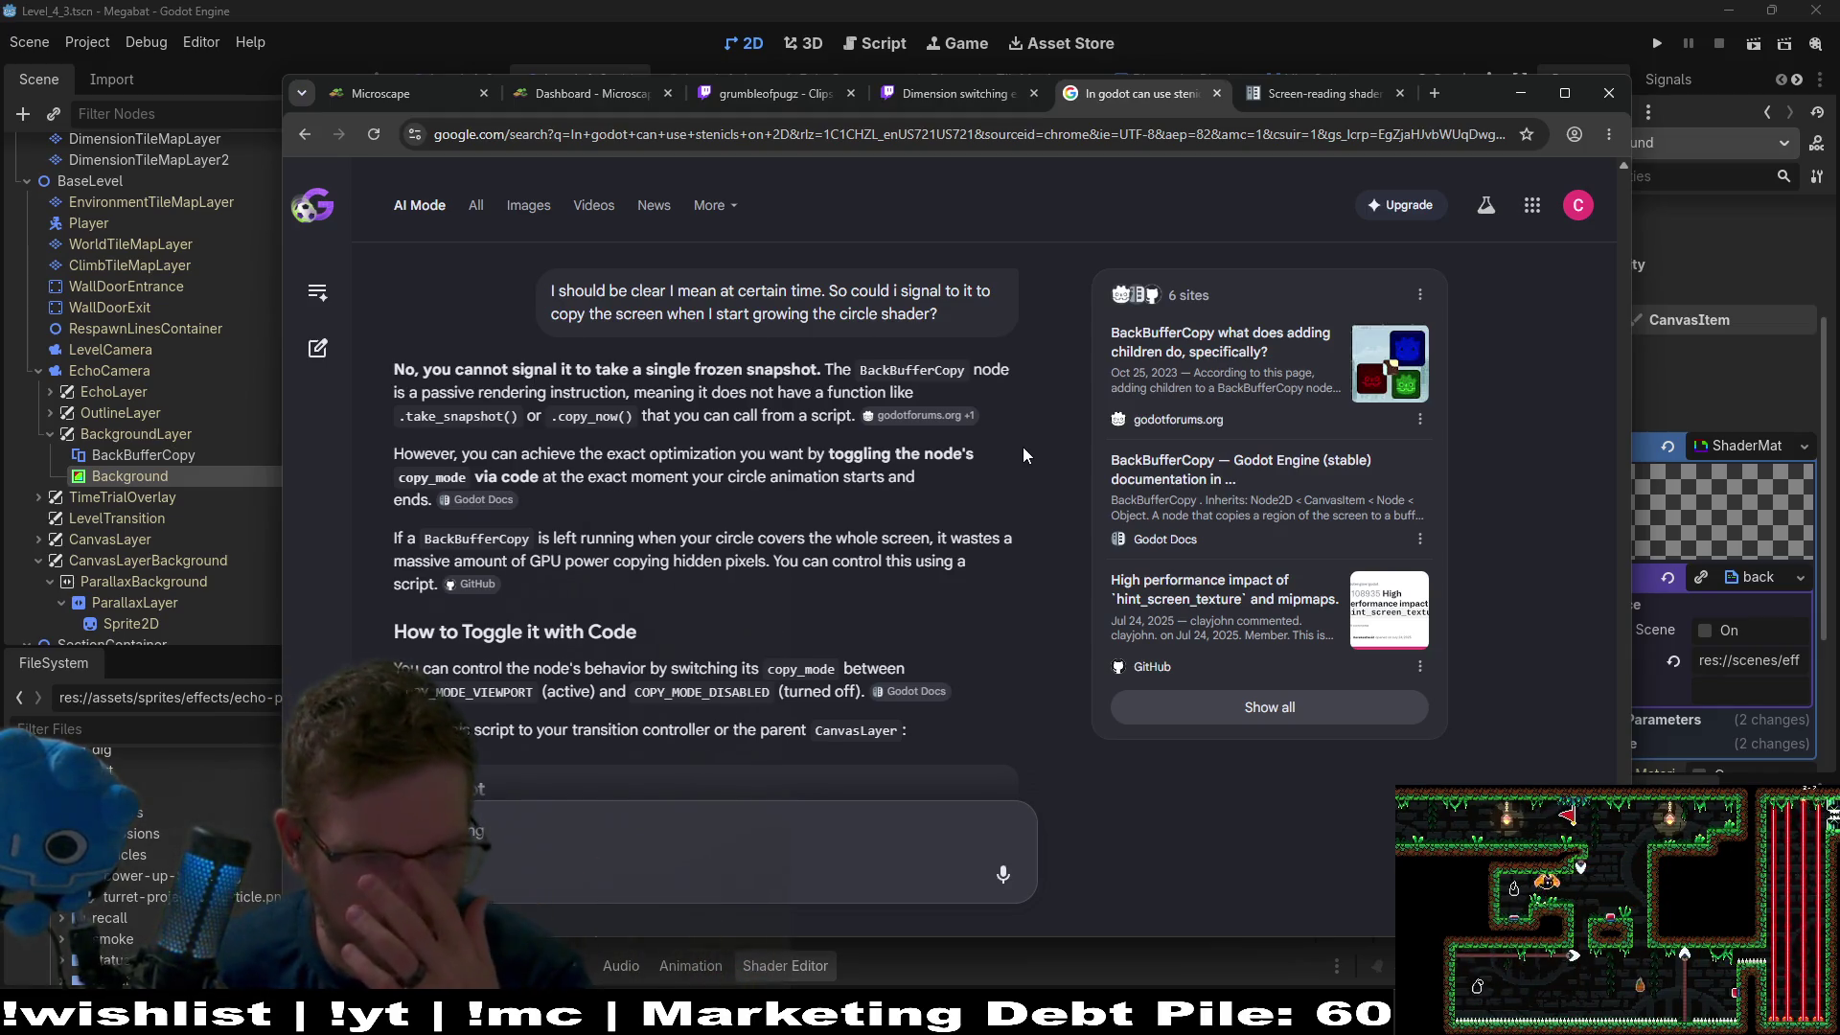
# Read the no-script alternative in the AI Mode answer, then minimize Chrome back to Godot.
pyautogui.scroll(-1, 1017, 498)
pyautogui.scroll(-1, 1017, 499)
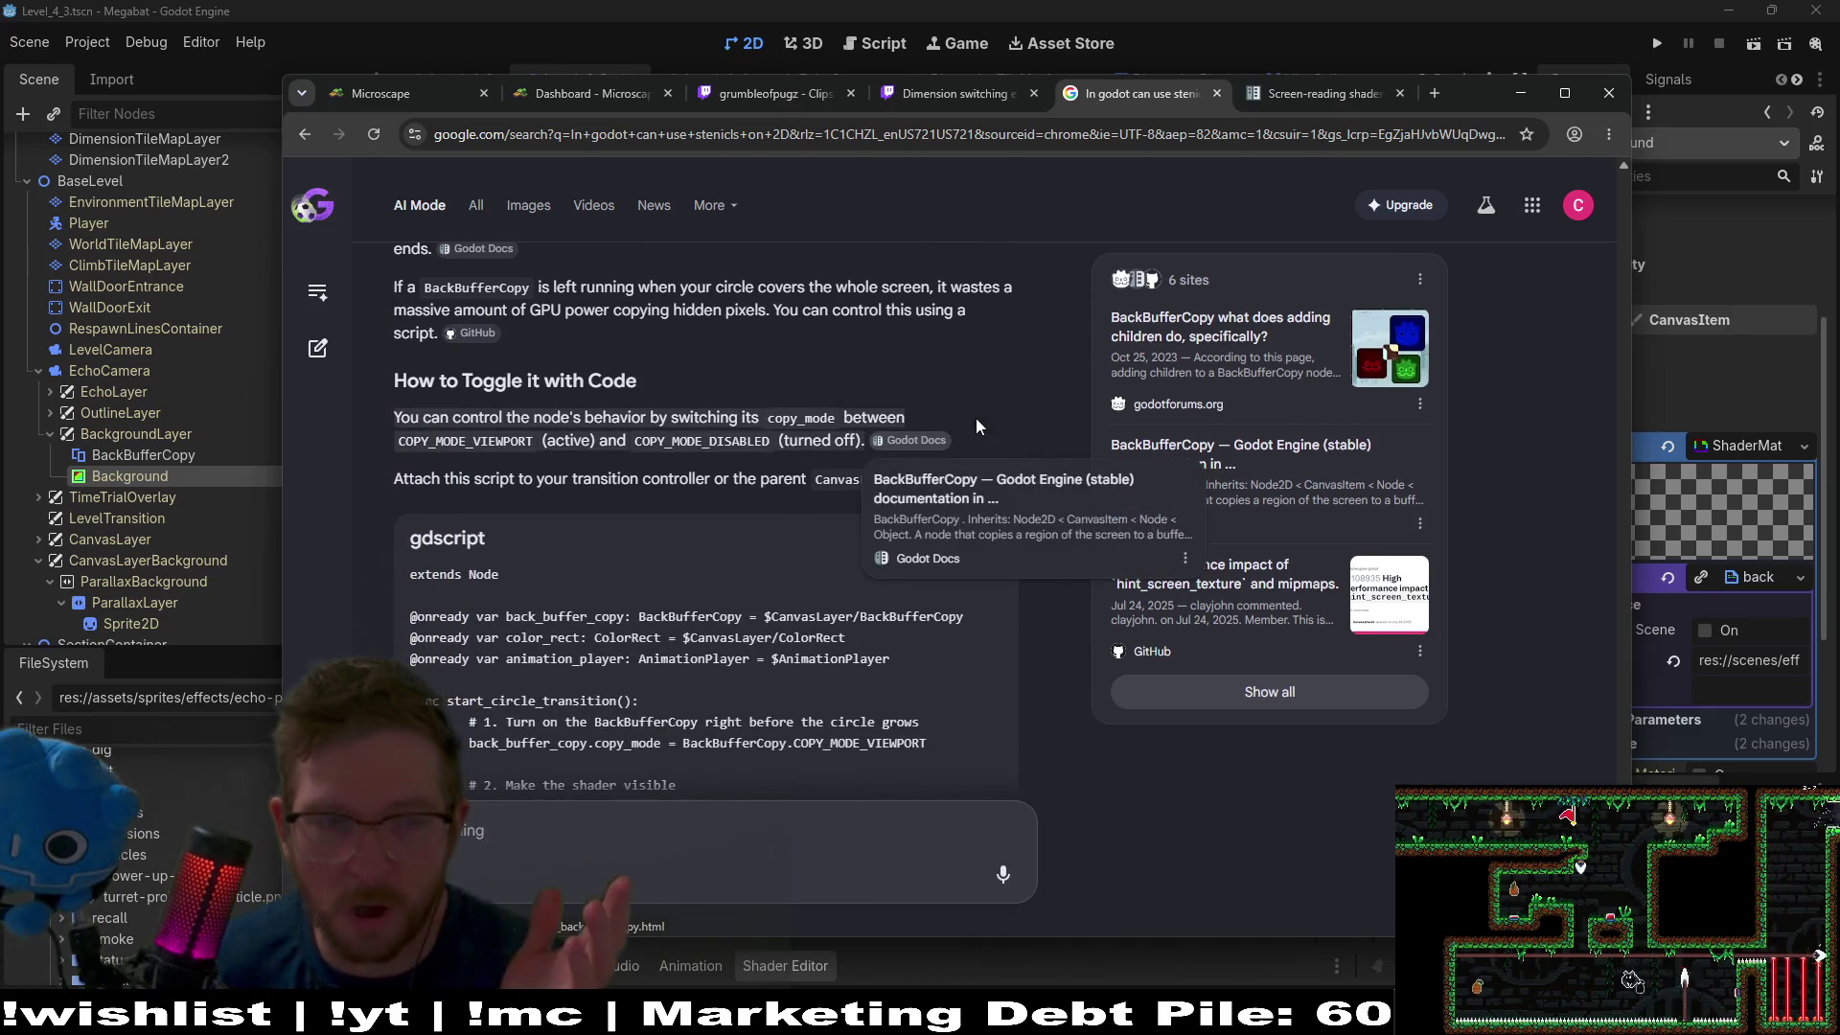
pyautogui.scroll(-2, 1016, 374)
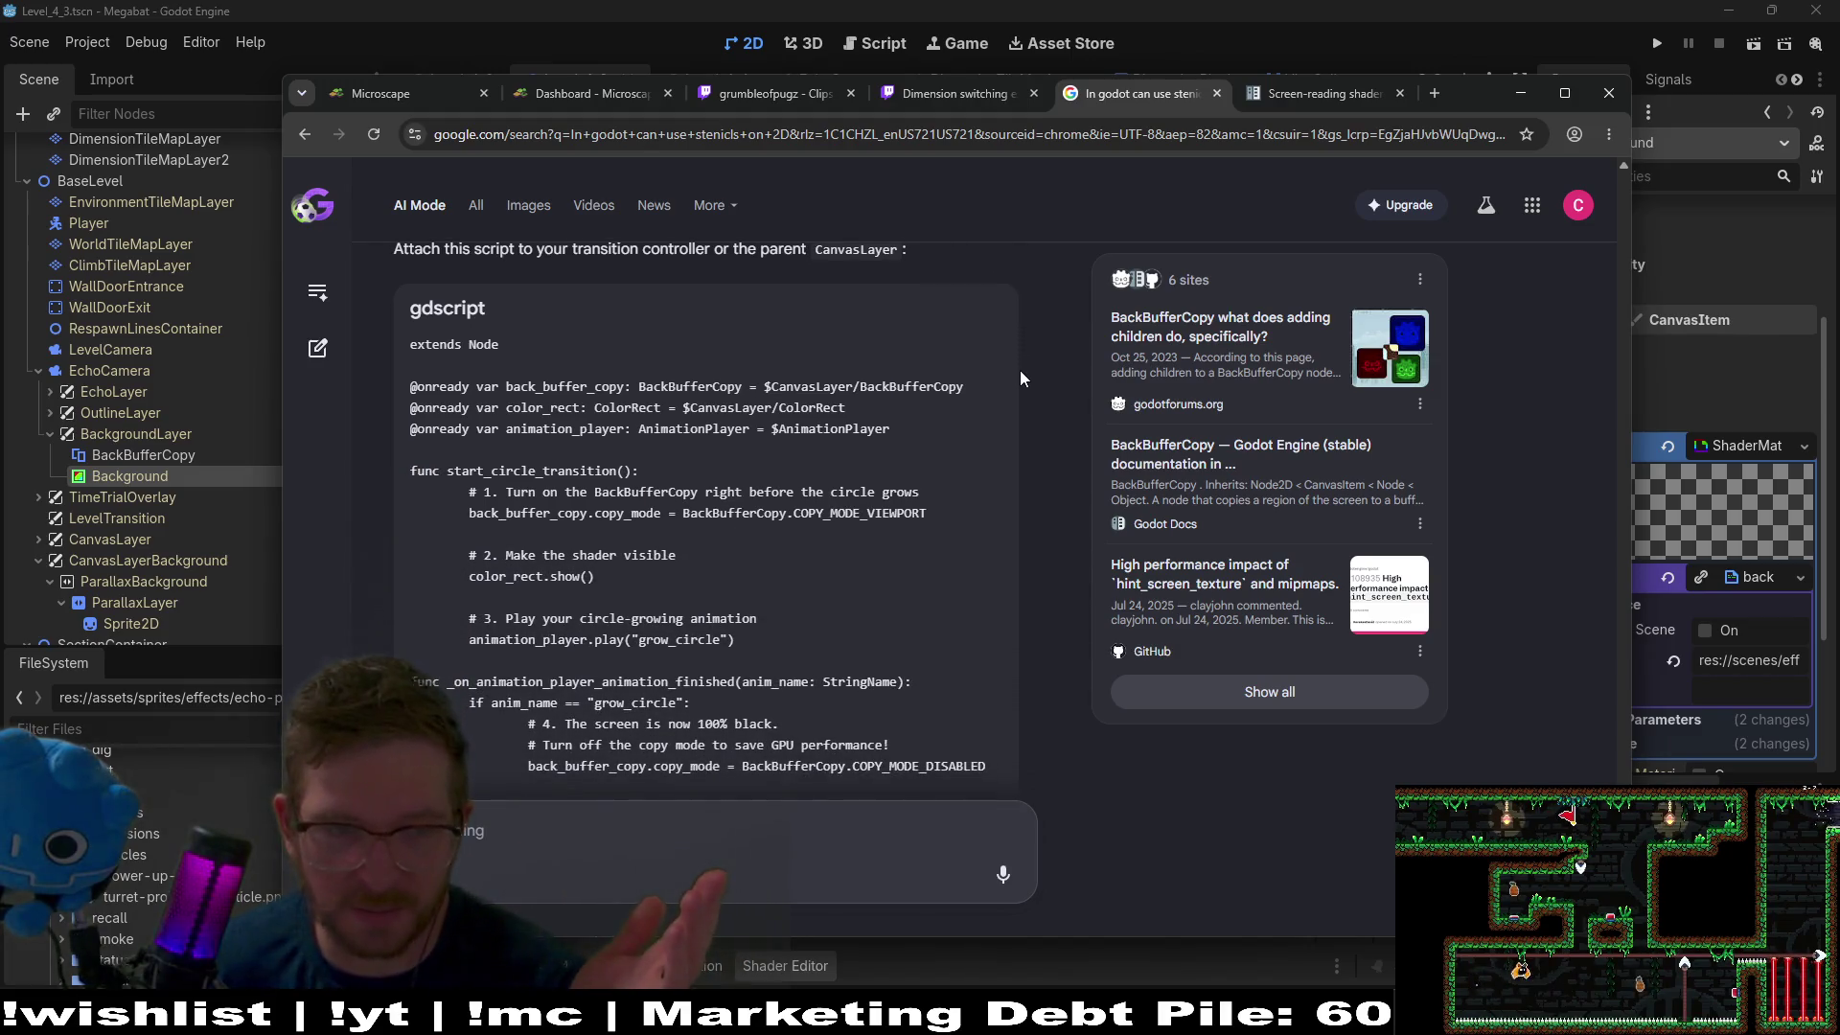
pyautogui.scroll(-2, 1024, 479)
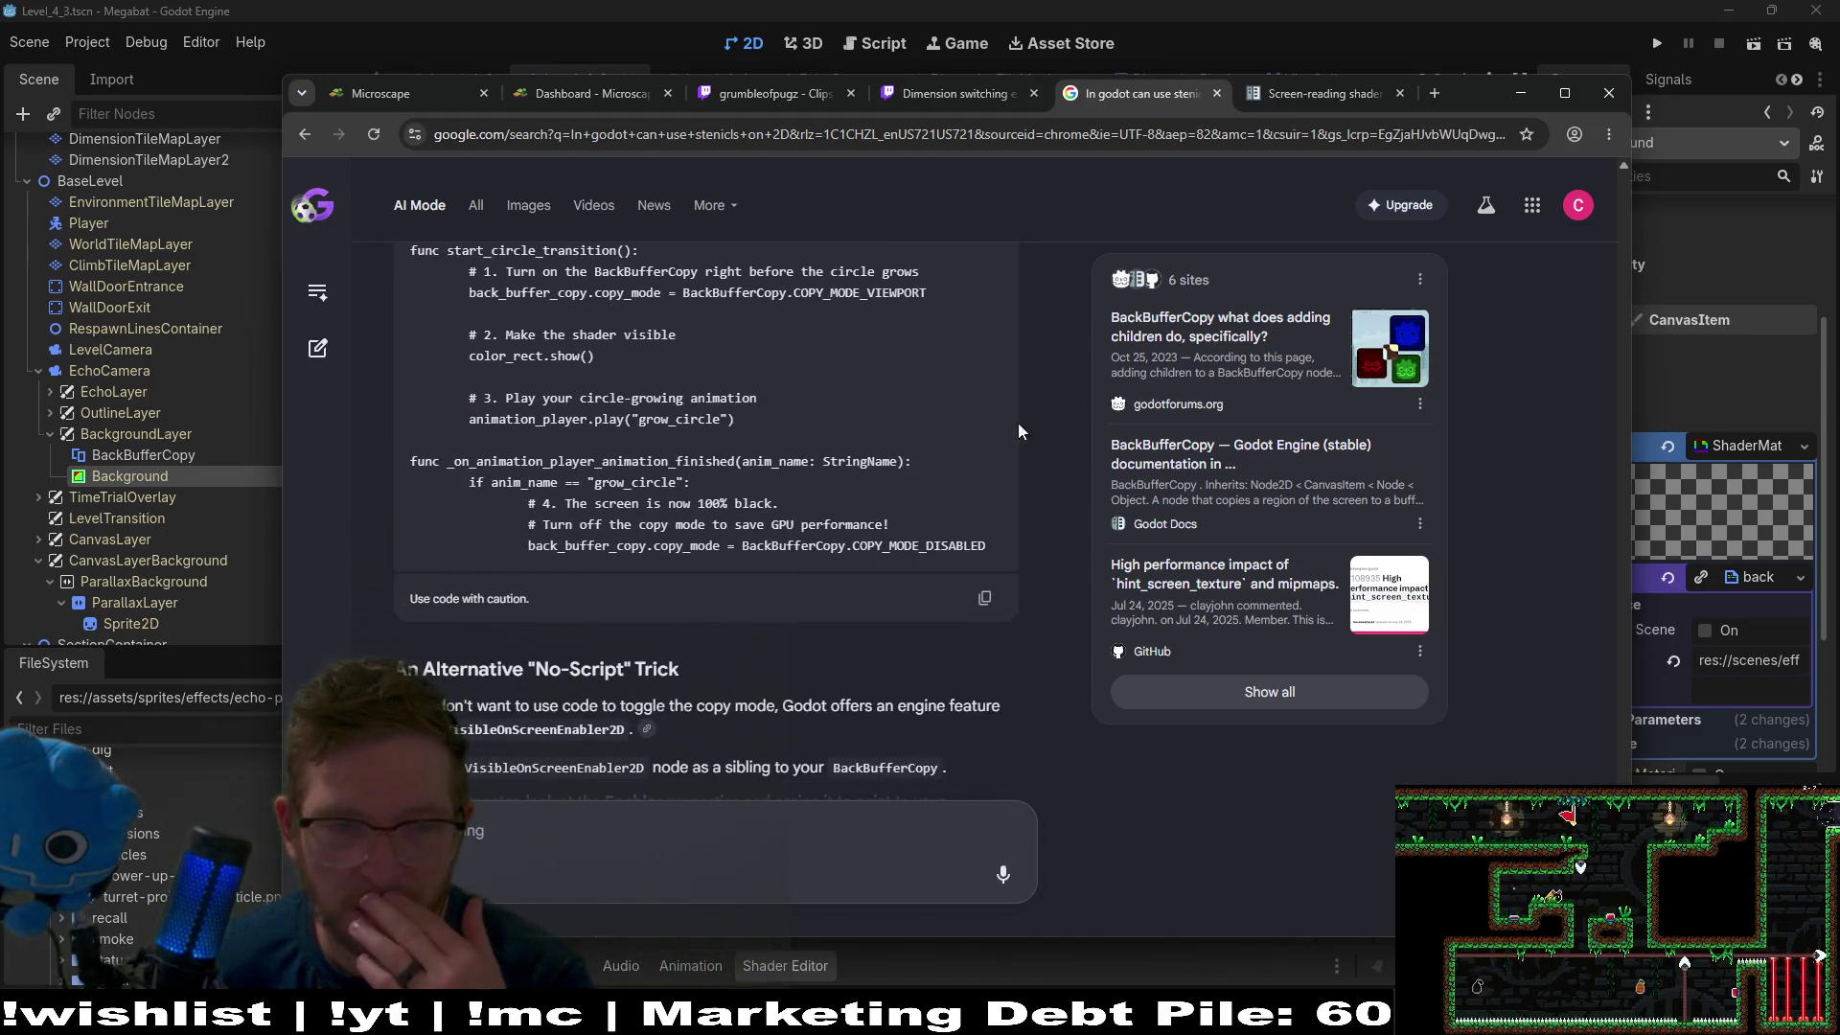
pyautogui.scroll(-3, 1020, 450)
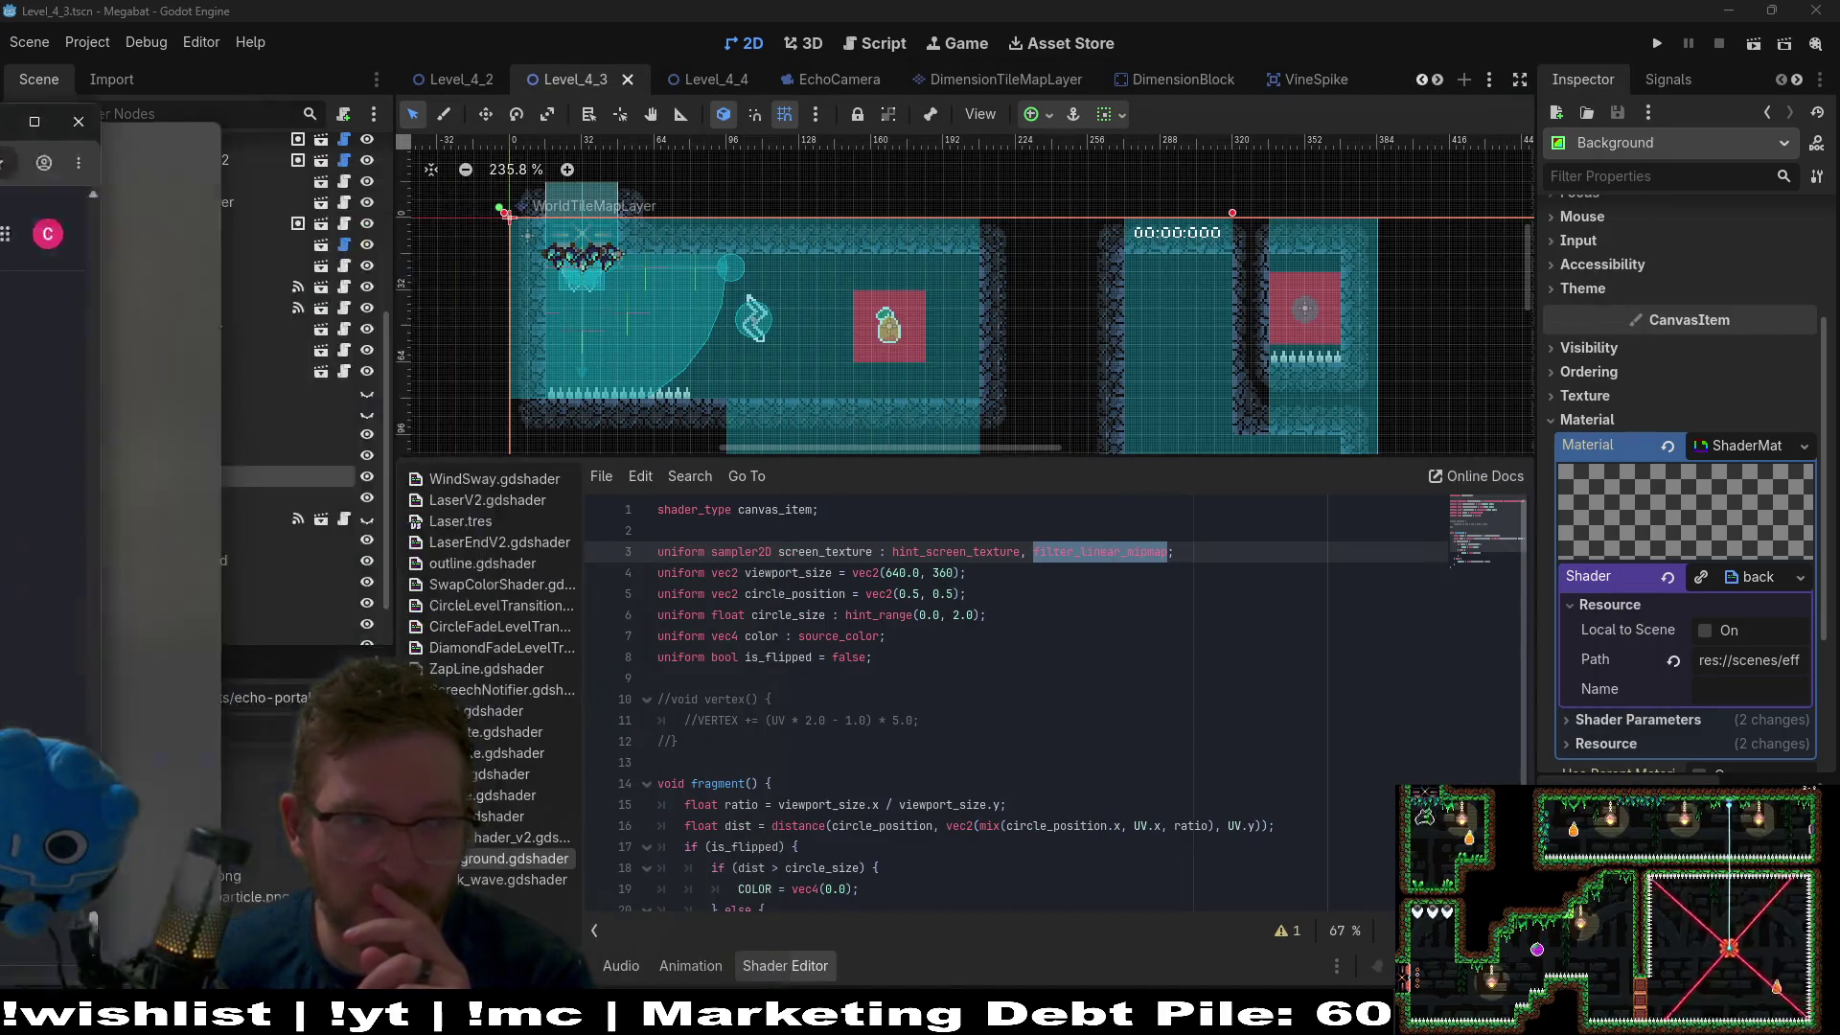
pyautogui.click(1520, 93)
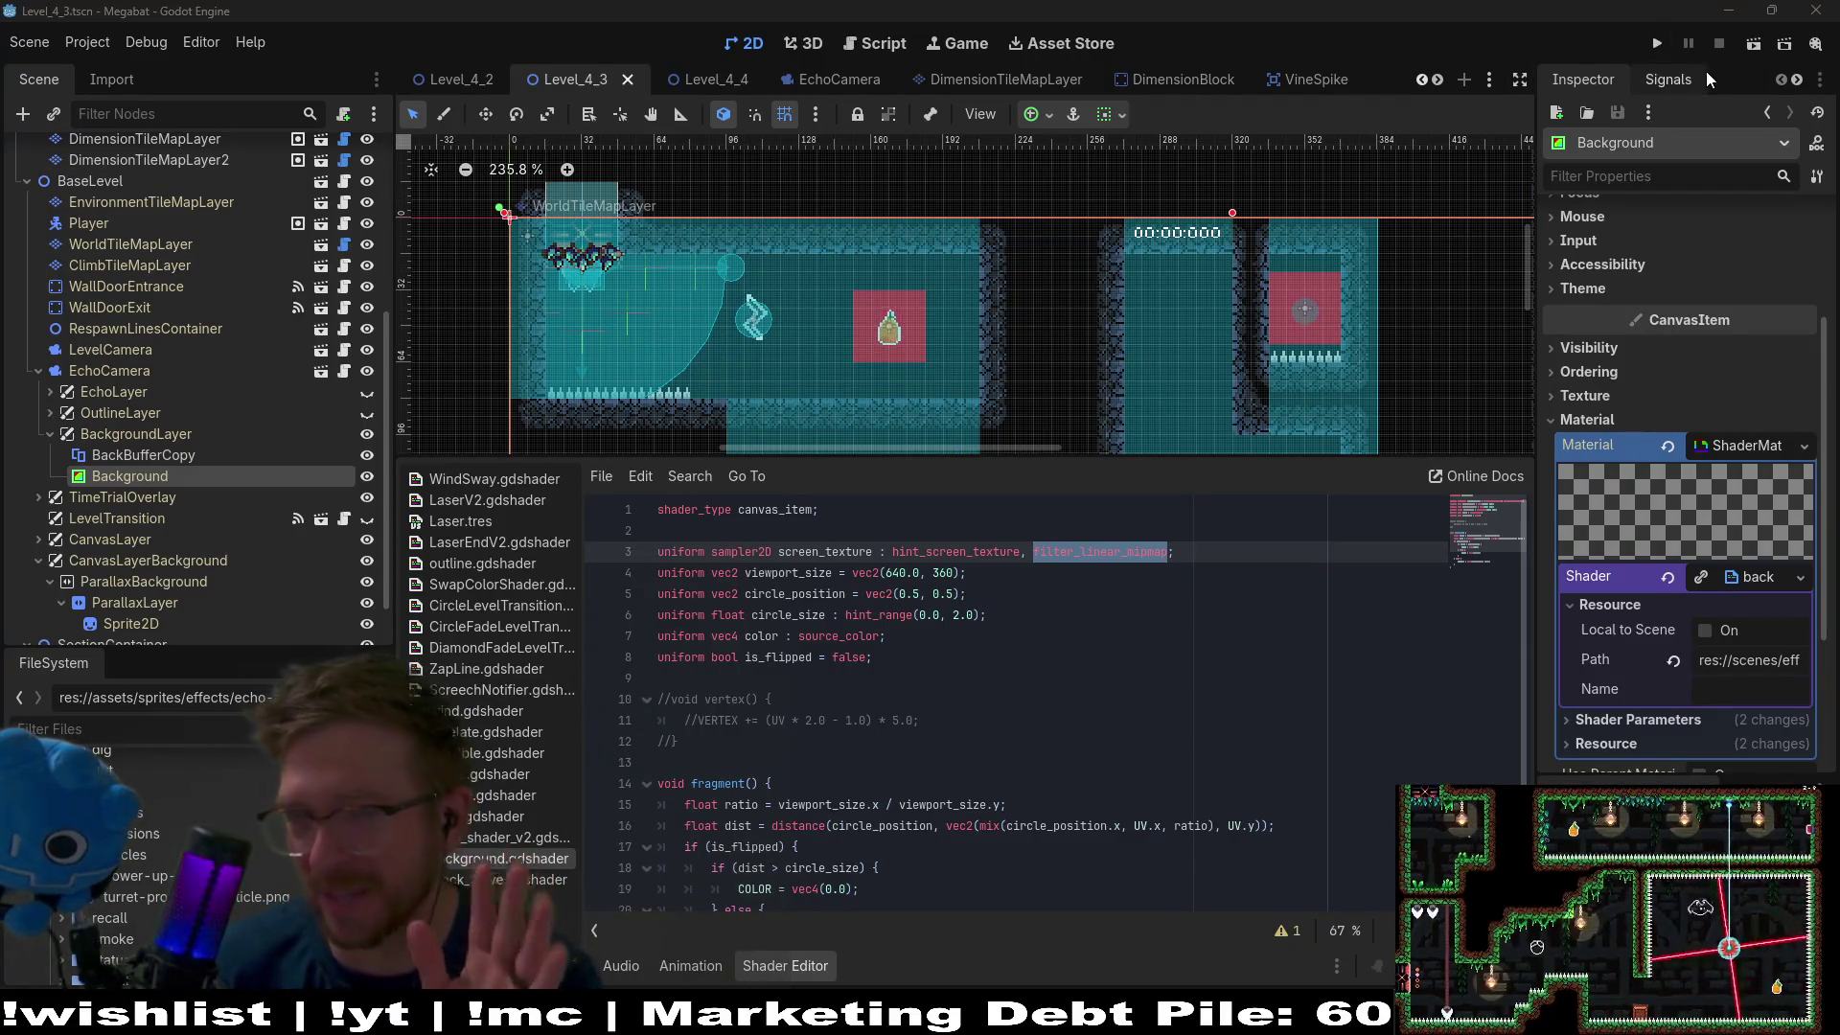
# Test-run the Megabat project and stop the game again.
pyautogui.click(1754, 45)
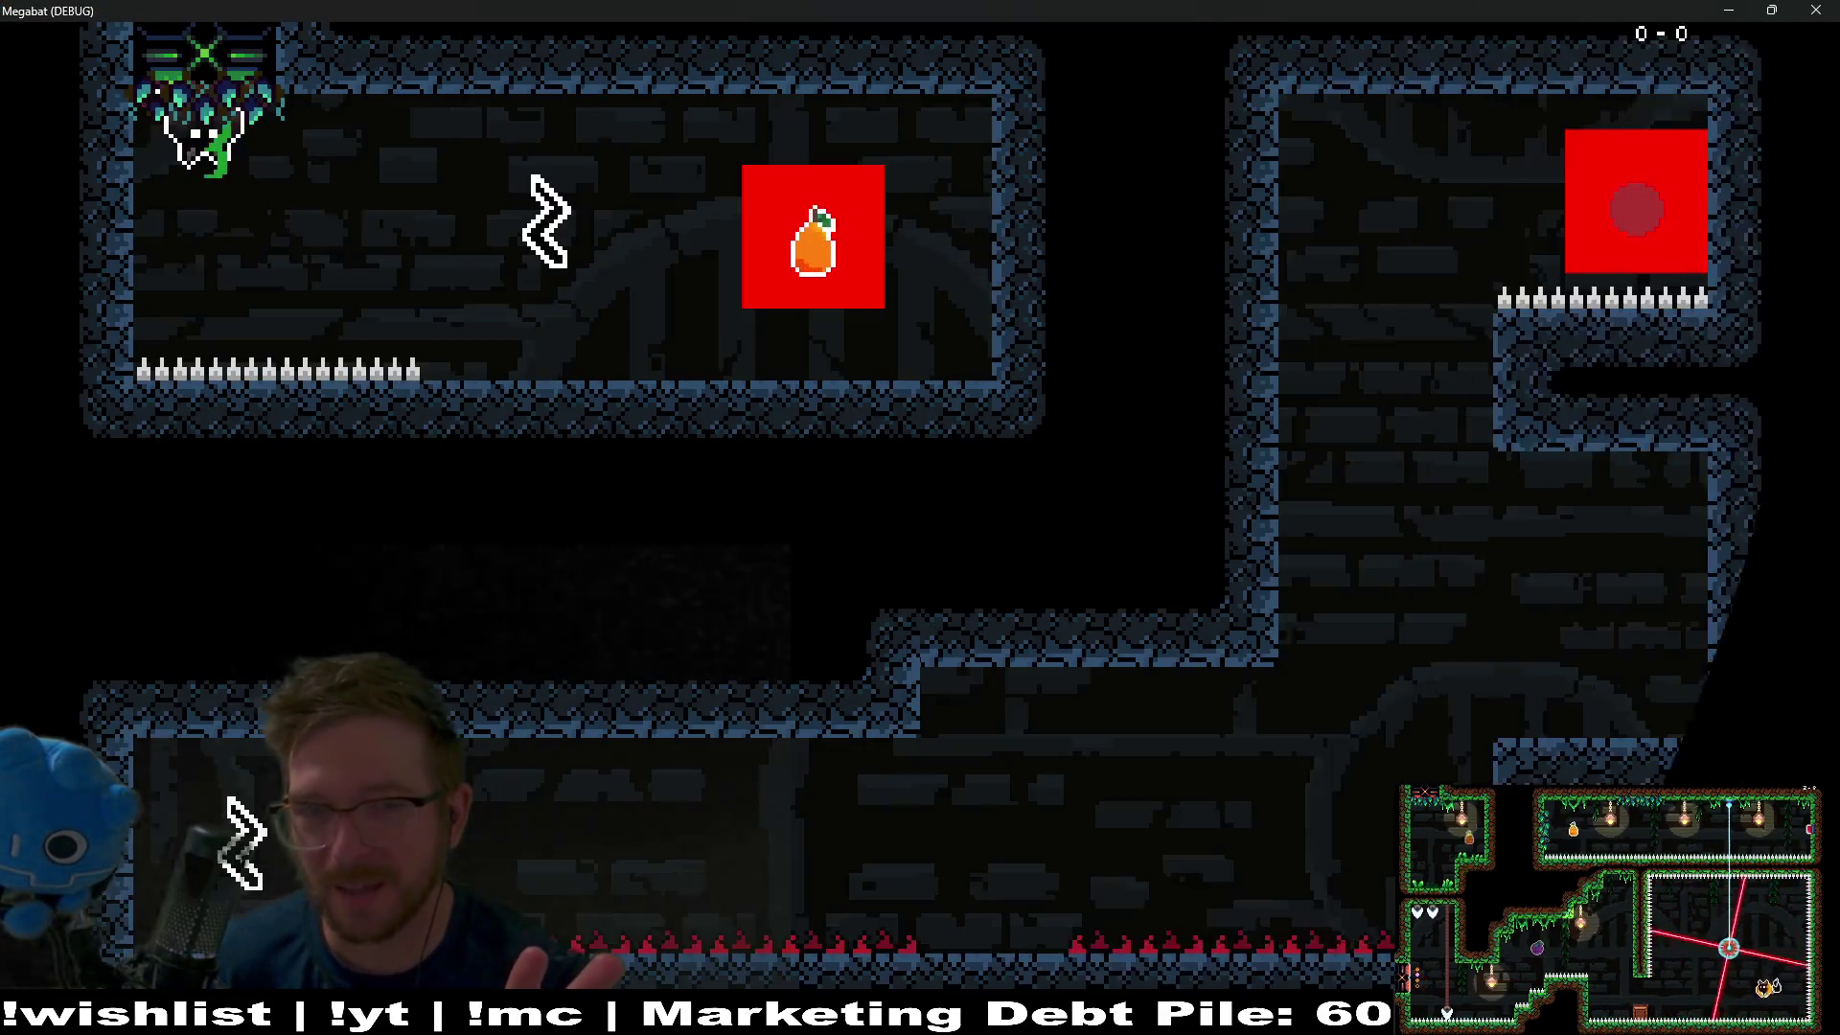
pyautogui.click(1815, 9)
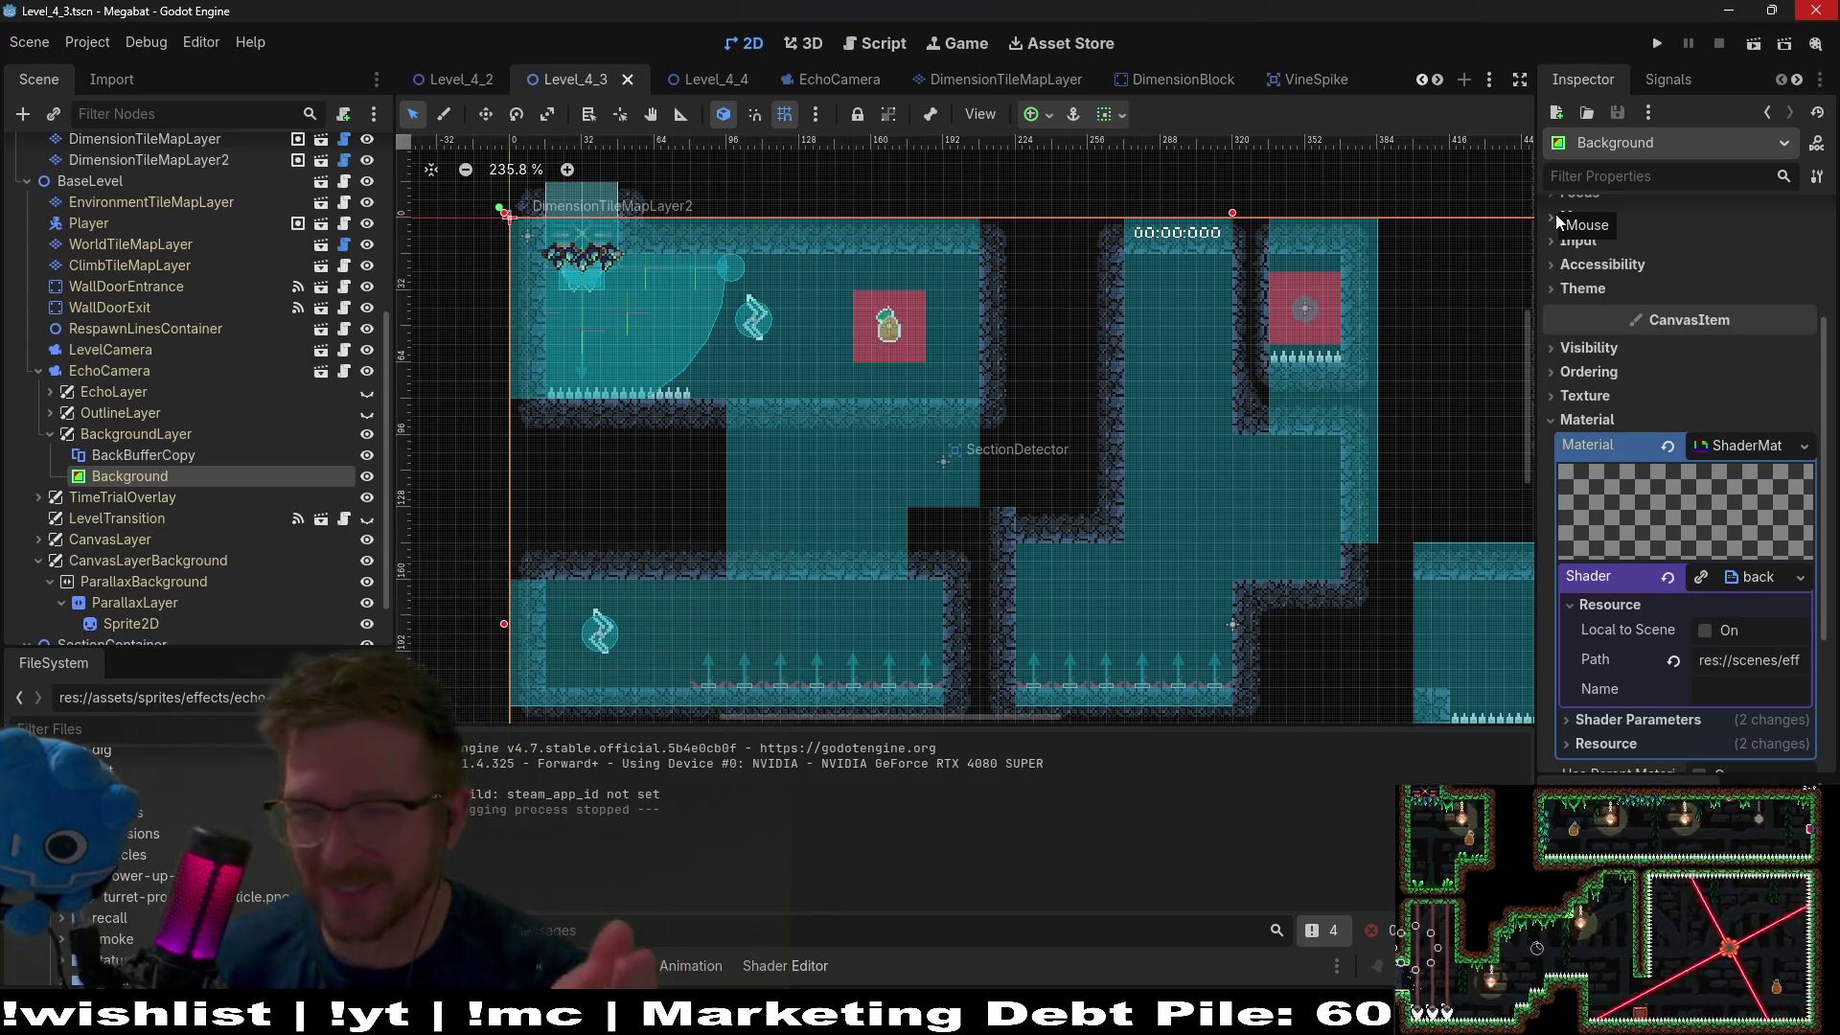
# Set BackBufferCopy's Copy Mode to Disabled, save Level_4_3, and bring up the node's actions.
pyautogui.click(197, 462)
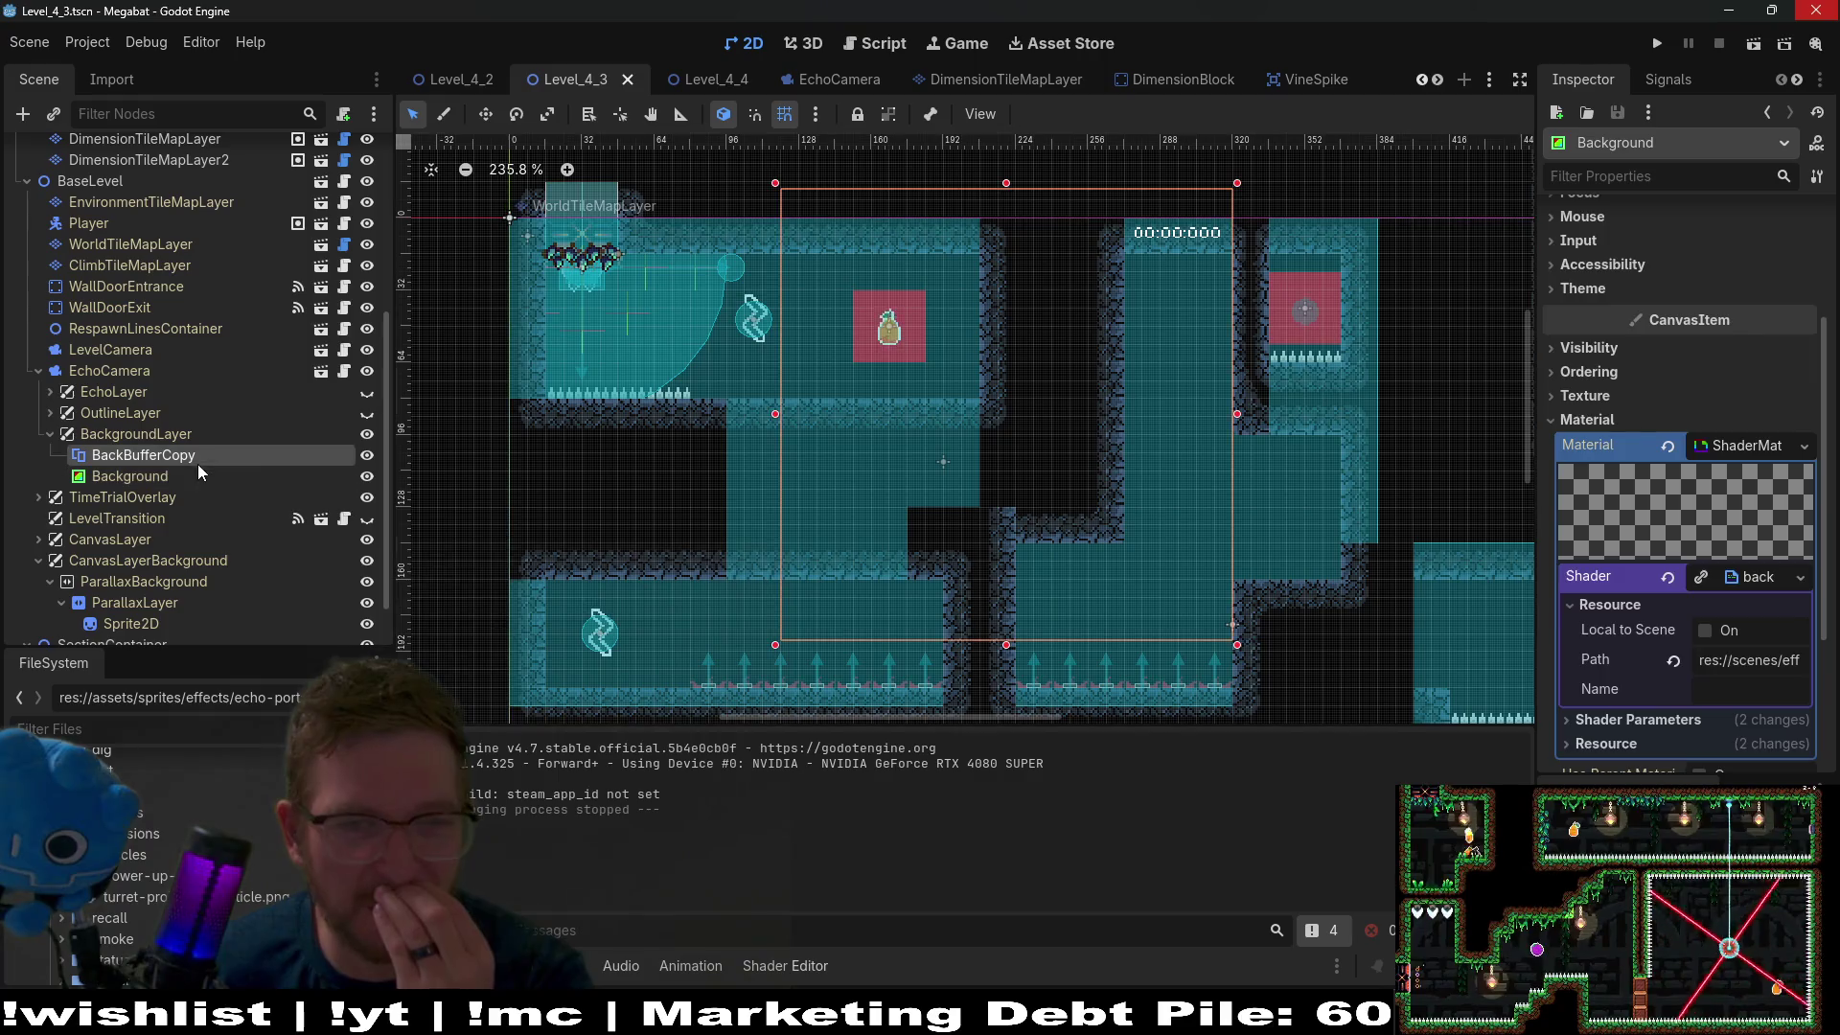
pyautogui.click(1760, 251)
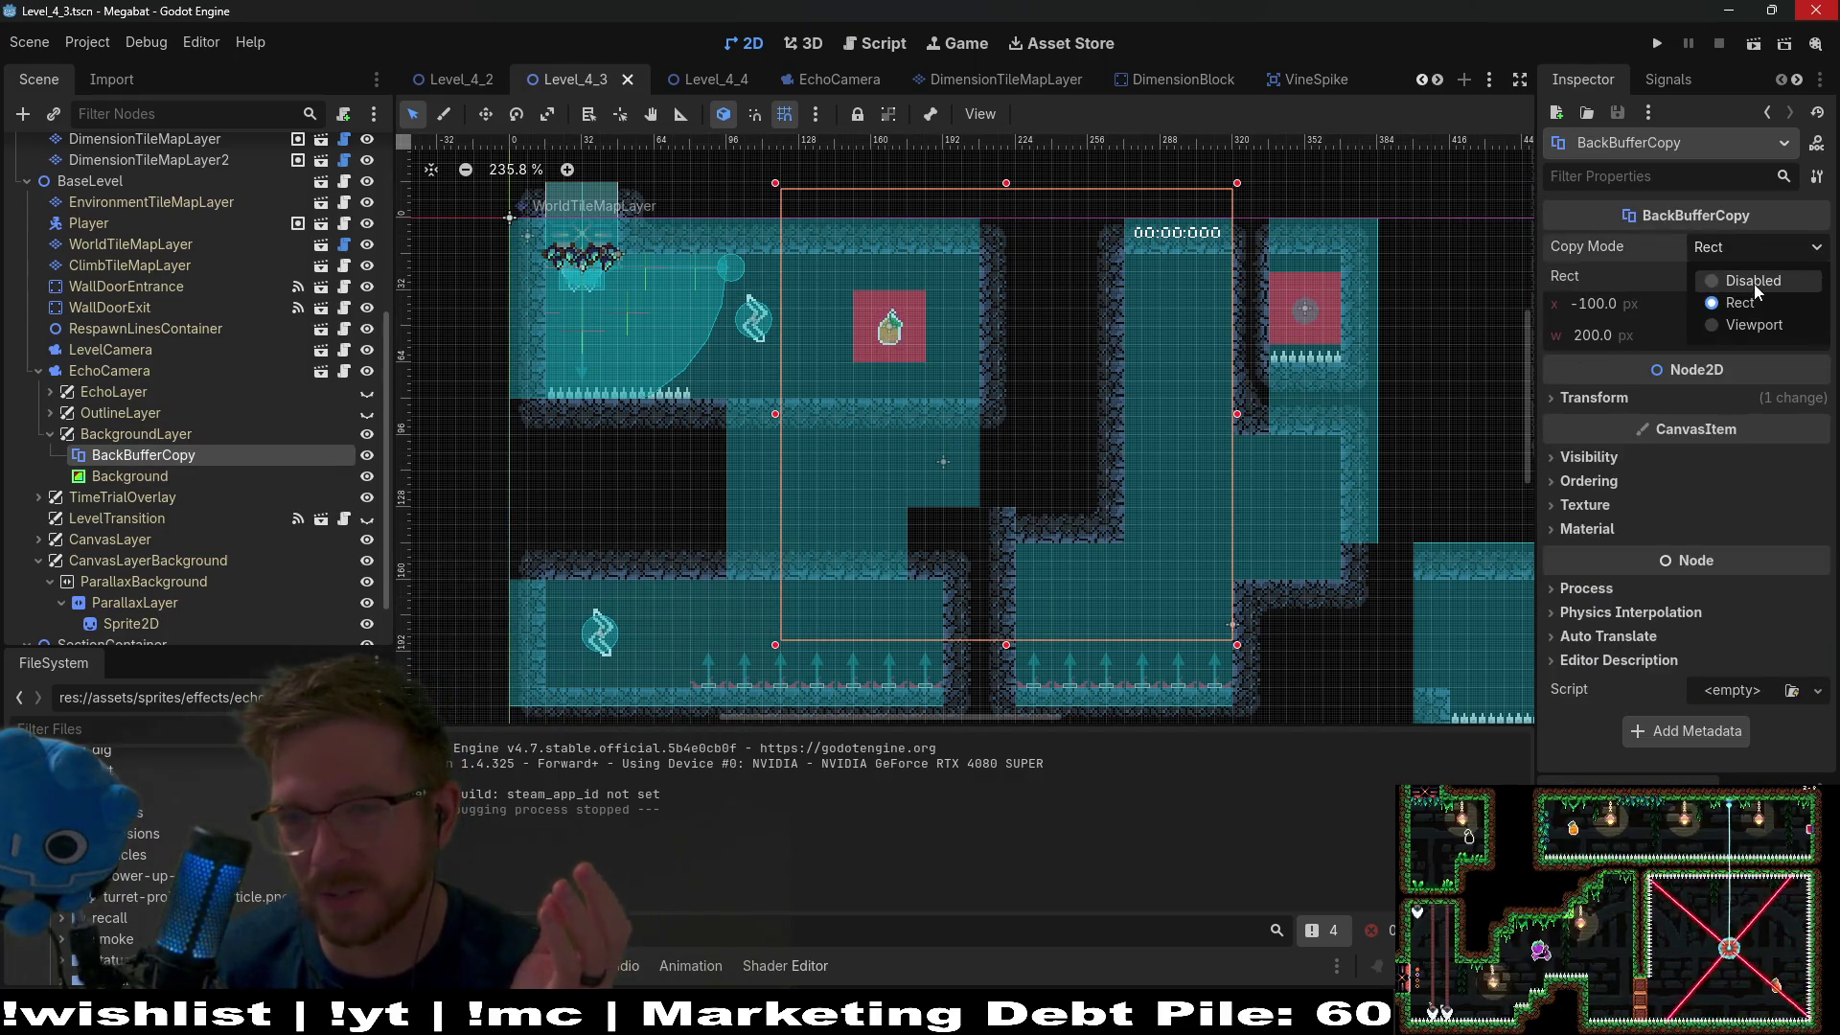
pyautogui.click(1754, 284)
pyautogui.hotkey('ctrl', 's')
pyautogui.rightClick(271, 456)
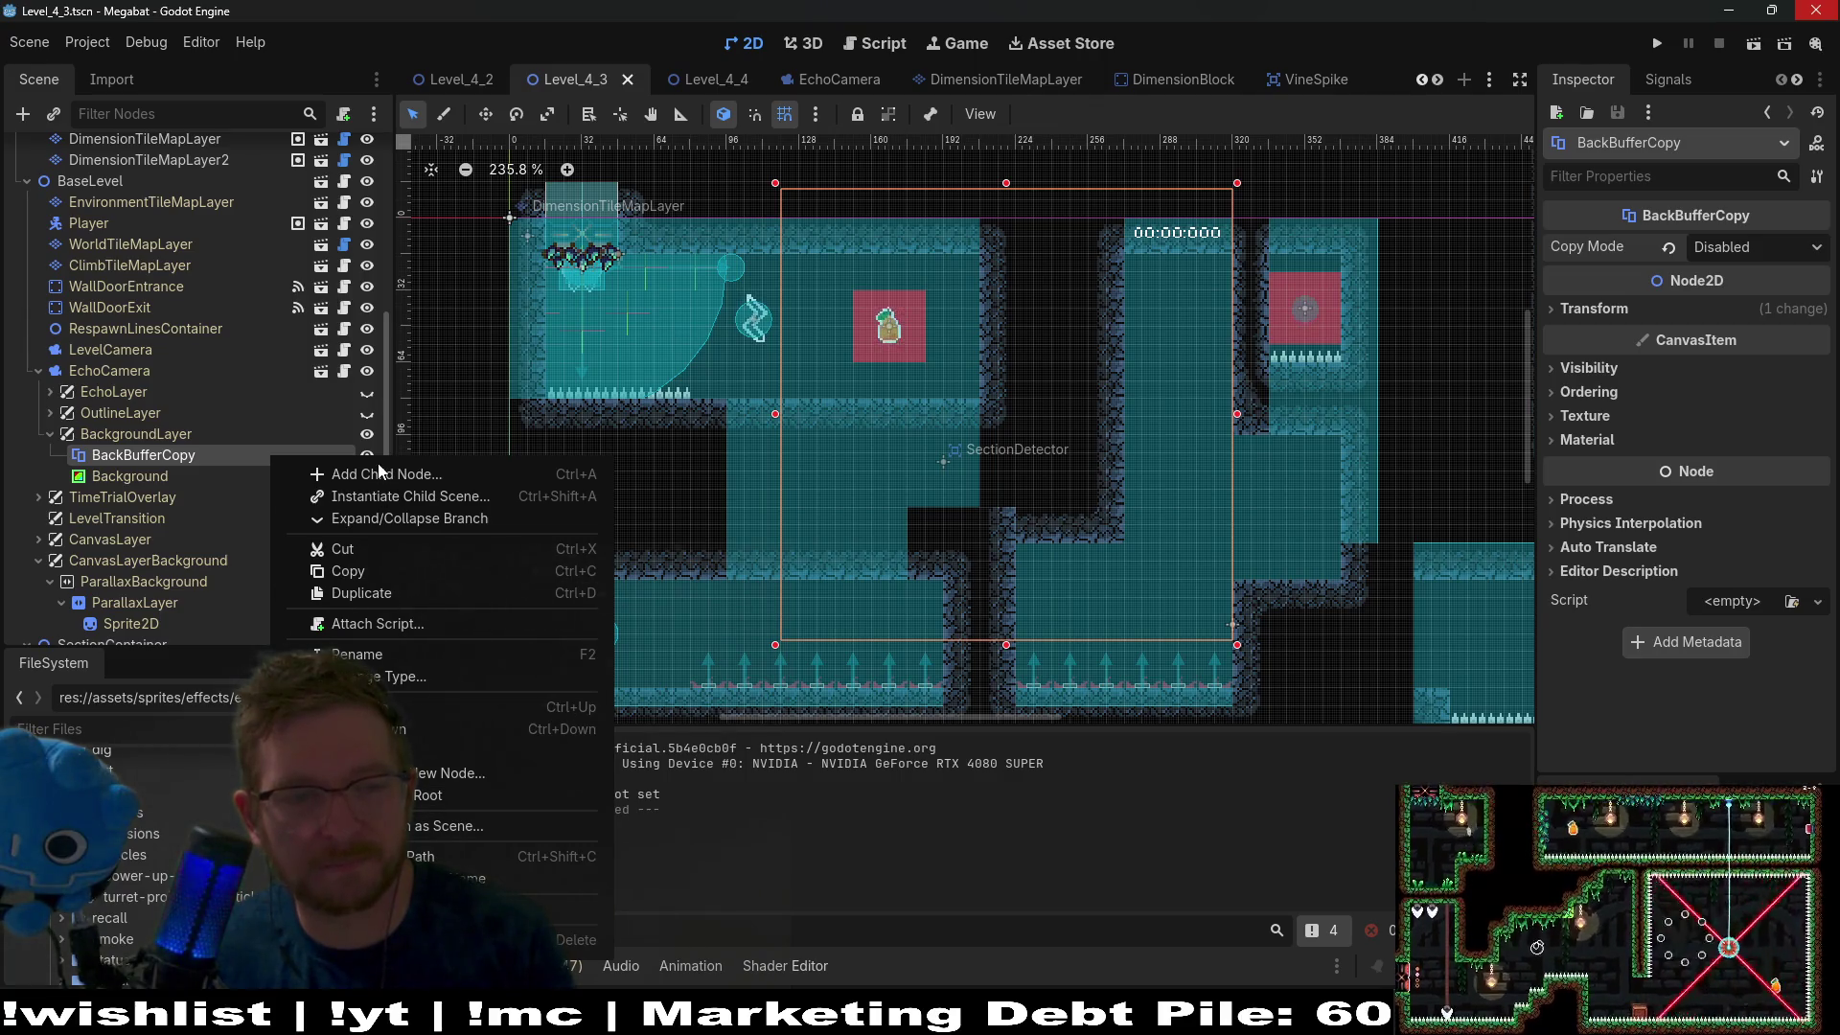
# Start attaching a new script to BackBufferCopy, naming the file bufferHide.gd.
pyautogui.press('Escape')
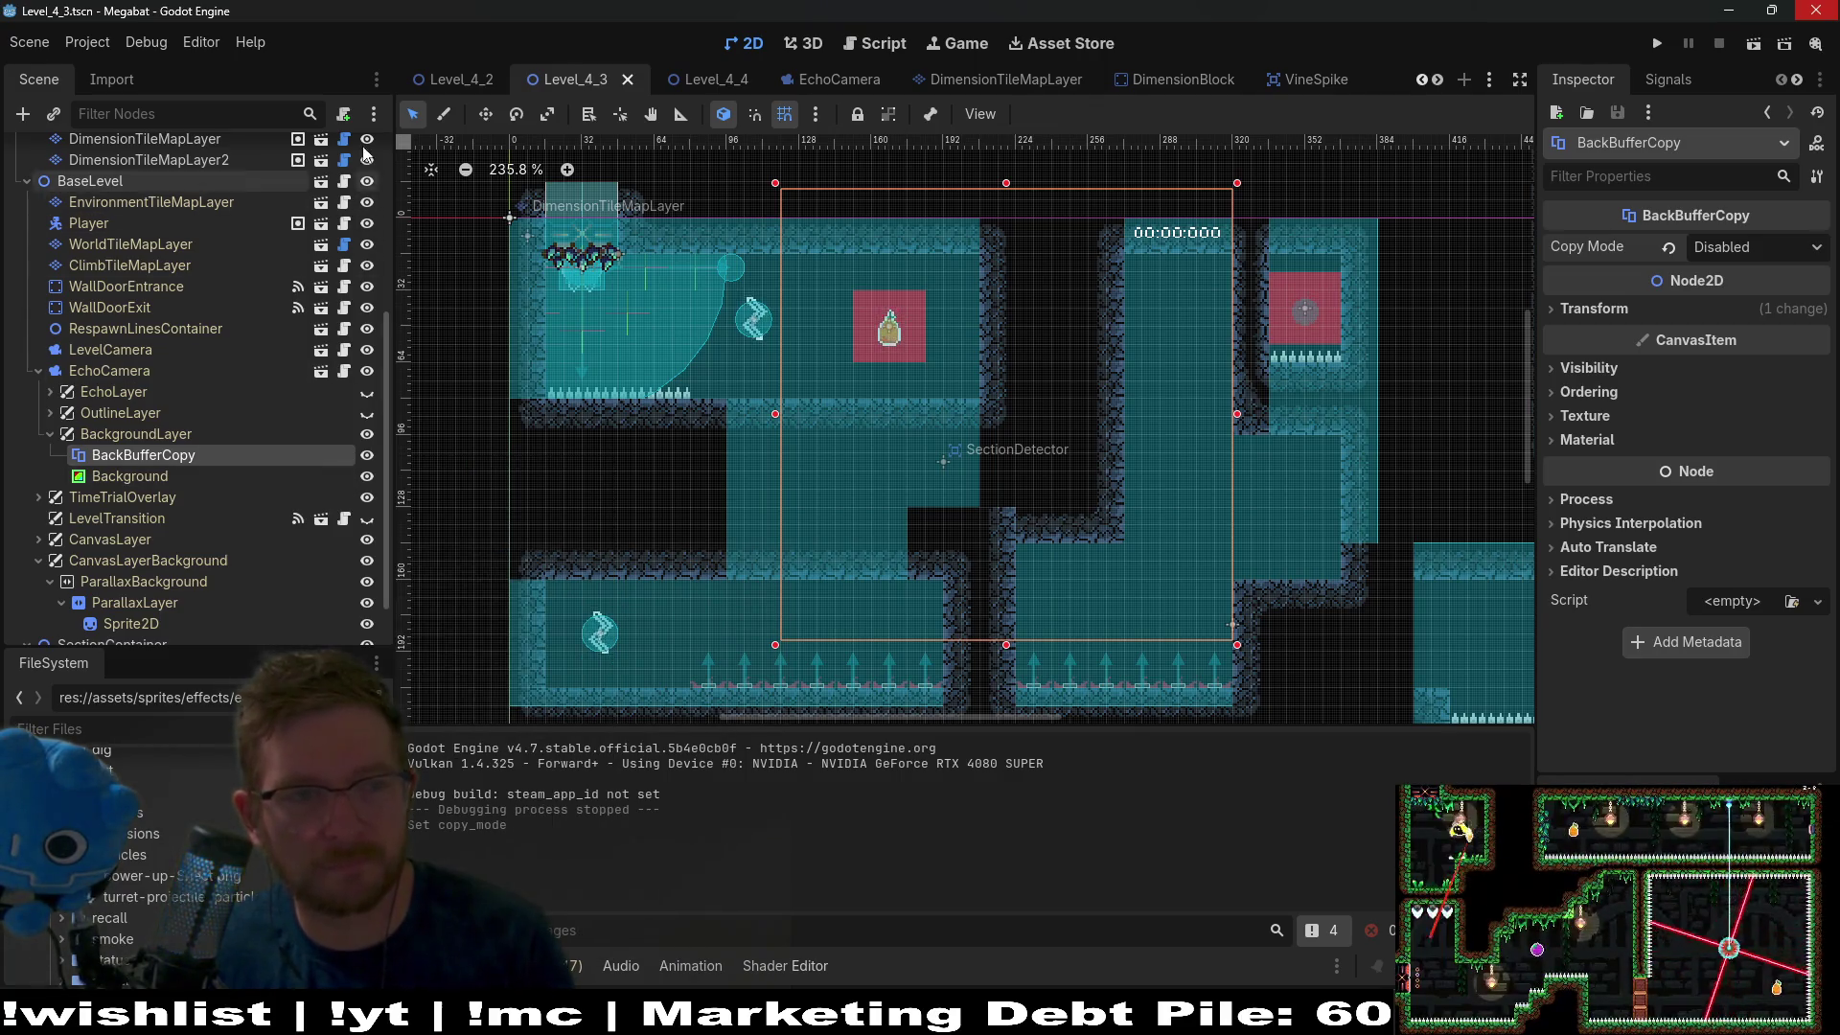
pyautogui.click(345, 115)
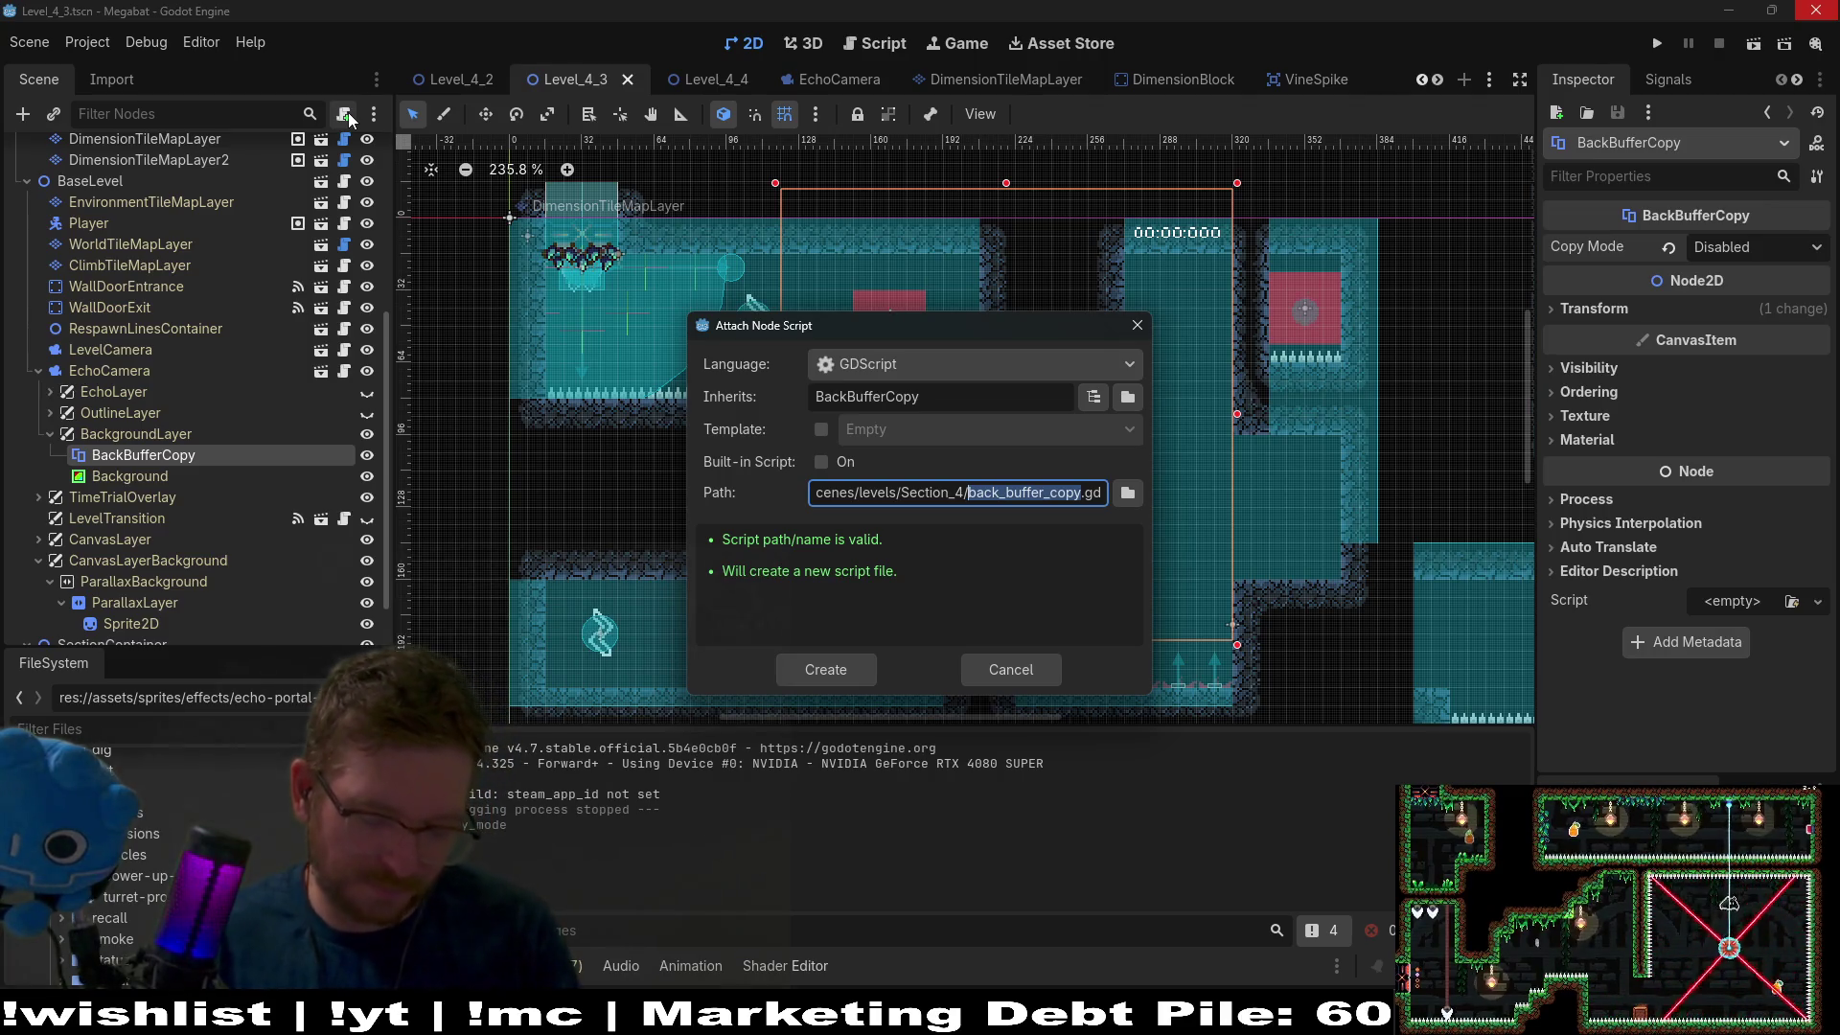
pyautogui.press('BackSpace')
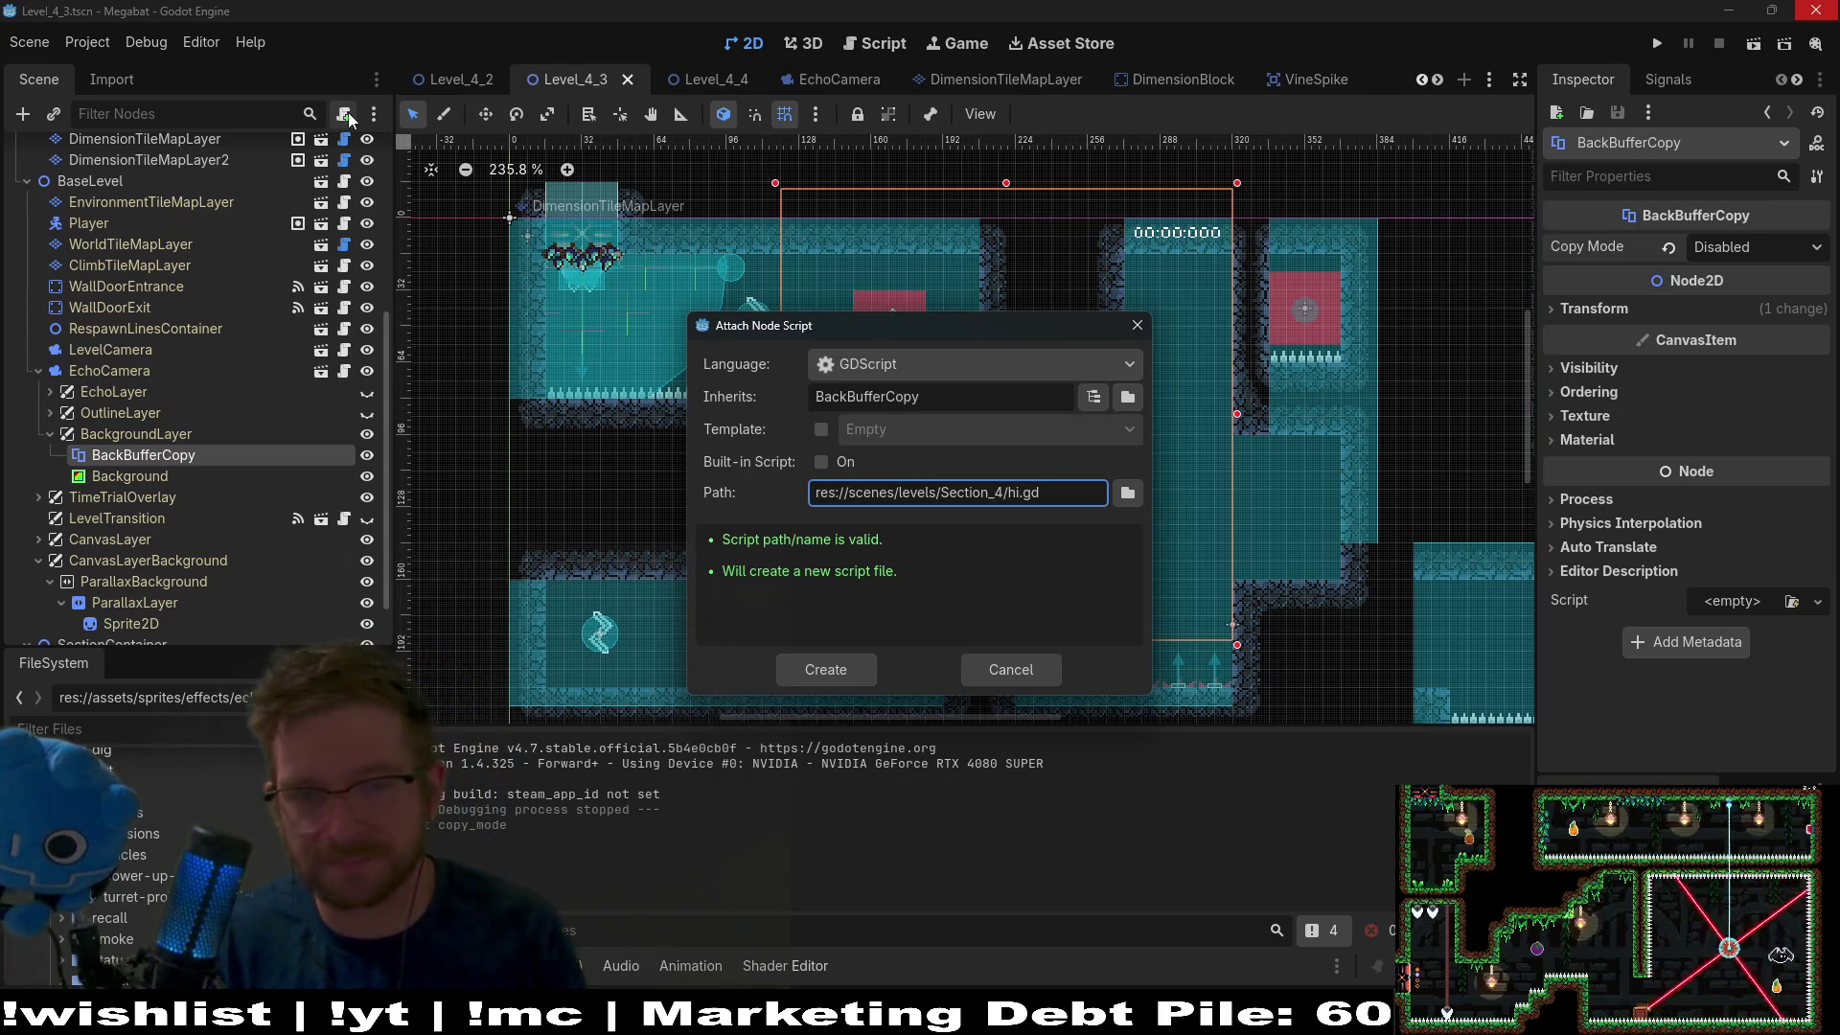
pyautogui.write('hide')
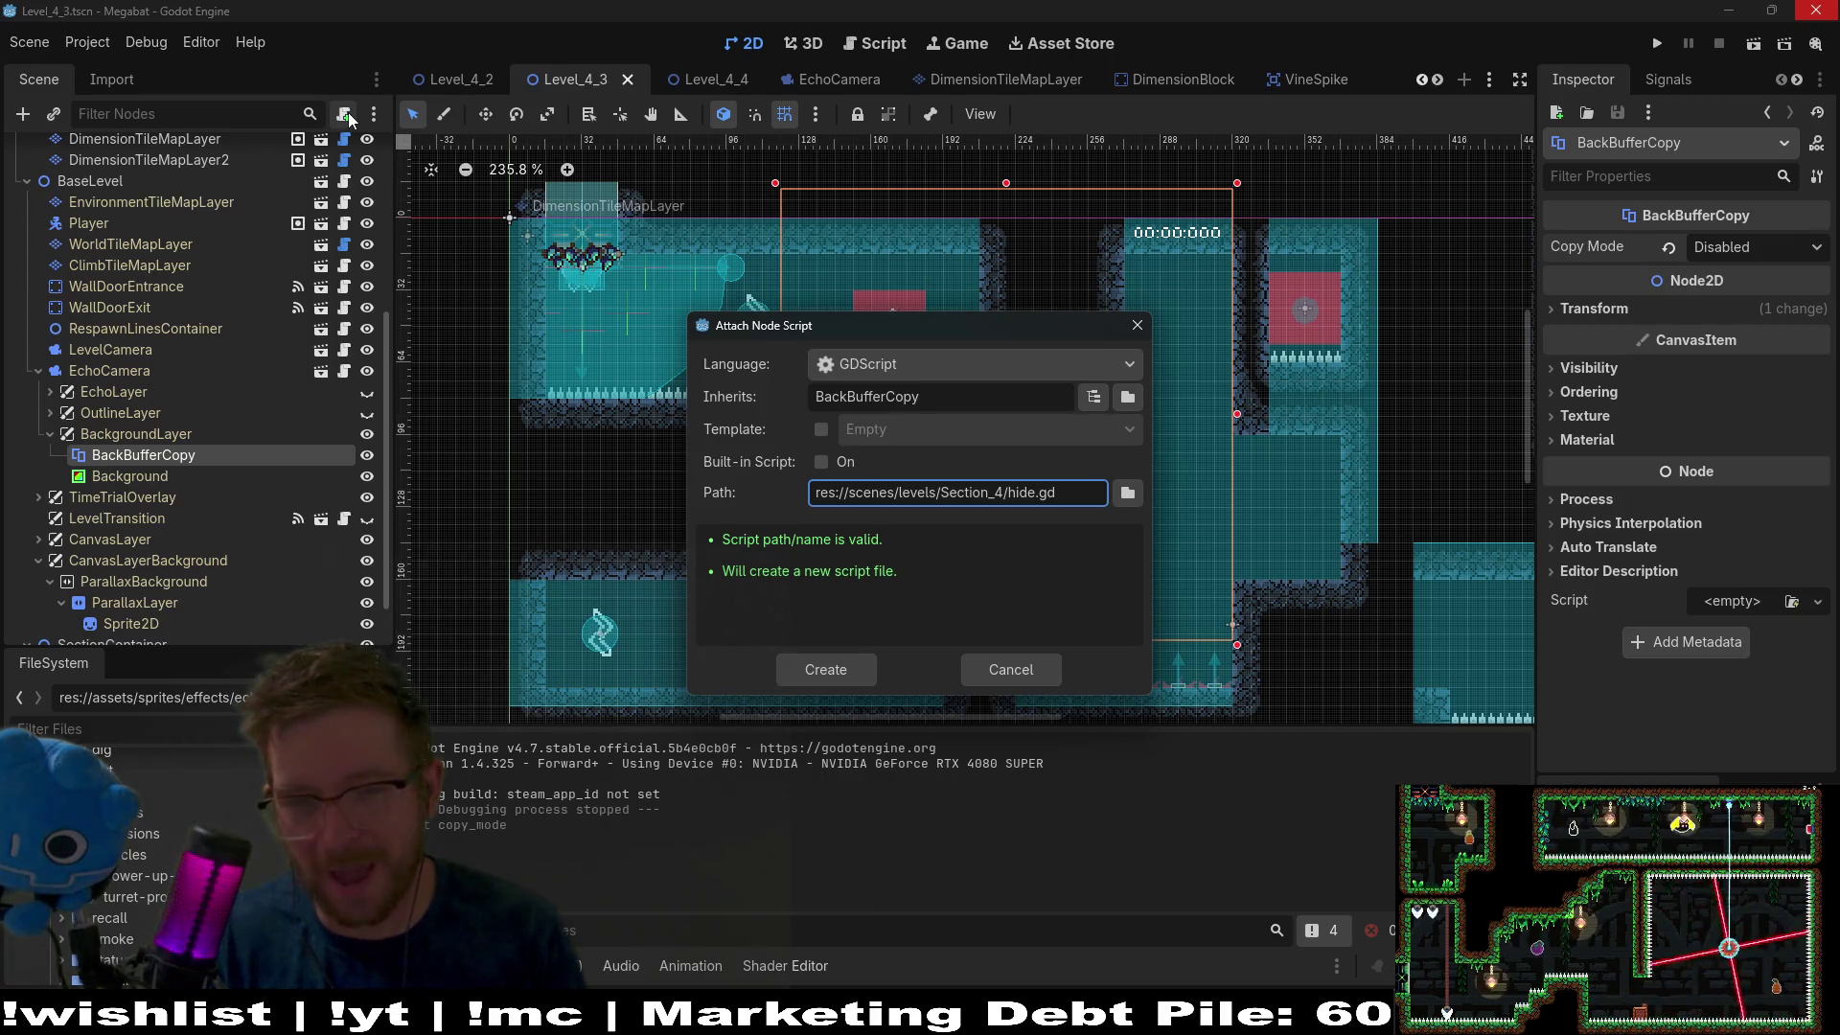
pyautogui.press('BackSpace')
pyautogui.press('BackSpace')
pyautogui.press('BackSpace')
pyautogui.write('ec')
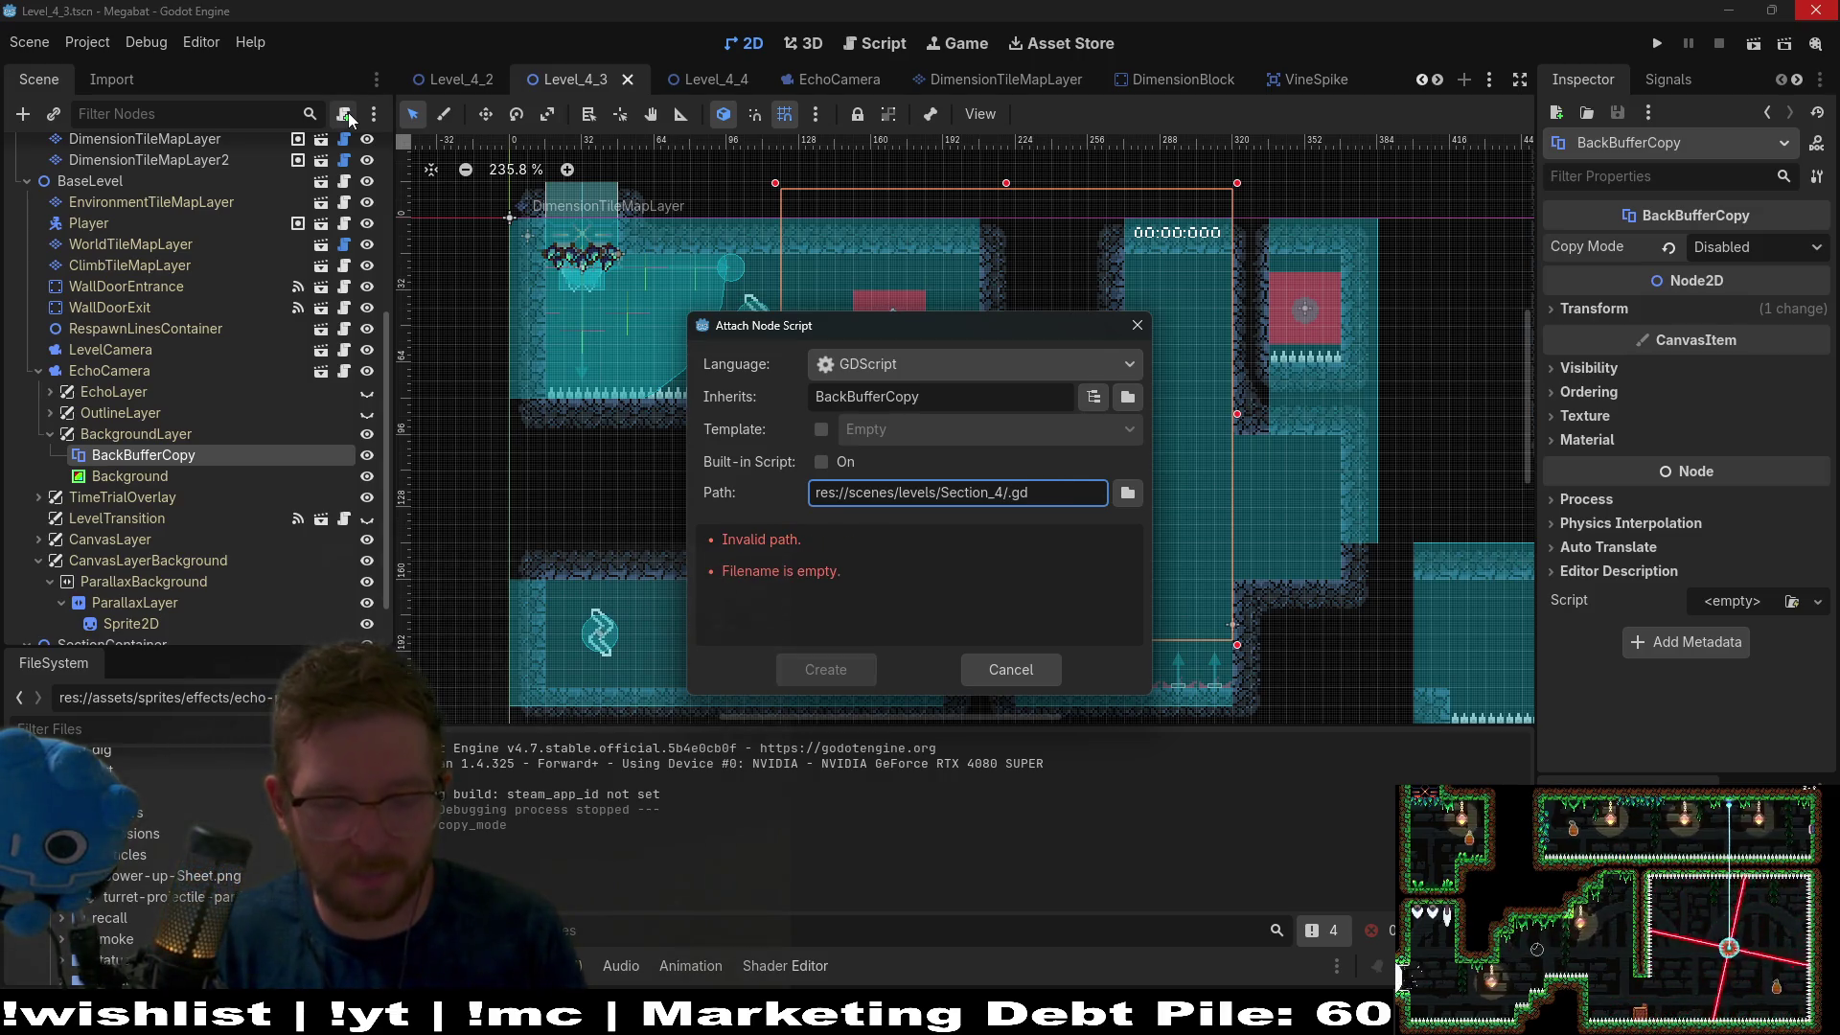
pyautogui.write('buffer_hide')
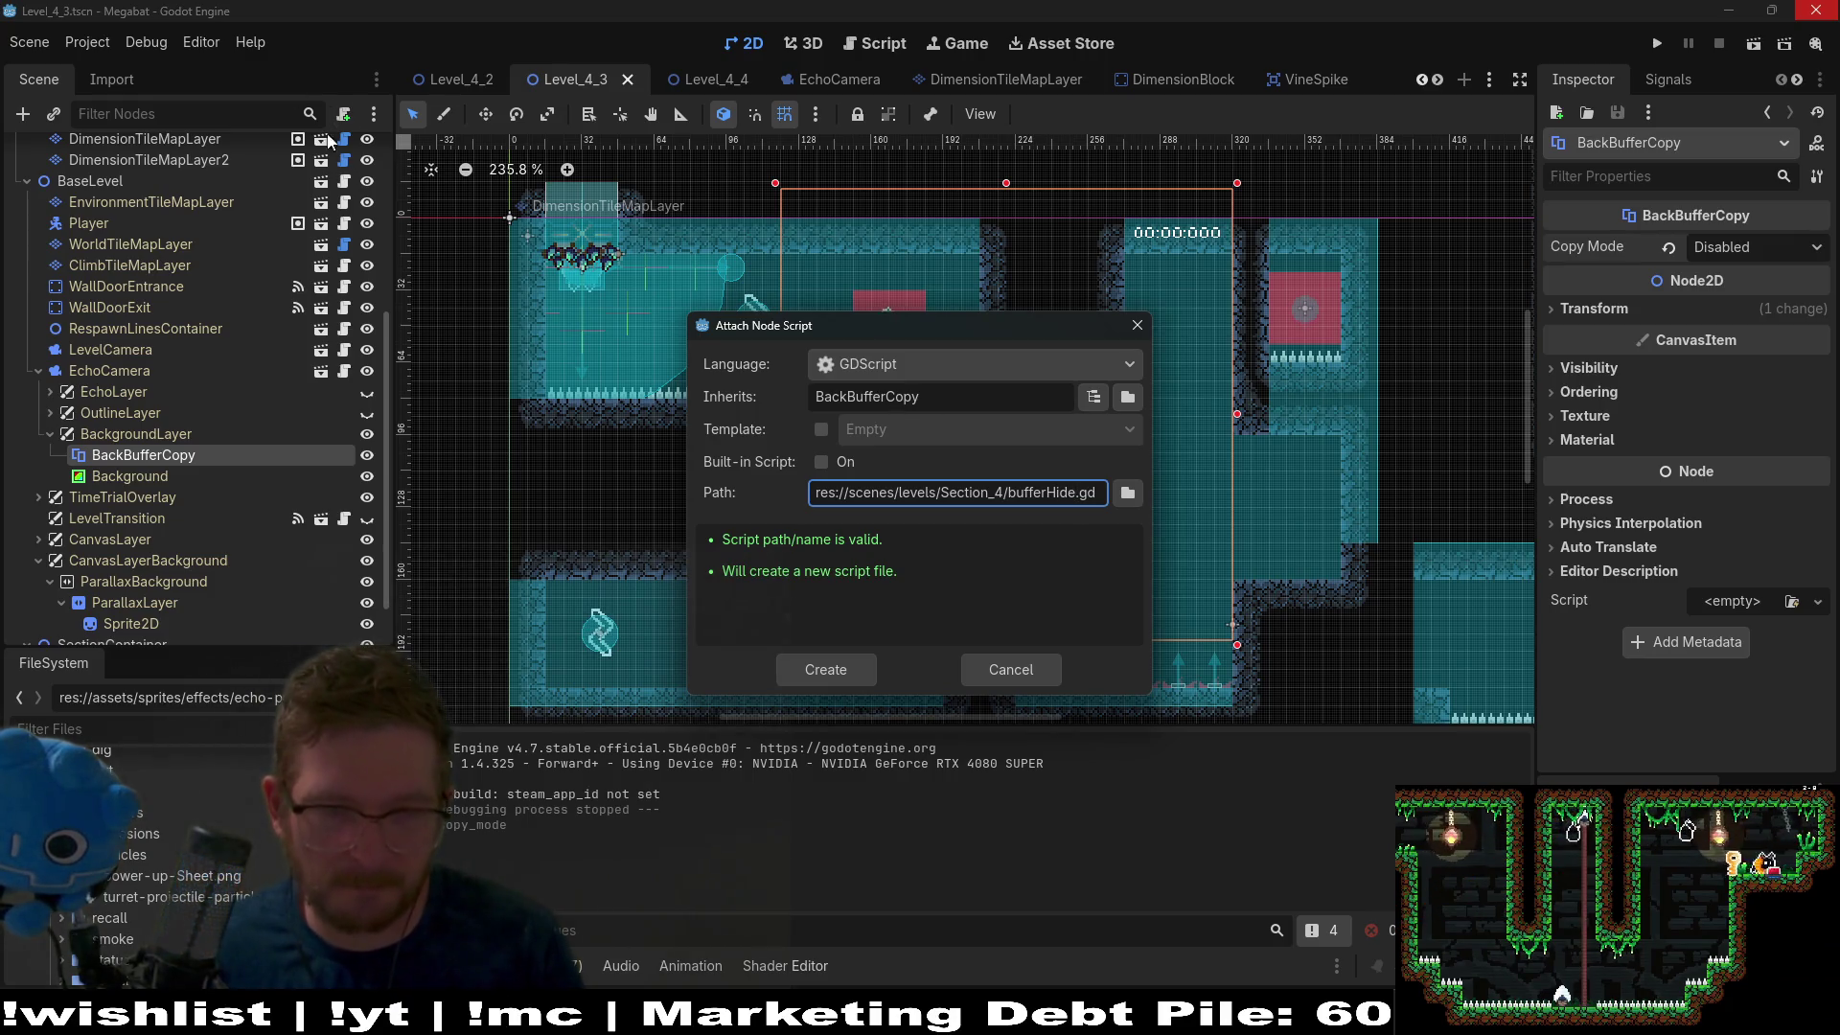
# Place the script in res://scenes/effects/echo and create it.
pyautogui.click(1128, 492)
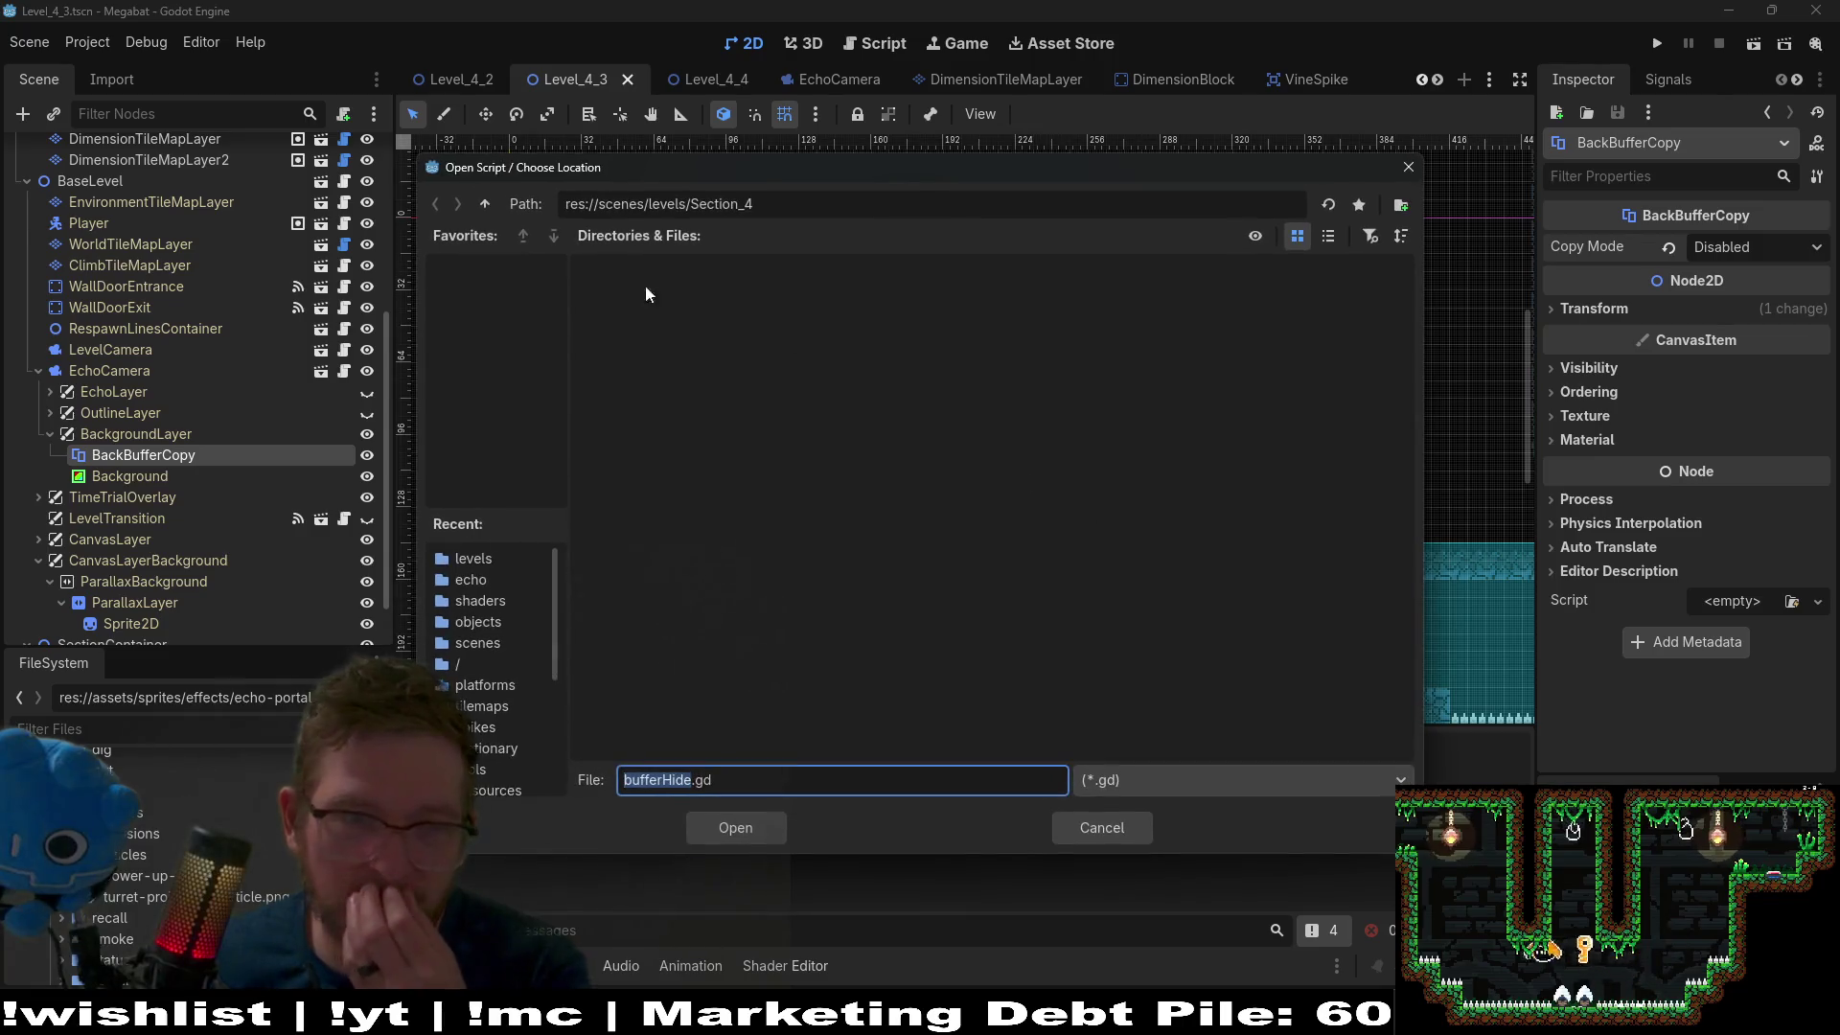
pyautogui.click(487, 211)
pyautogui.click(487, 210)
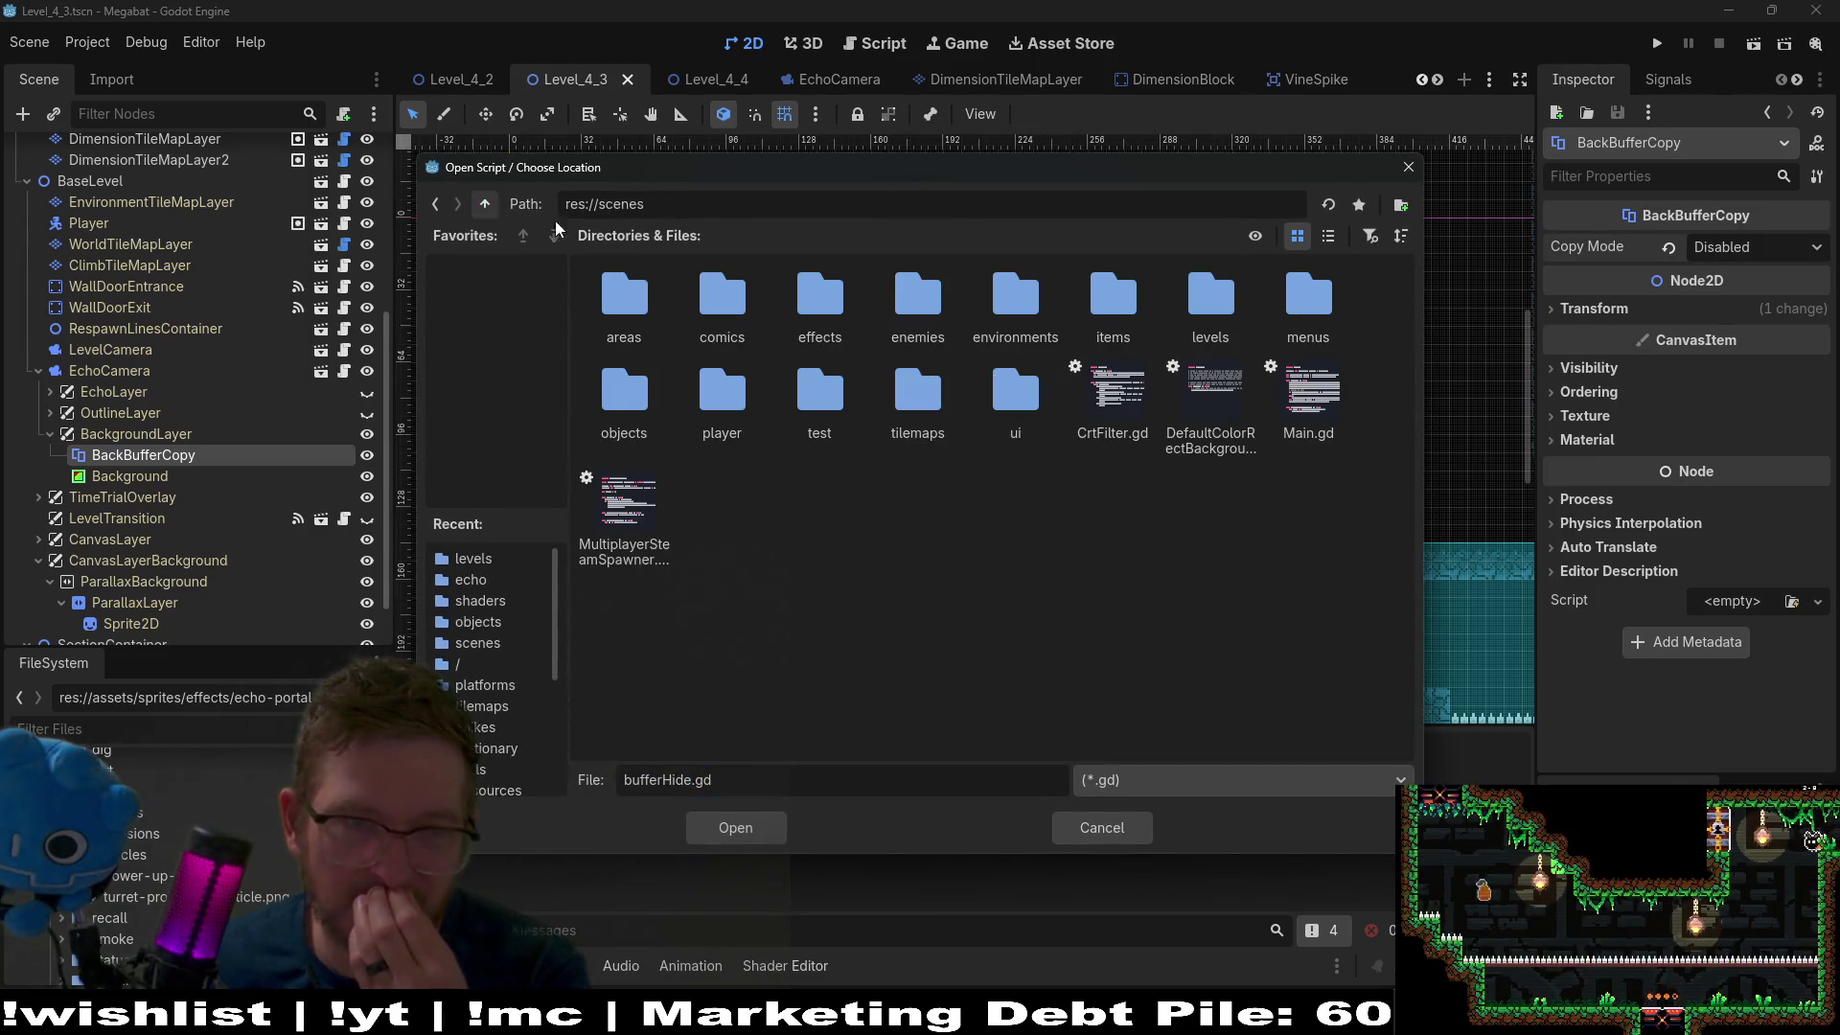
pyautogui.doubleClick(843, 303)
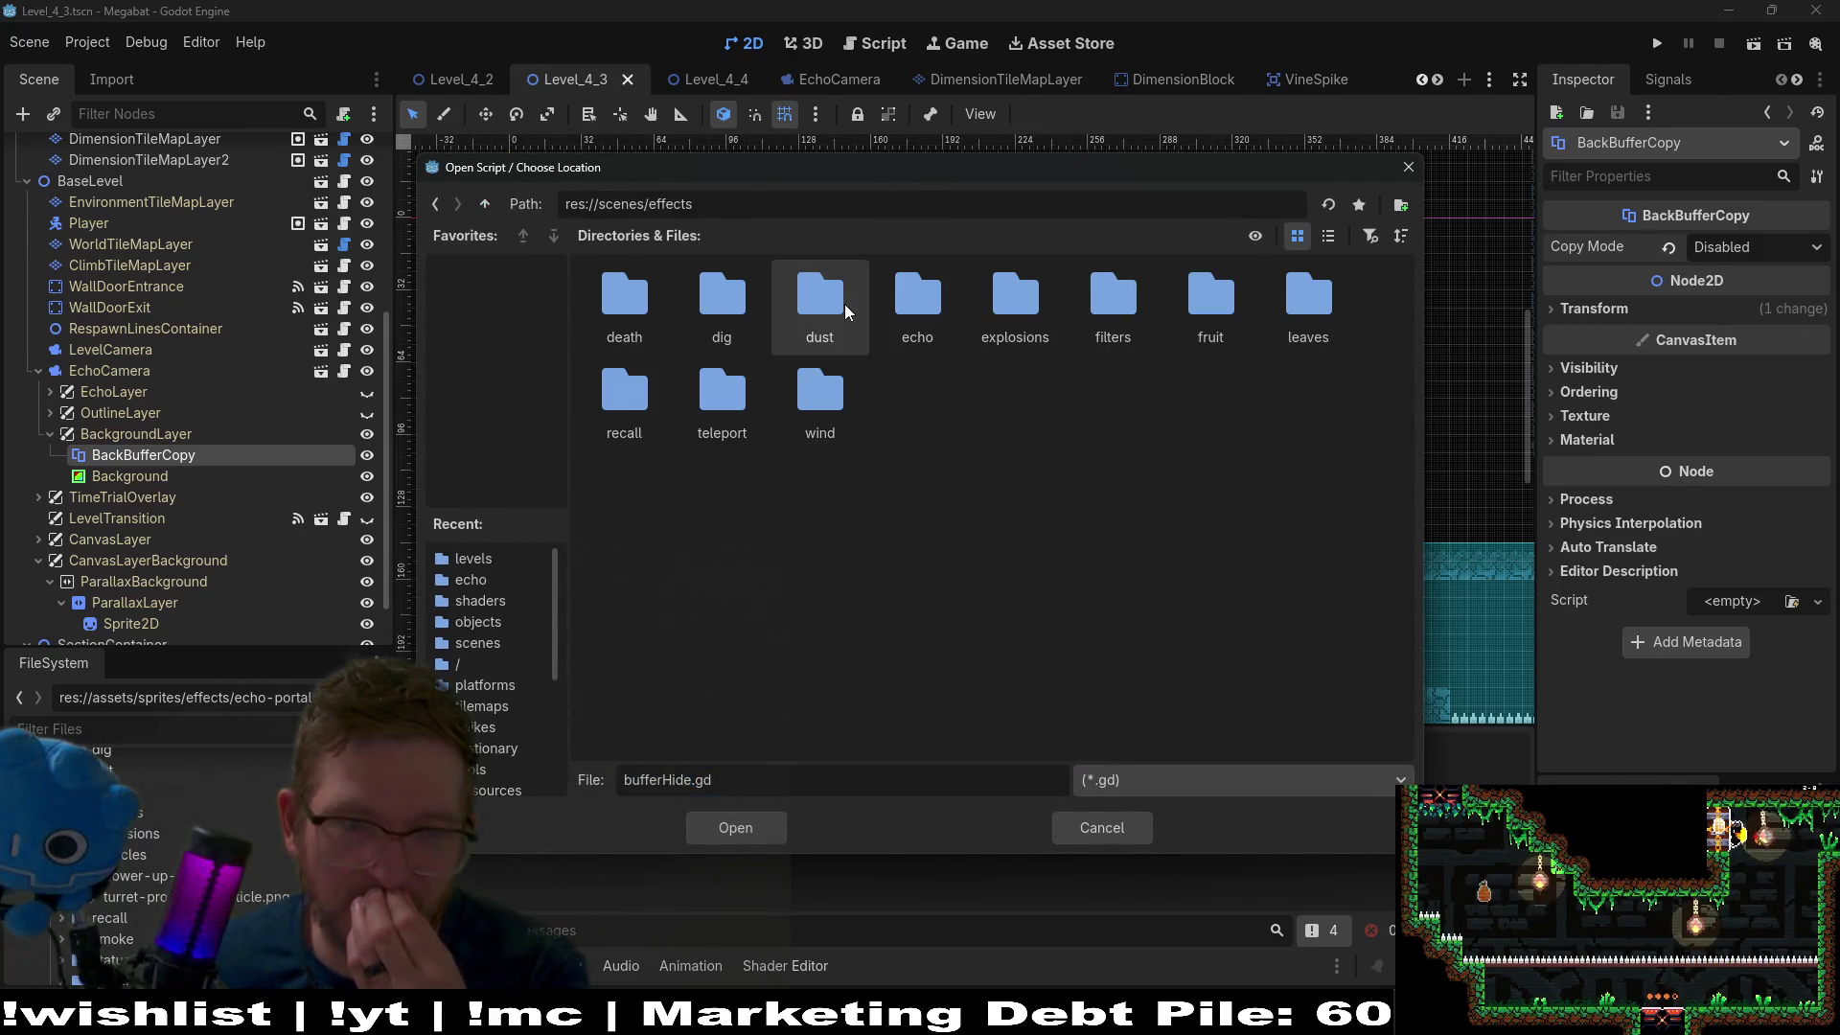
pyautogui.doubleClick(935, 311)
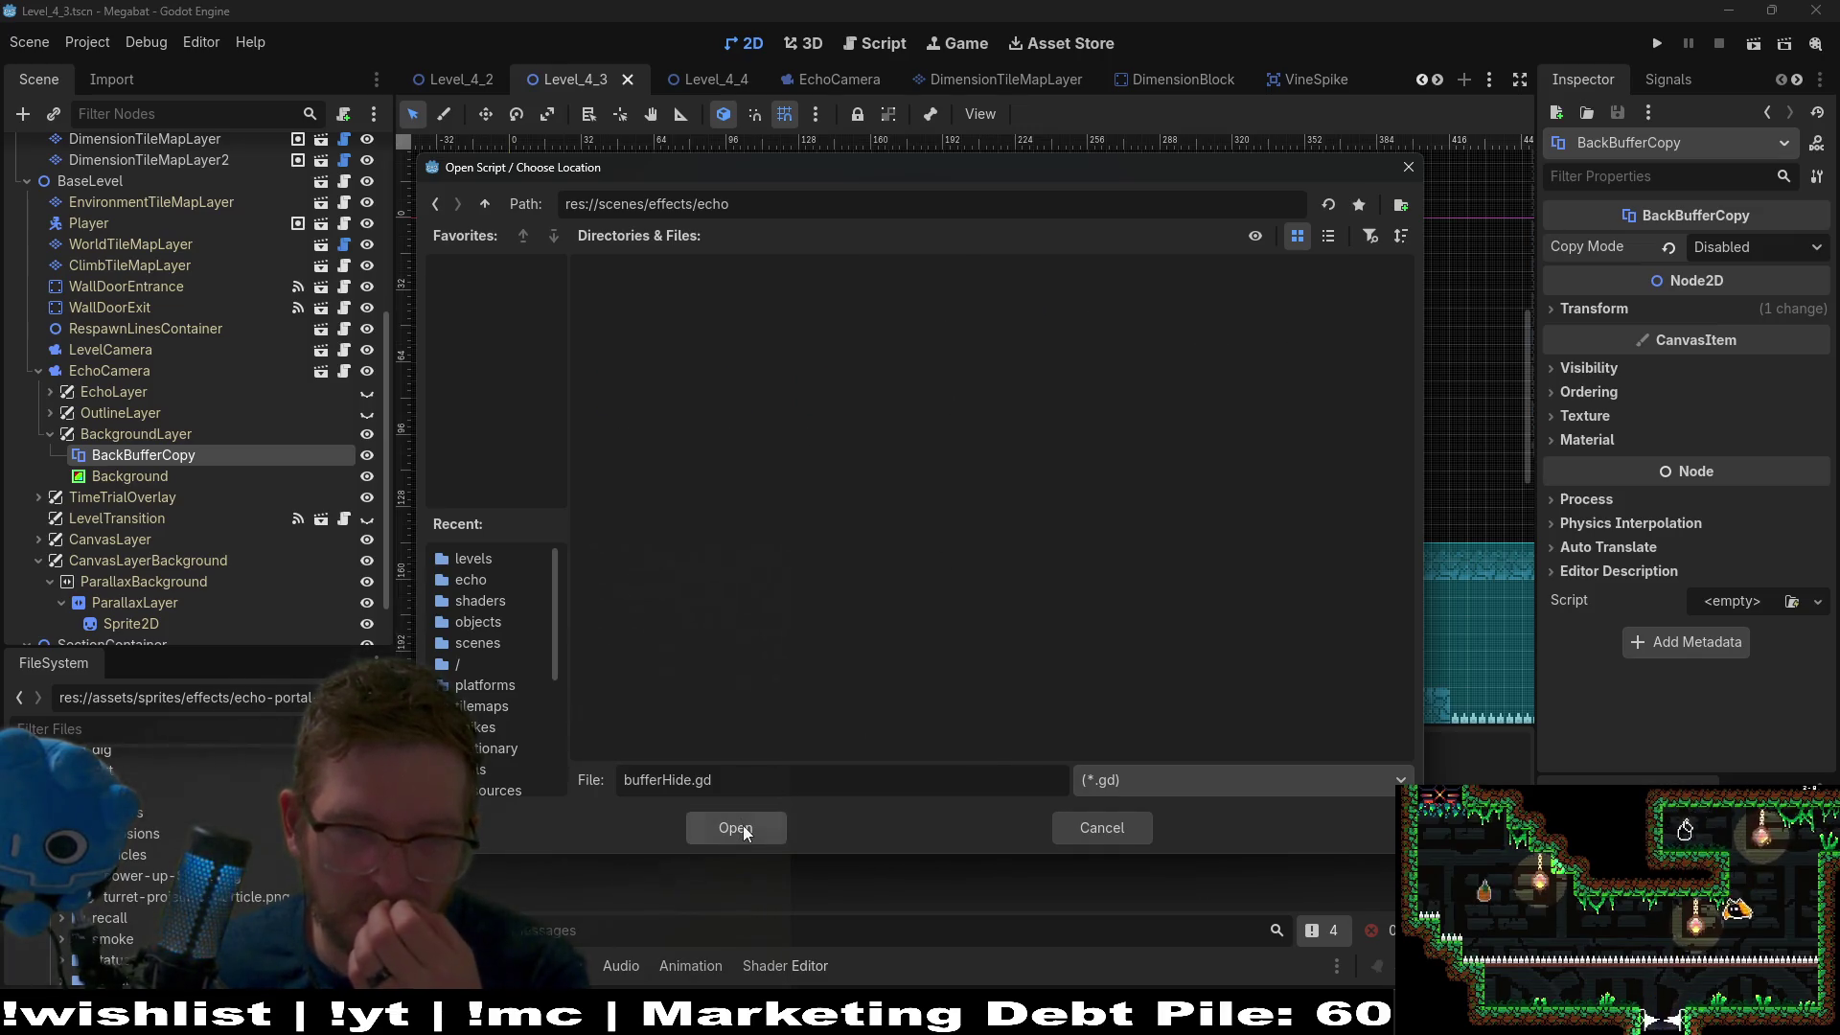
pyautogui.click(744, 825)
pyautogui.click(839, 672)
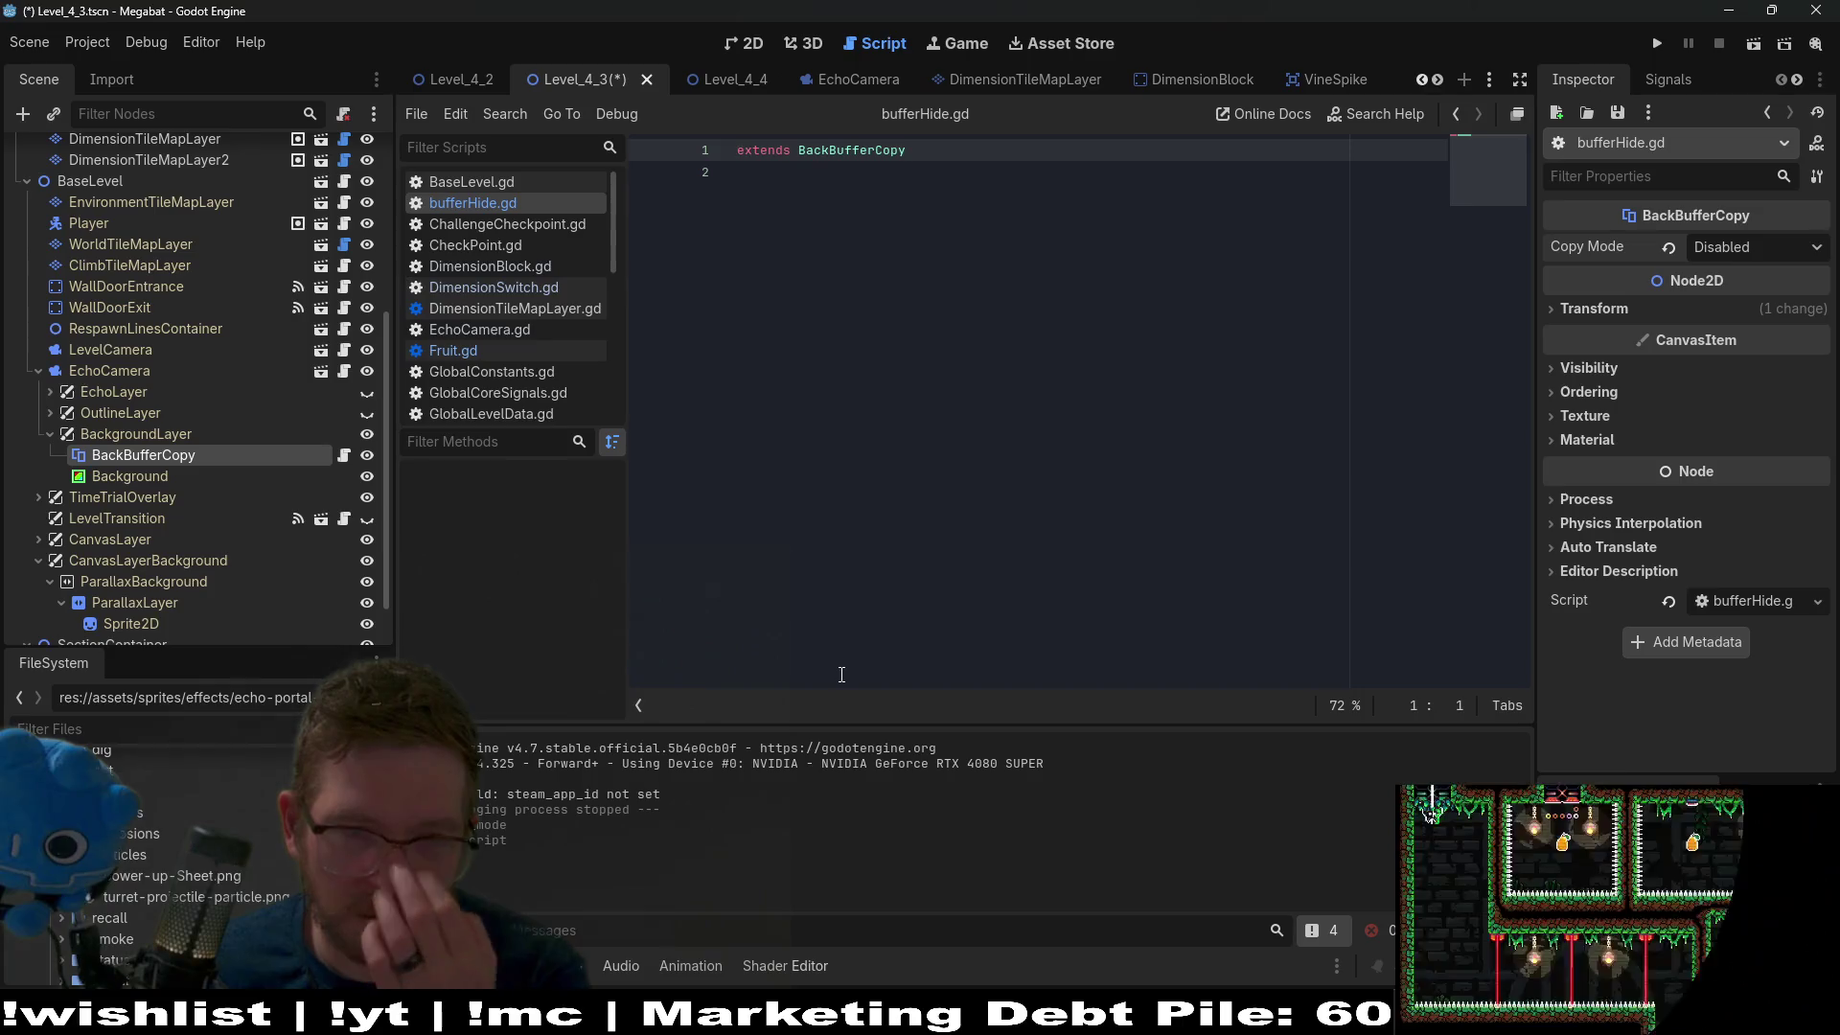
# Add a _ready function declaration below the extends line.
pyautogui.press('Return')
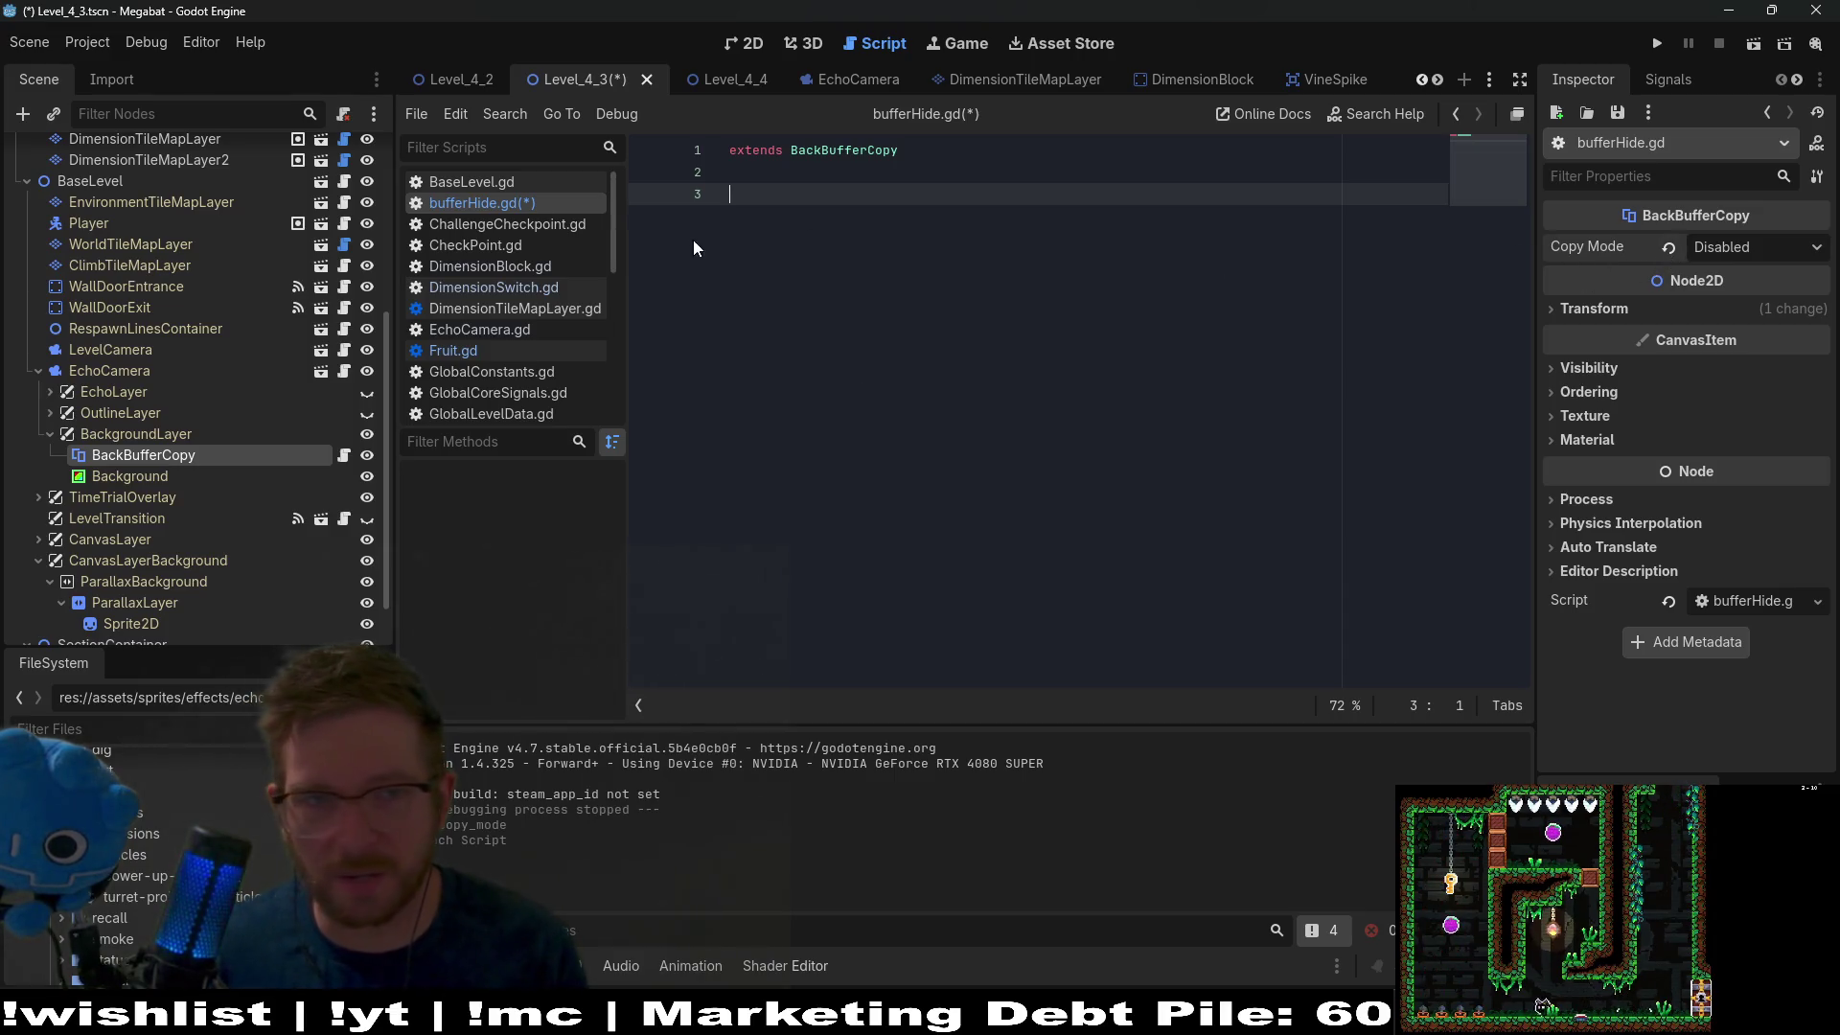
pyautogui.write('func')
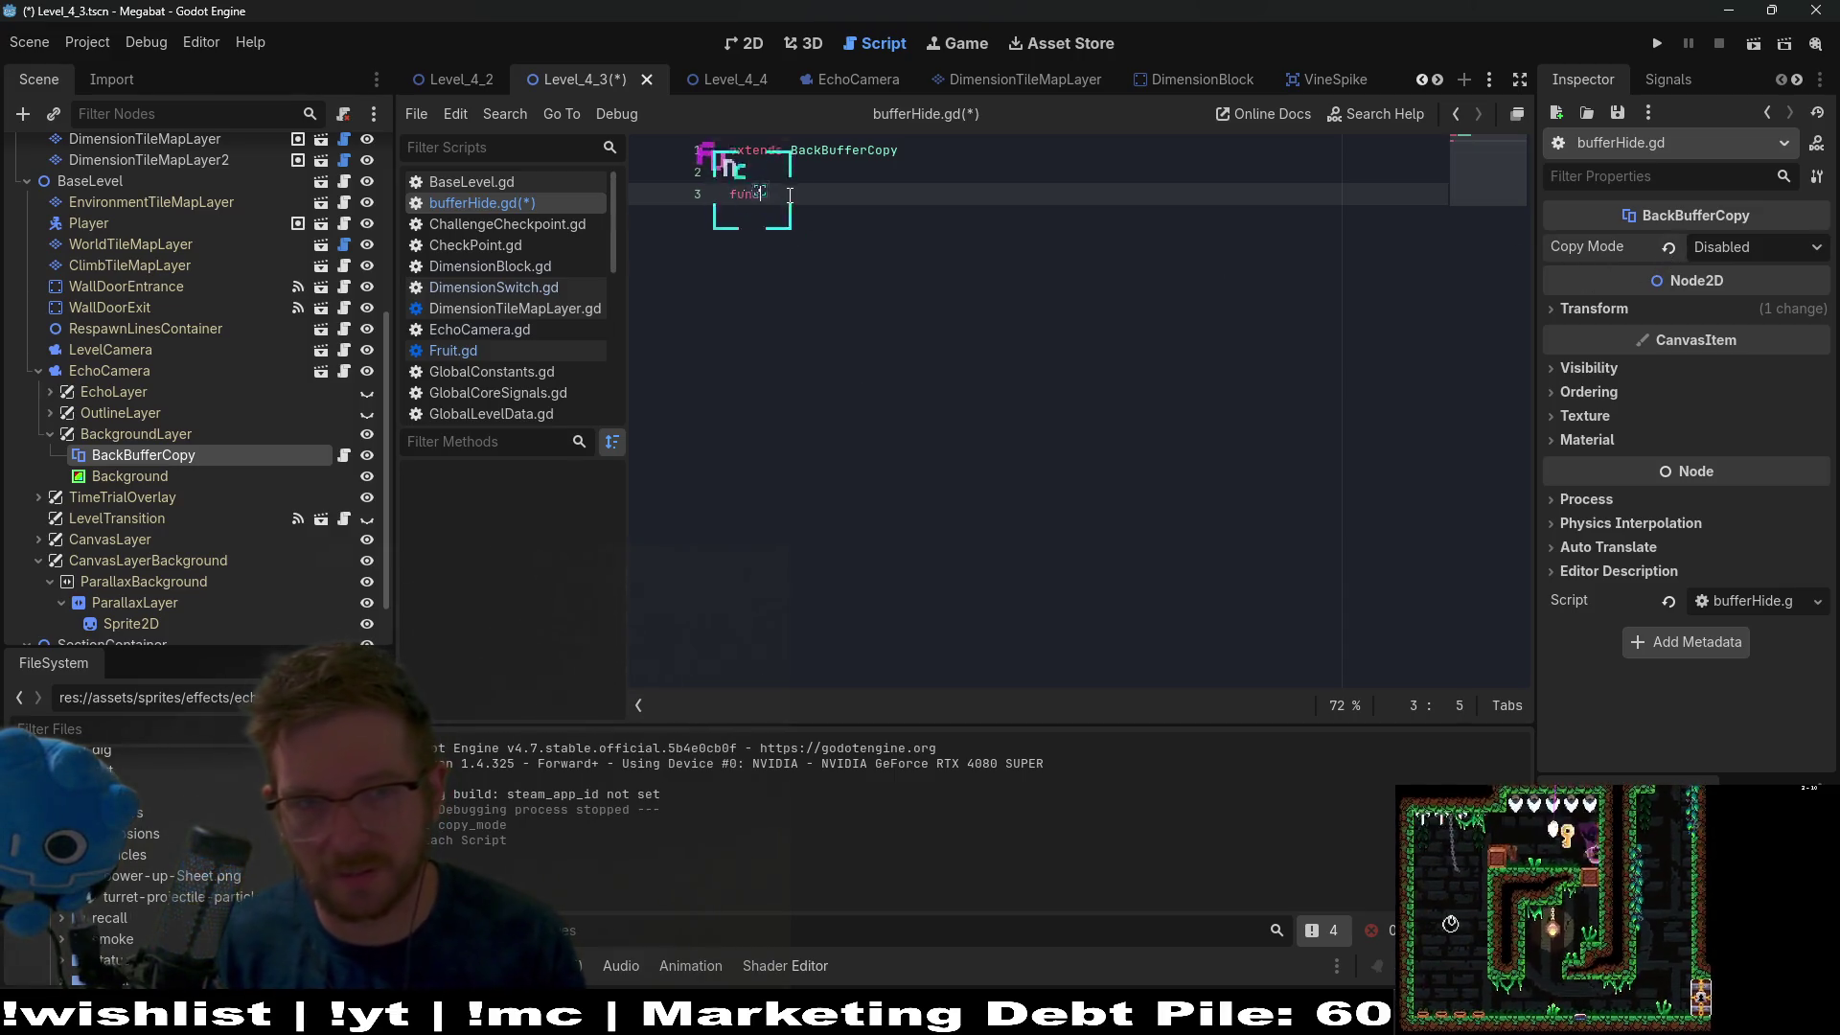
pyautogui.press('BackSpace')
pyautogui.press('BackSpace')
pyautogui.press('BackSpace')
pyautogui.press('Return')
pyautogui.press('Return')
pyautogui.write('func _read')
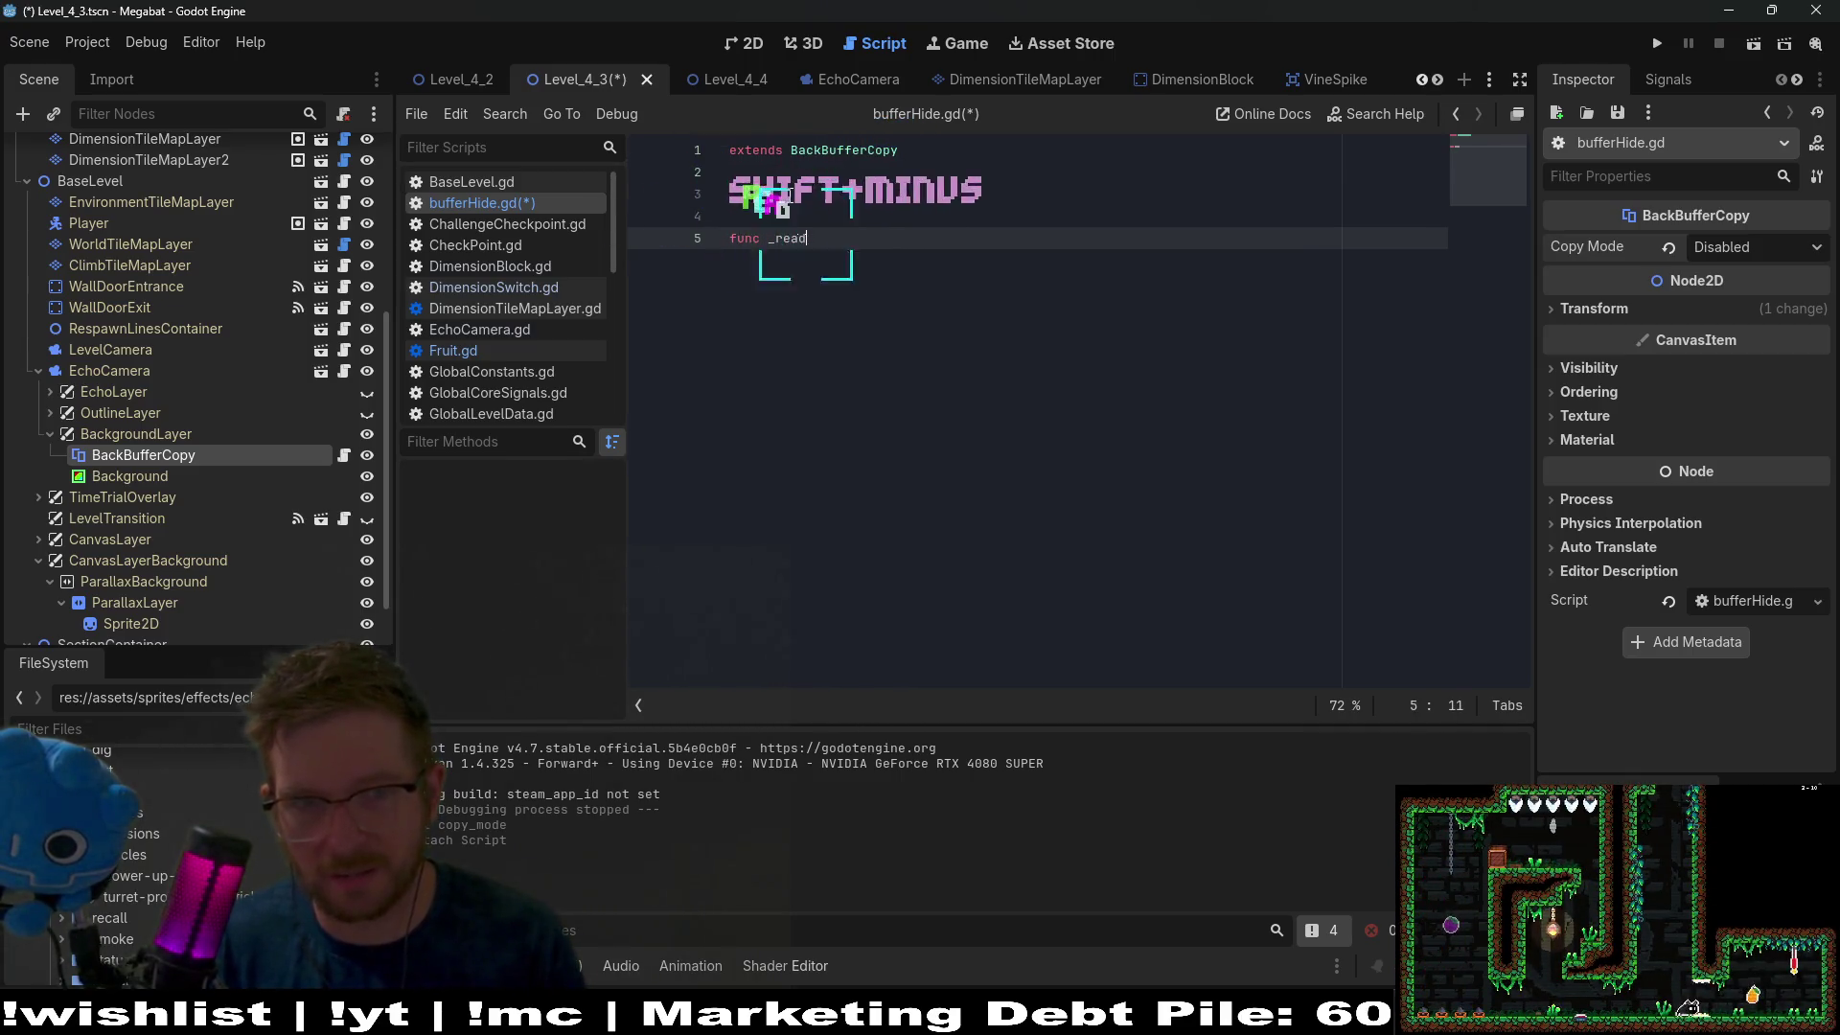
pyautogui.press('Return')
pyautogui.press('Return')
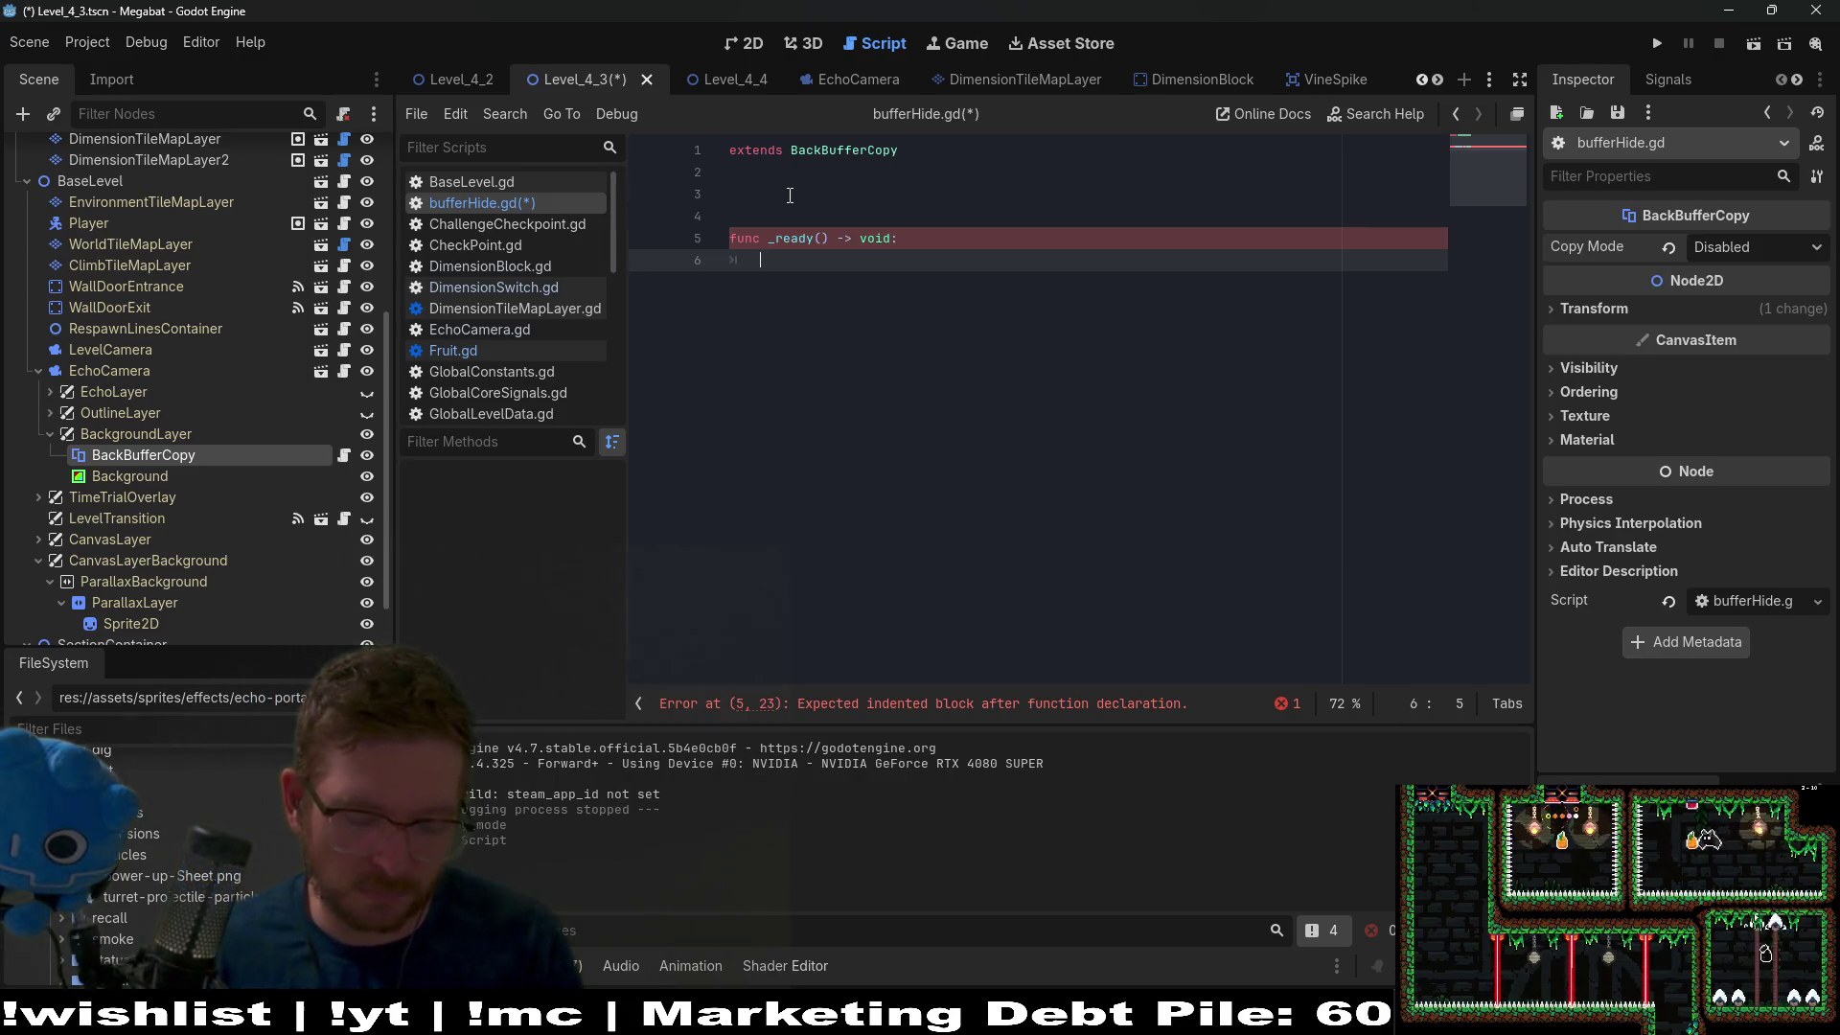
# Write GlobalCoreSignals.on_toggle_echo_started() as the body of _ready.
pyautogui.write('Glo')
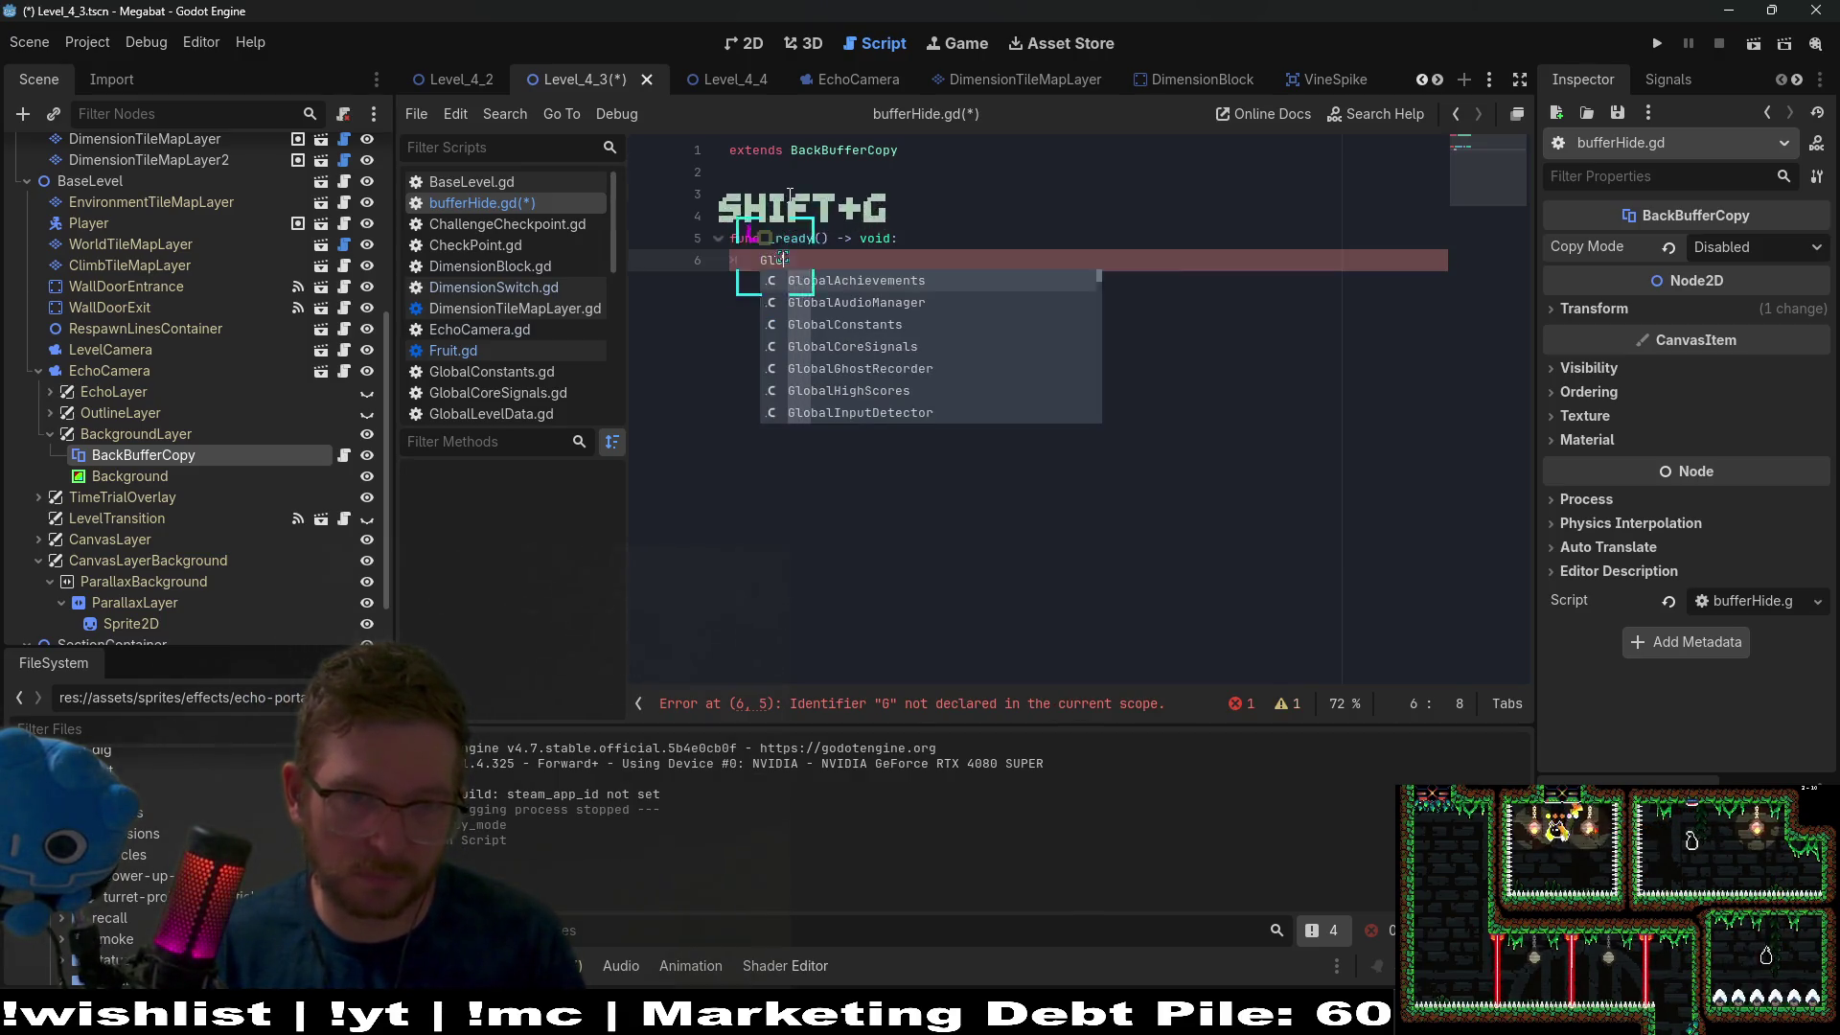
pyautogui.write('balConstants')
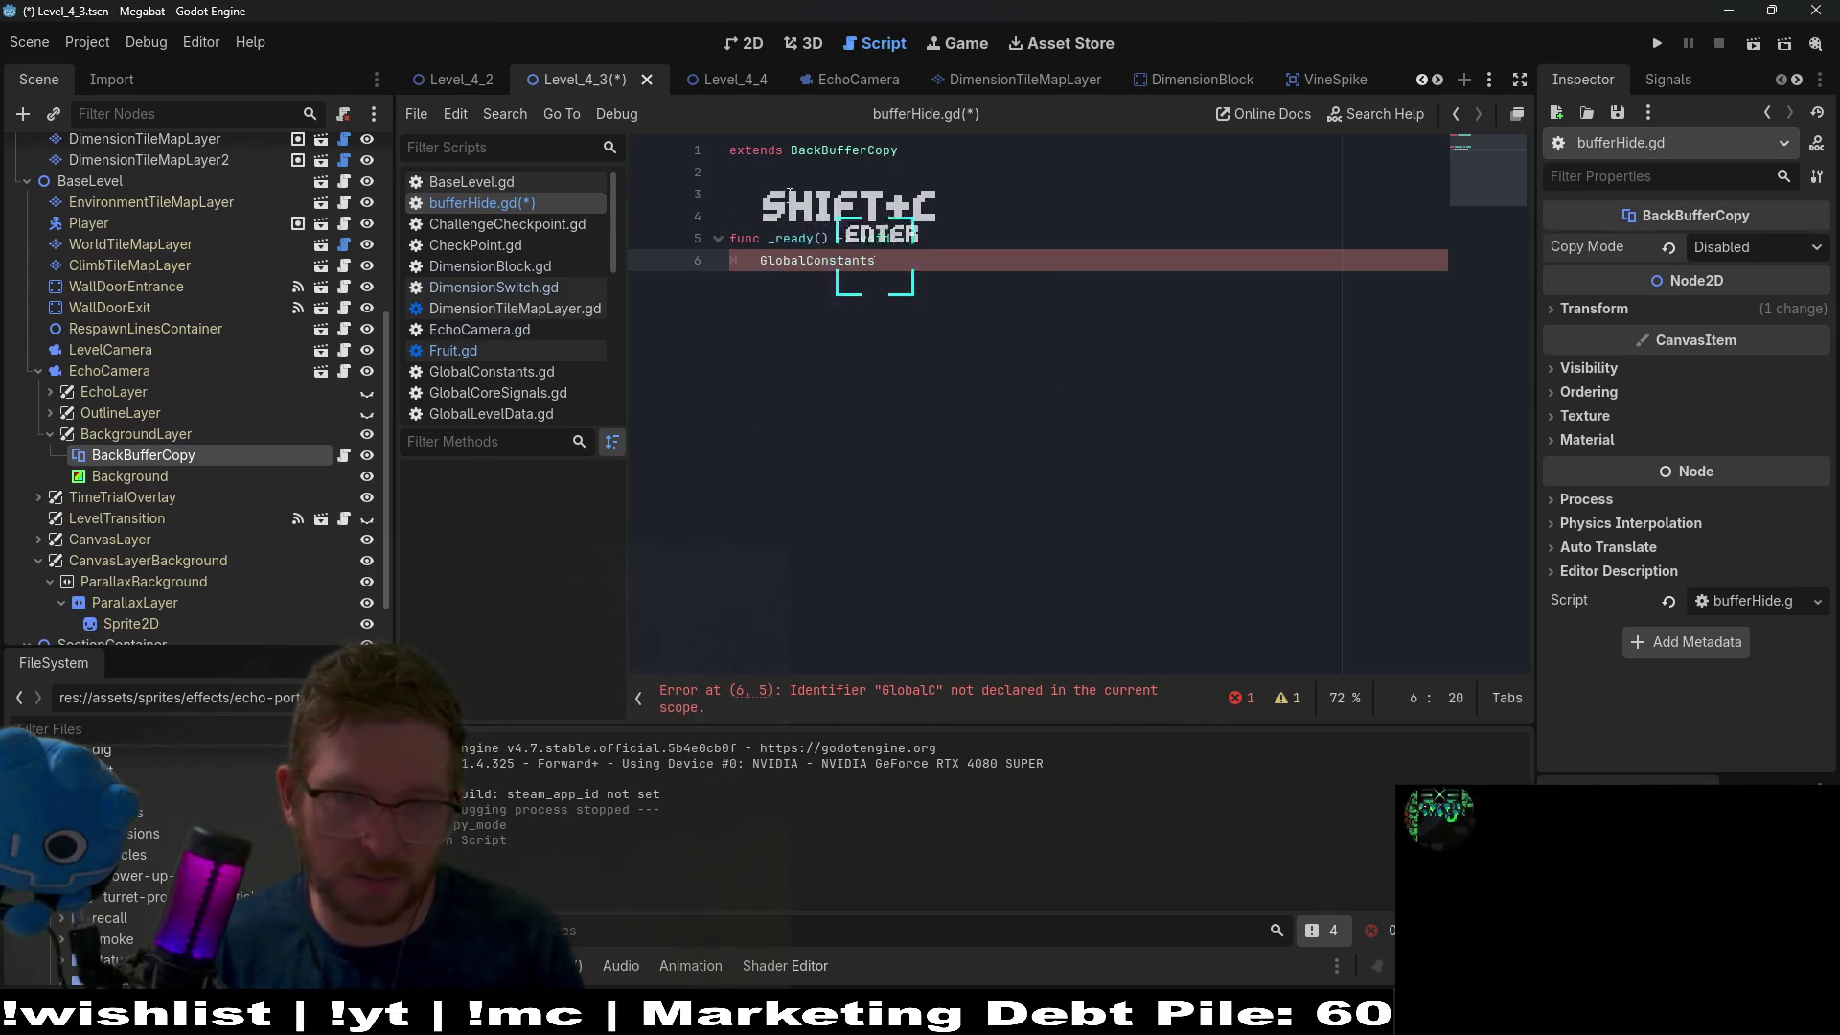
pyautogui.press('Return')
pyautogui.write('.,')
pyautogui.press('BackSpace')
pyautogui.press('BackSpace')
pyautogui.write('.')
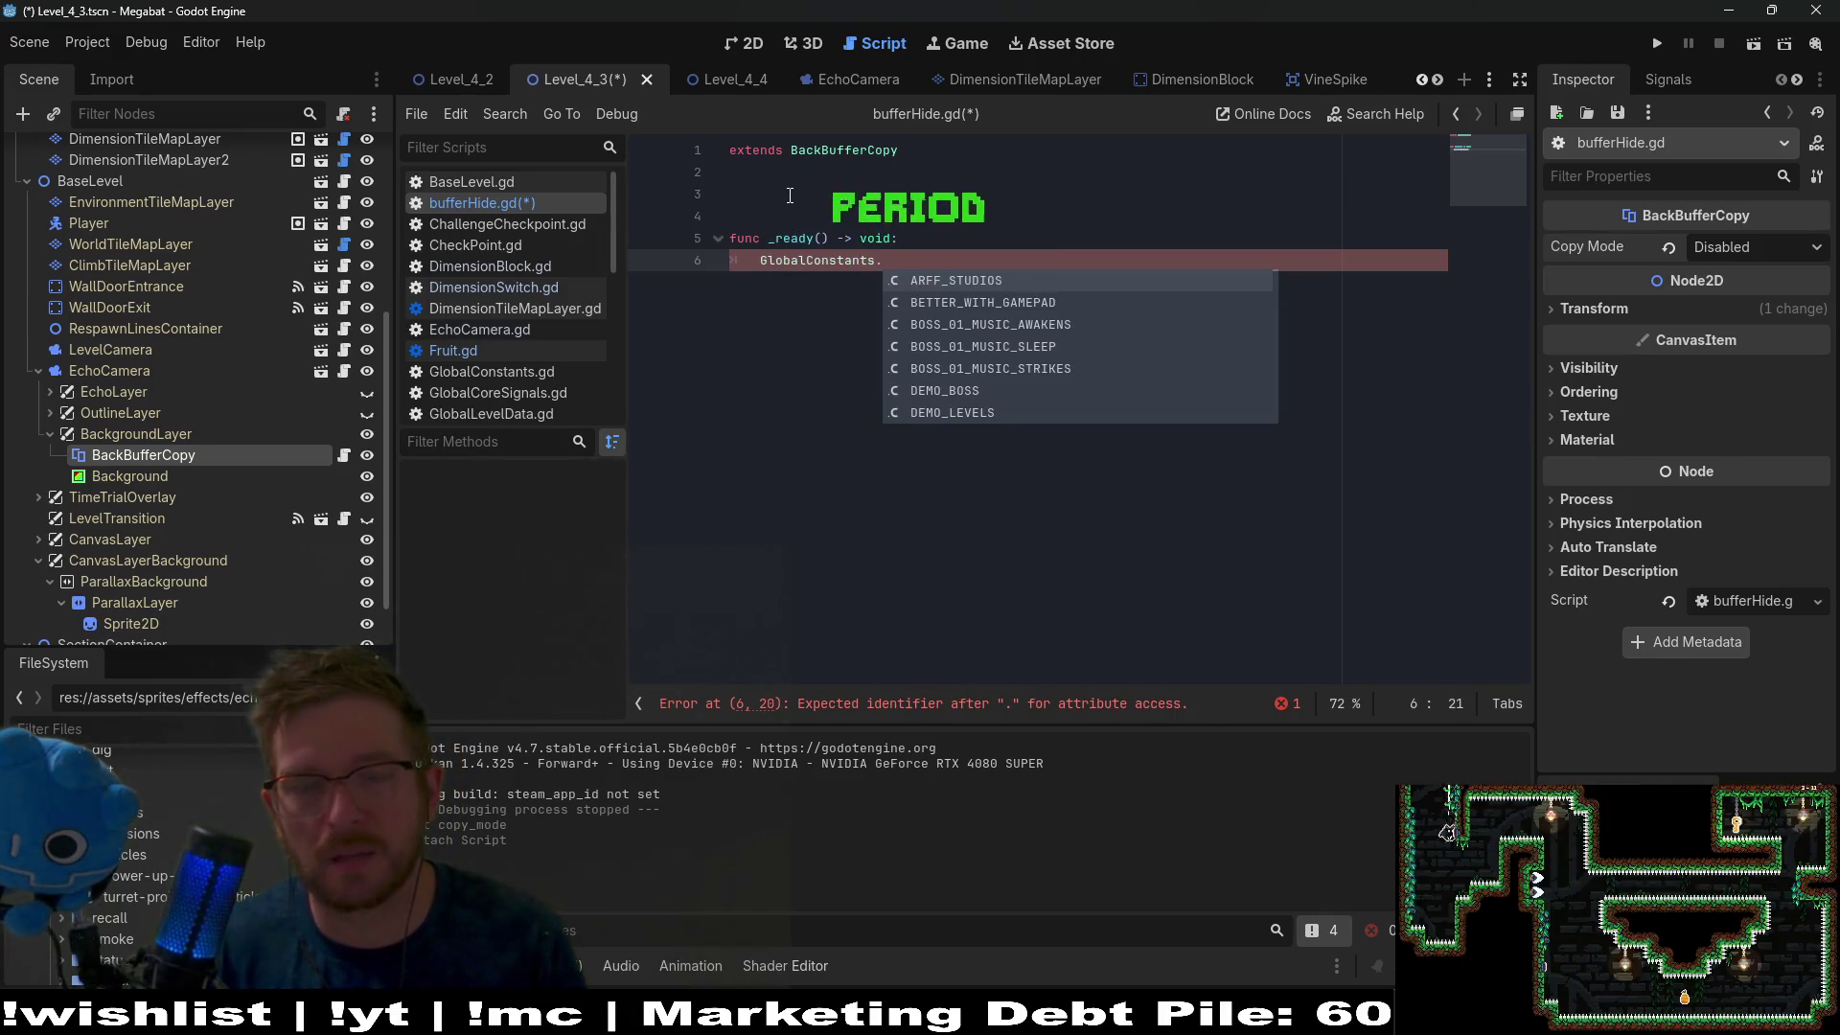
pyautogui.press('BackSpace')
pyautogui.press('BackSpace')
pyautogui.press('BackSpace')
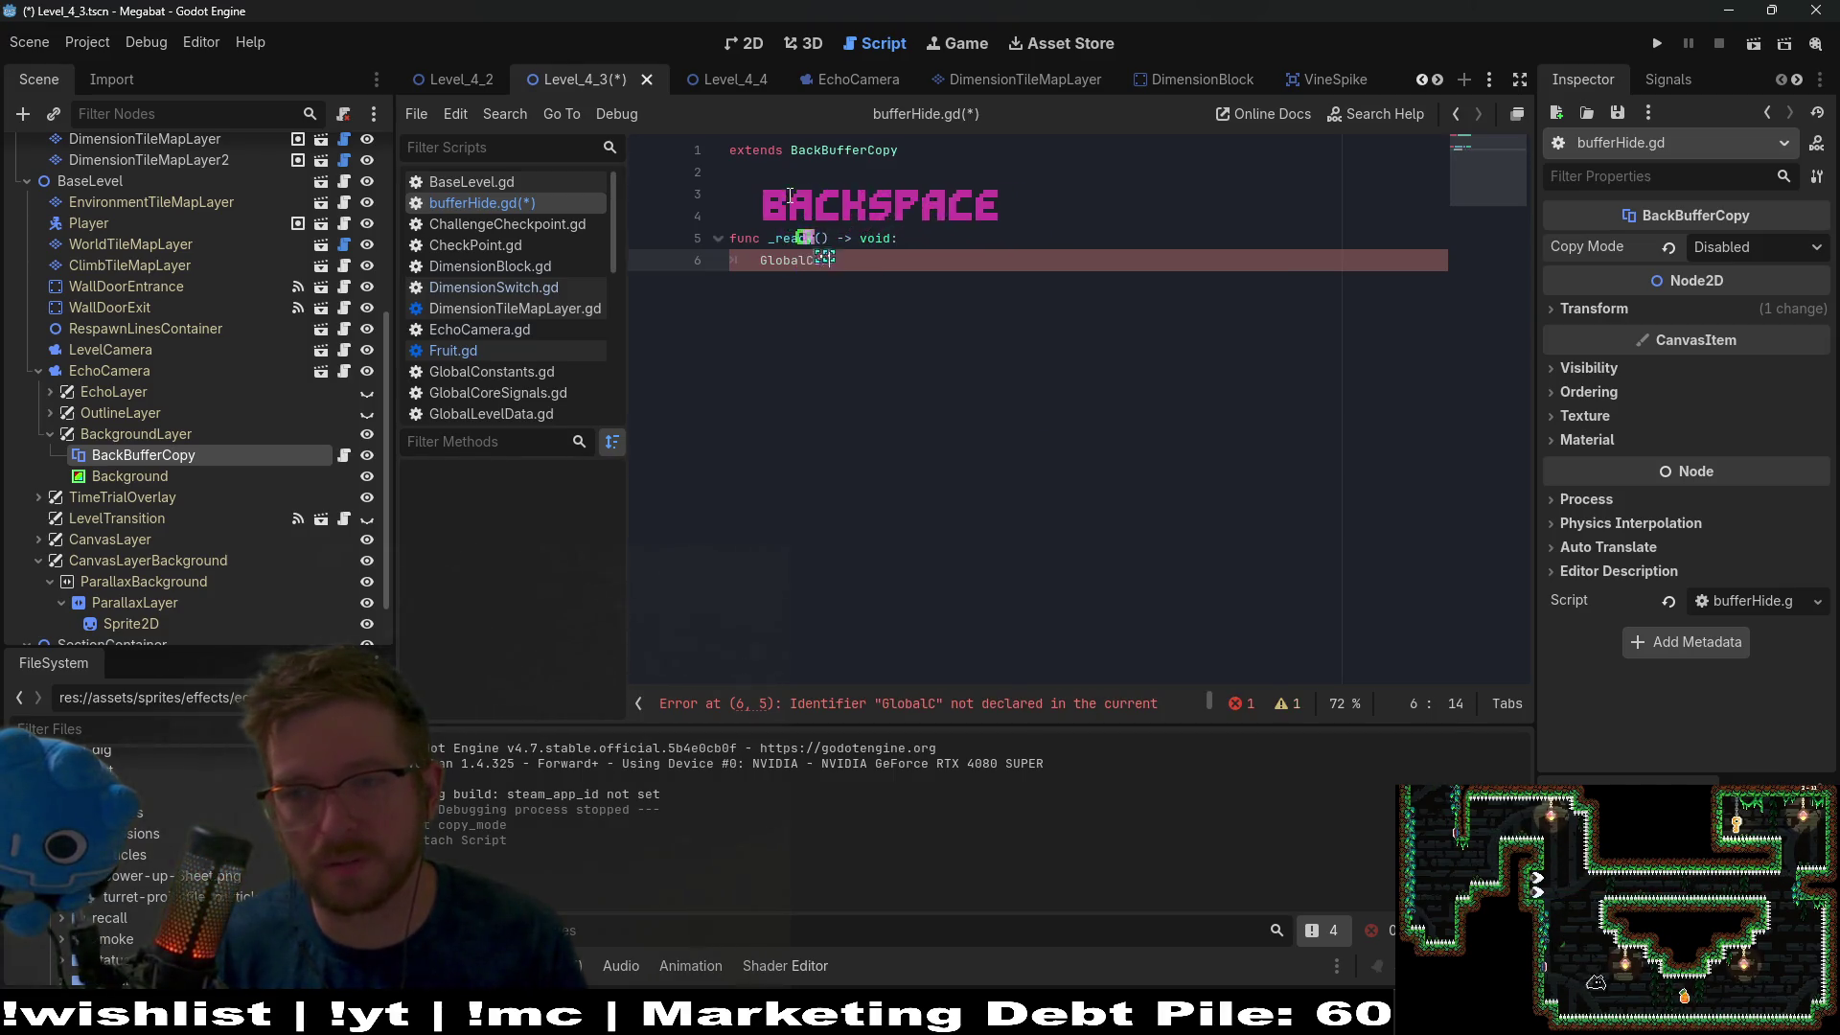
pyautogui.write('oreS')
pyautogui.press('Return')
pyautogui.write('.')
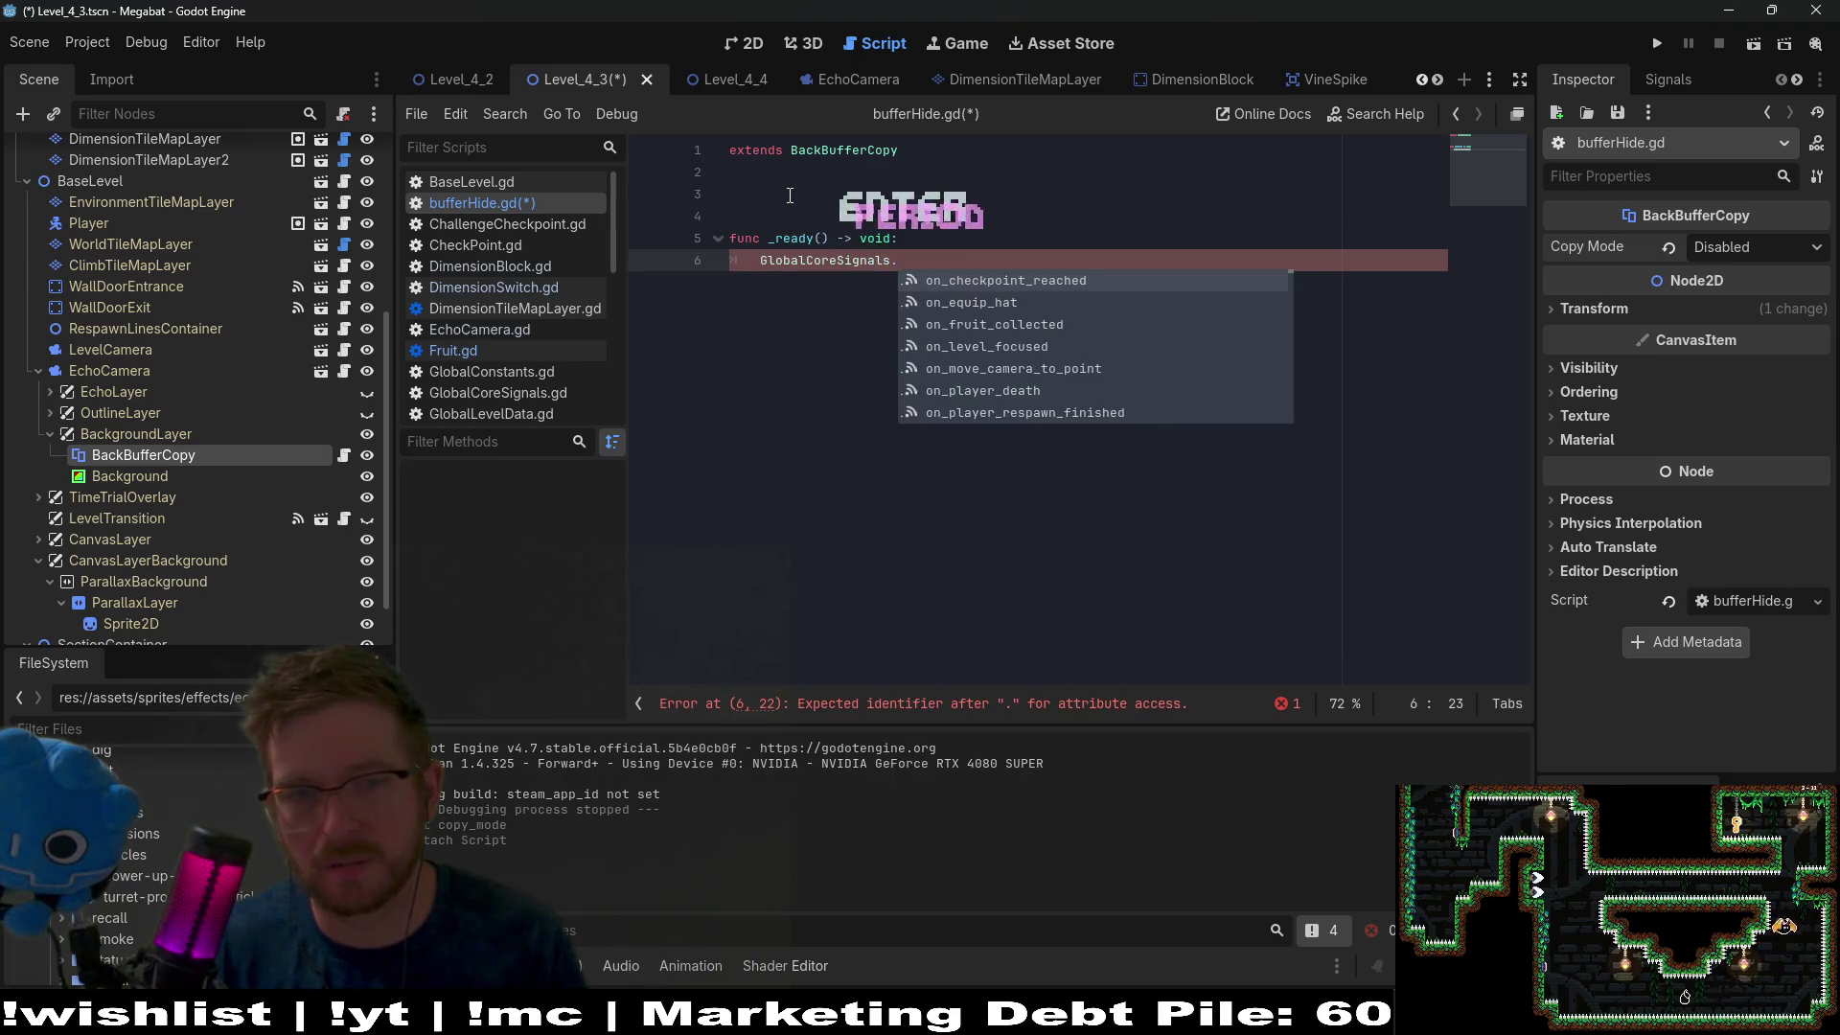
pyautogui.write('on')
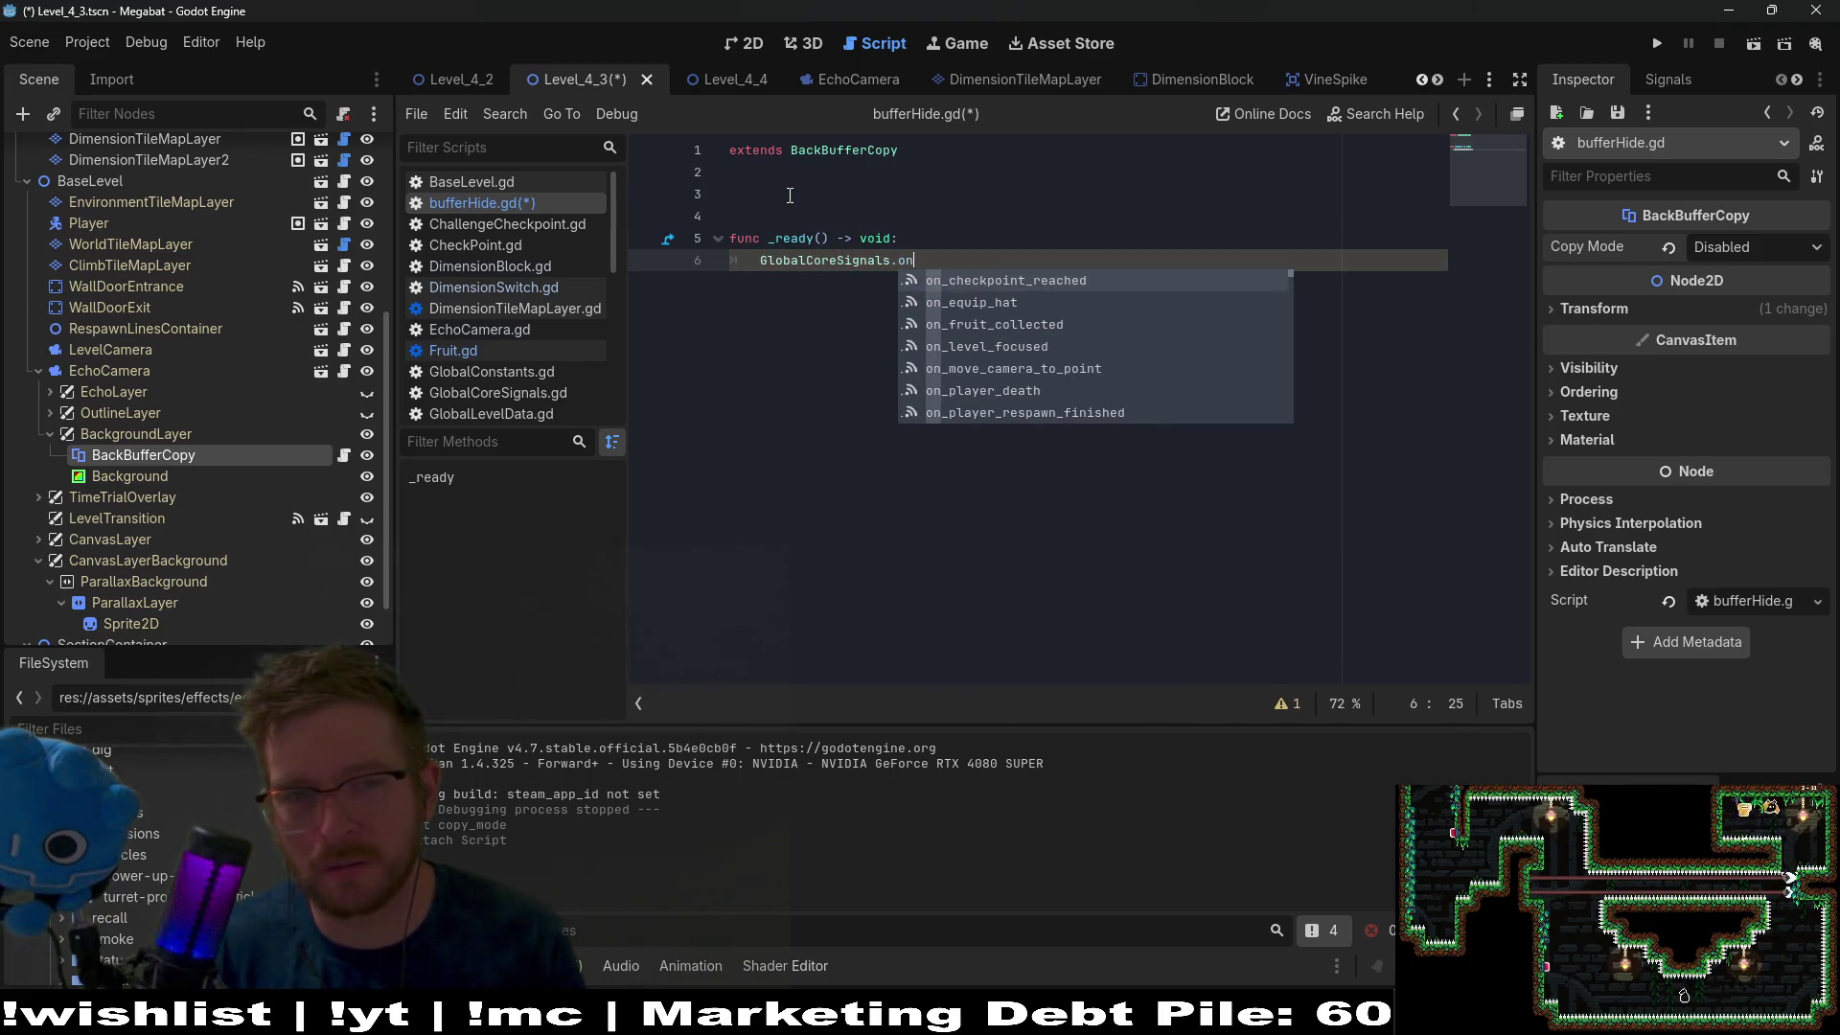
pyautogui.write('_')
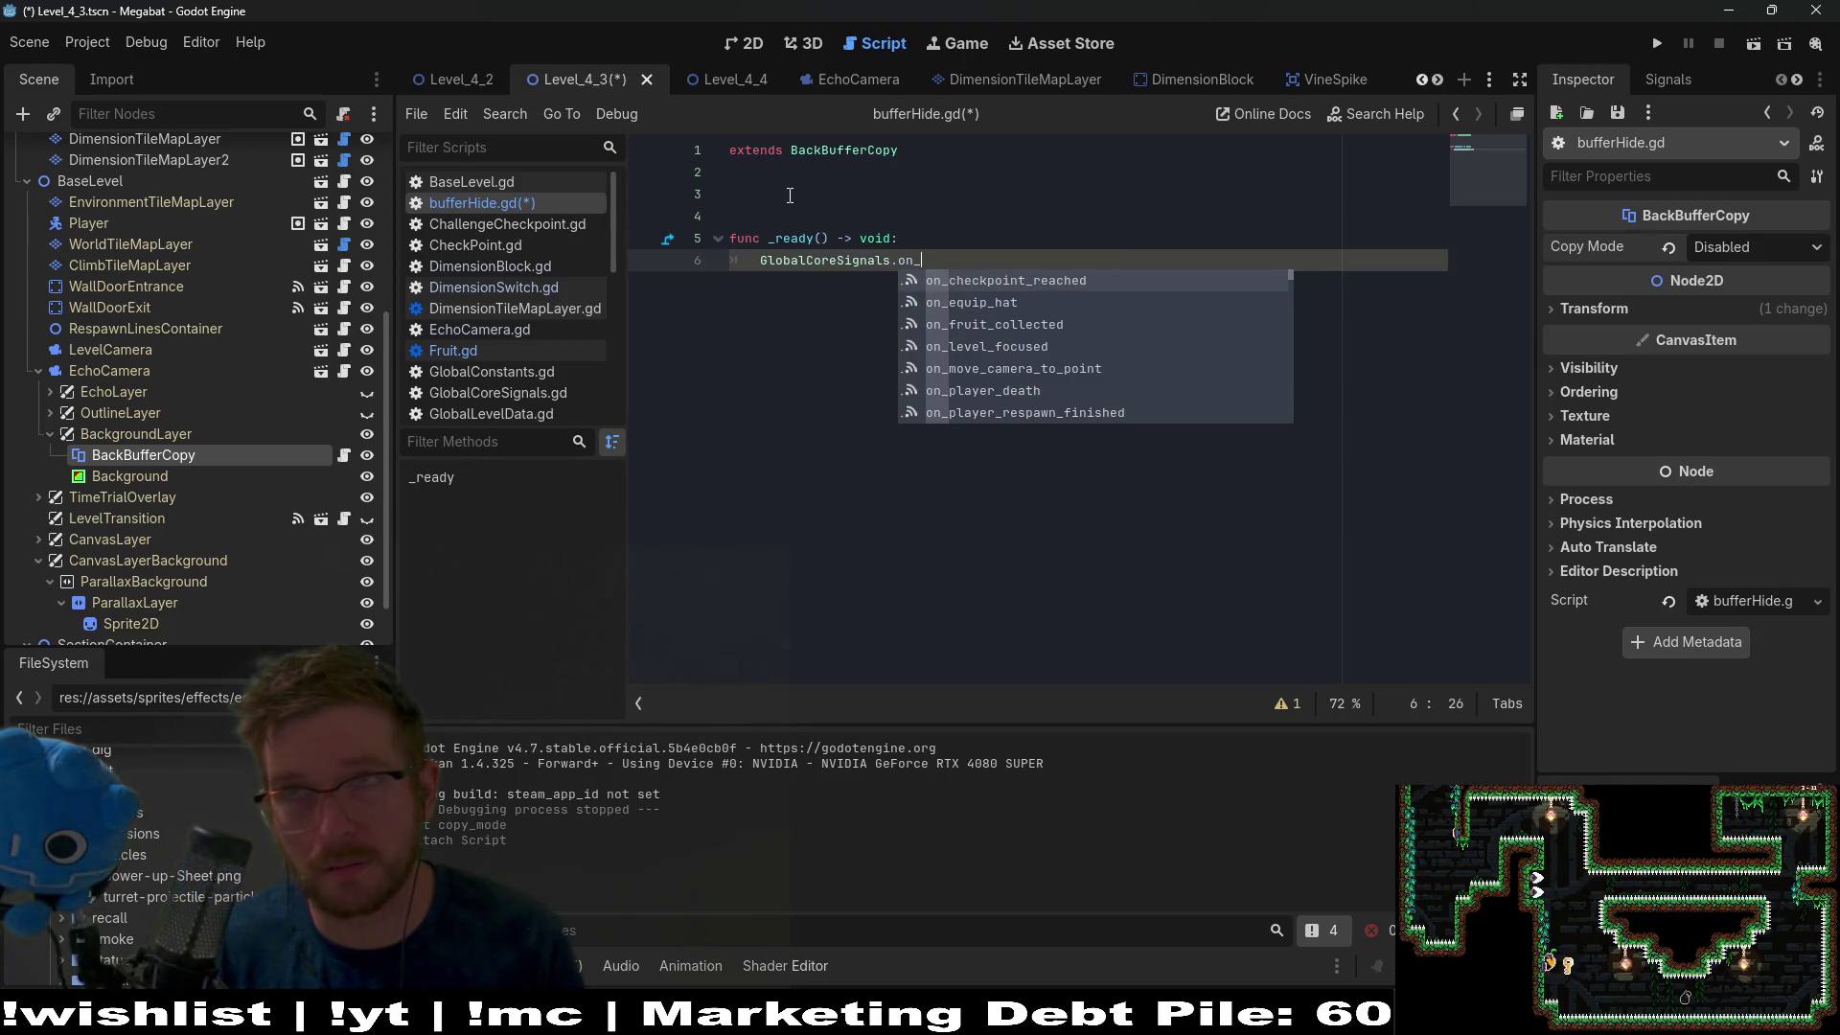
pyautogui.write('echo')
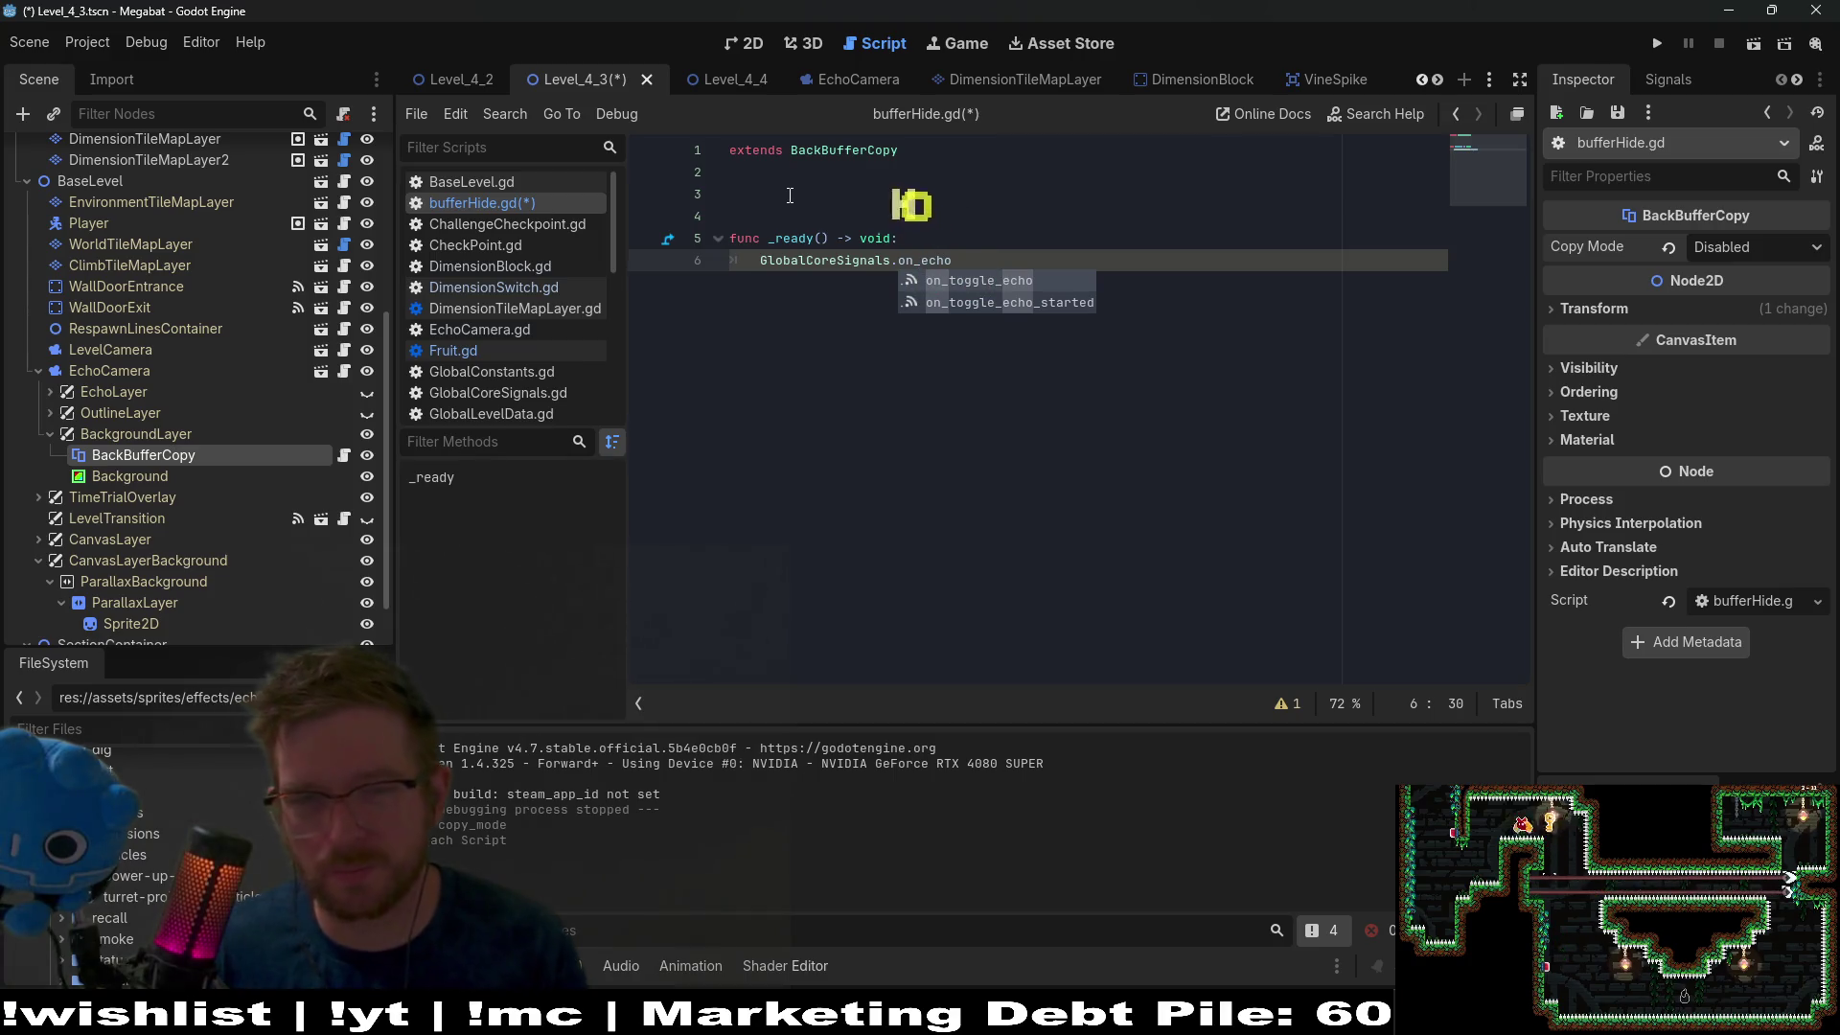
pyautogui.press('Down')
pyautogui.press('Return')
pyautogui.write('(')
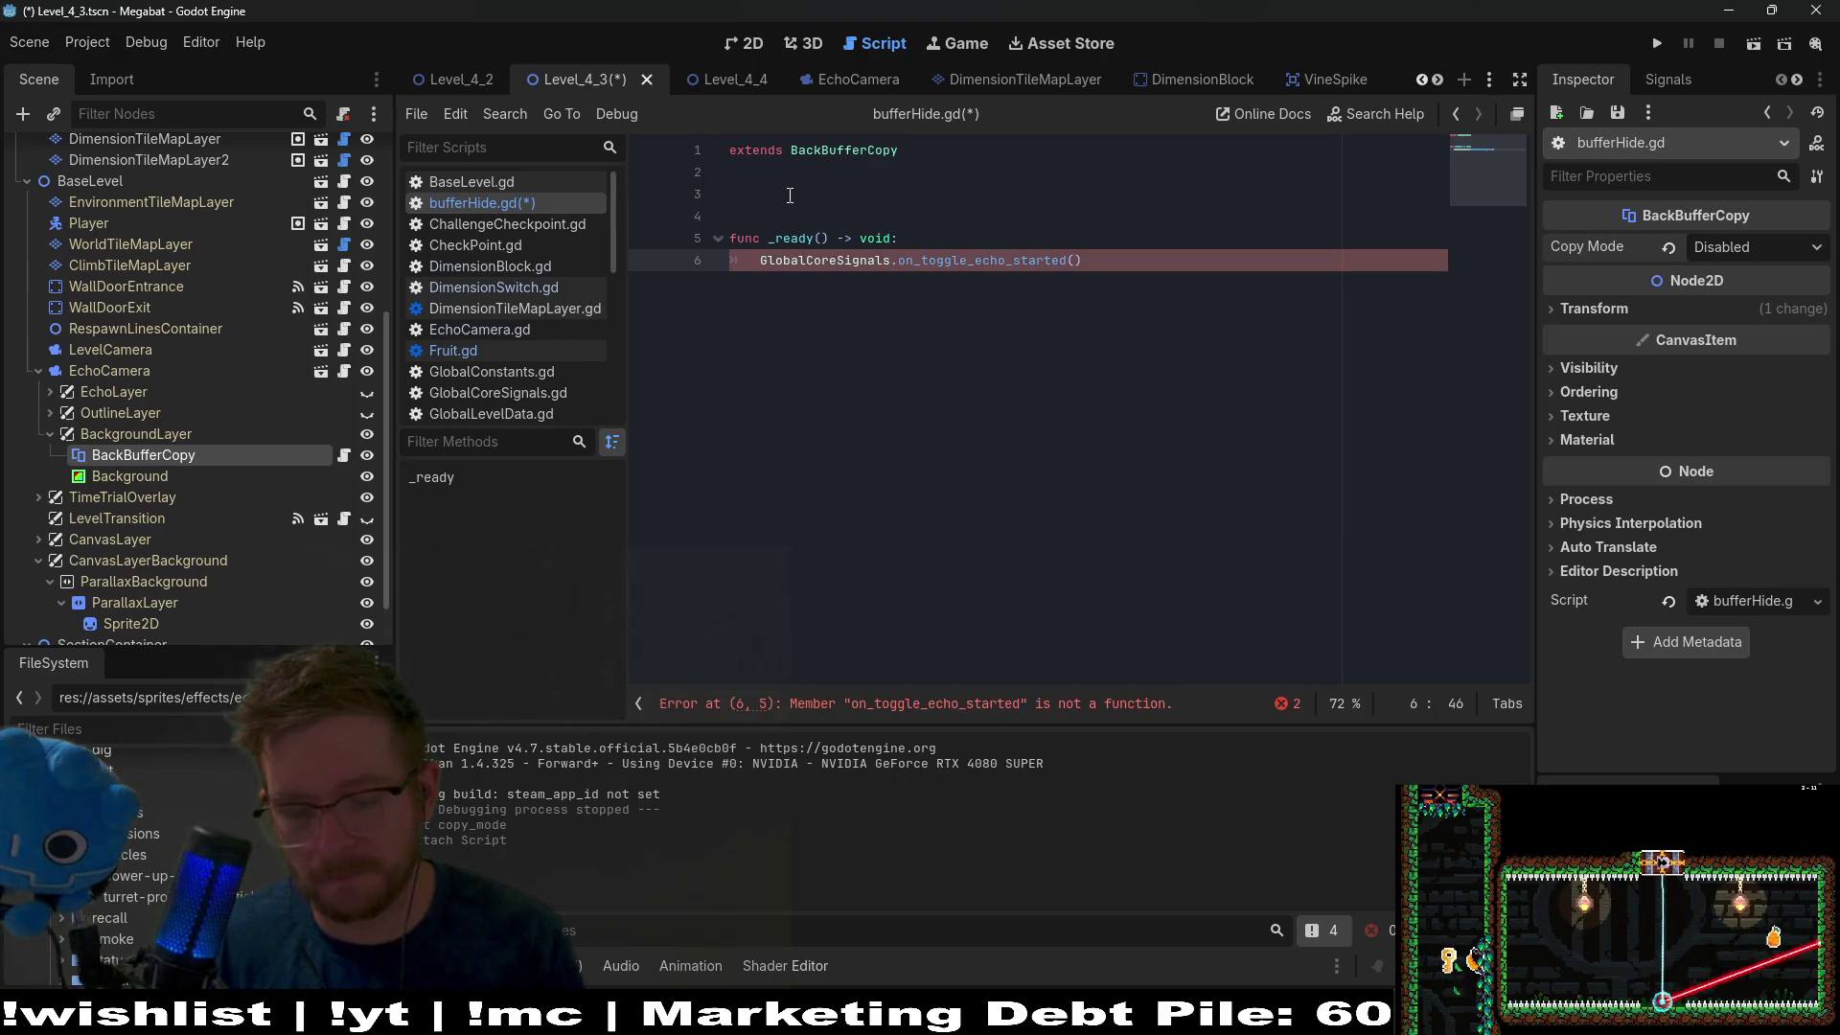
# Add a handler function _on_toggle_echo_started(value: bool) -> void: below _ready.
pyautogui.doubleClick(1015, 259)
pyautogui.hotkey('ctrl', 'c')
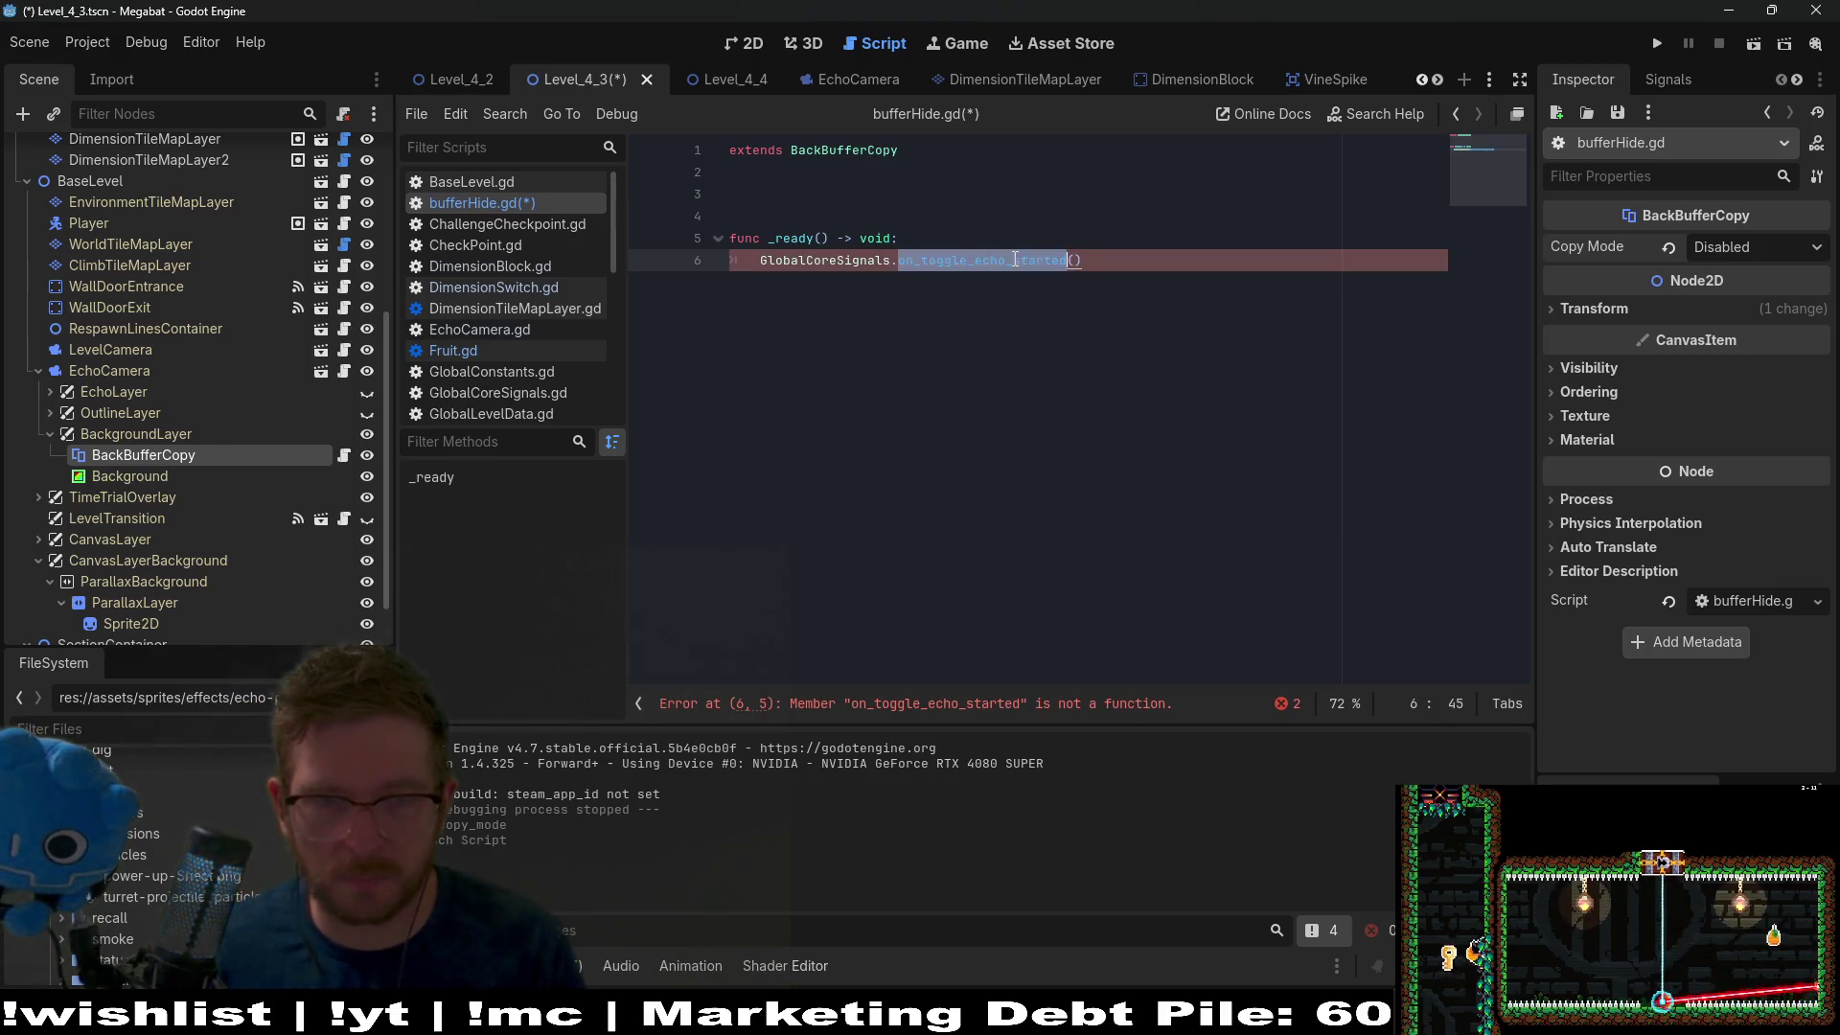
pyautogui.click(1075, 260)
pyautogui.write('_on_toggle_echo_started')
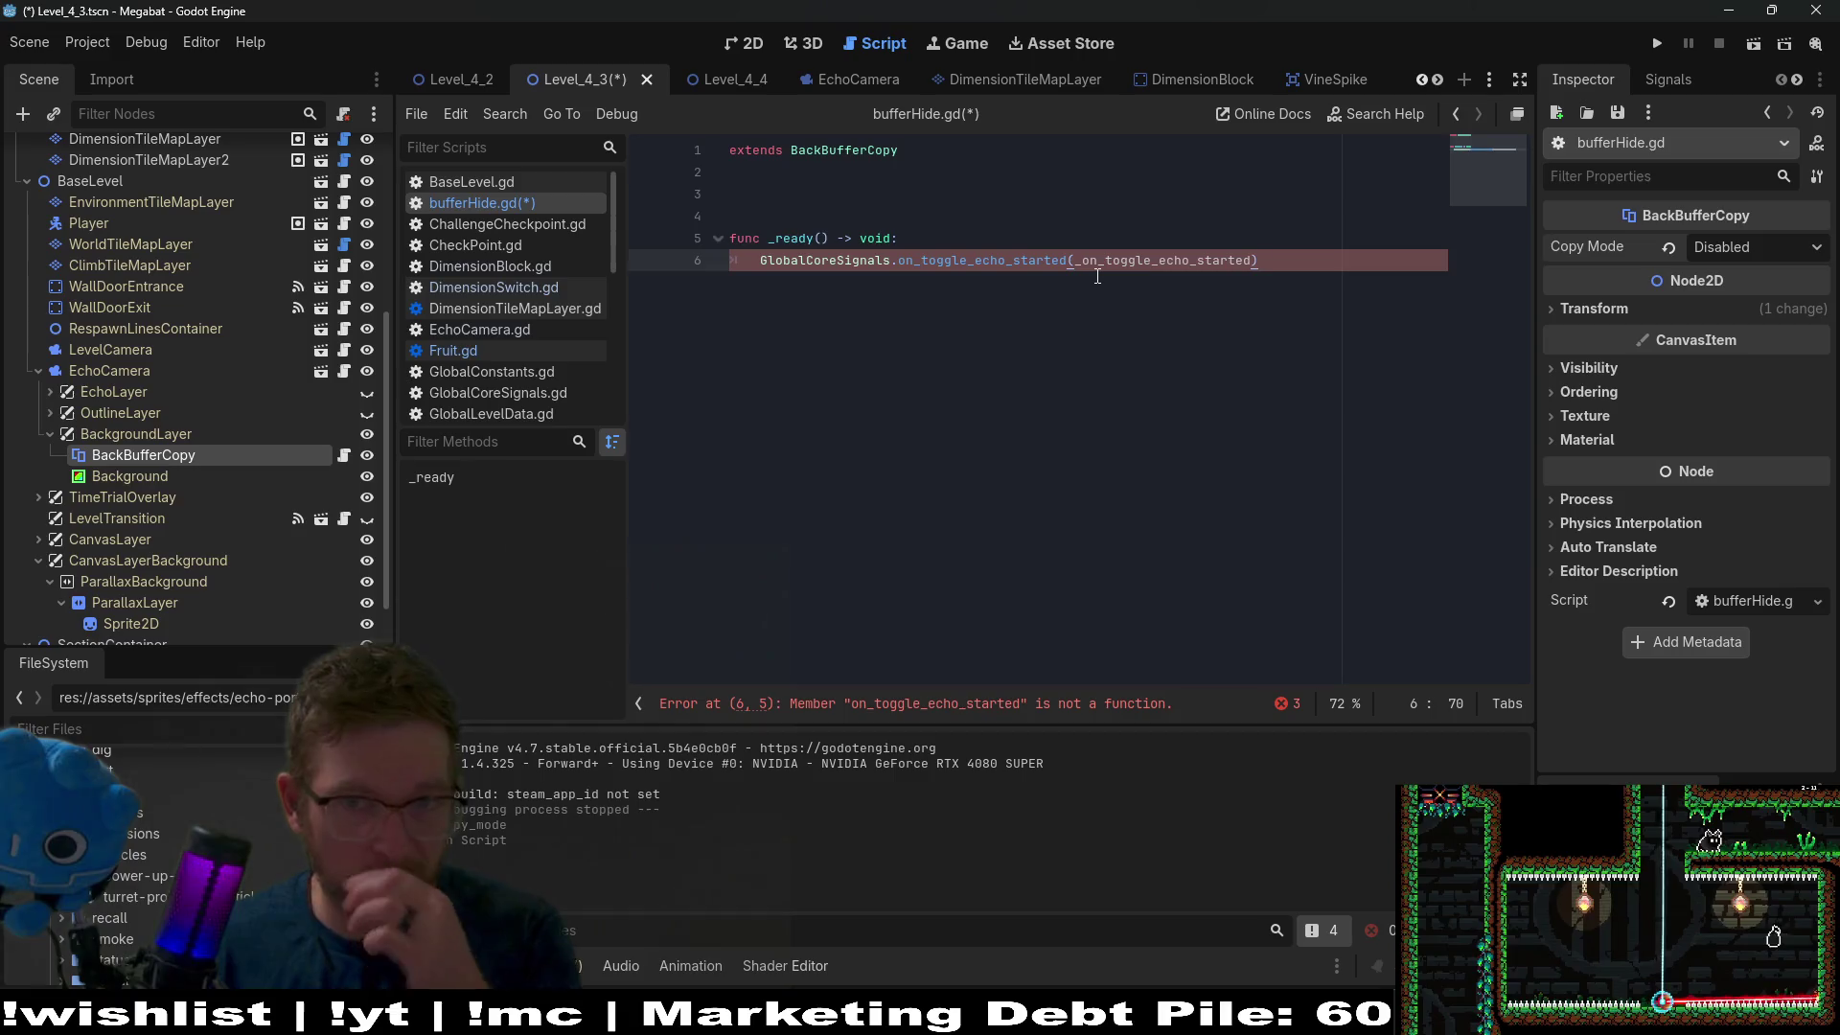
pyautogui.press('Return')
pyautogui.press('Return')
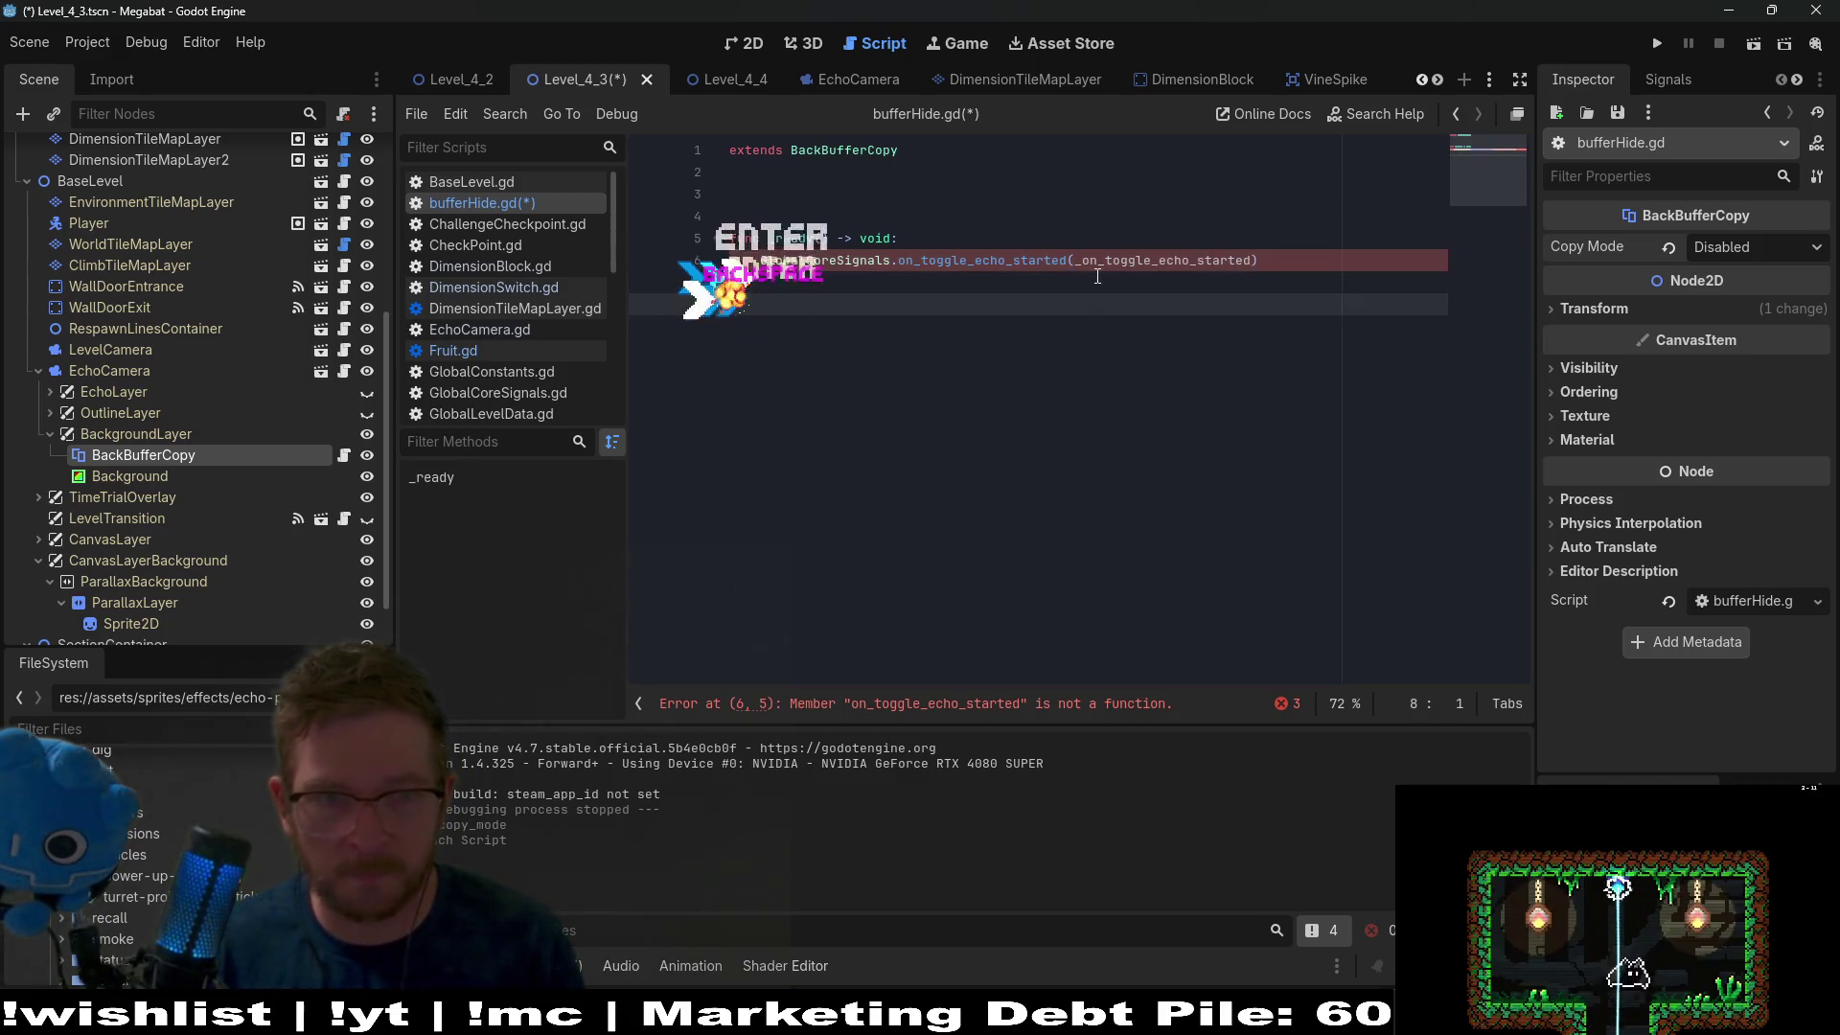
pyautogui.press('BackSpace')
pyautogui.press('Return')
pyautogui.press('Return')
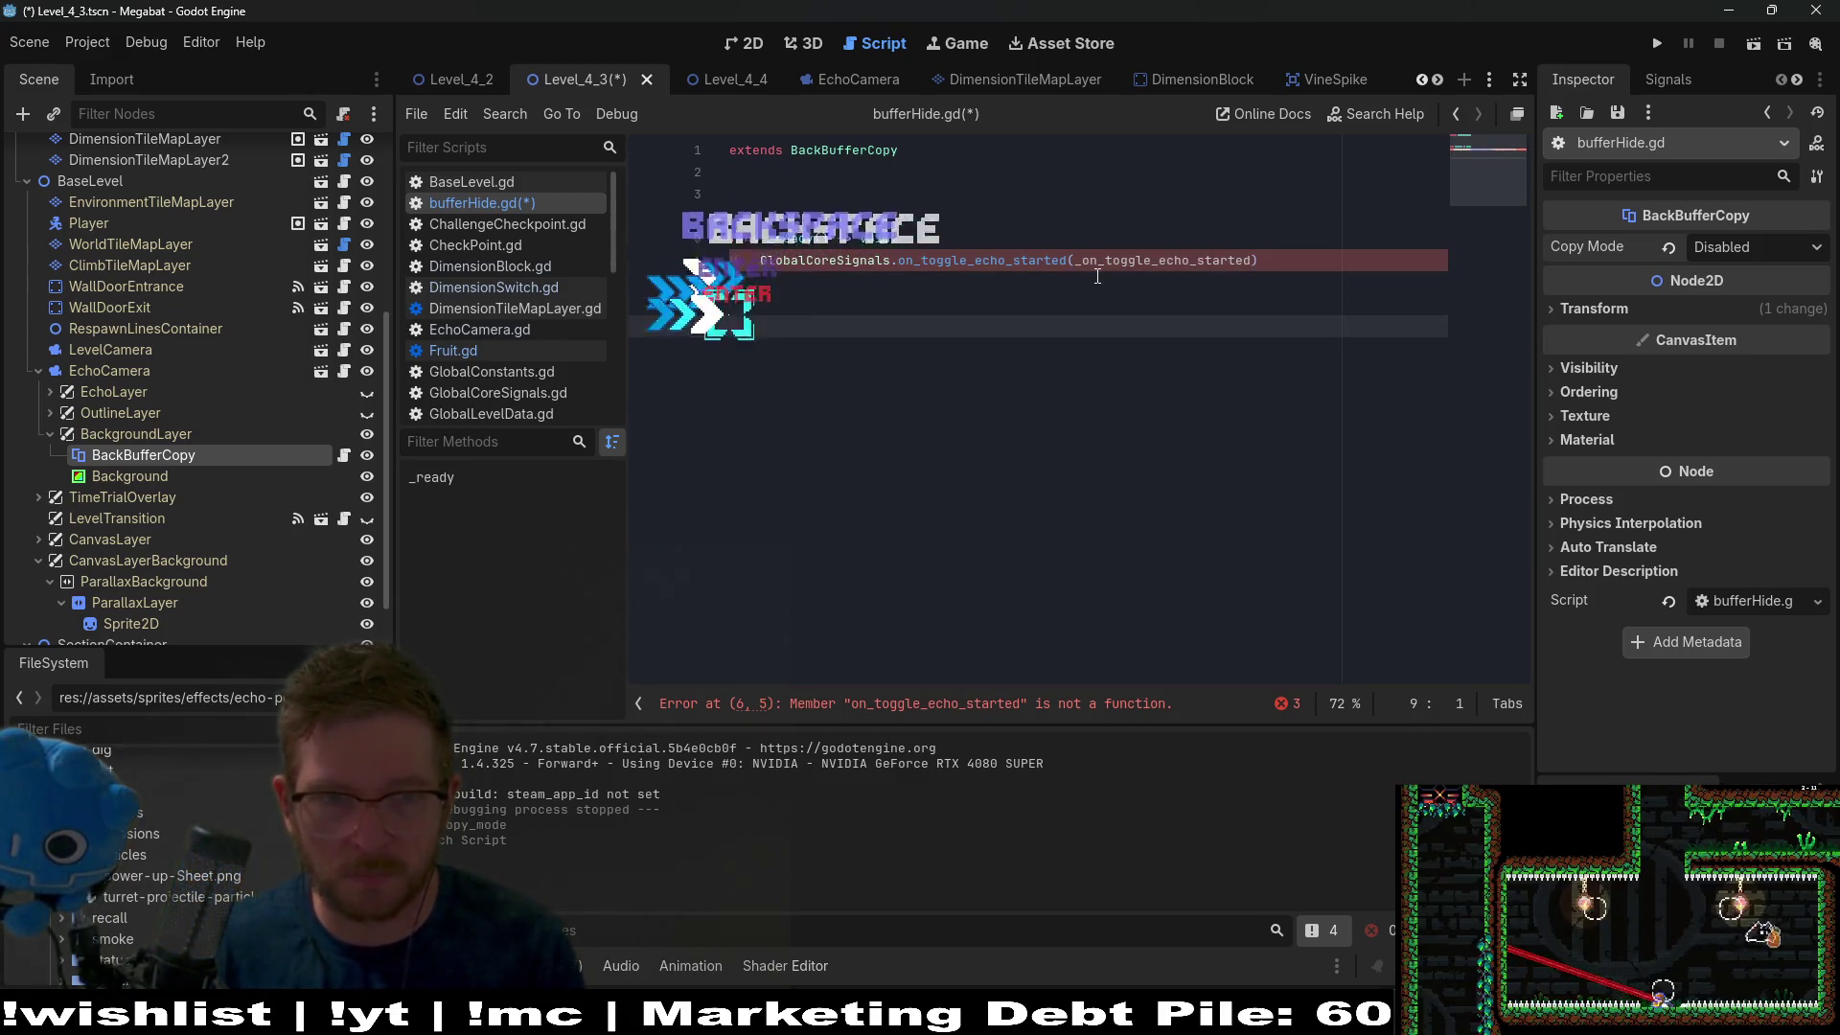
pyautogui.write('func')
pyautogui.hotkey('ctrl', 'v')
pyautogui.hotkey('ctrl', 'z')
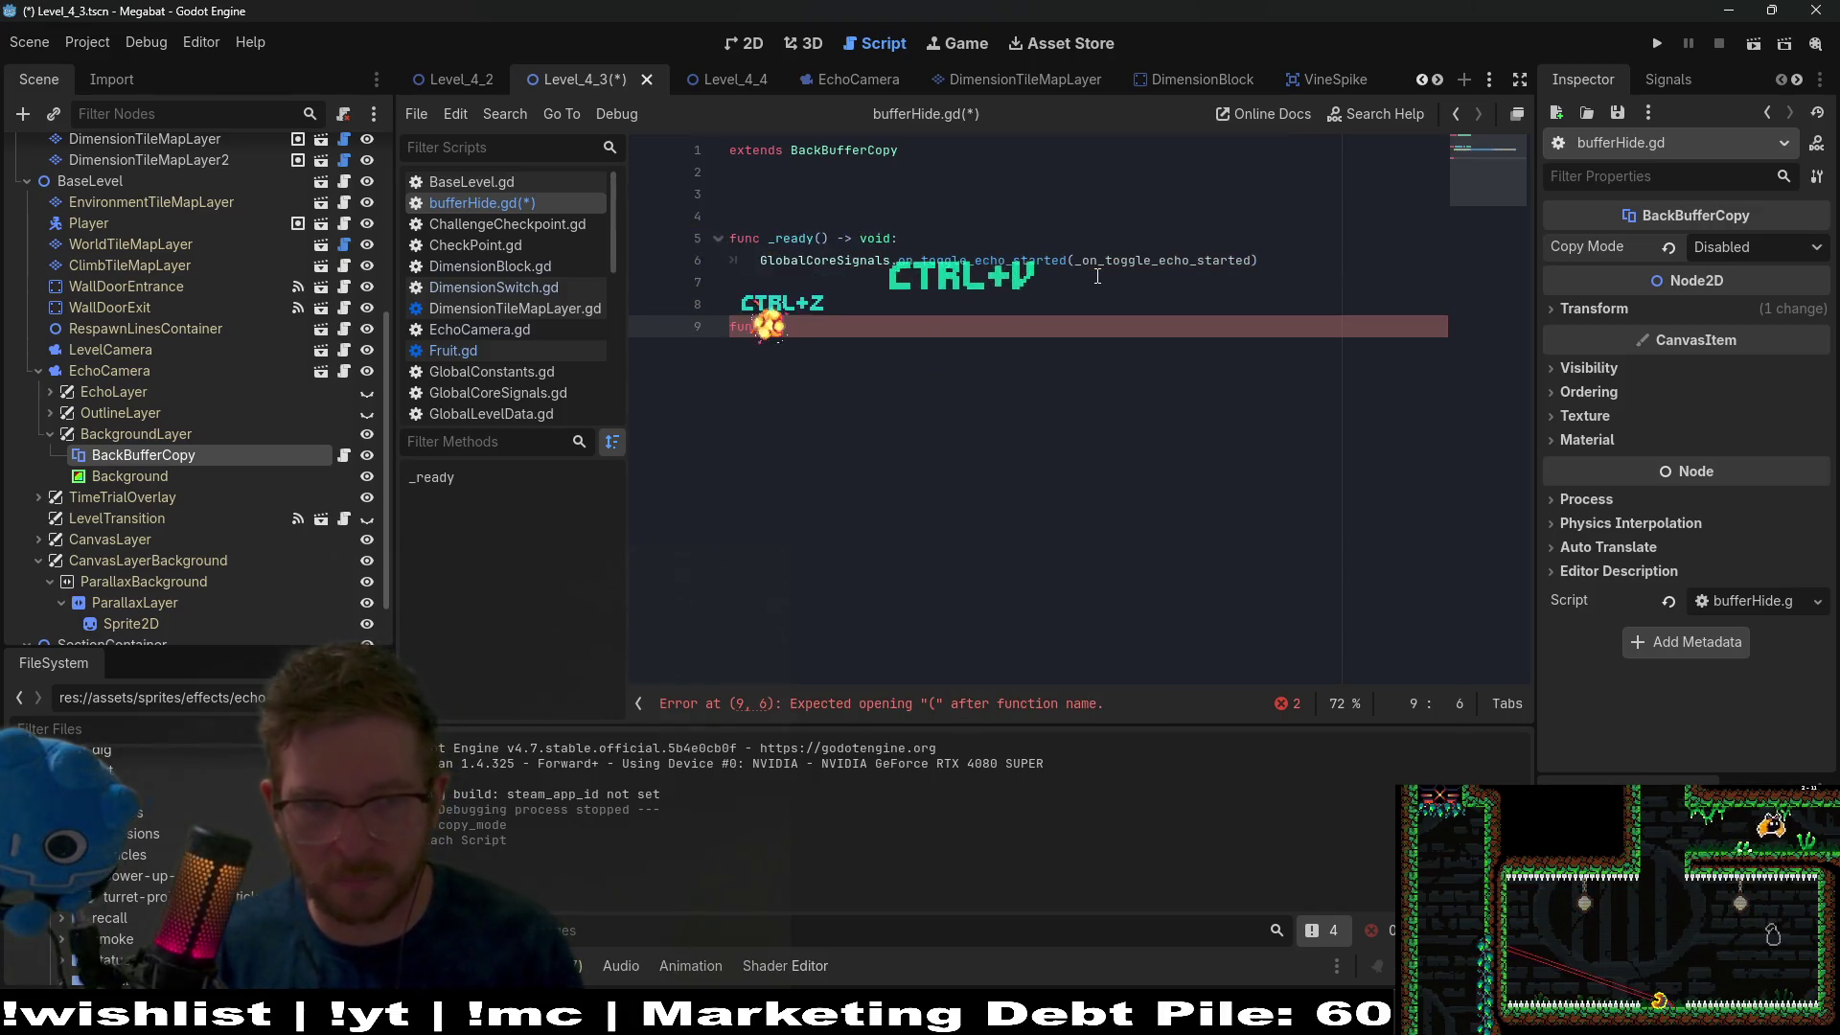
pyautogui.write('_')
pyautogui.hotkey('ctrl', 'v')
pyautogui.write('(valu')
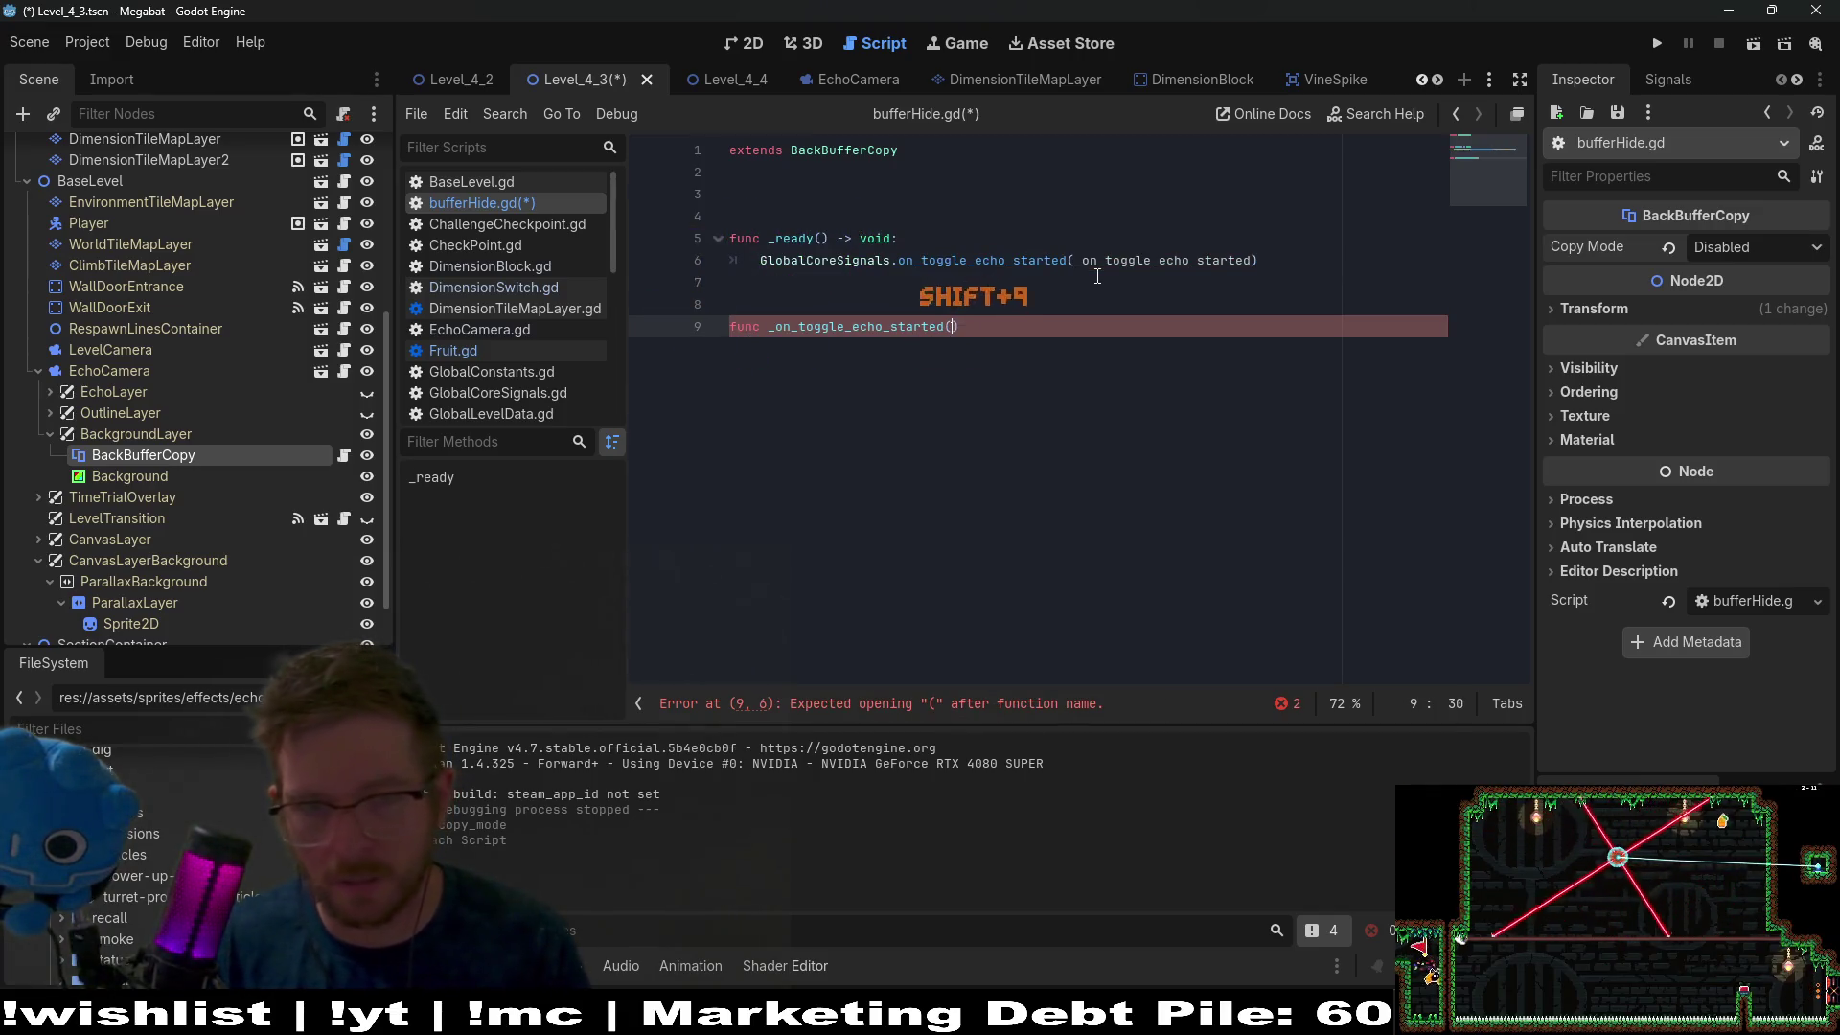
pyautogui.write('e: bool) -')
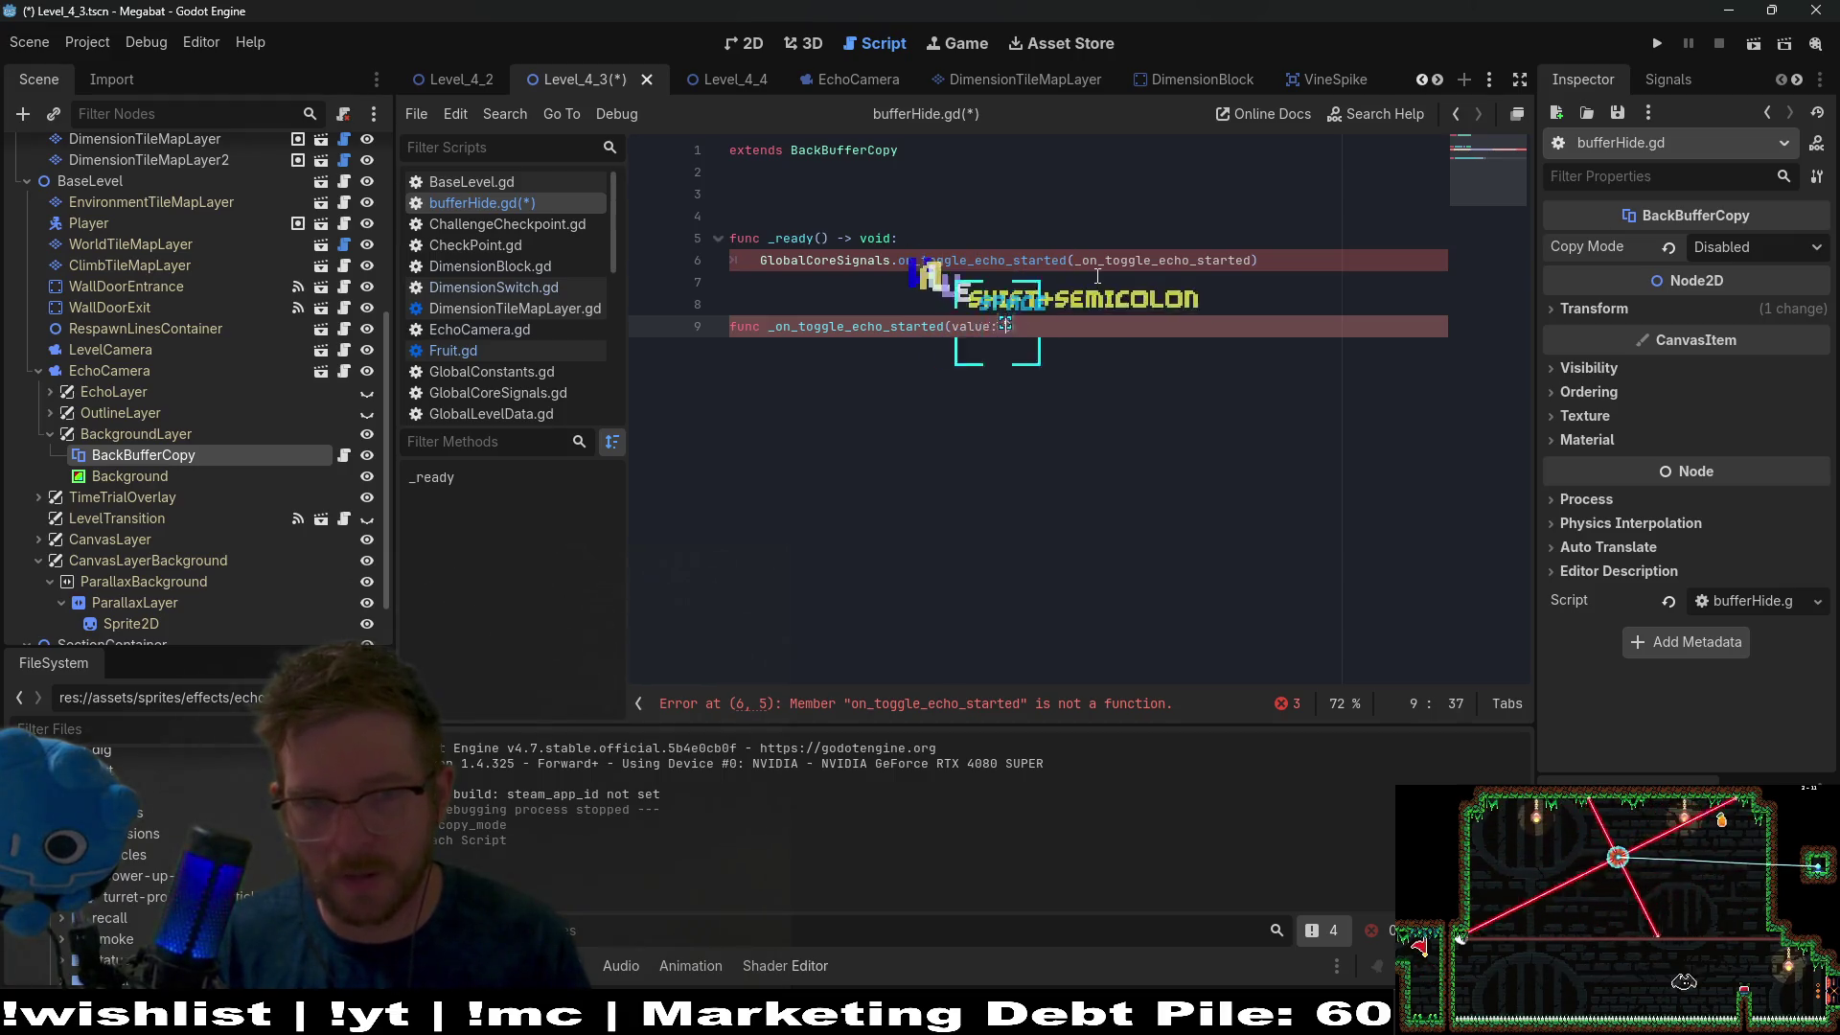
pyautogui.write('> void:')
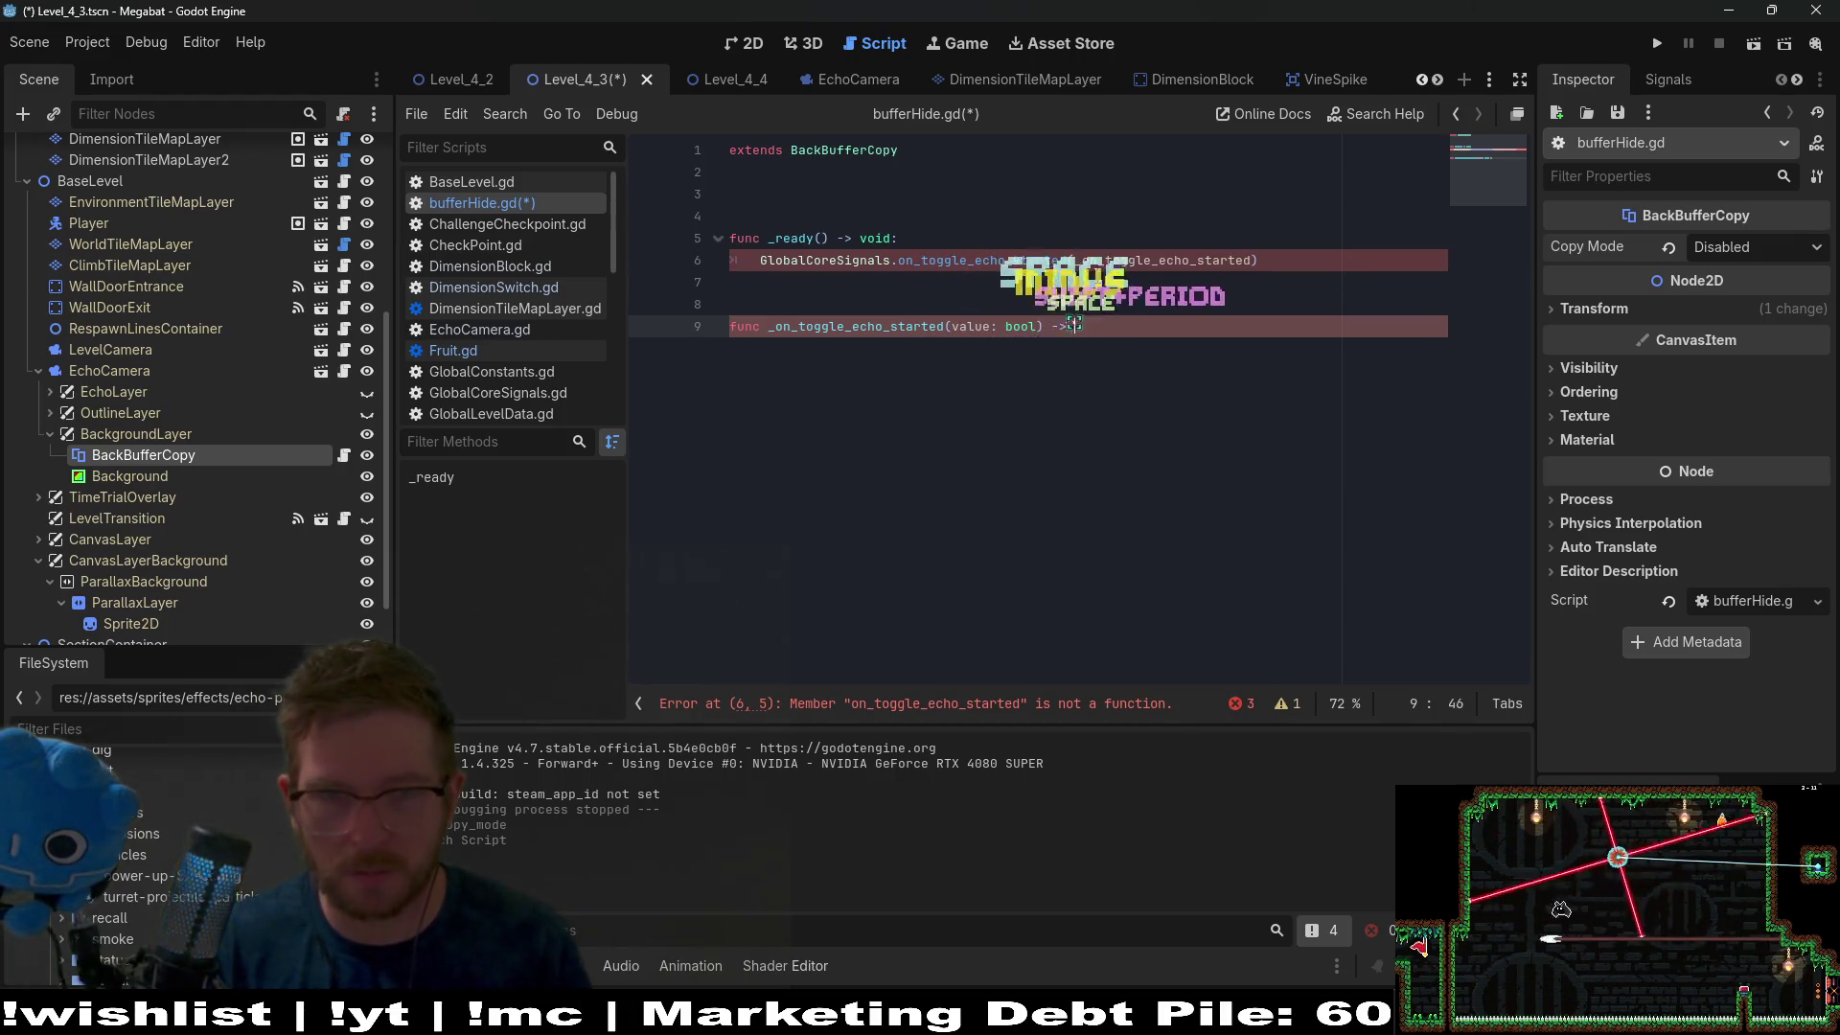
pyautogui.press('Return')
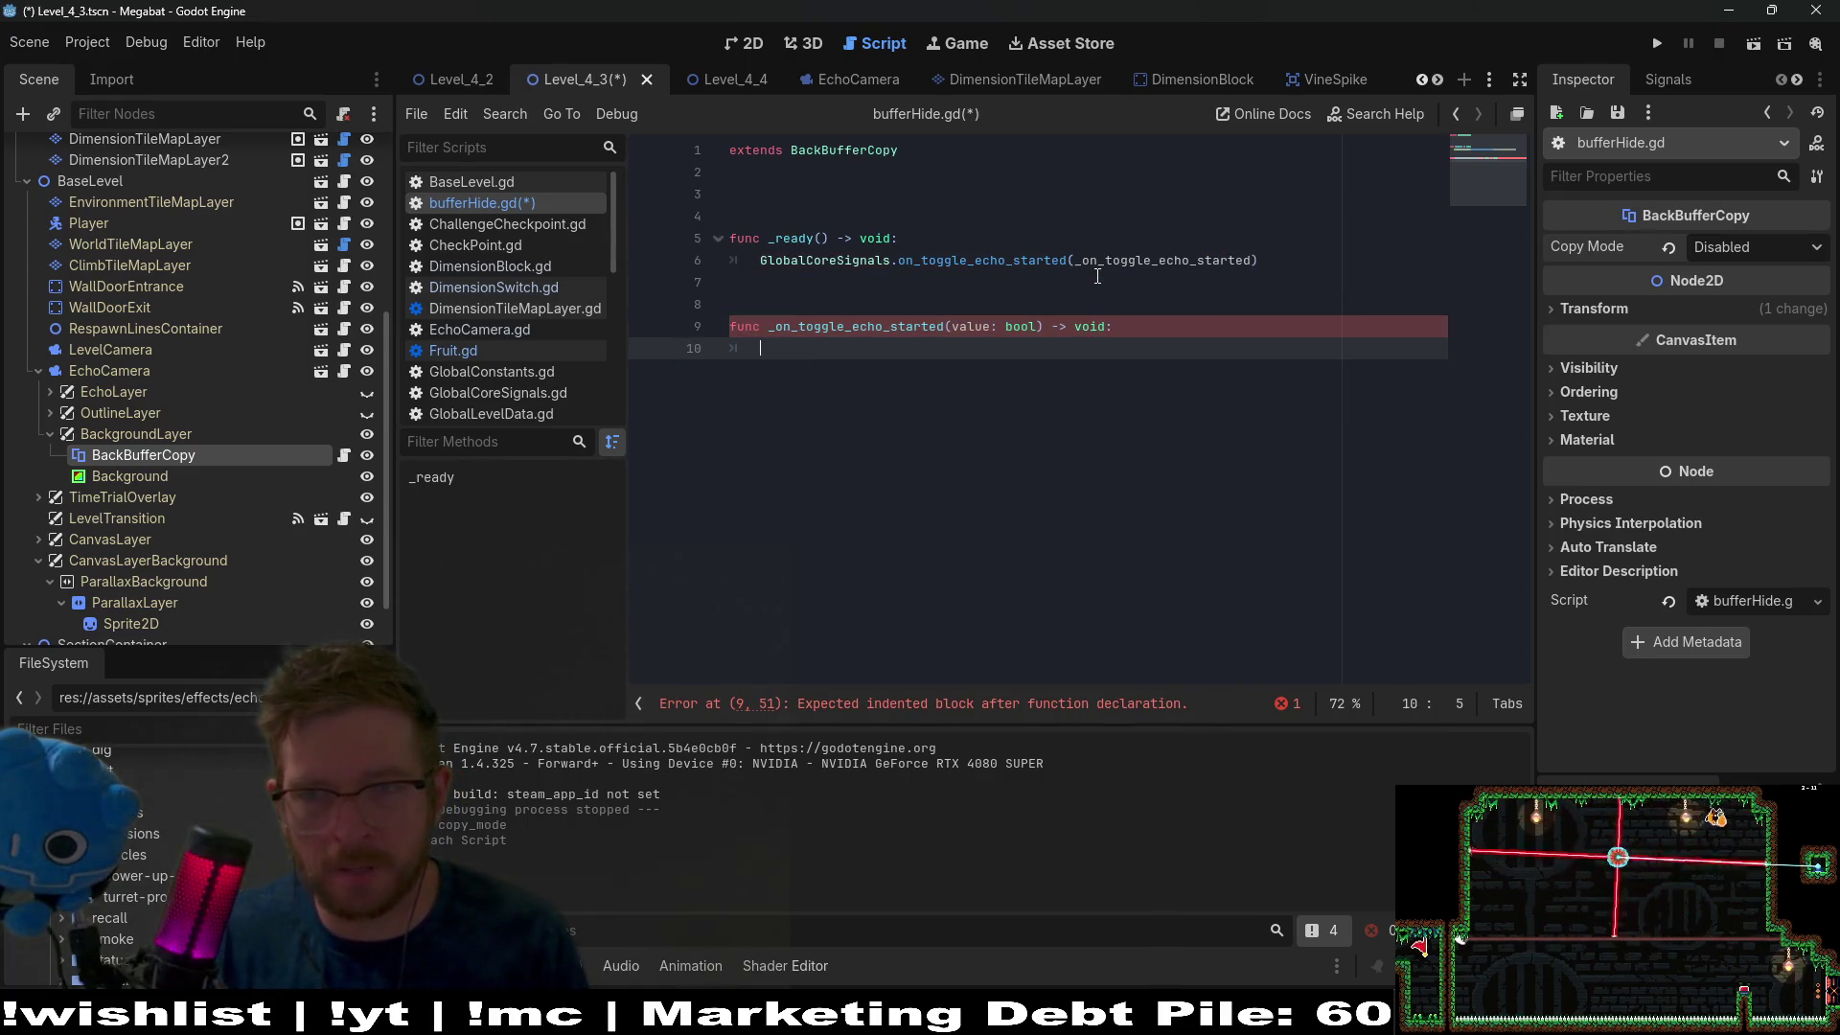
# Make the handler set copy_mode to COPY_MODE_RECT if value, else COPY_MODE_DISABLED, and save.
pyautogui.write('if ')
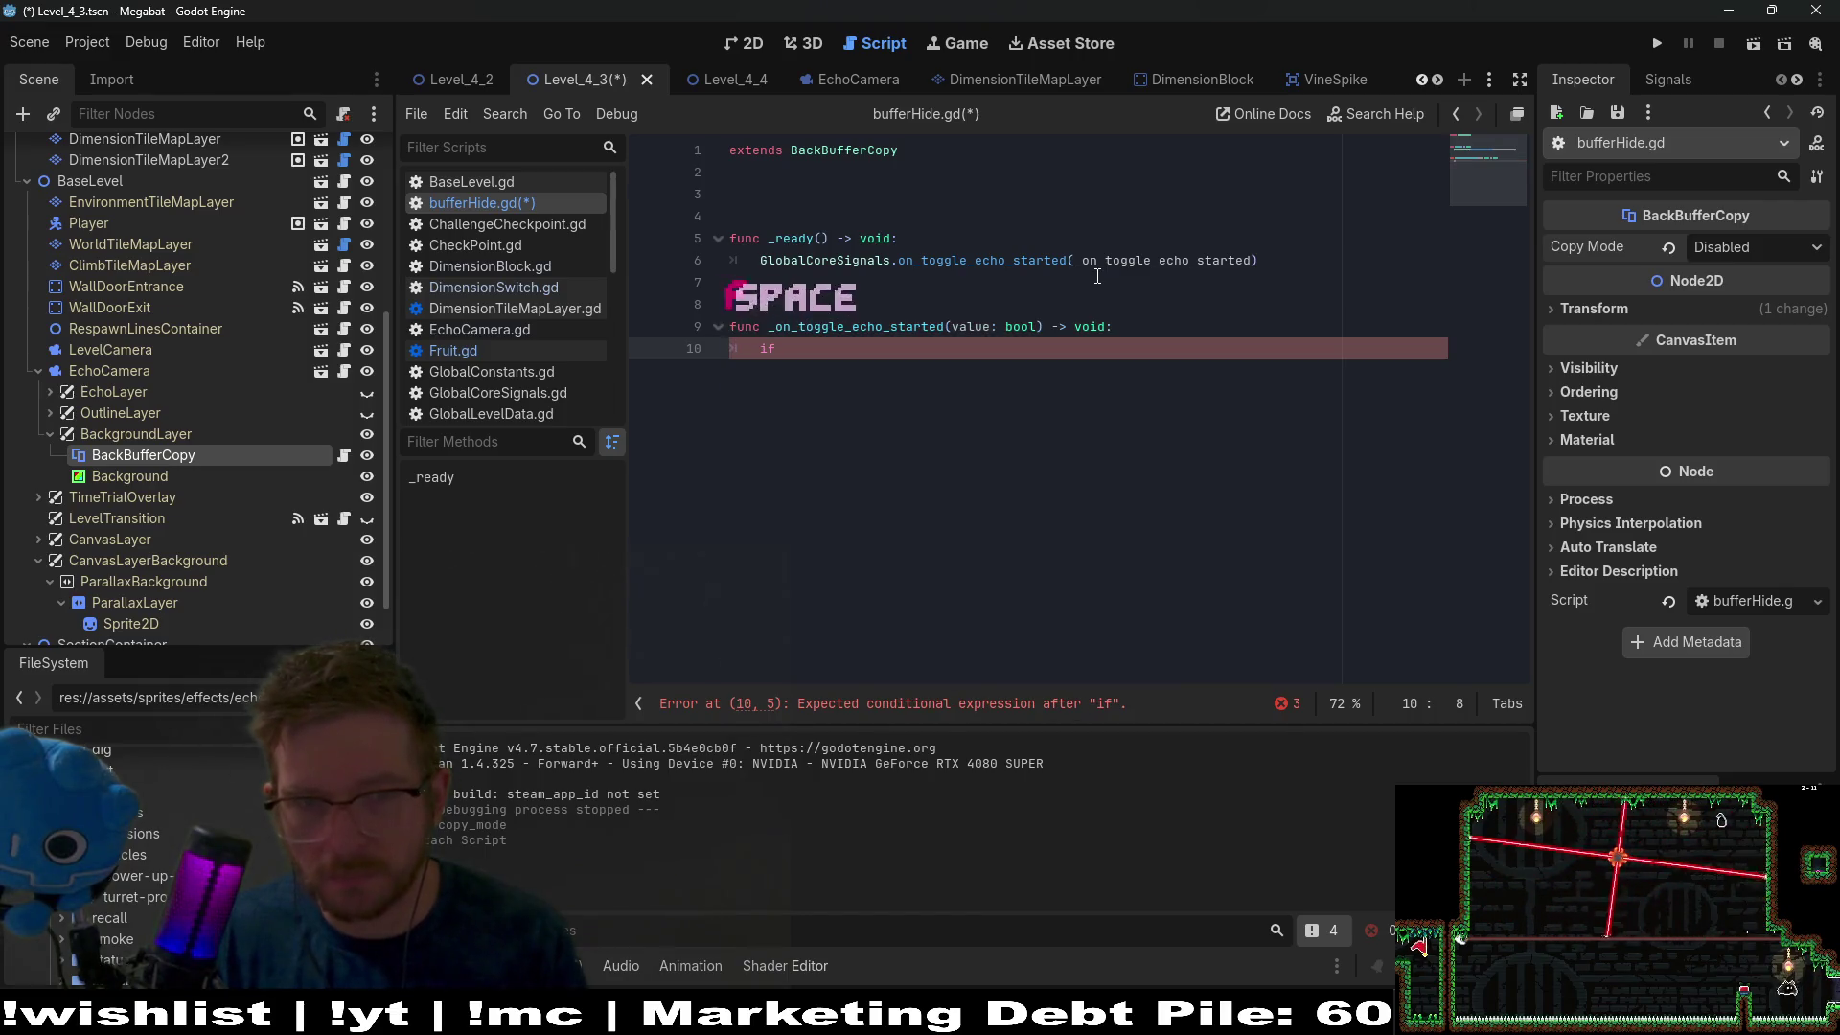
pyautogui.write('value:')
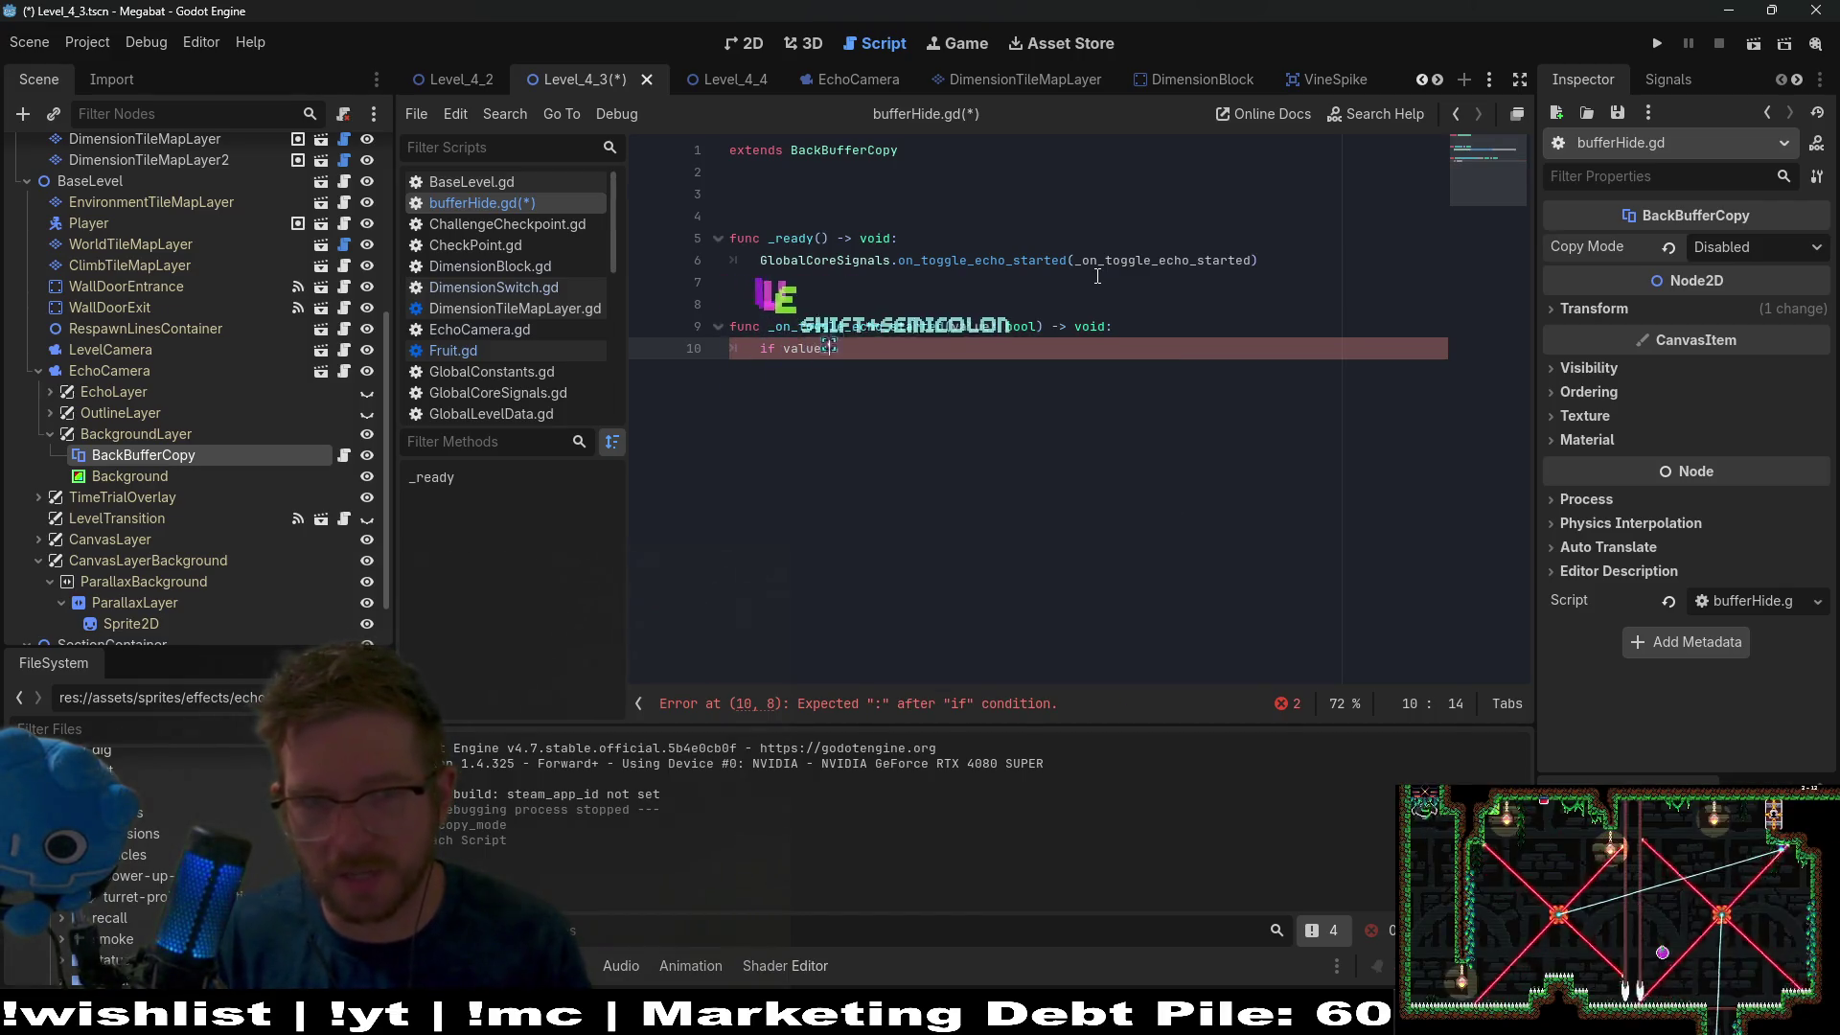
pyautogui.press('Return')
pyautogui.write('copy')
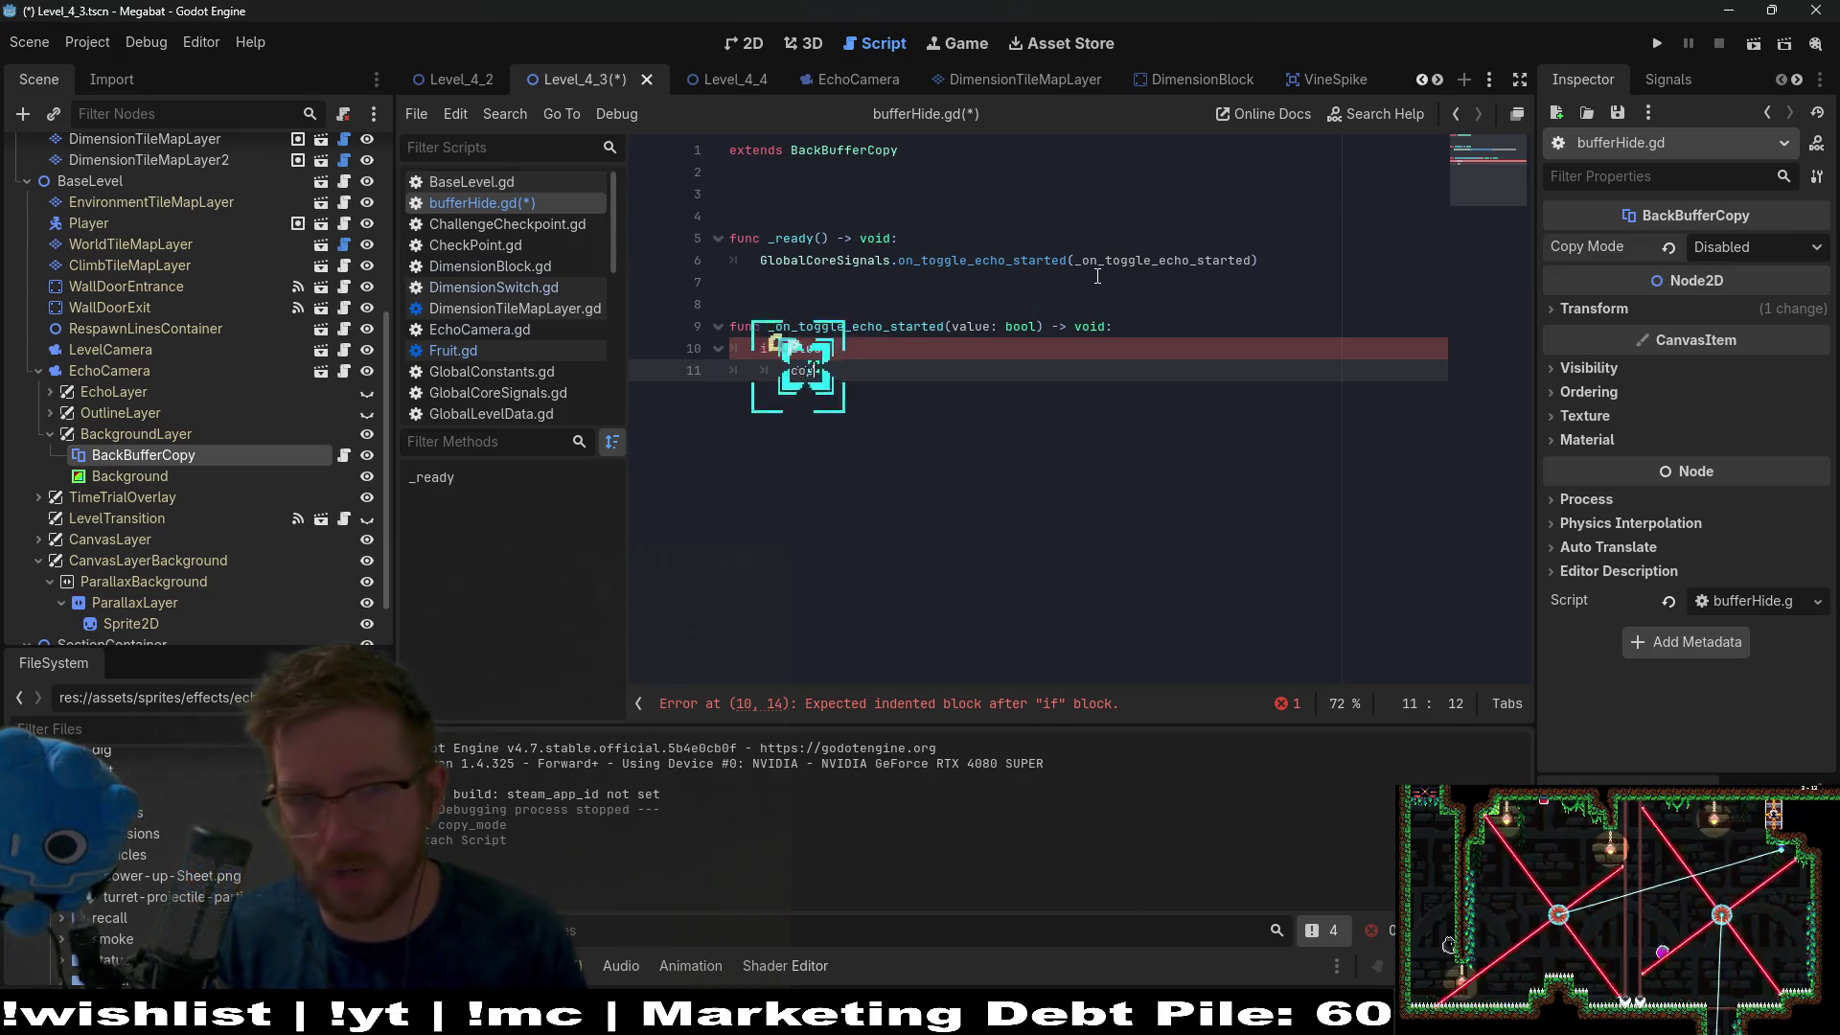
pyautogui.press('Return')
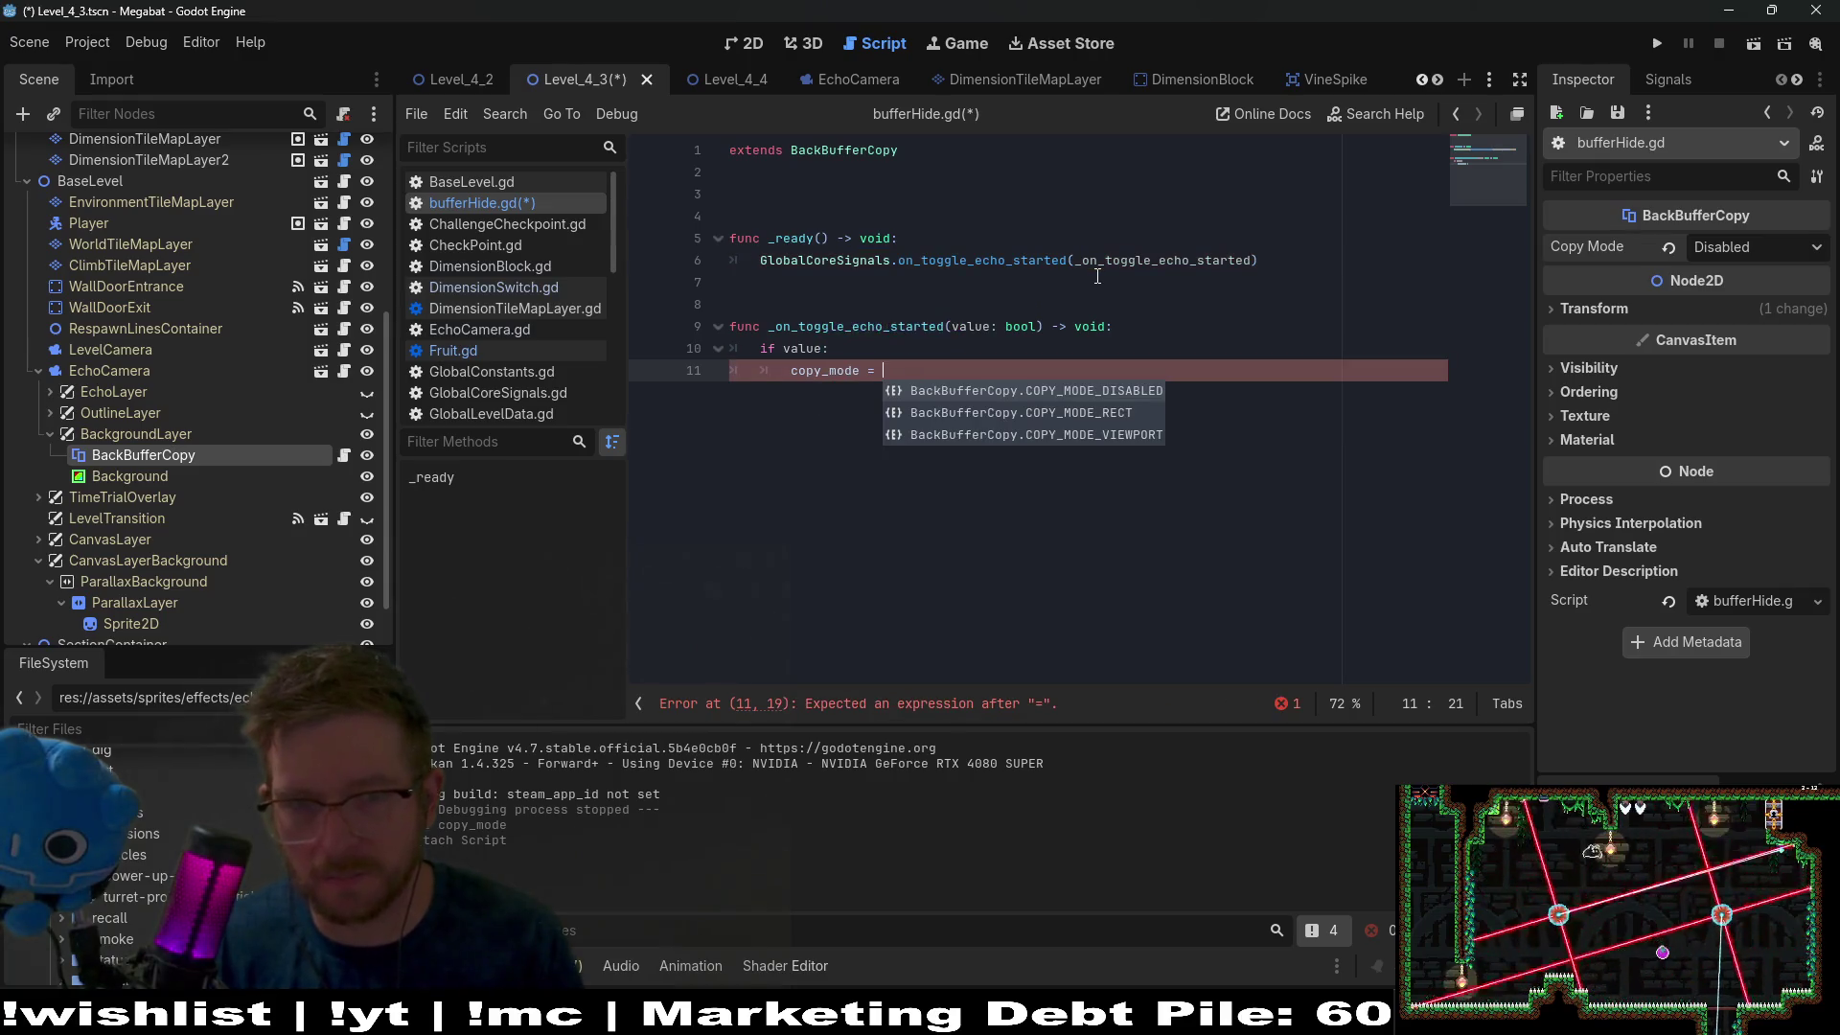
pyautogui.press('Down')
pyautogui.press('Return')
pyautogui.press('Return')
pyautogui.press('BackSpace')
pyautogui.write('else:')
pyautogui.press('Return')
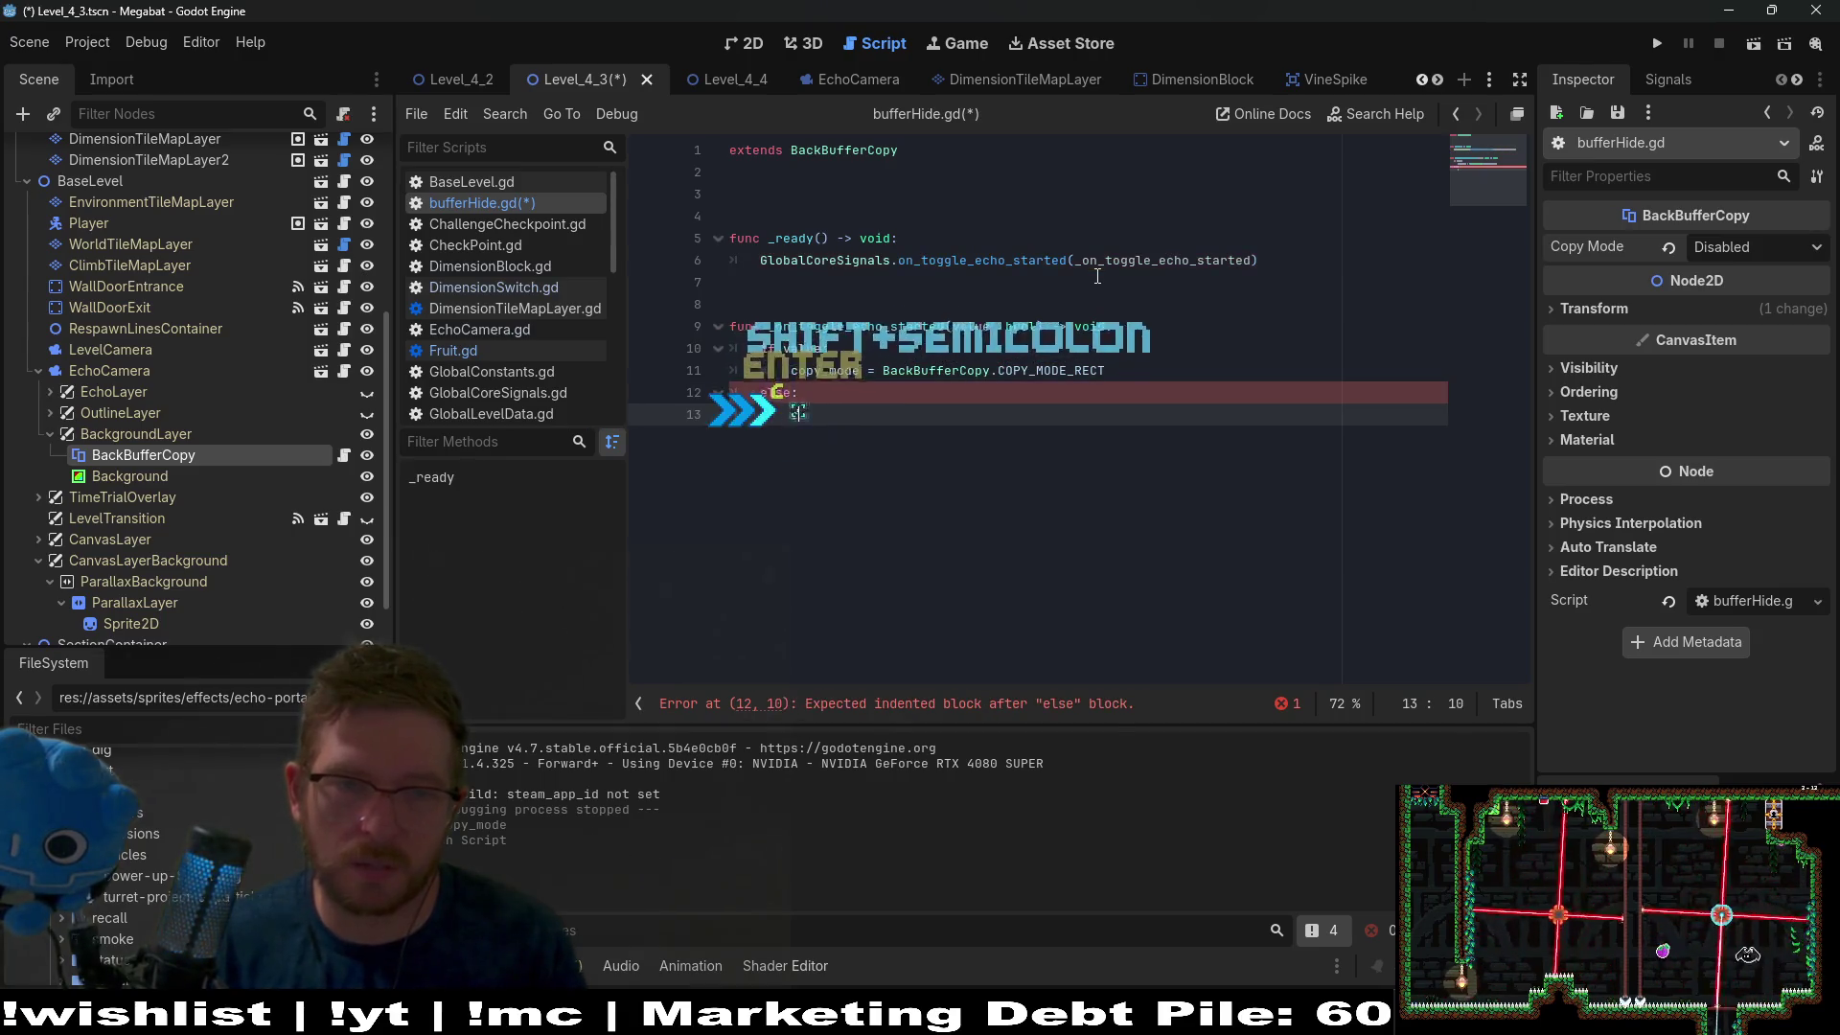
pyautogui.write('cop')
pyautogui.press('Return')
pyautogui.write('=')
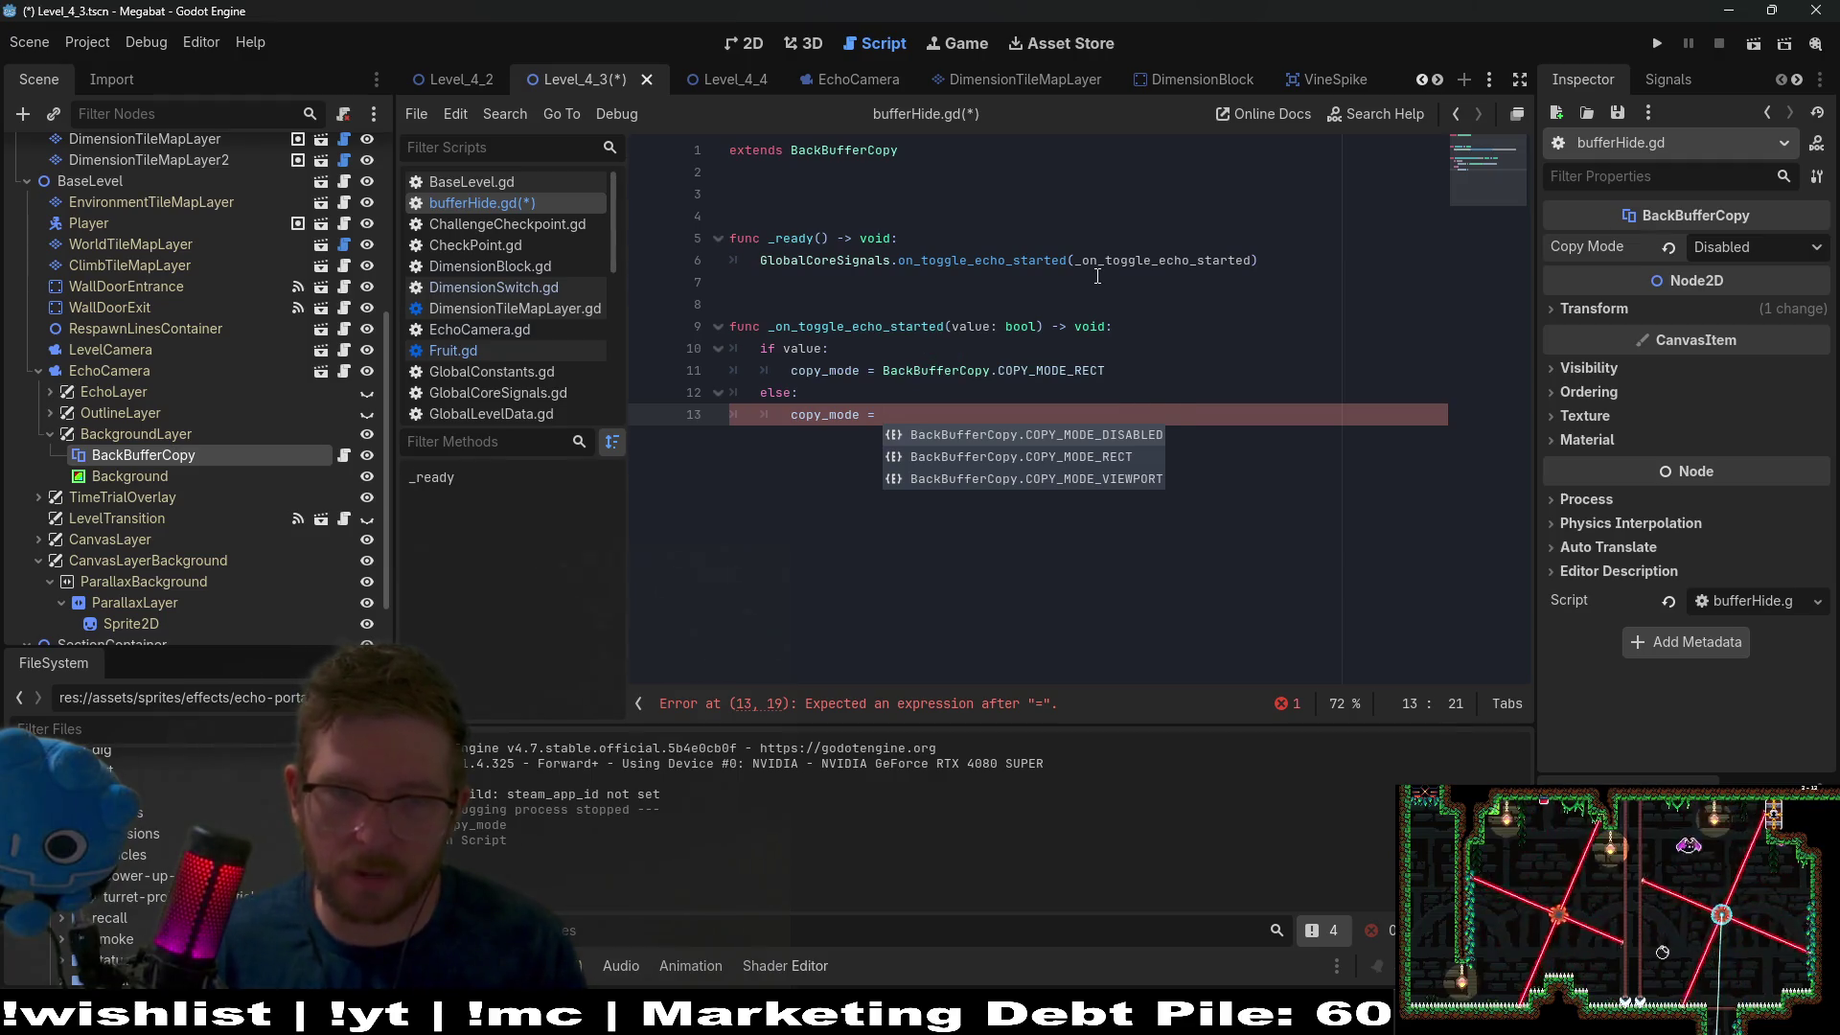
pyautogui.press('Return')
pyautogui.hotkey('ctrl', 's')
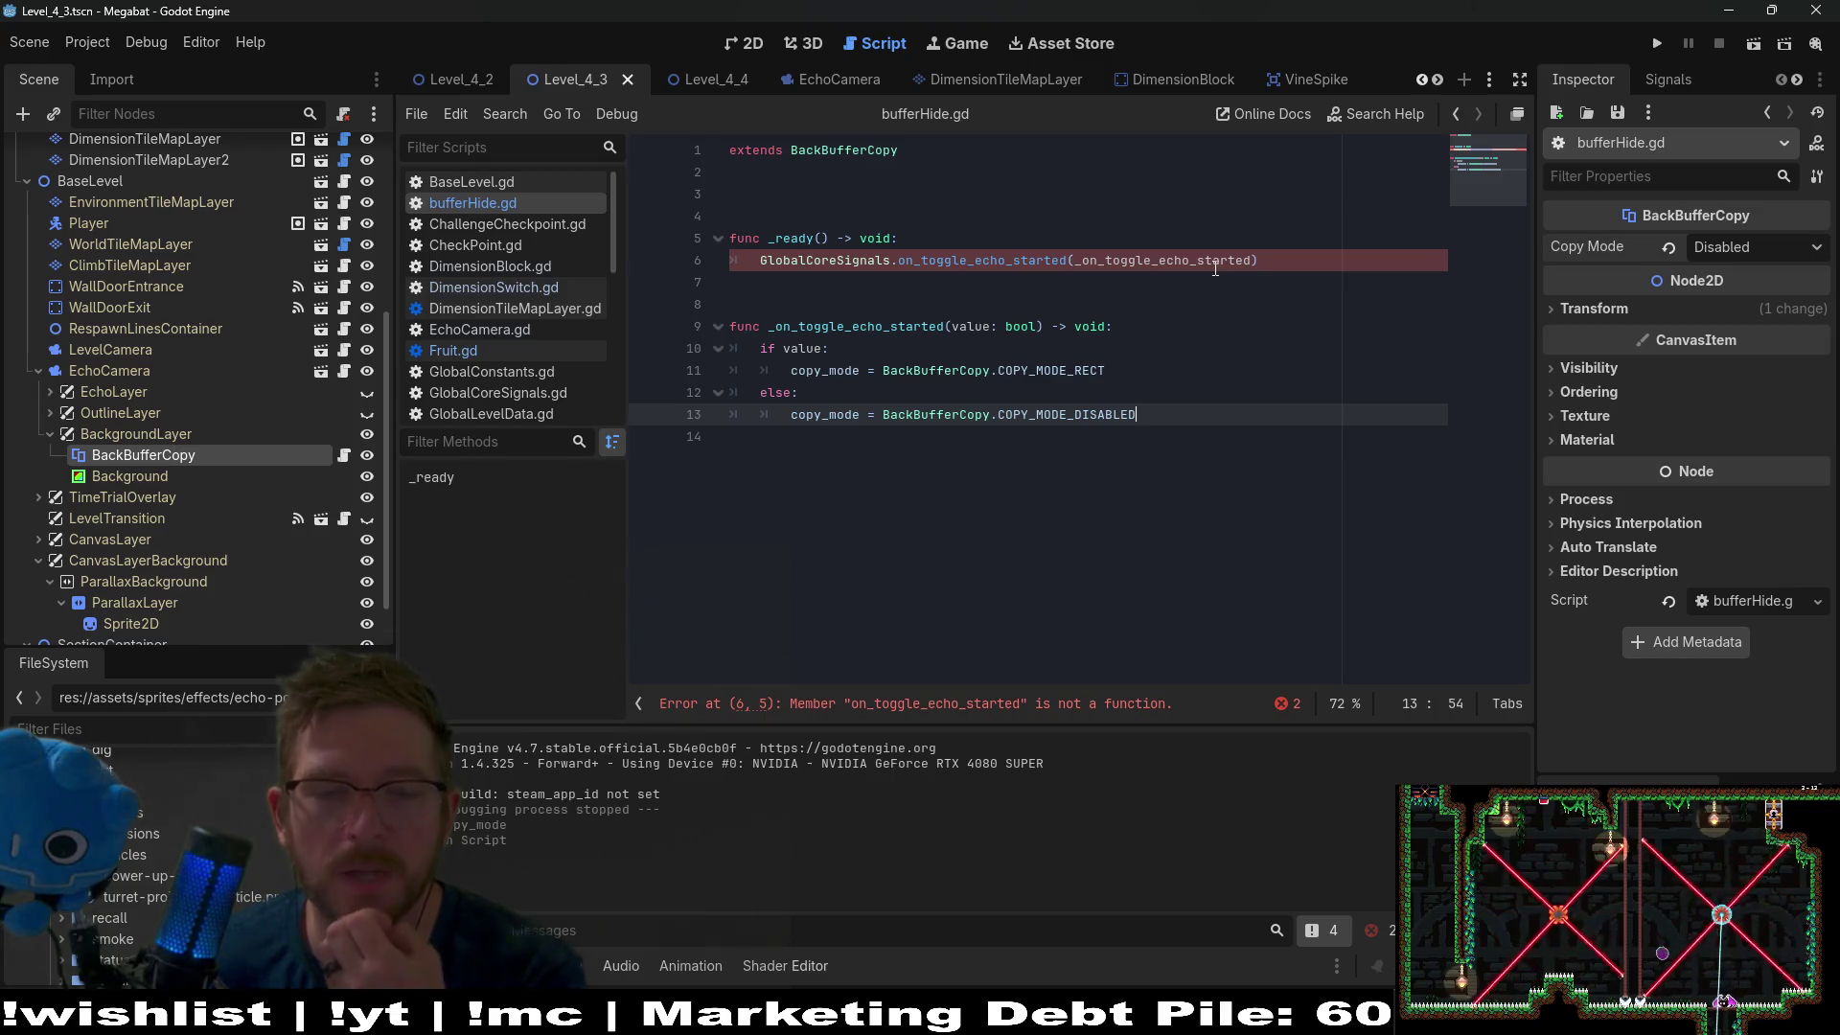
# Change line 6 to connect on_toggle_echo_started to the handler and save the script.
pyautogui.doubleClick(1064, 261)
pyautogui.click(1067, 261)
pyautogui.write('.connect')
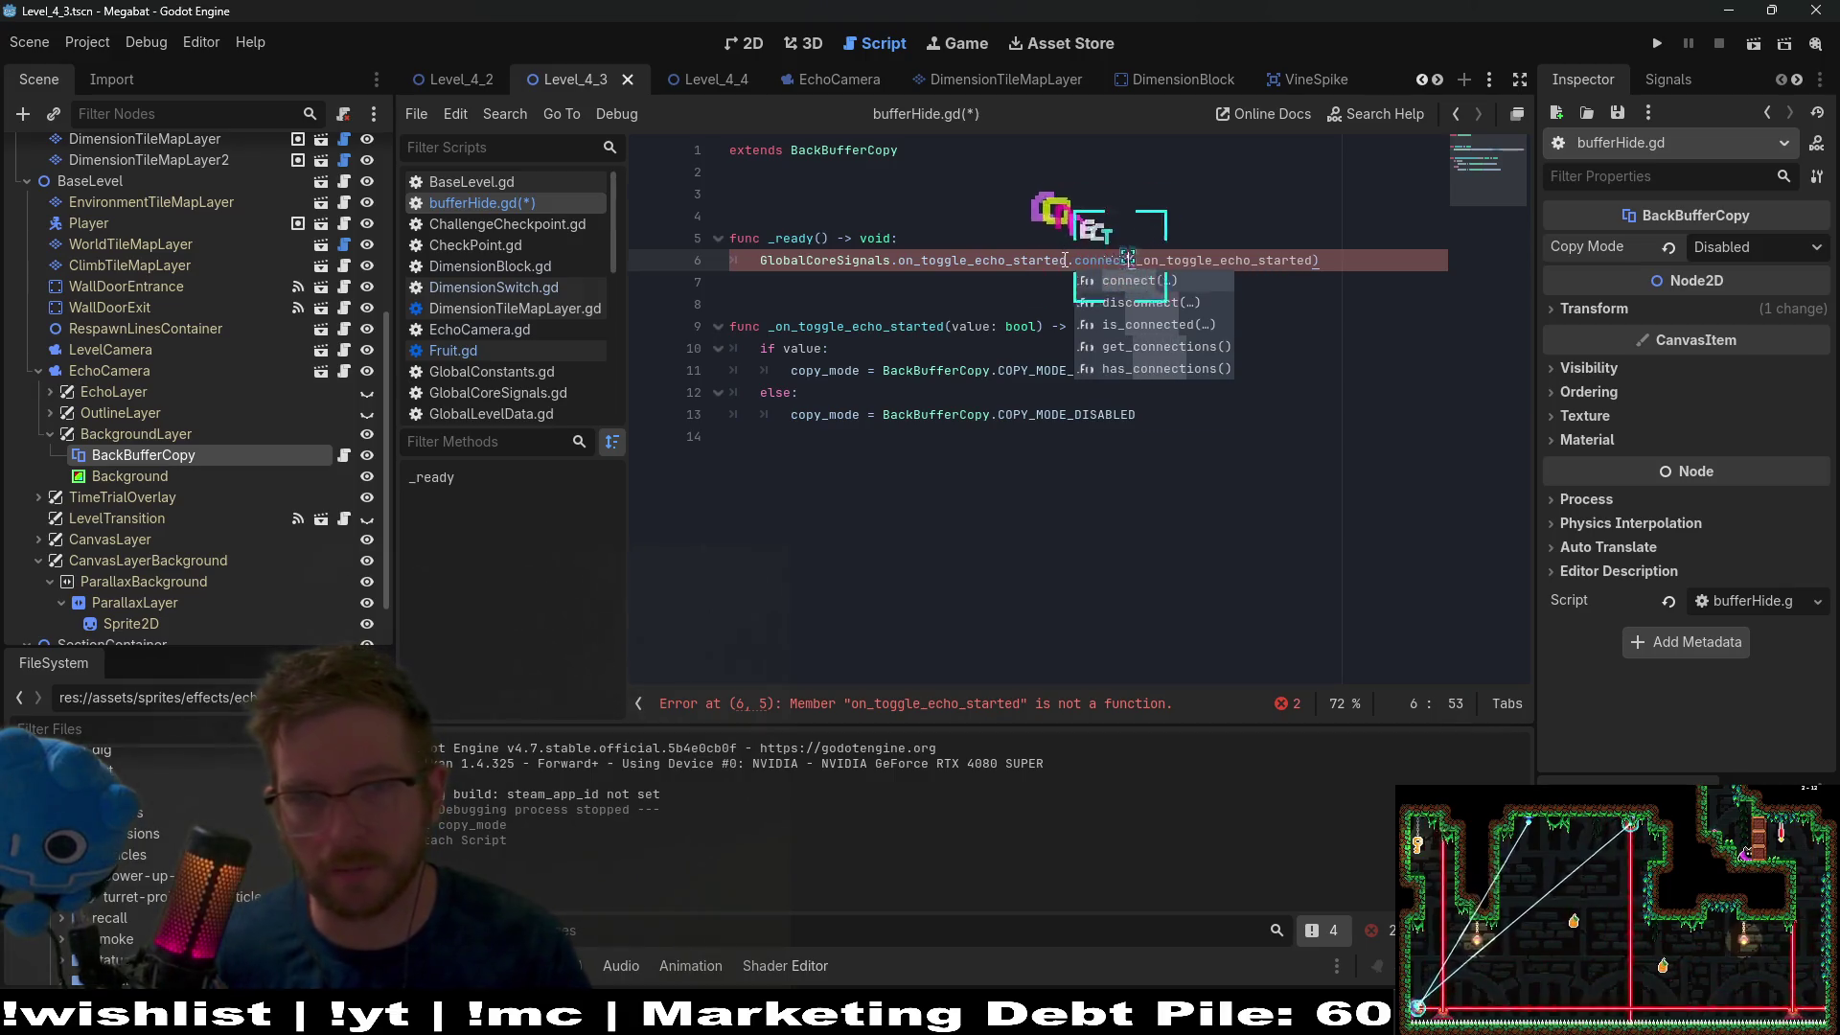
pyautogui.press('Return')
pyautogui.press('Down')
pyautogui.hotkey('ctrl', 's')
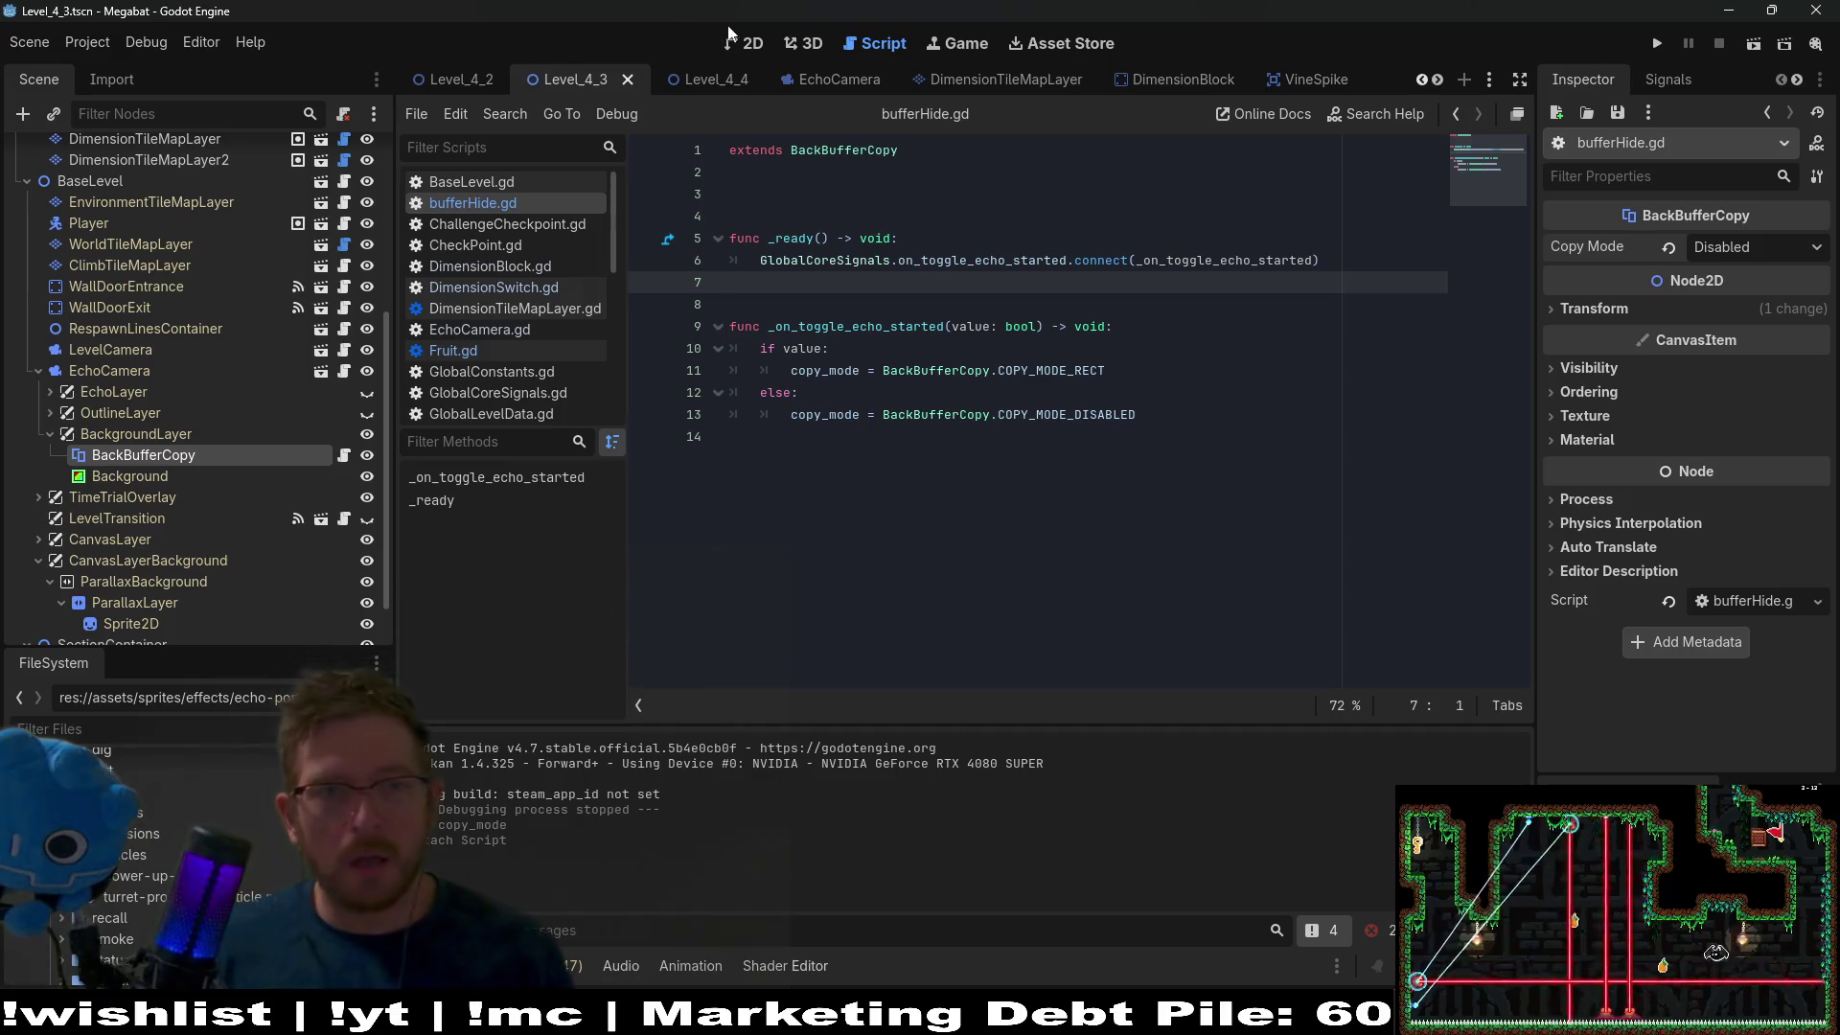
pyautogui.click(739, 48)
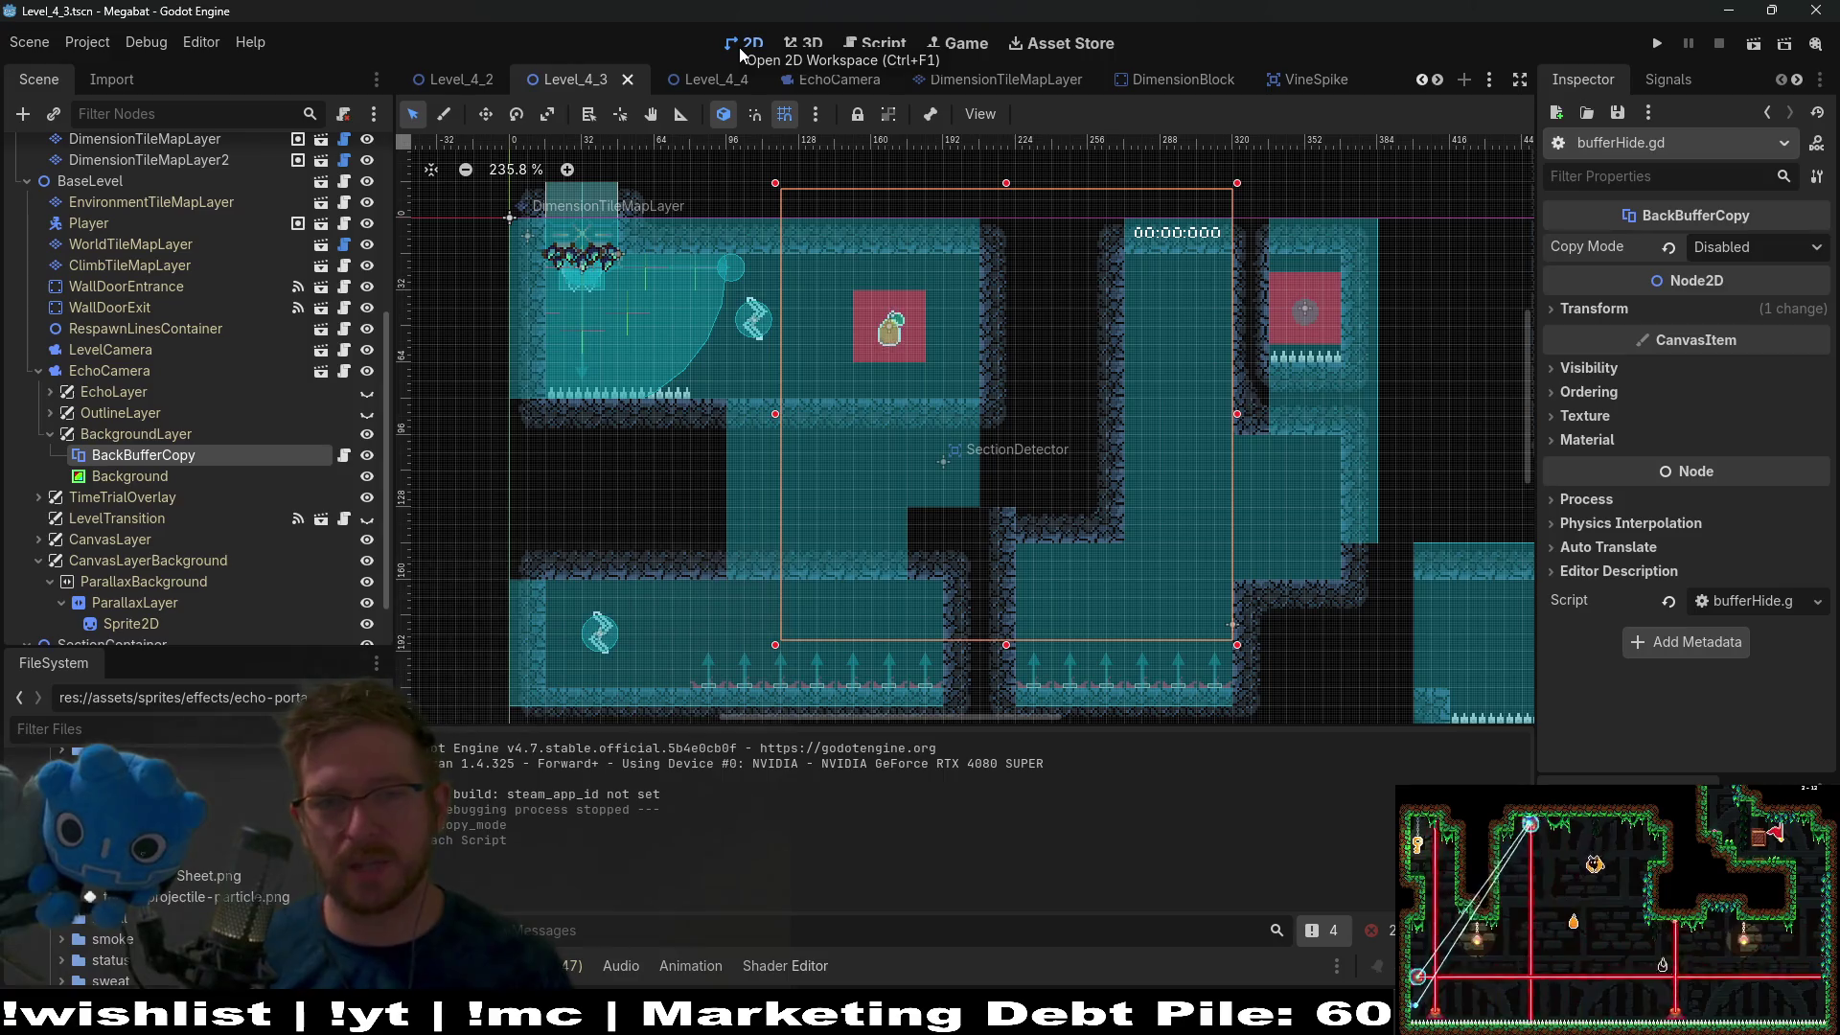
# Run the current level, toggle into echo form, and return to bufferHide.gd paused on line 10.
pyautogui.click(1754, 43)
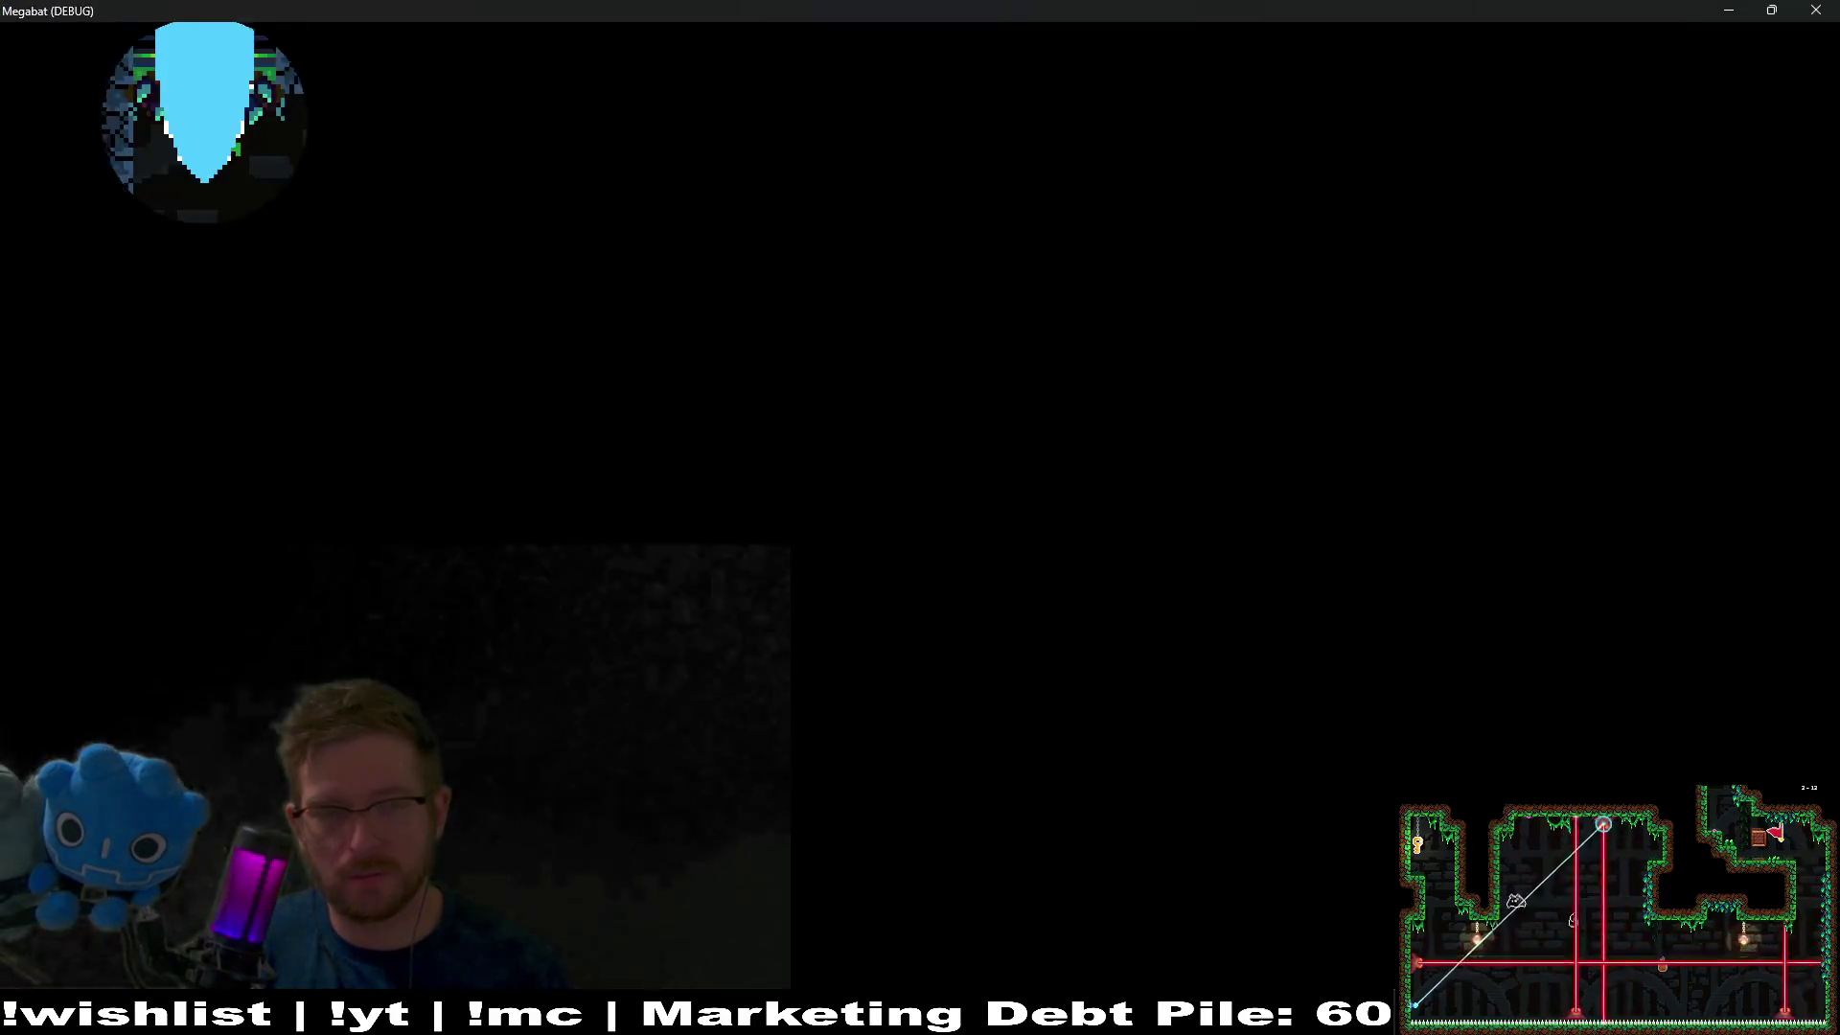
pyautogui.press('space')
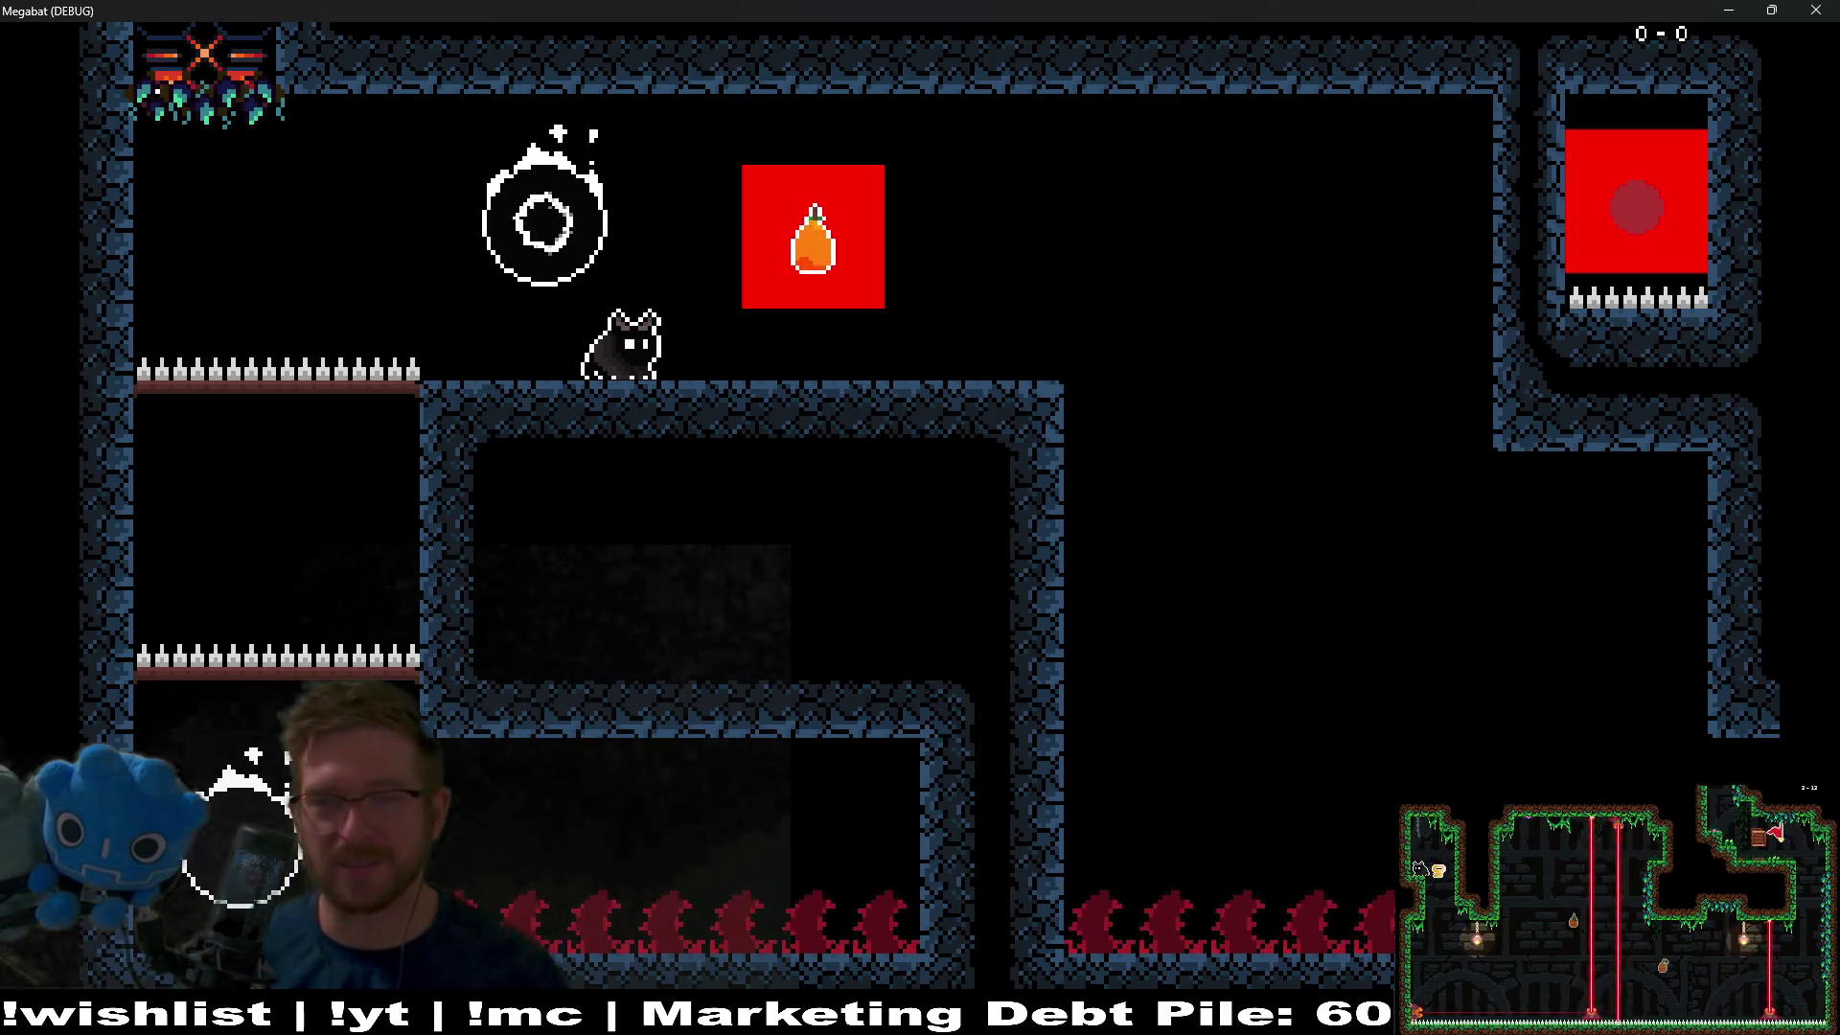
pyautogui.press('F8')
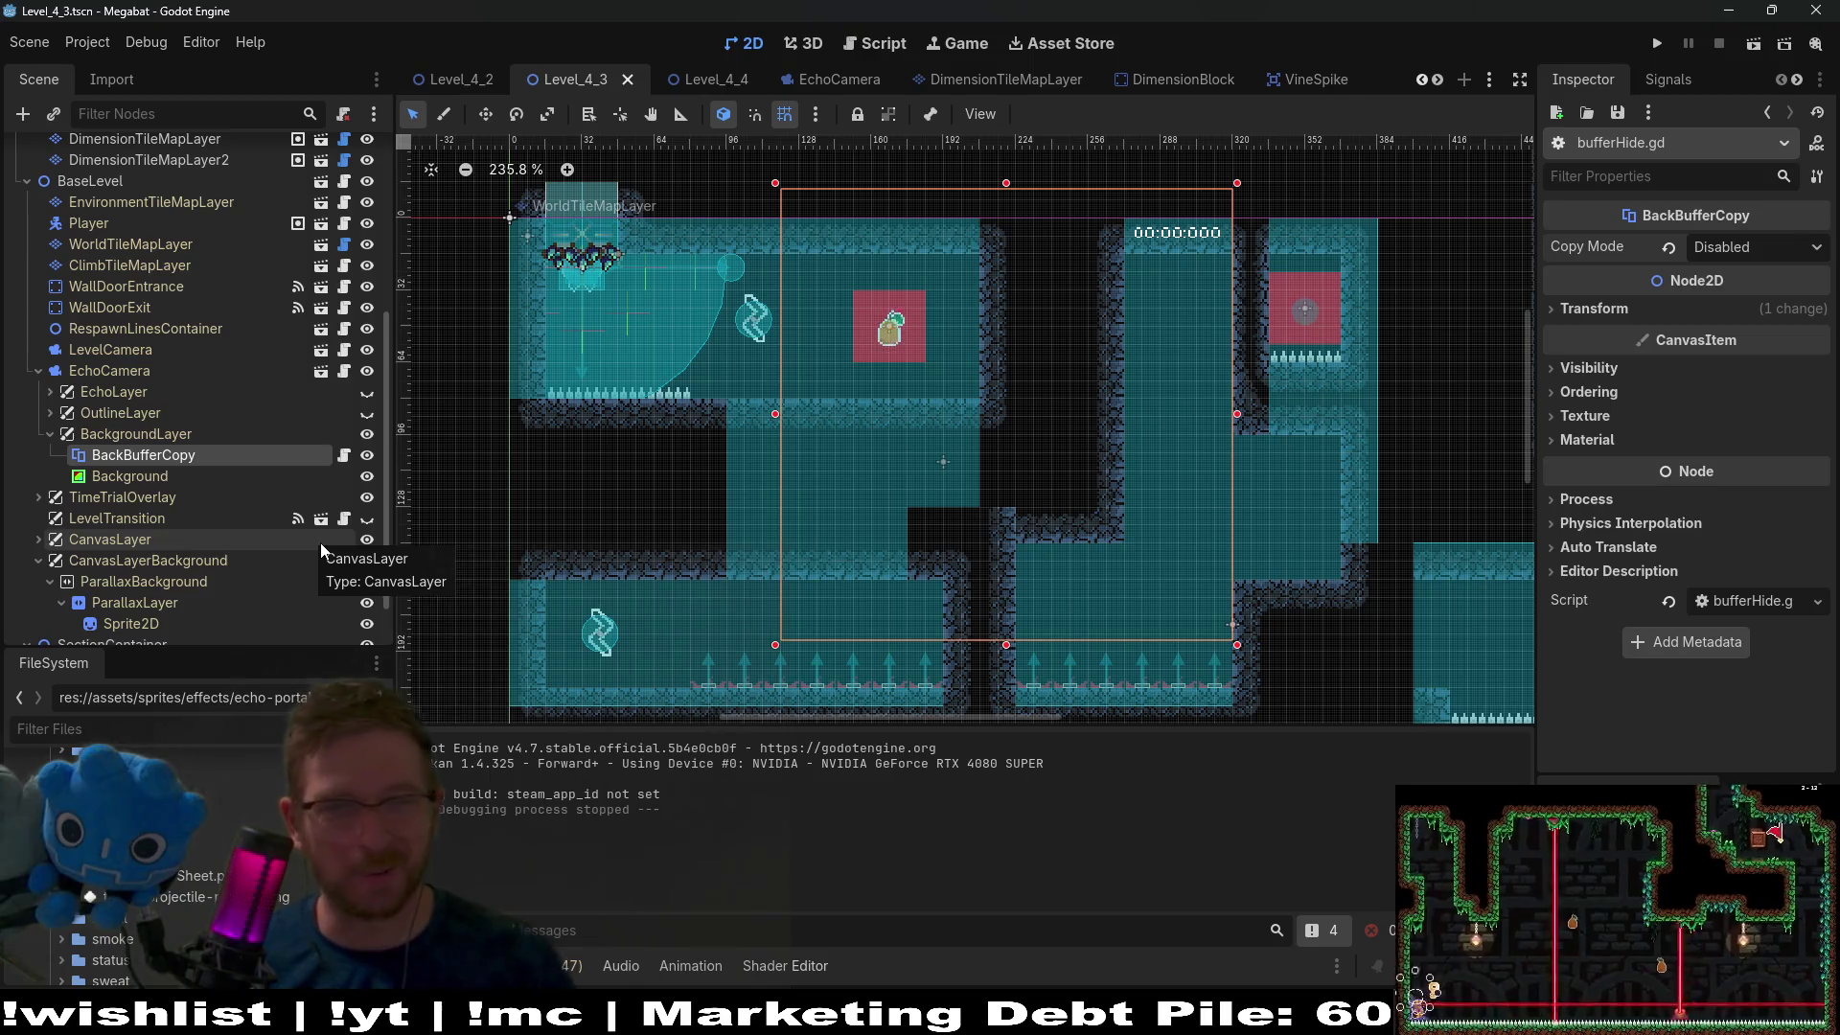
pyautogui.click(346, 457)
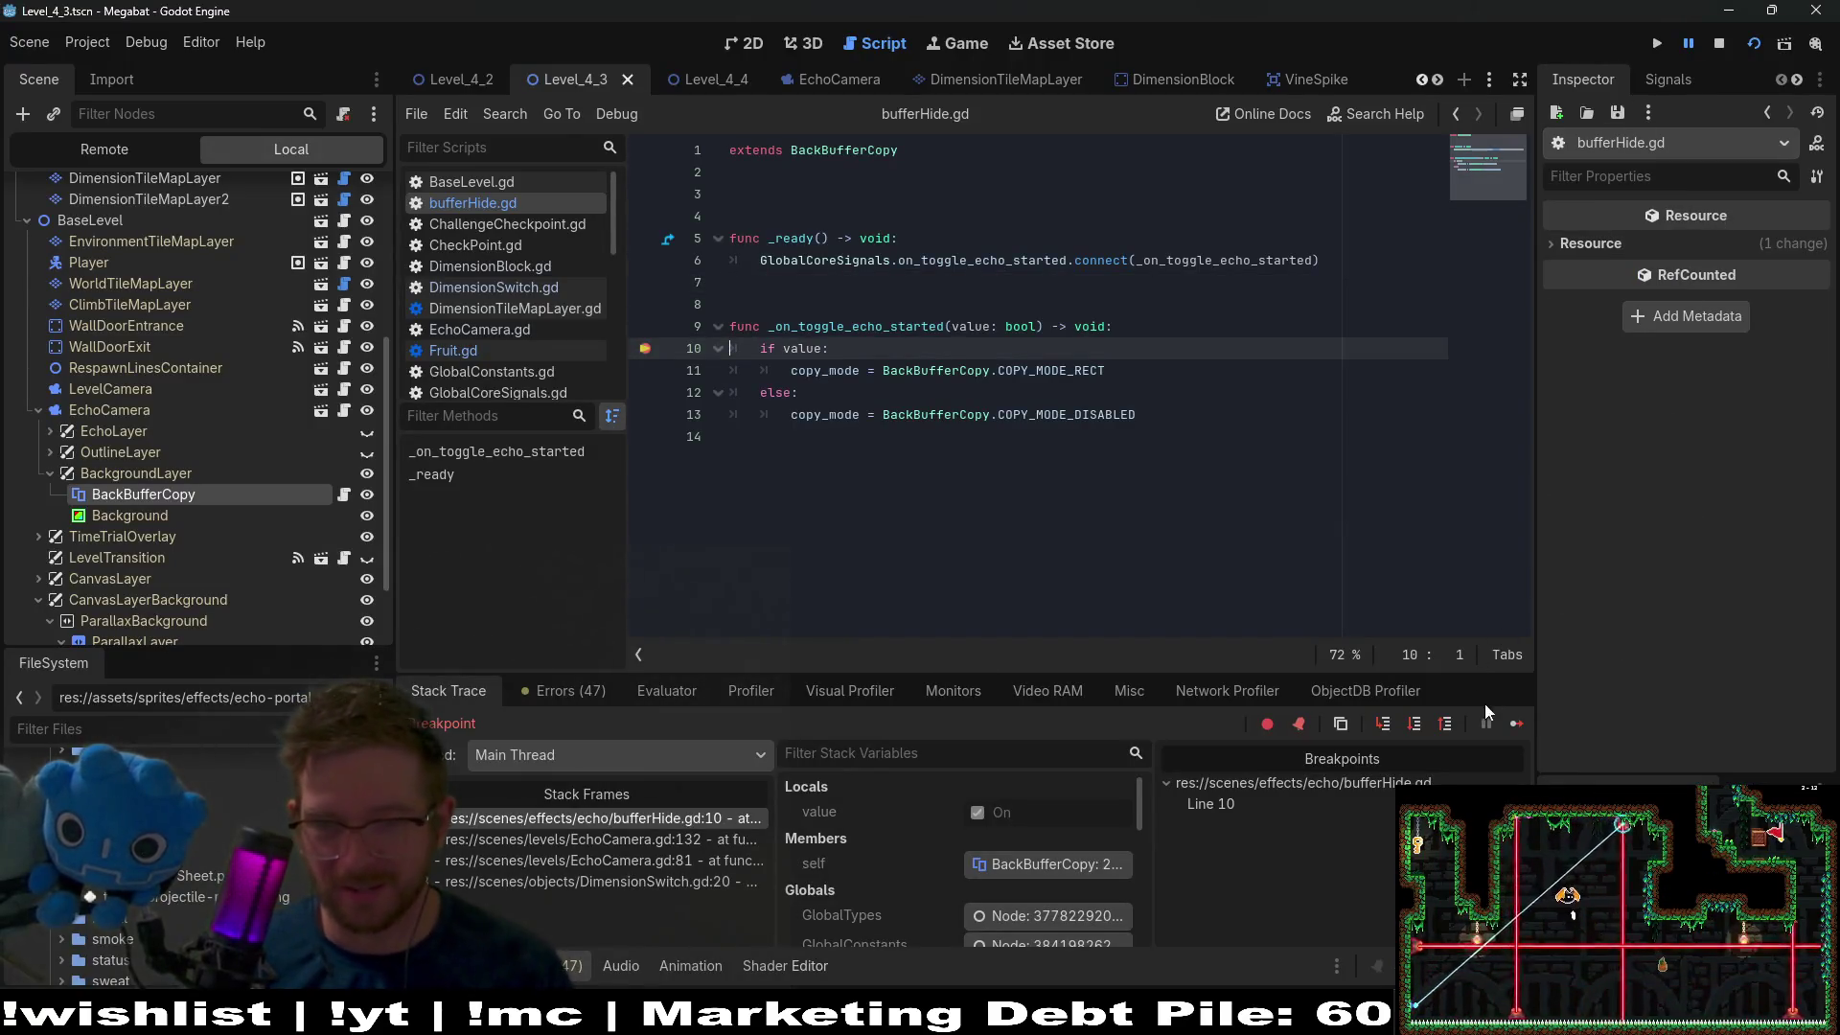
# Resume past the breakpoint, close the game, and remove the line 10 breakpoint.
pyautogui.click(1411, 729)
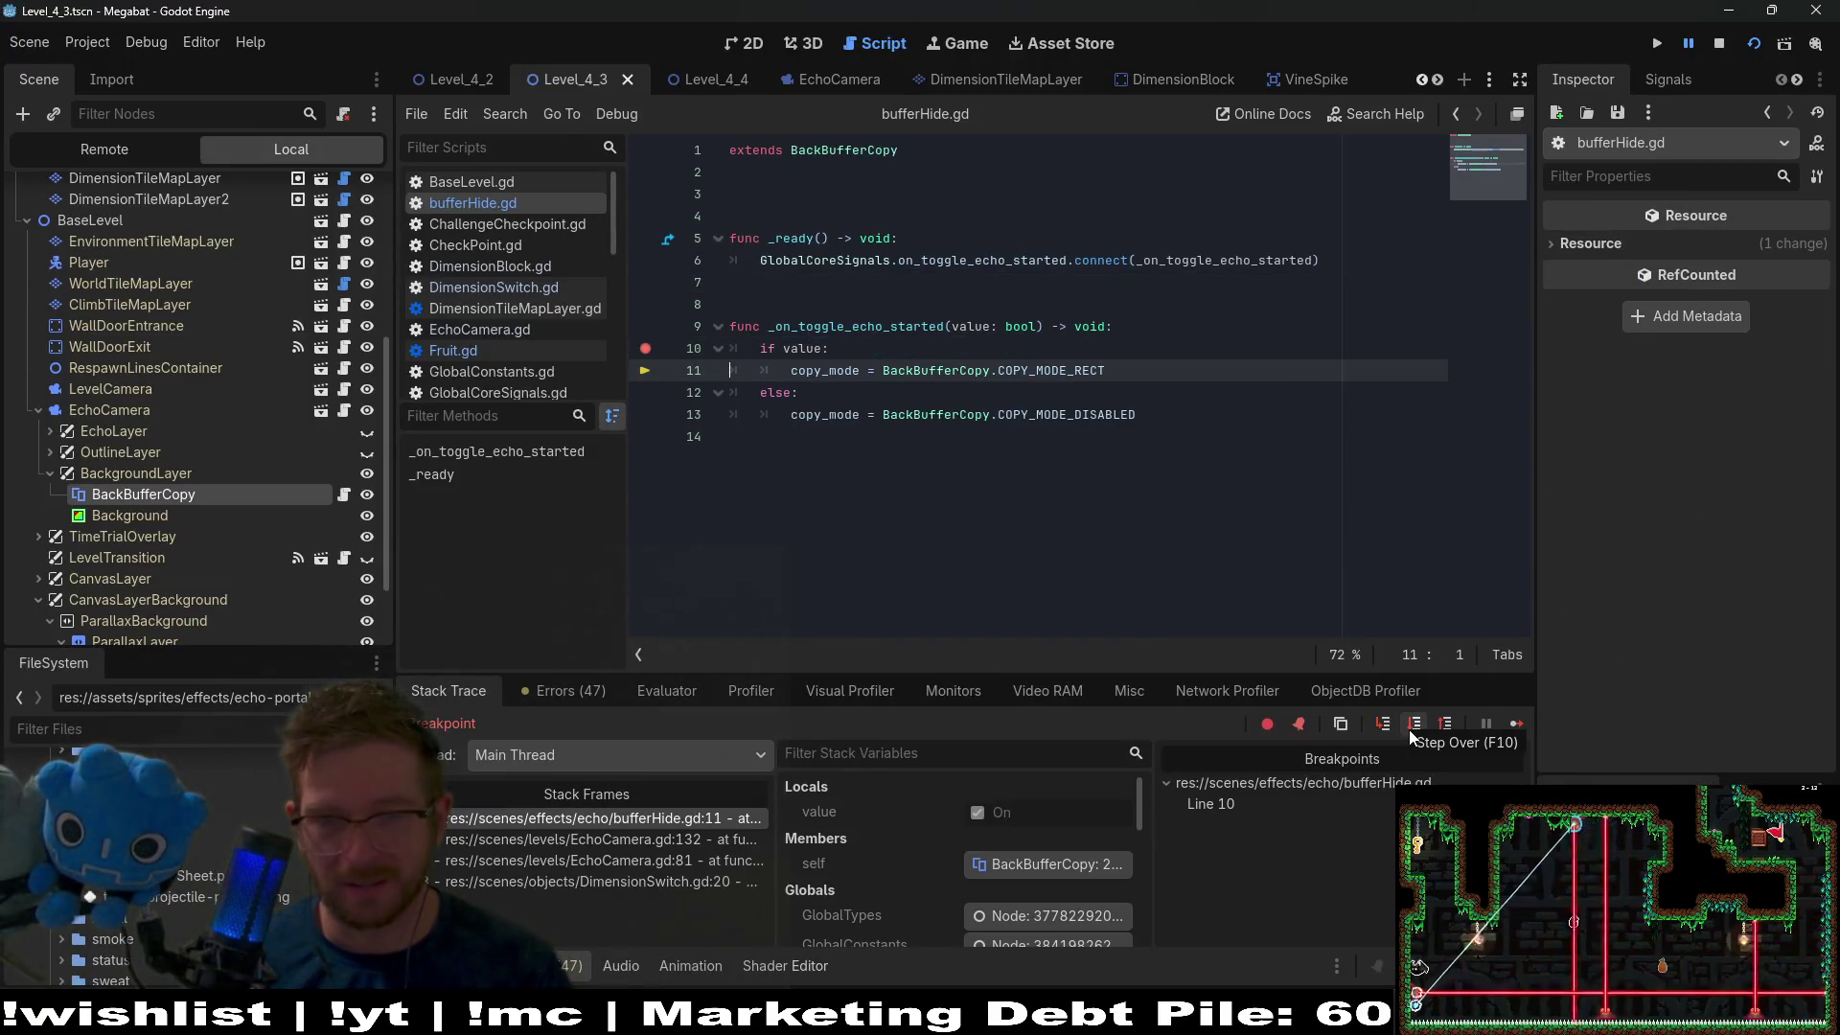
pyautogui.click(1516, 723)
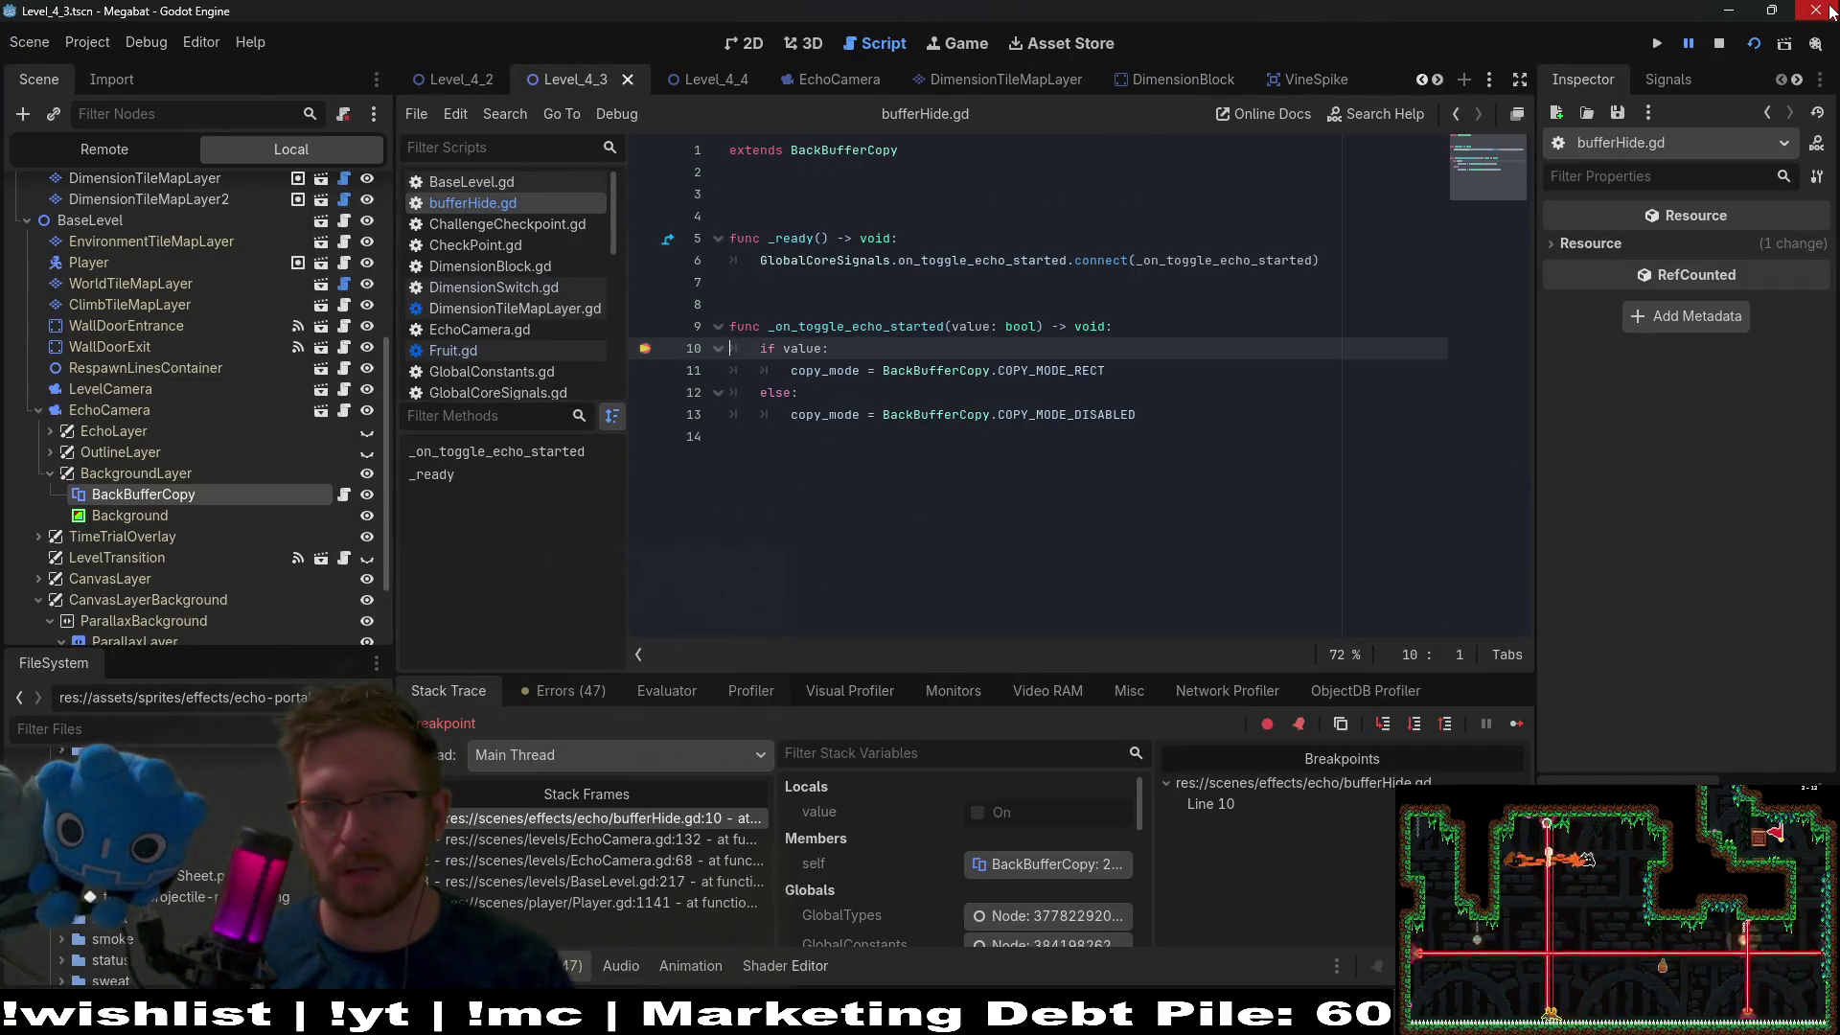
pyautogui.click(1517, 727)
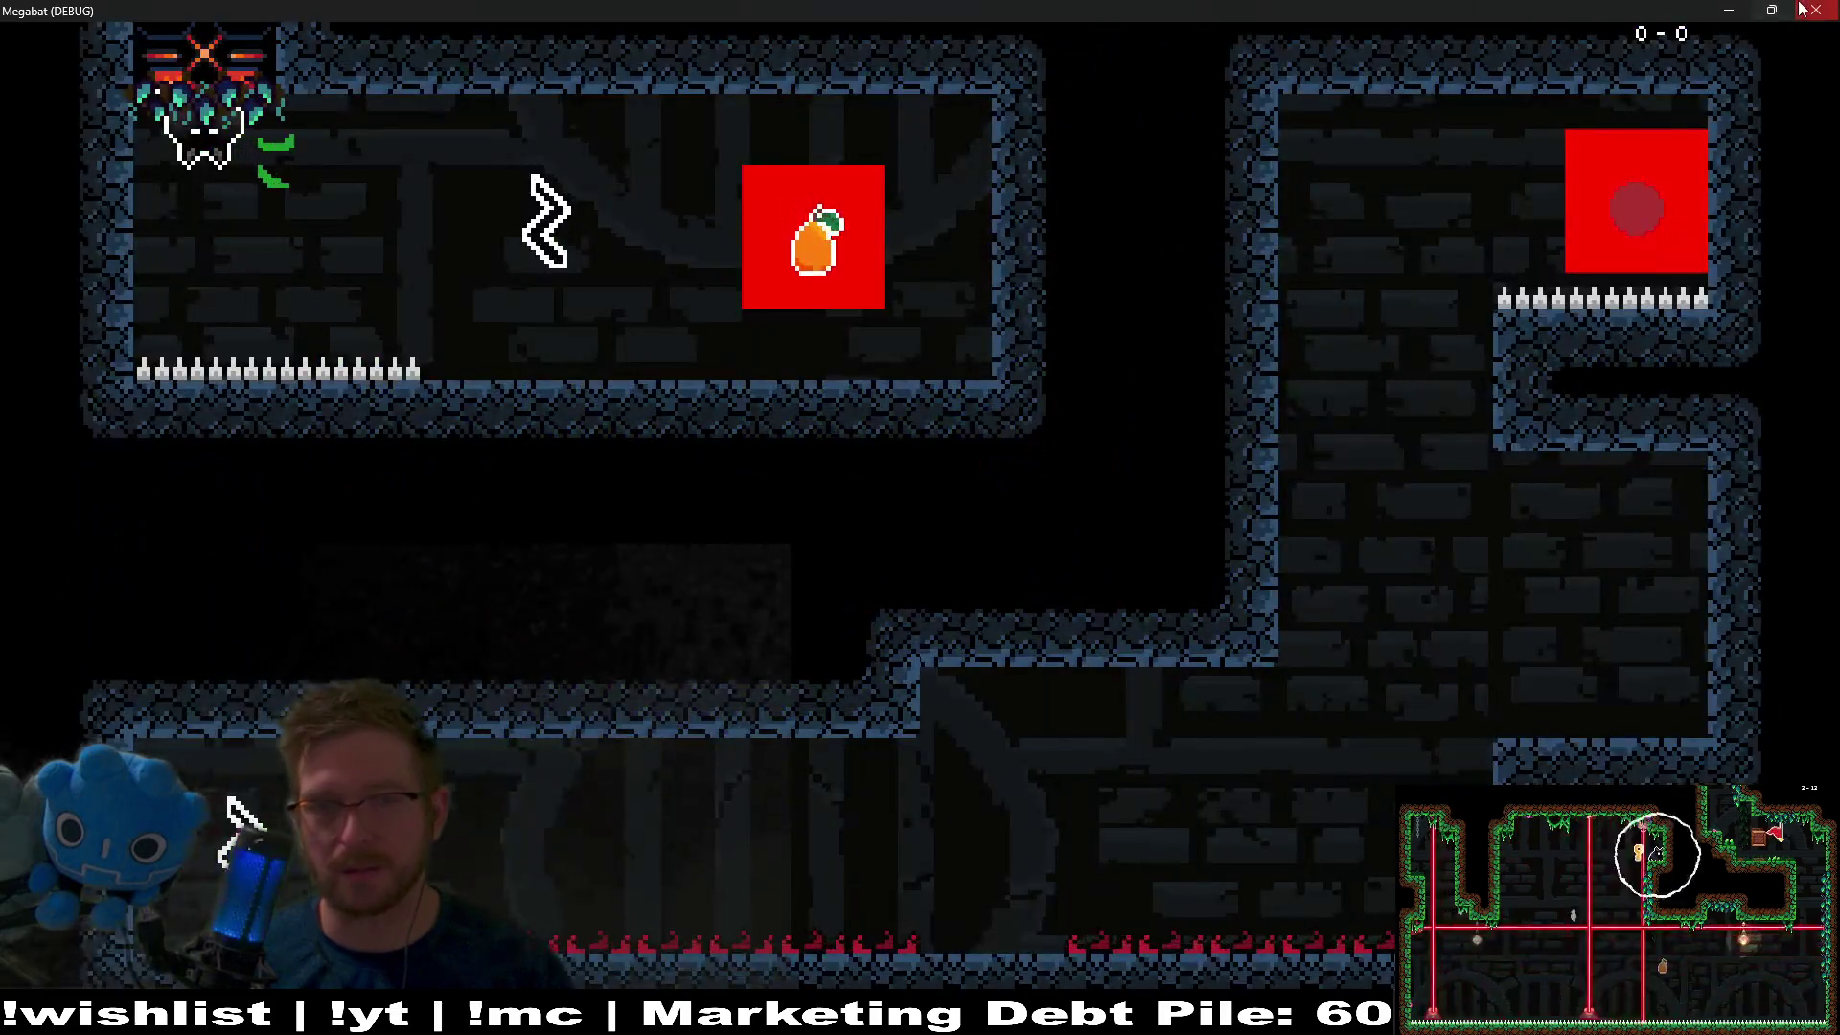
pyautogui.click(1802, 10)
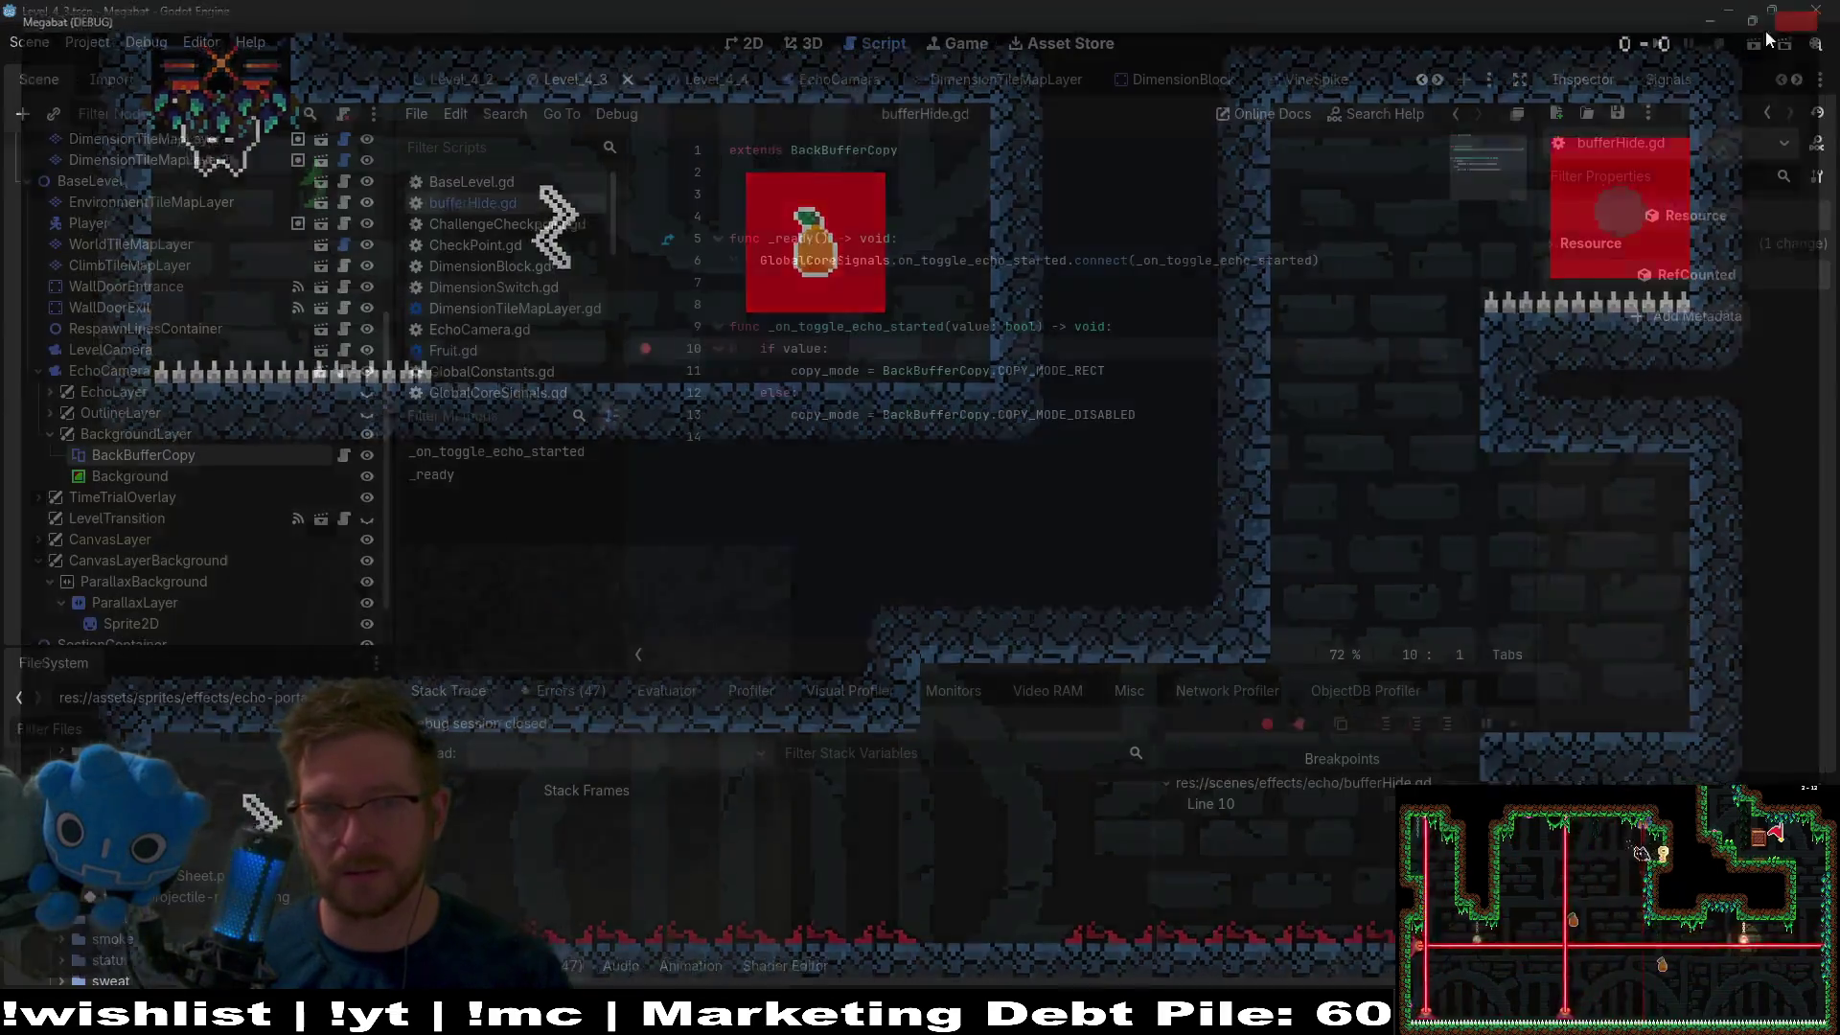
pyautogui.click(648, 348)
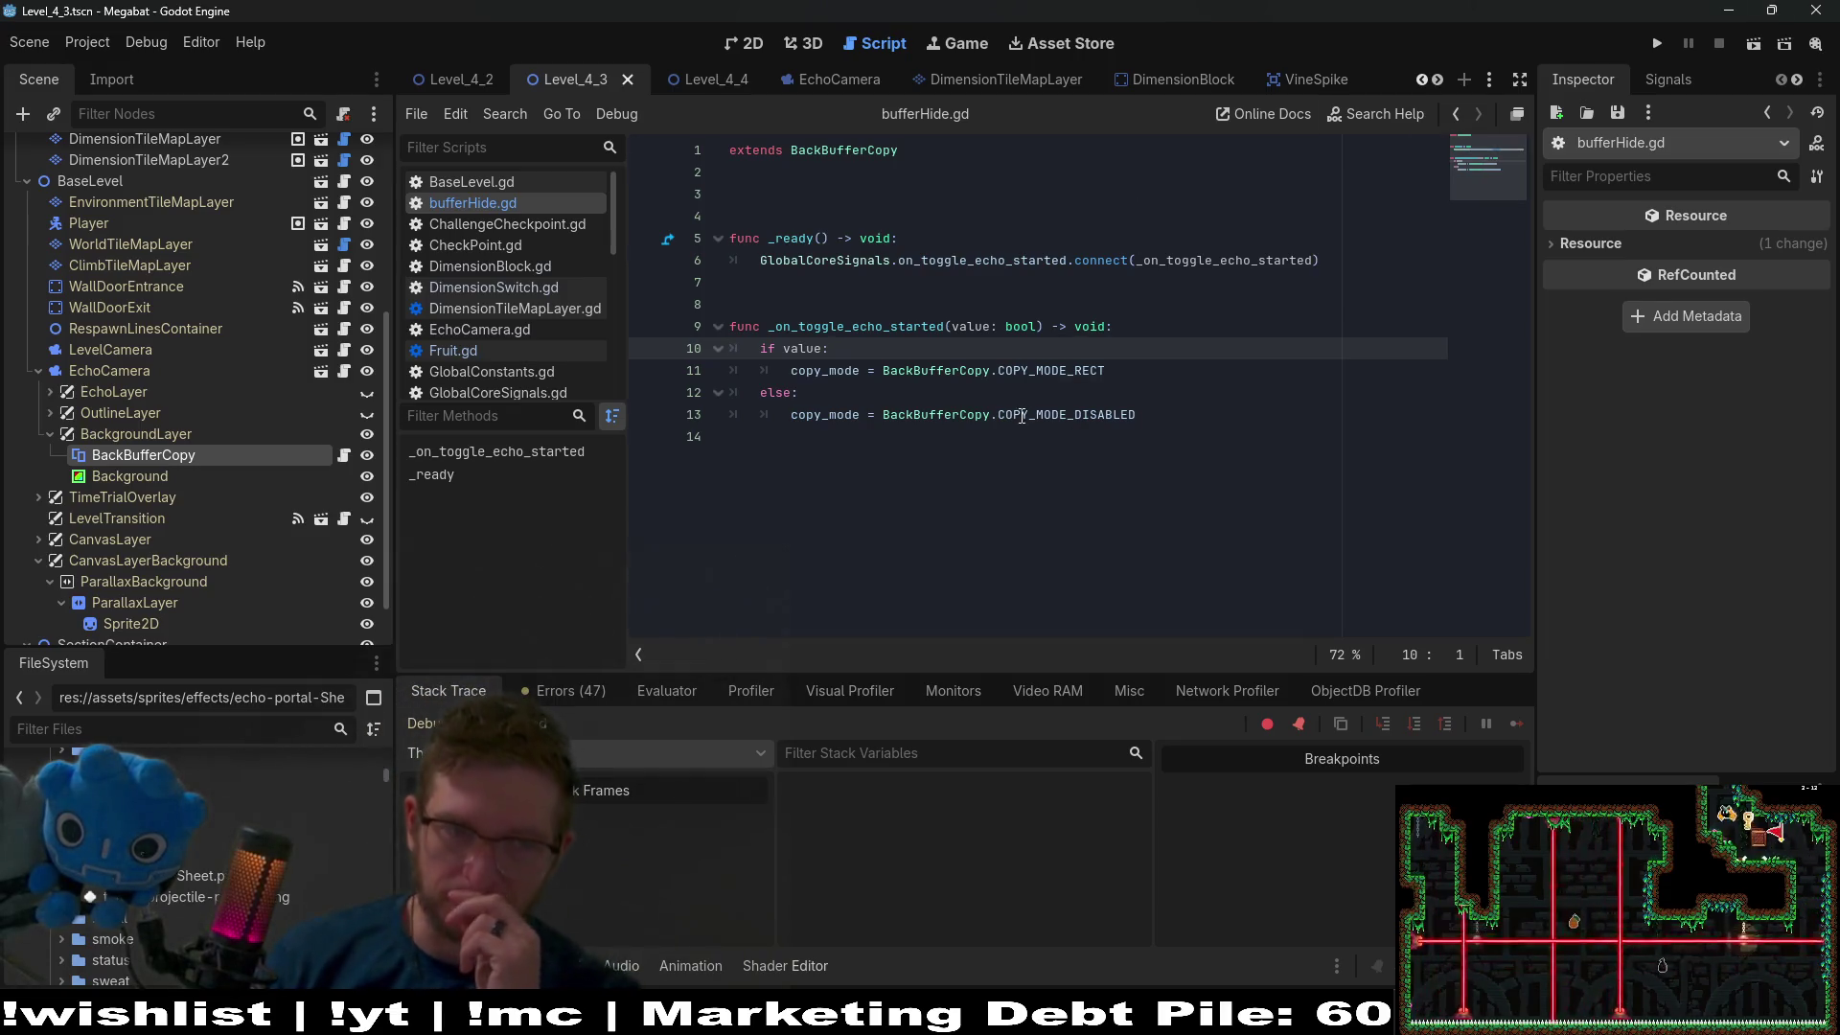
pyautogui.moveTo(1015, 426)
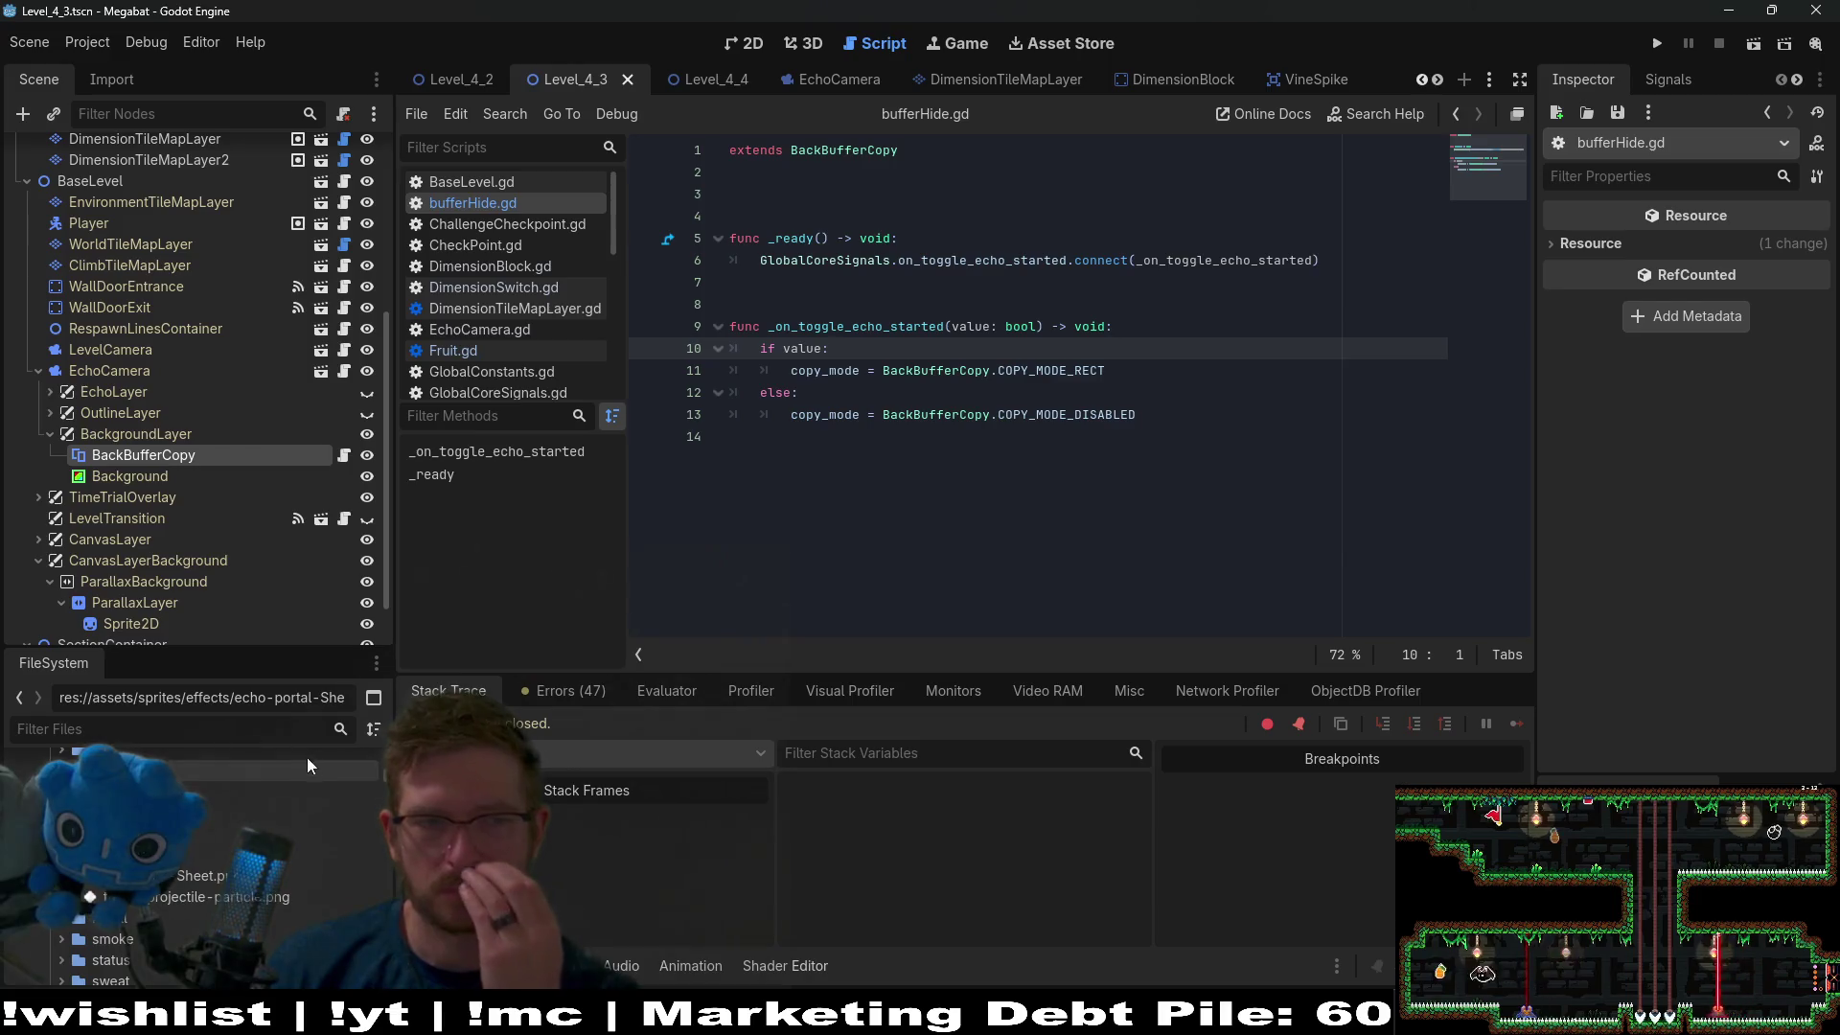
pyautogui.click(127, 479)
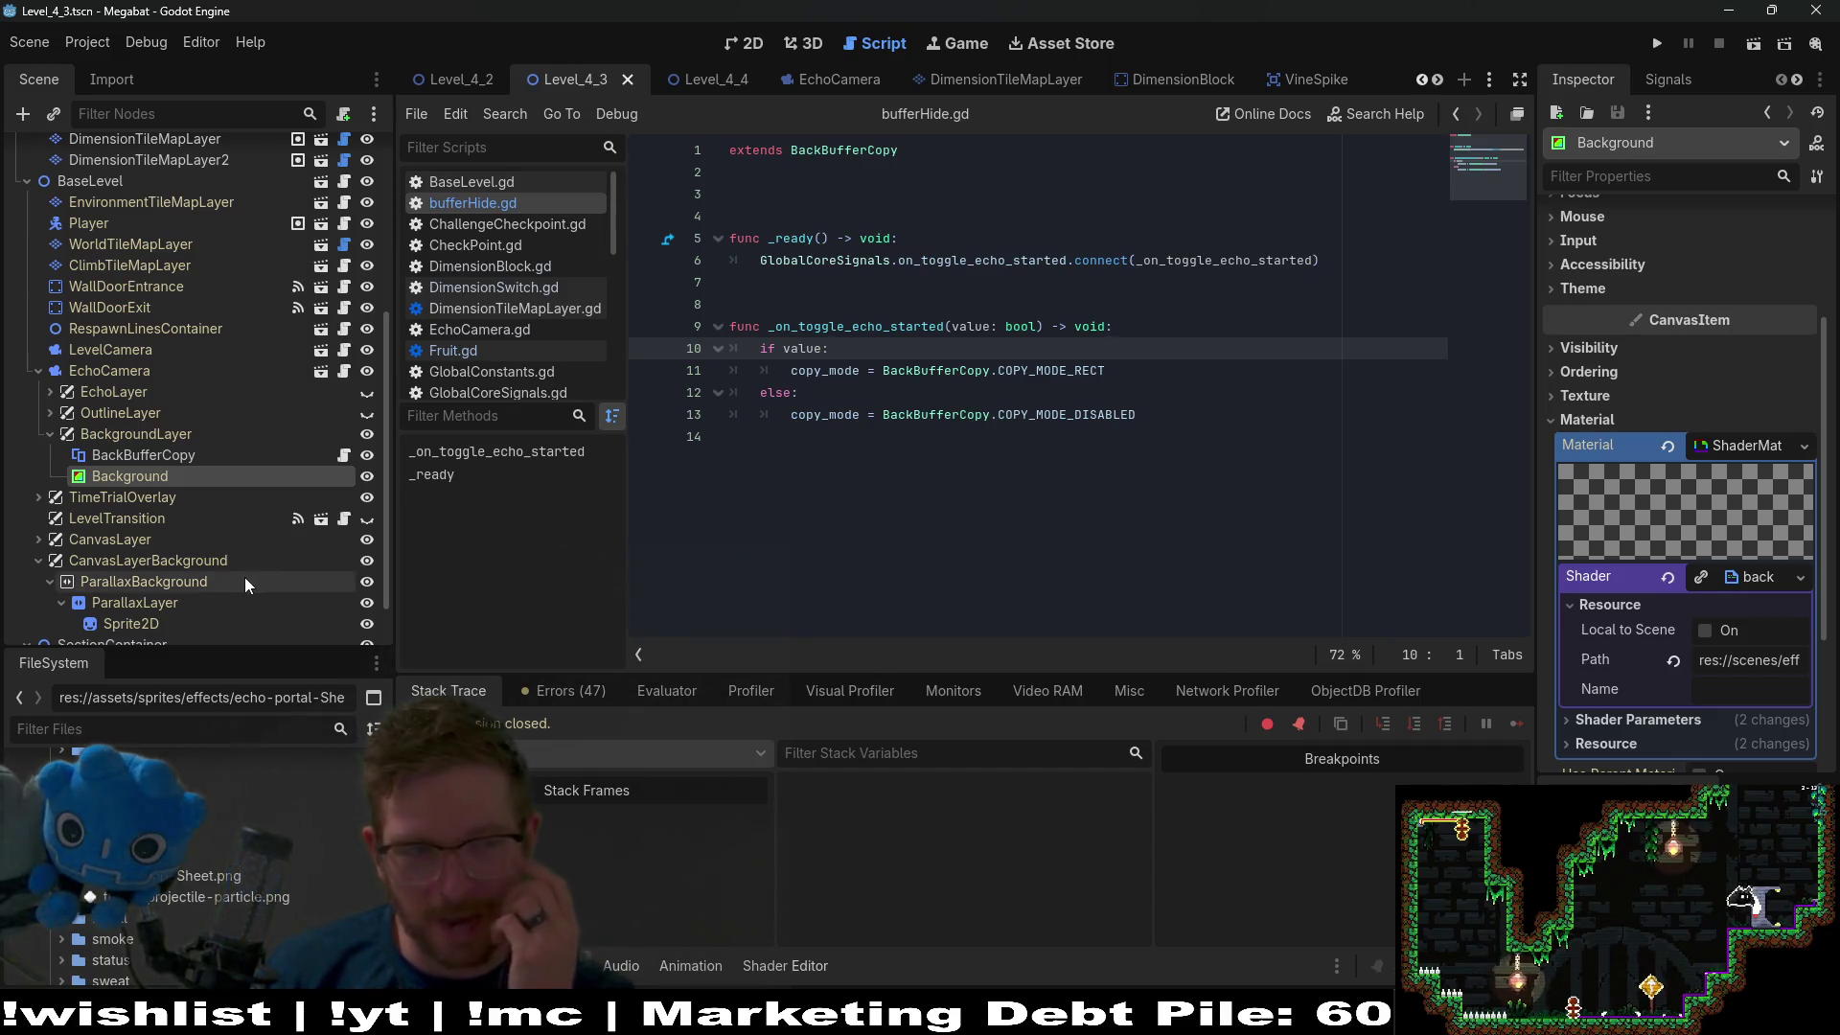
# Compare CanvasLayerBackground (layer -100) with BackgroundLayer (layer -99) in the Inspector.
pyautogui.scroll(-1, 245, 580)
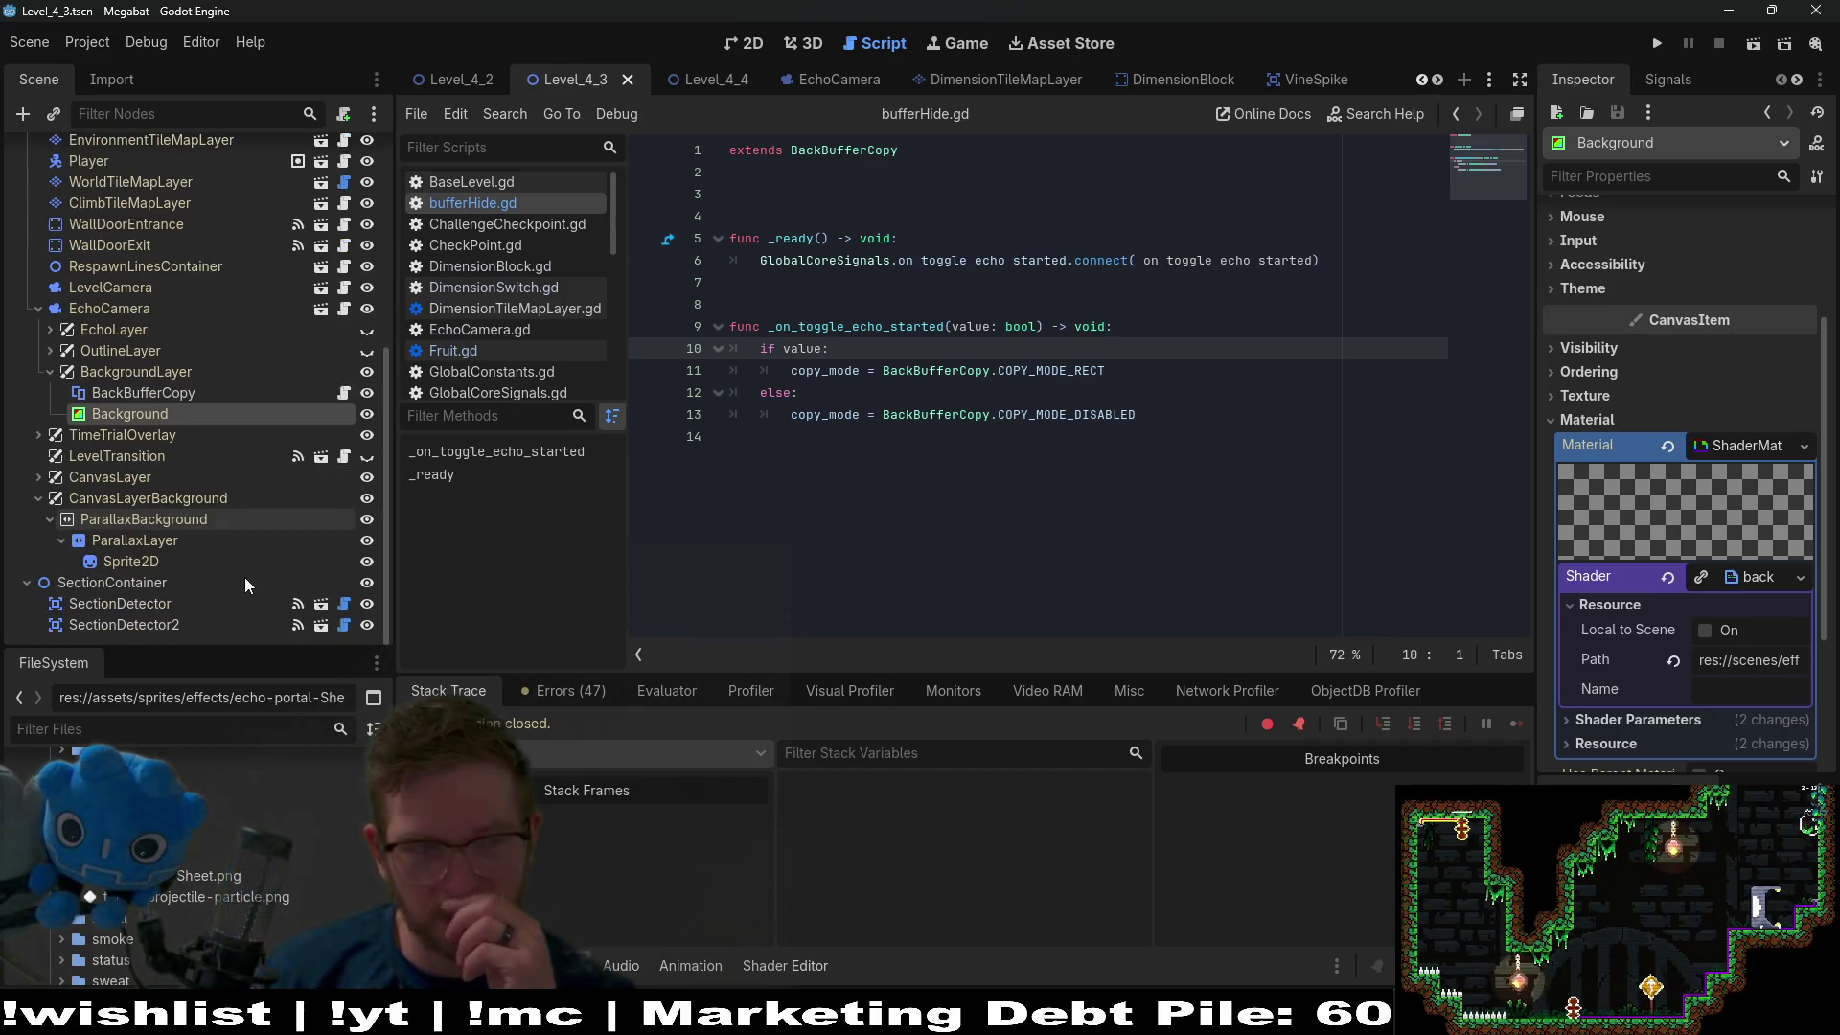
pyautogui.click(230, 498)
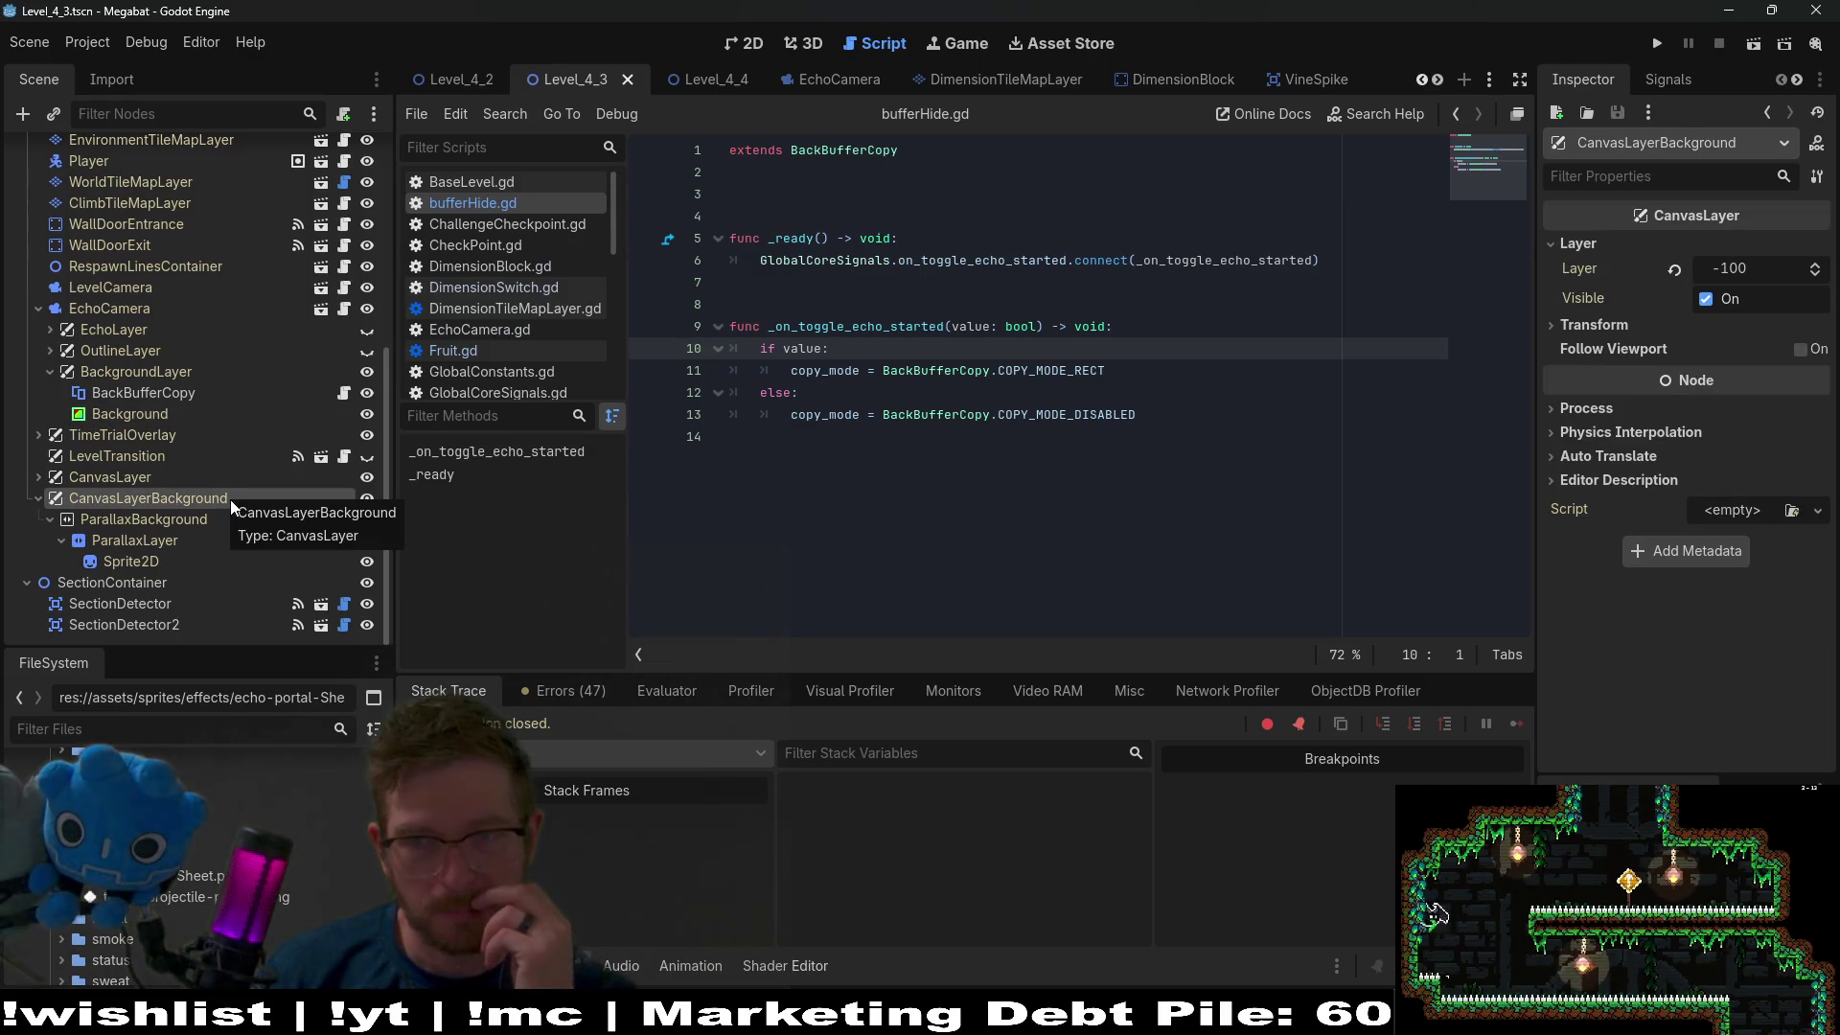
pyautogui.click(129, 377)
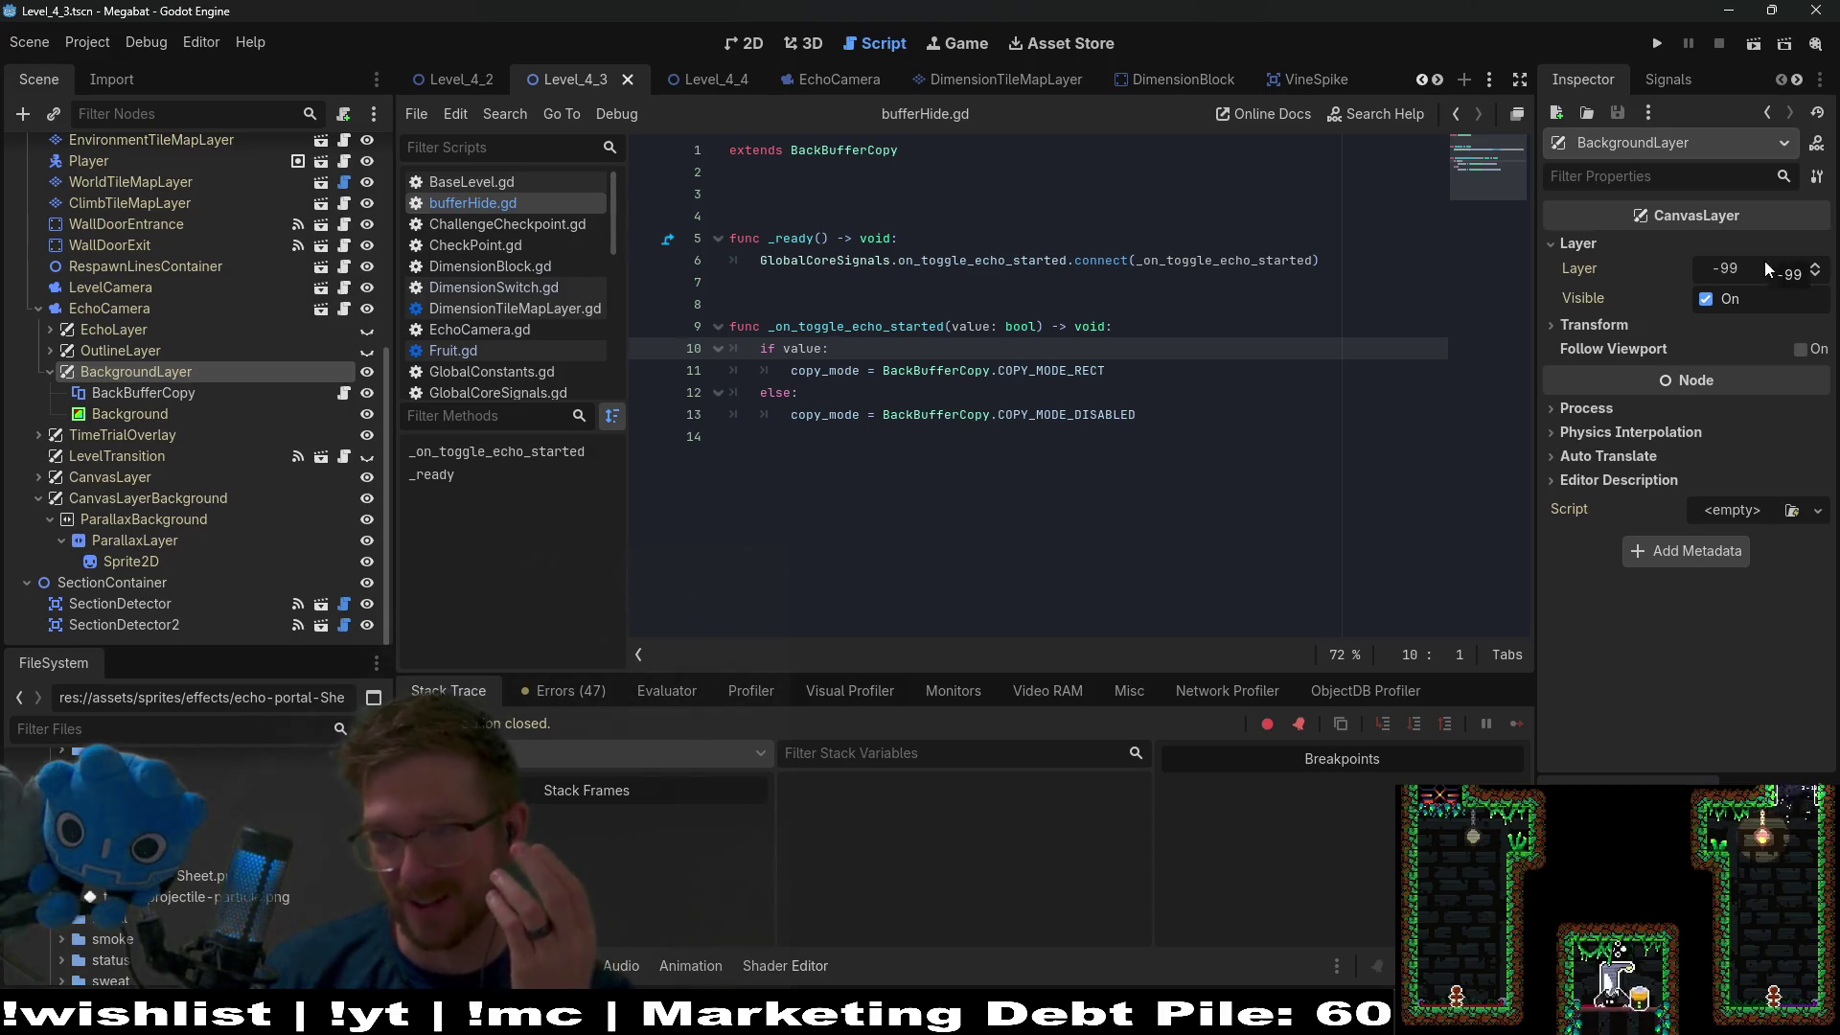
pyautogui.click(183, 504)
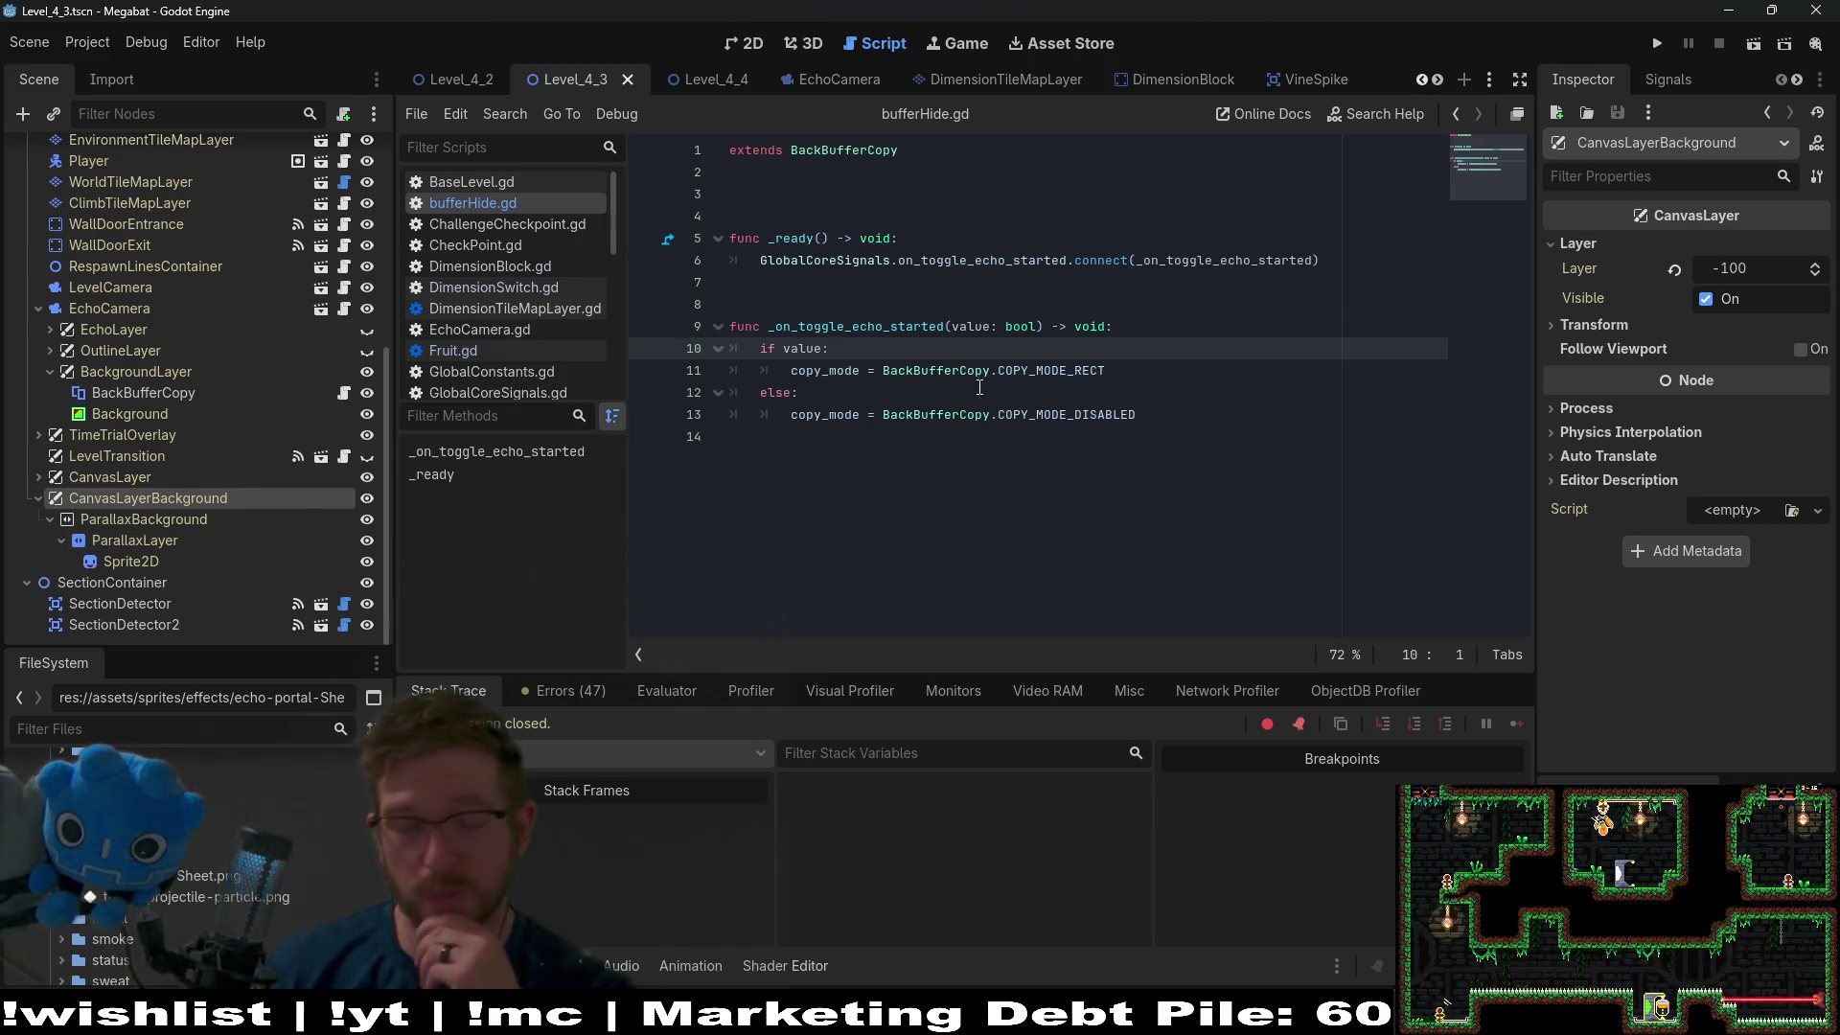
# Search the whole project for on_toggle_echo_started, finding 17 matches in 7 files.
pyautogui.doubleClick(1028, 261)
pyautogui.hotkey('ctrl', 'shift', 'f')
pyautogui.press('Return')
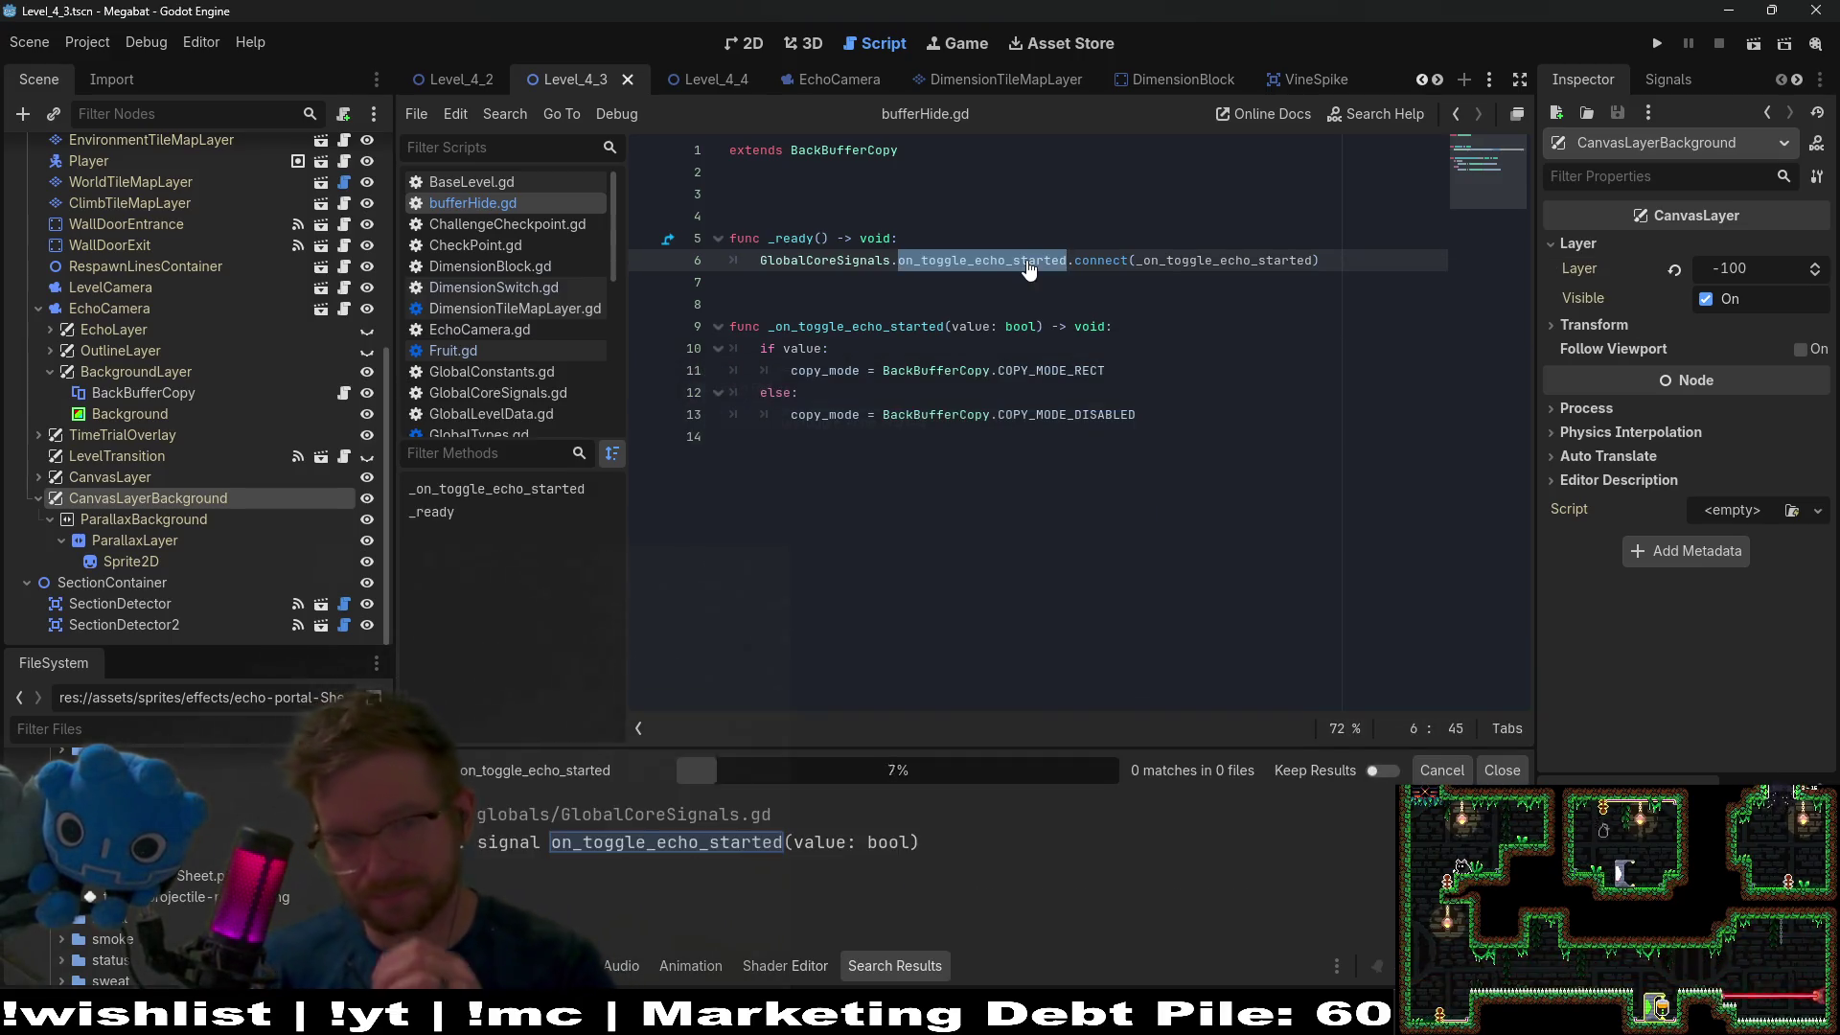
pyautogui.scroll(-2, 859, 842)
pyautogui.scroll(-3, 855, 843)
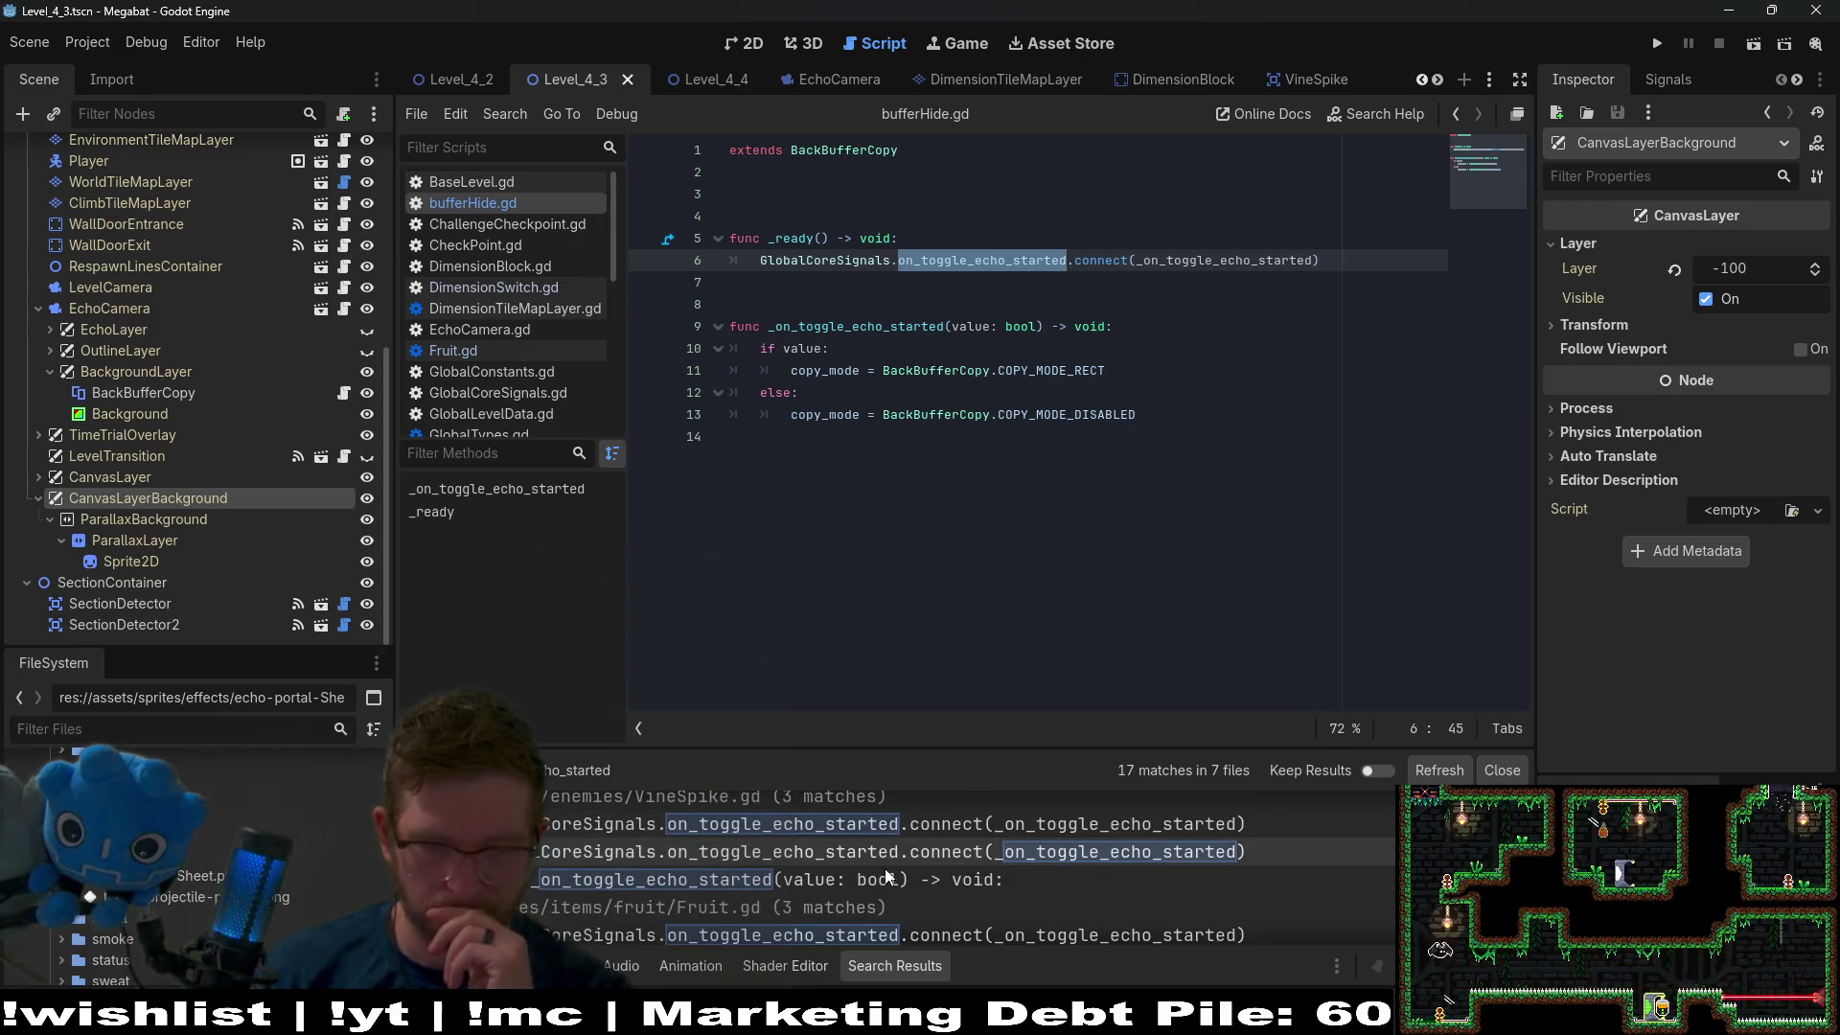
pyautogui.scroll(-5, 883, 874)
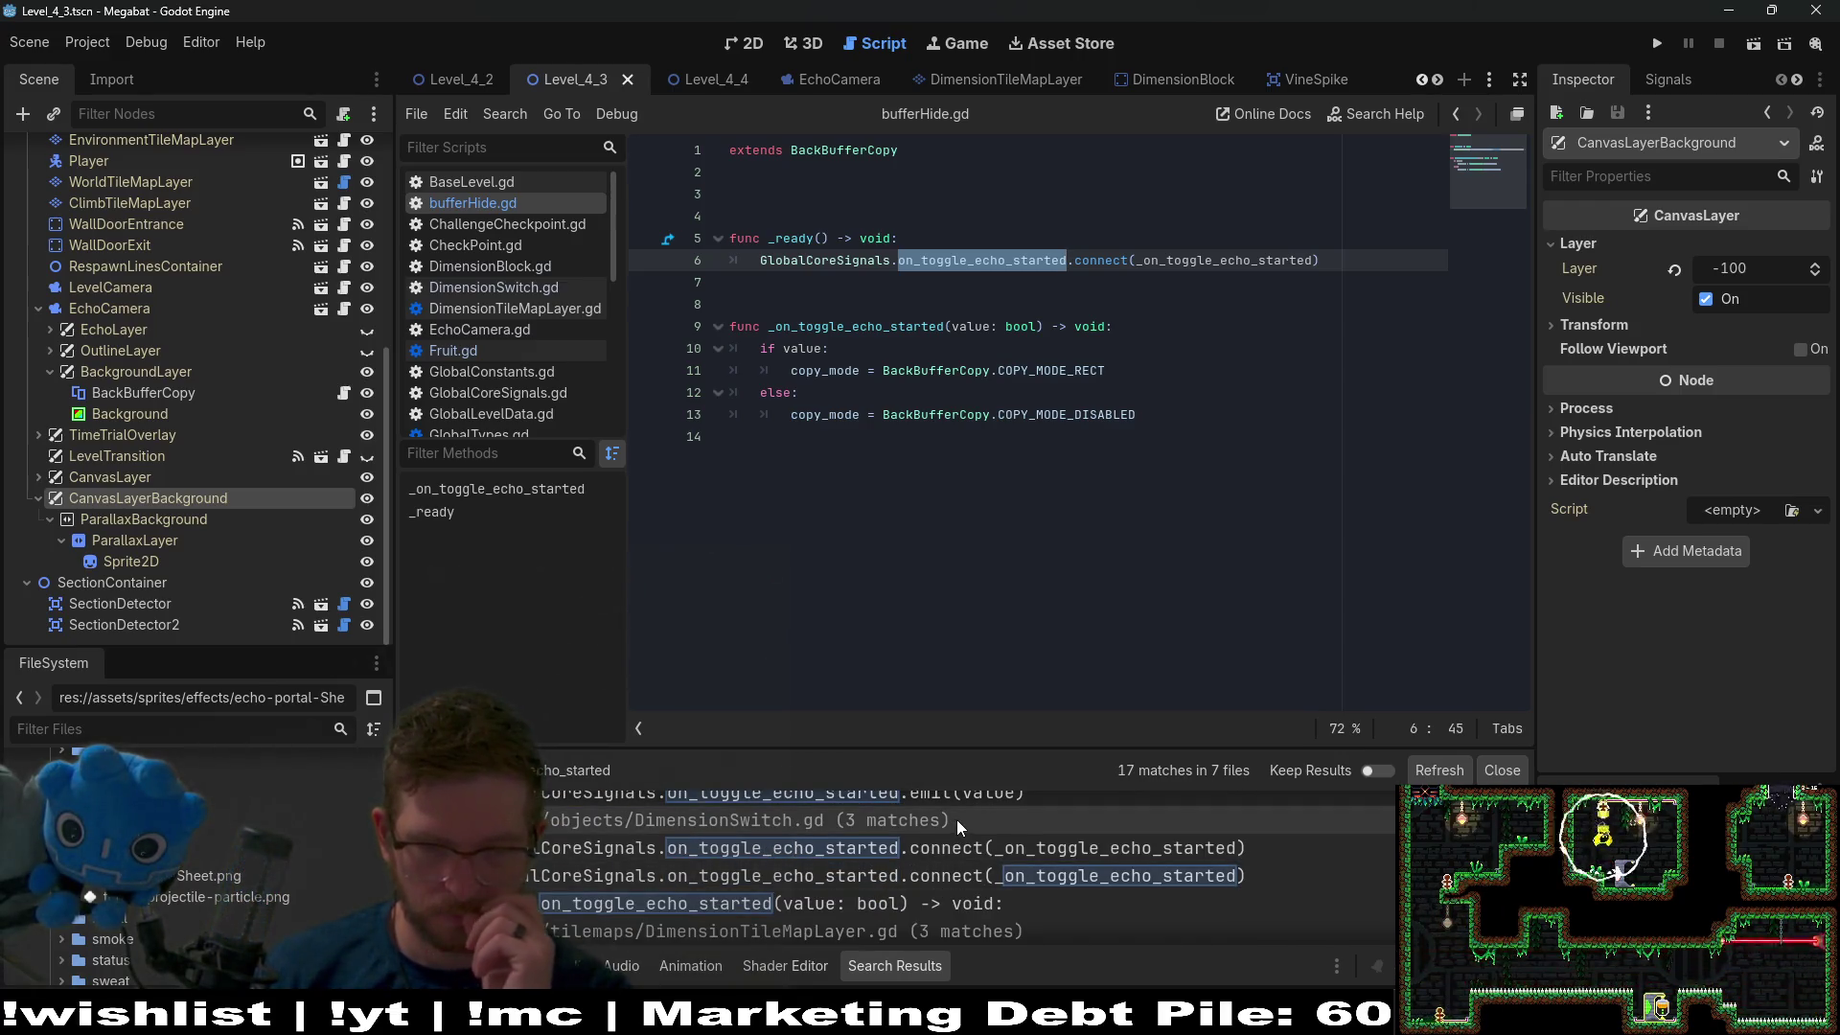
pyautogui.scroll(1, 955, 834)
# Open the EchoCamera.gd emit result and select its line 132.
pyautogui.click(941, 826)
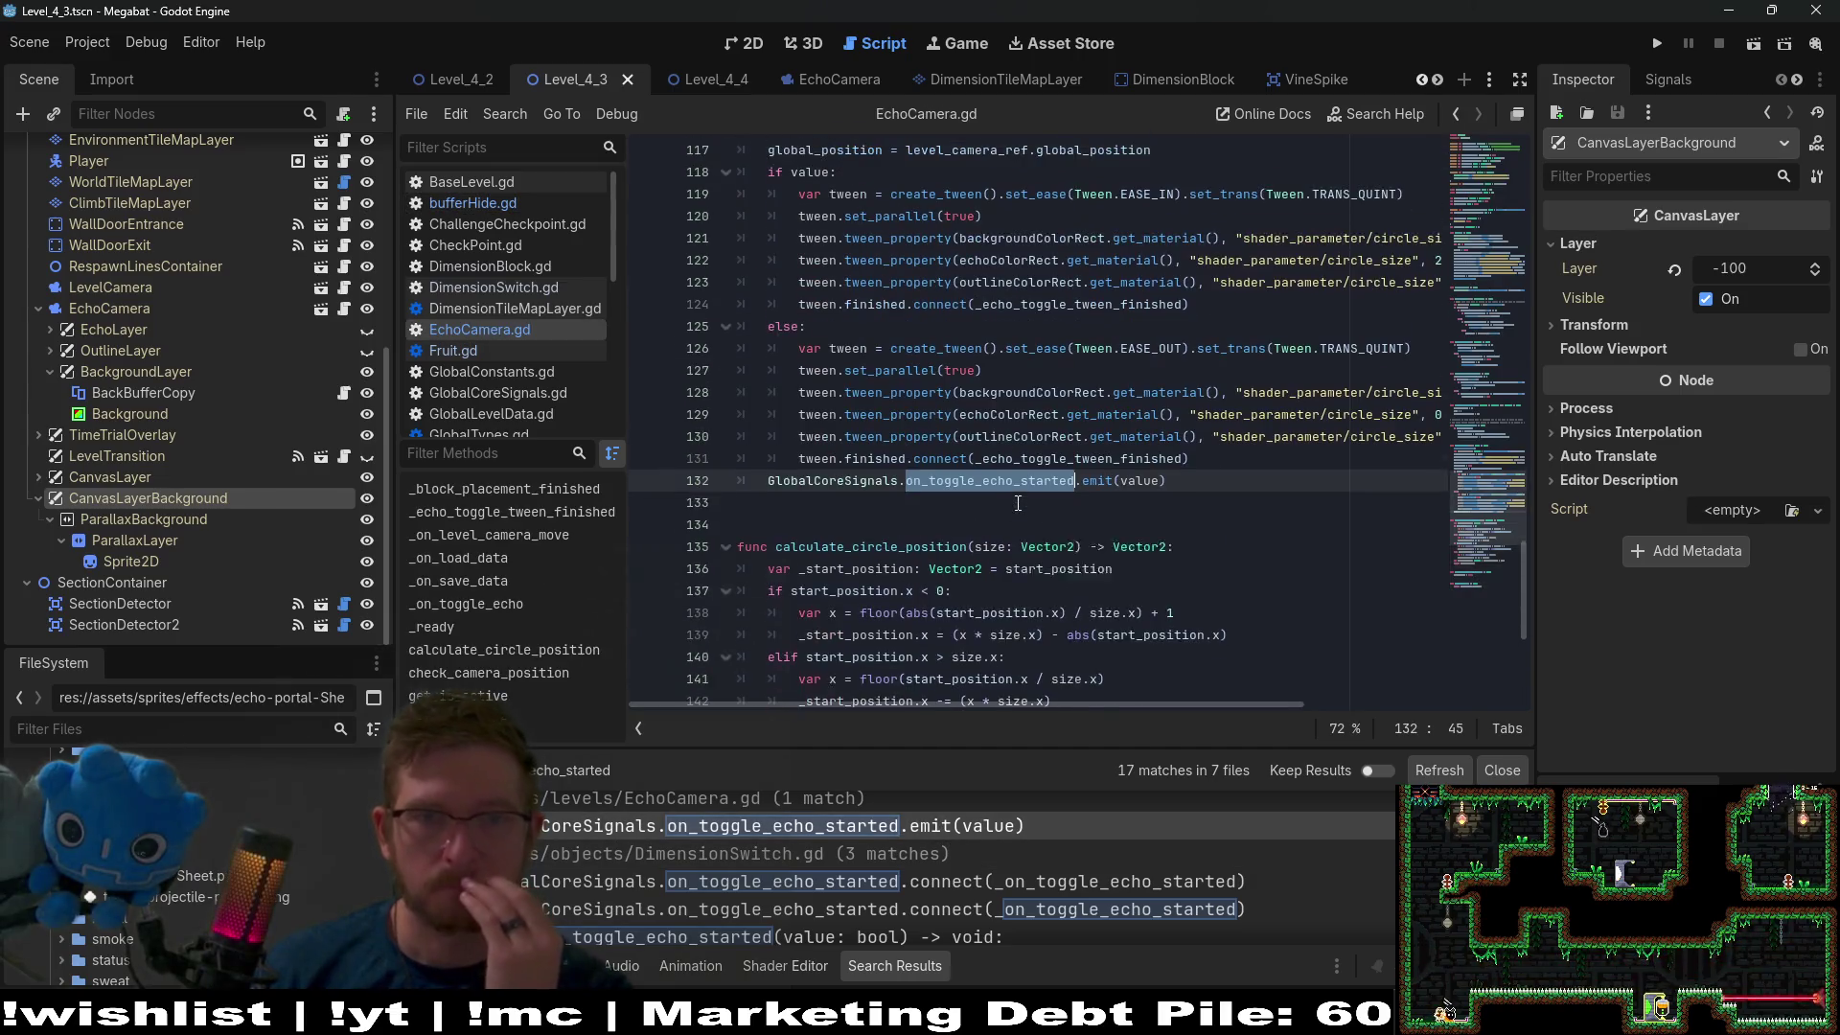
pyautogui.scroll(2, 1090, 359)
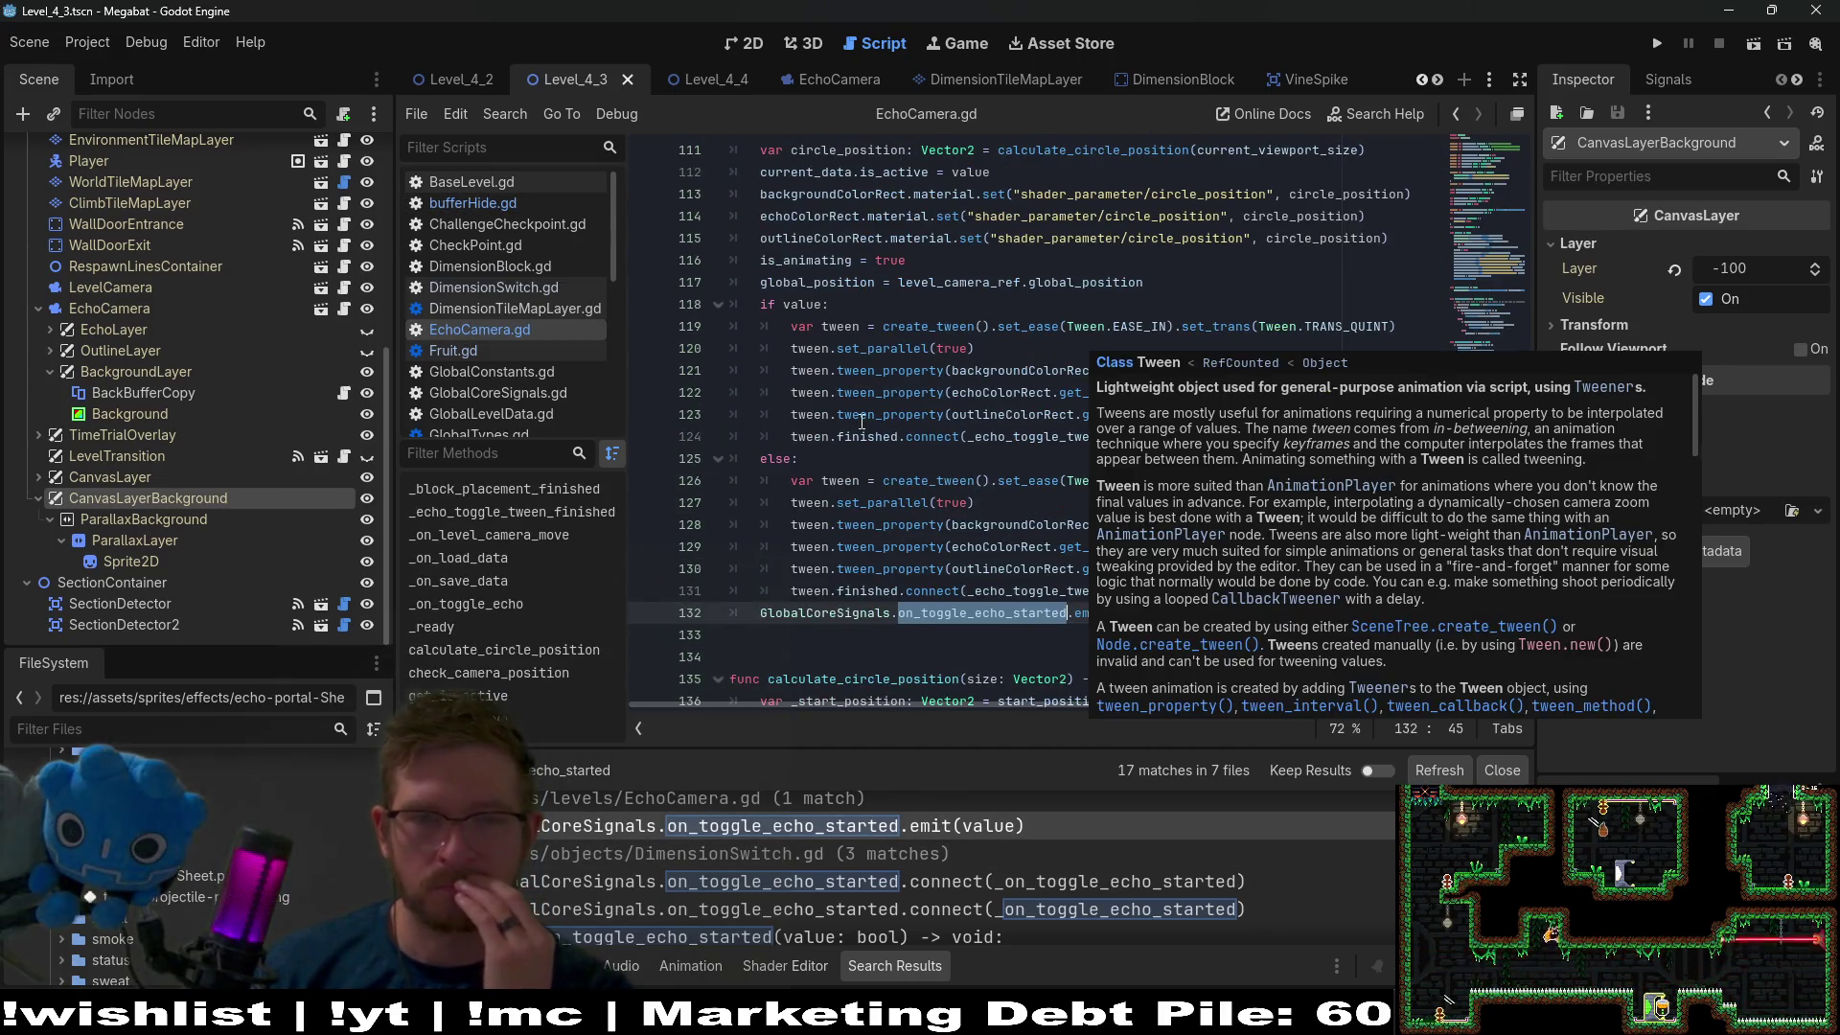
pyautogui.scroll(2, 862, 422)
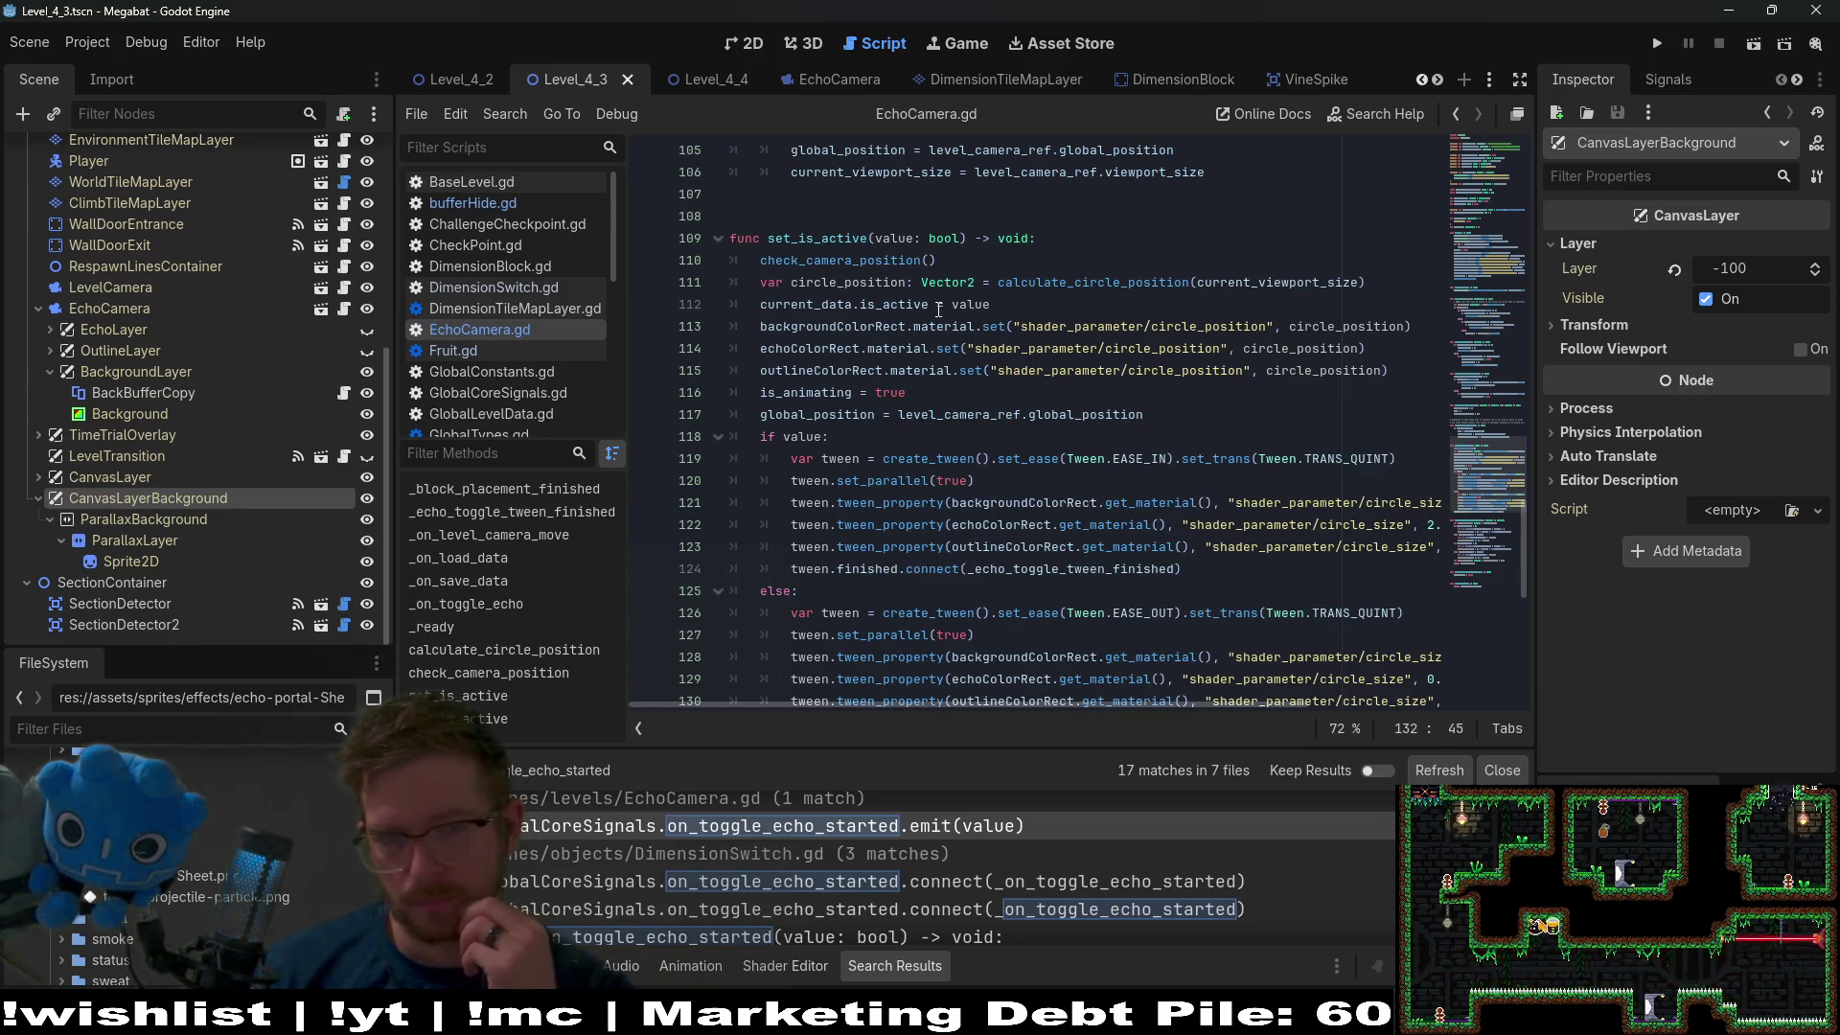
pyautogui.scroll(-2, 1163, 548)
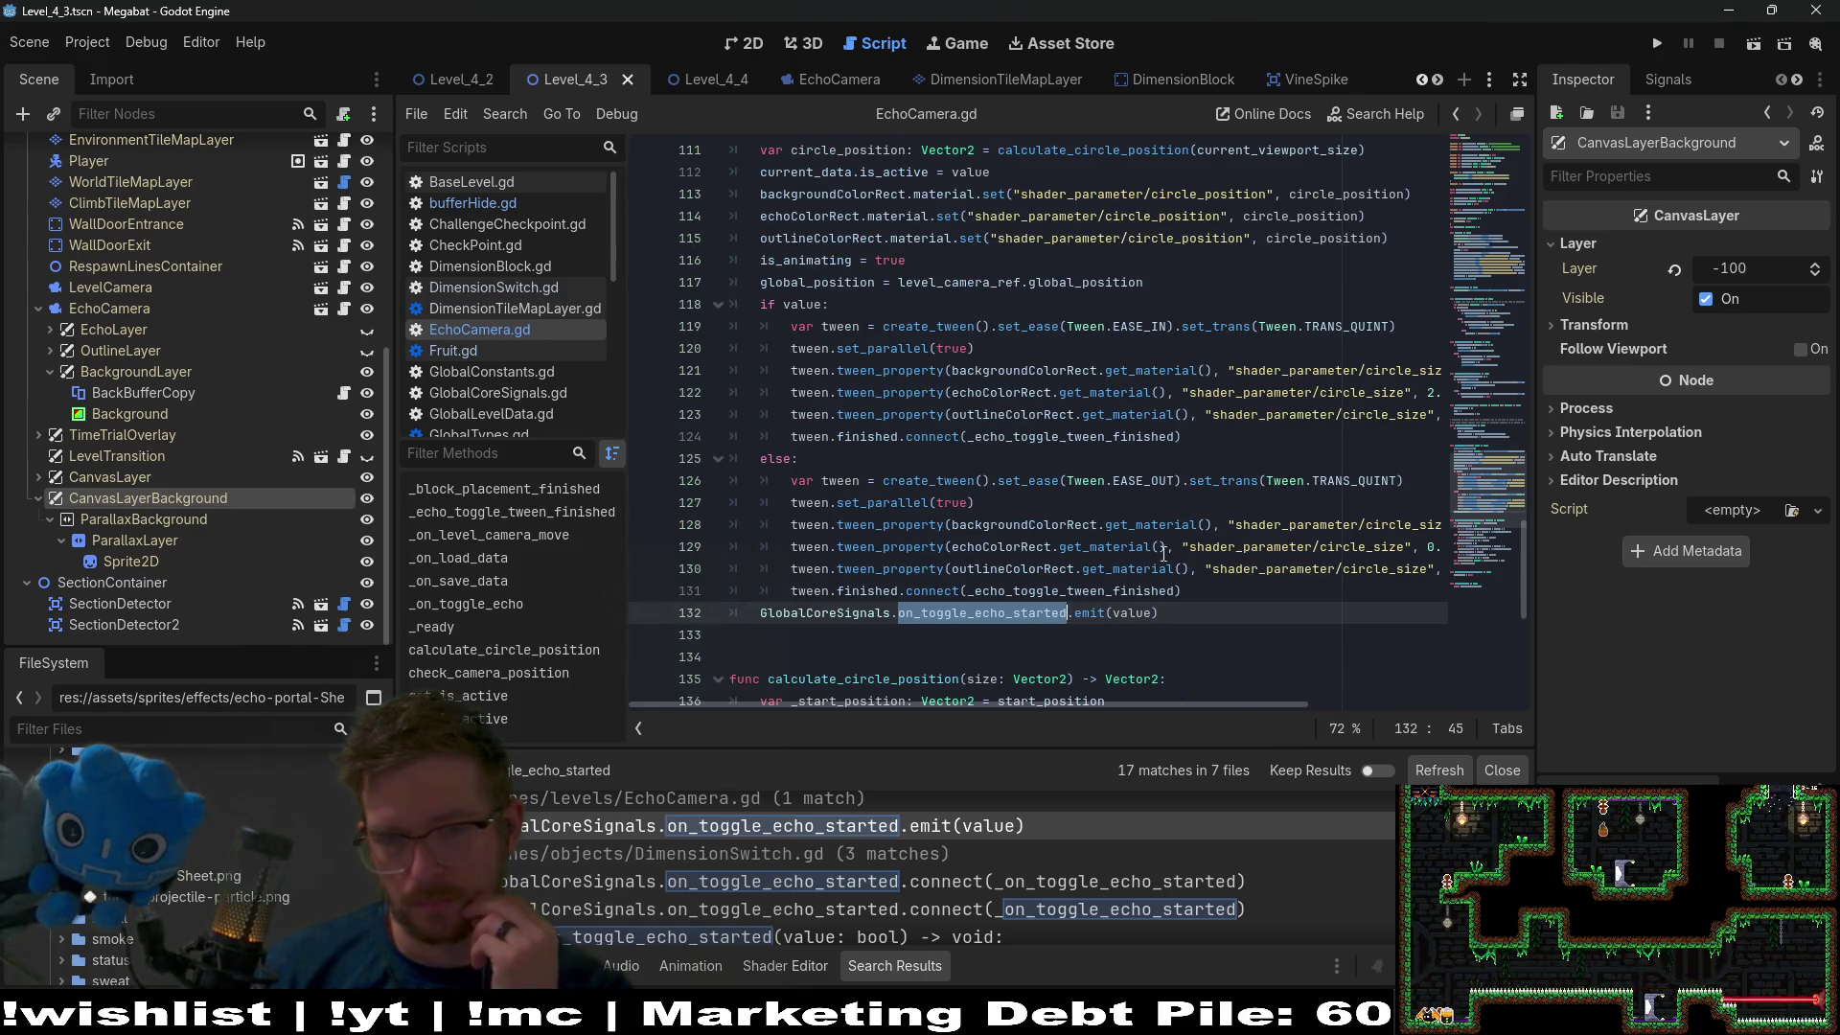
pyautogui.moveTo(1174, 610); pyautogui.dragTo(1203, 599)
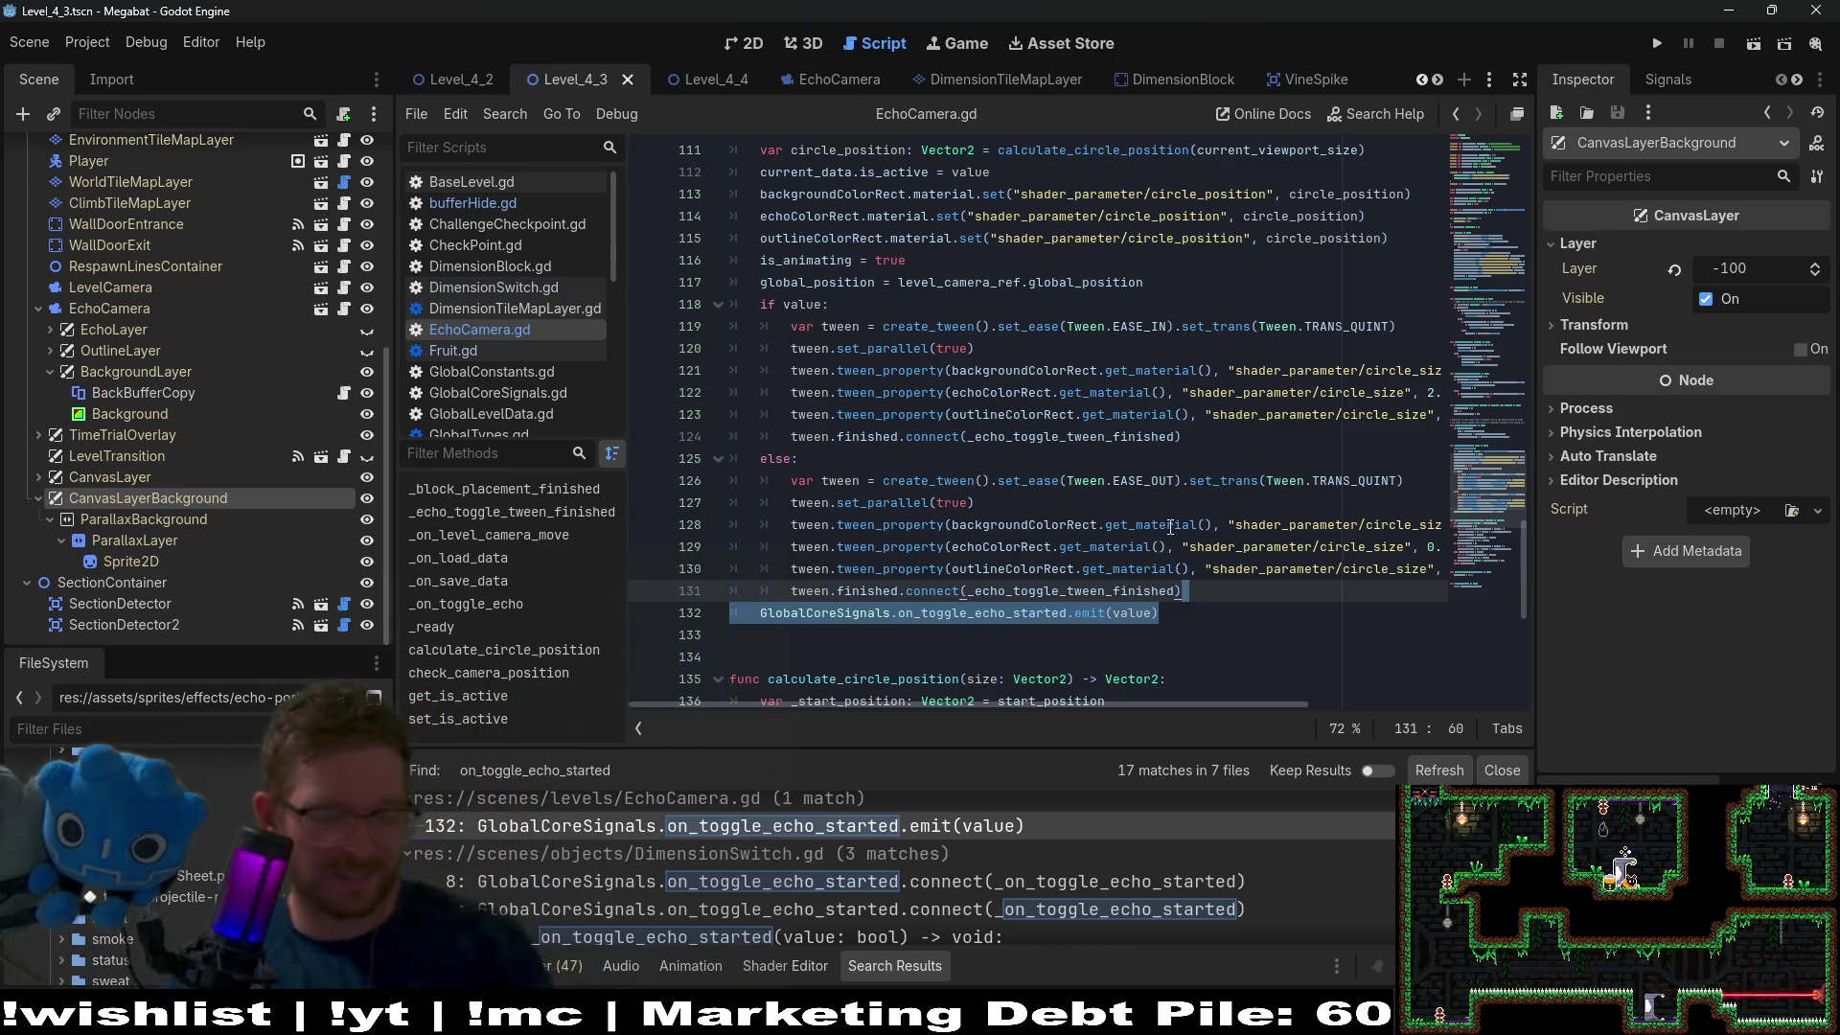
# Move the on_toggle_echo_started emit line from the end to the top of set_is_active and save.
pyautogui.hotkey('ctrl', 'x')
pyautogui.scroll(1, 1198, 555)
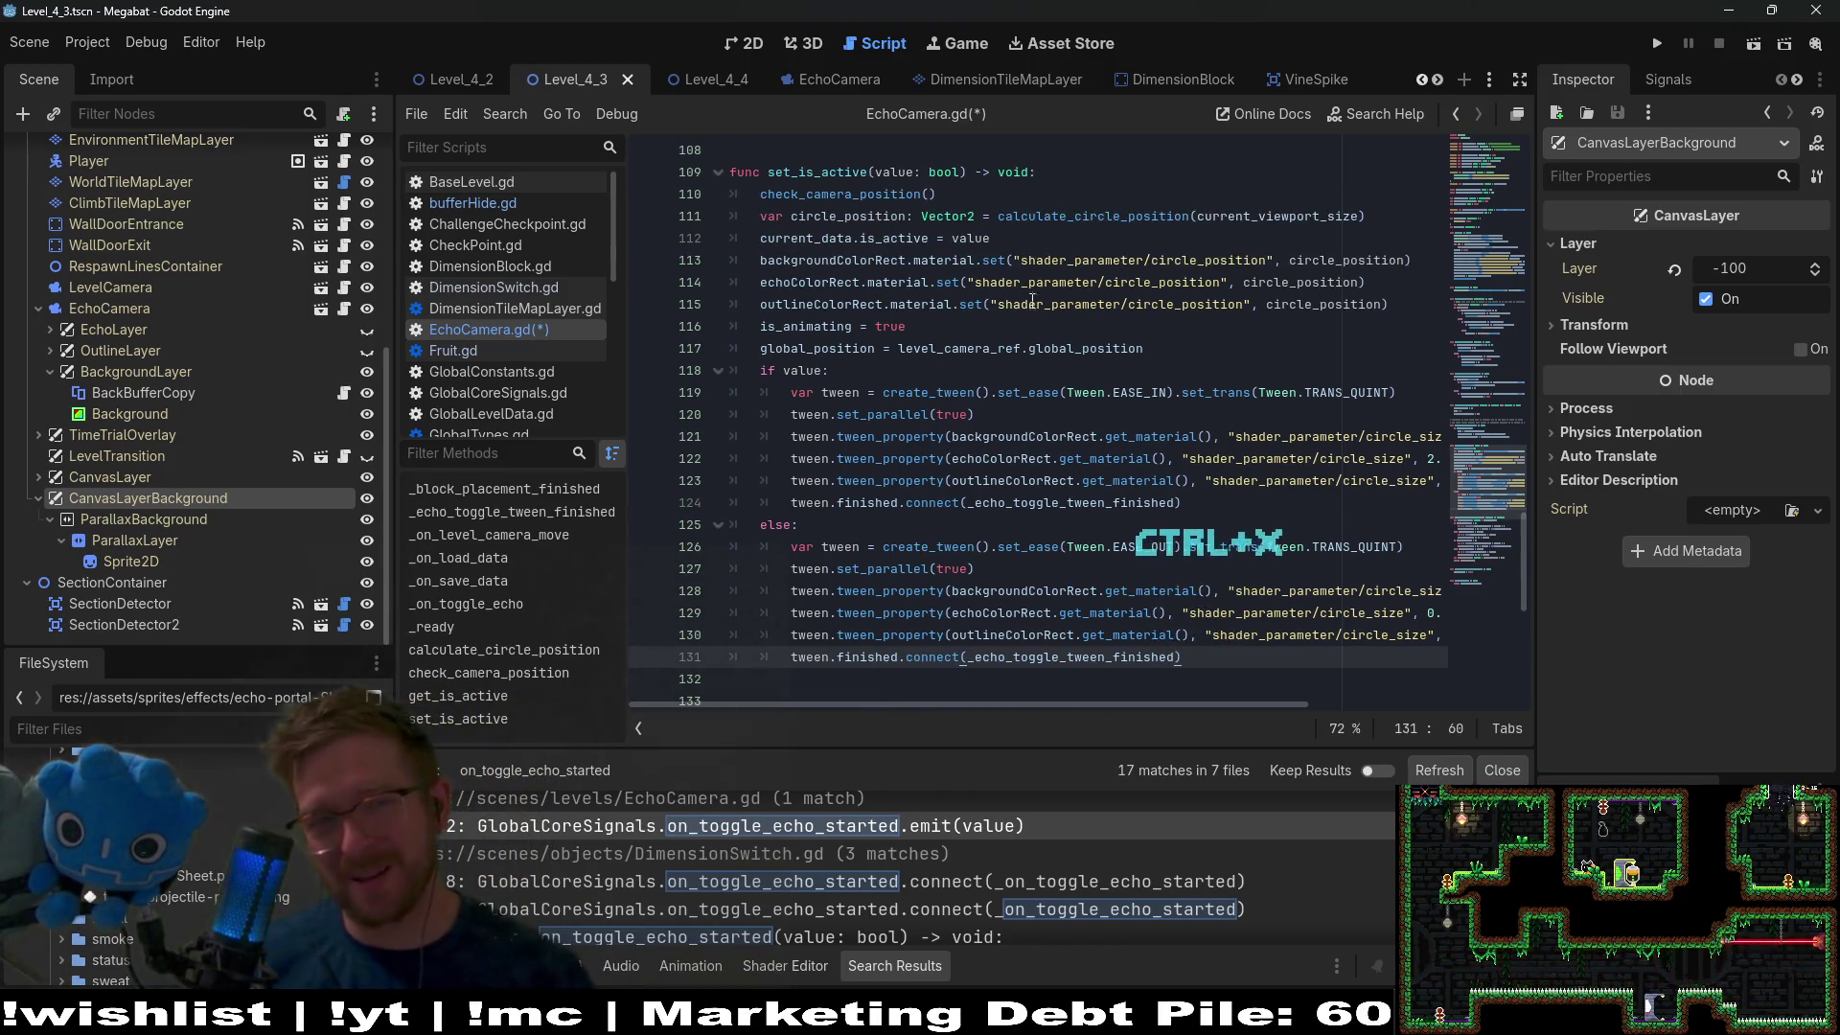
pyautogui.click(1045, 173)
pyautogui.hotkey('ctrl', 'v')
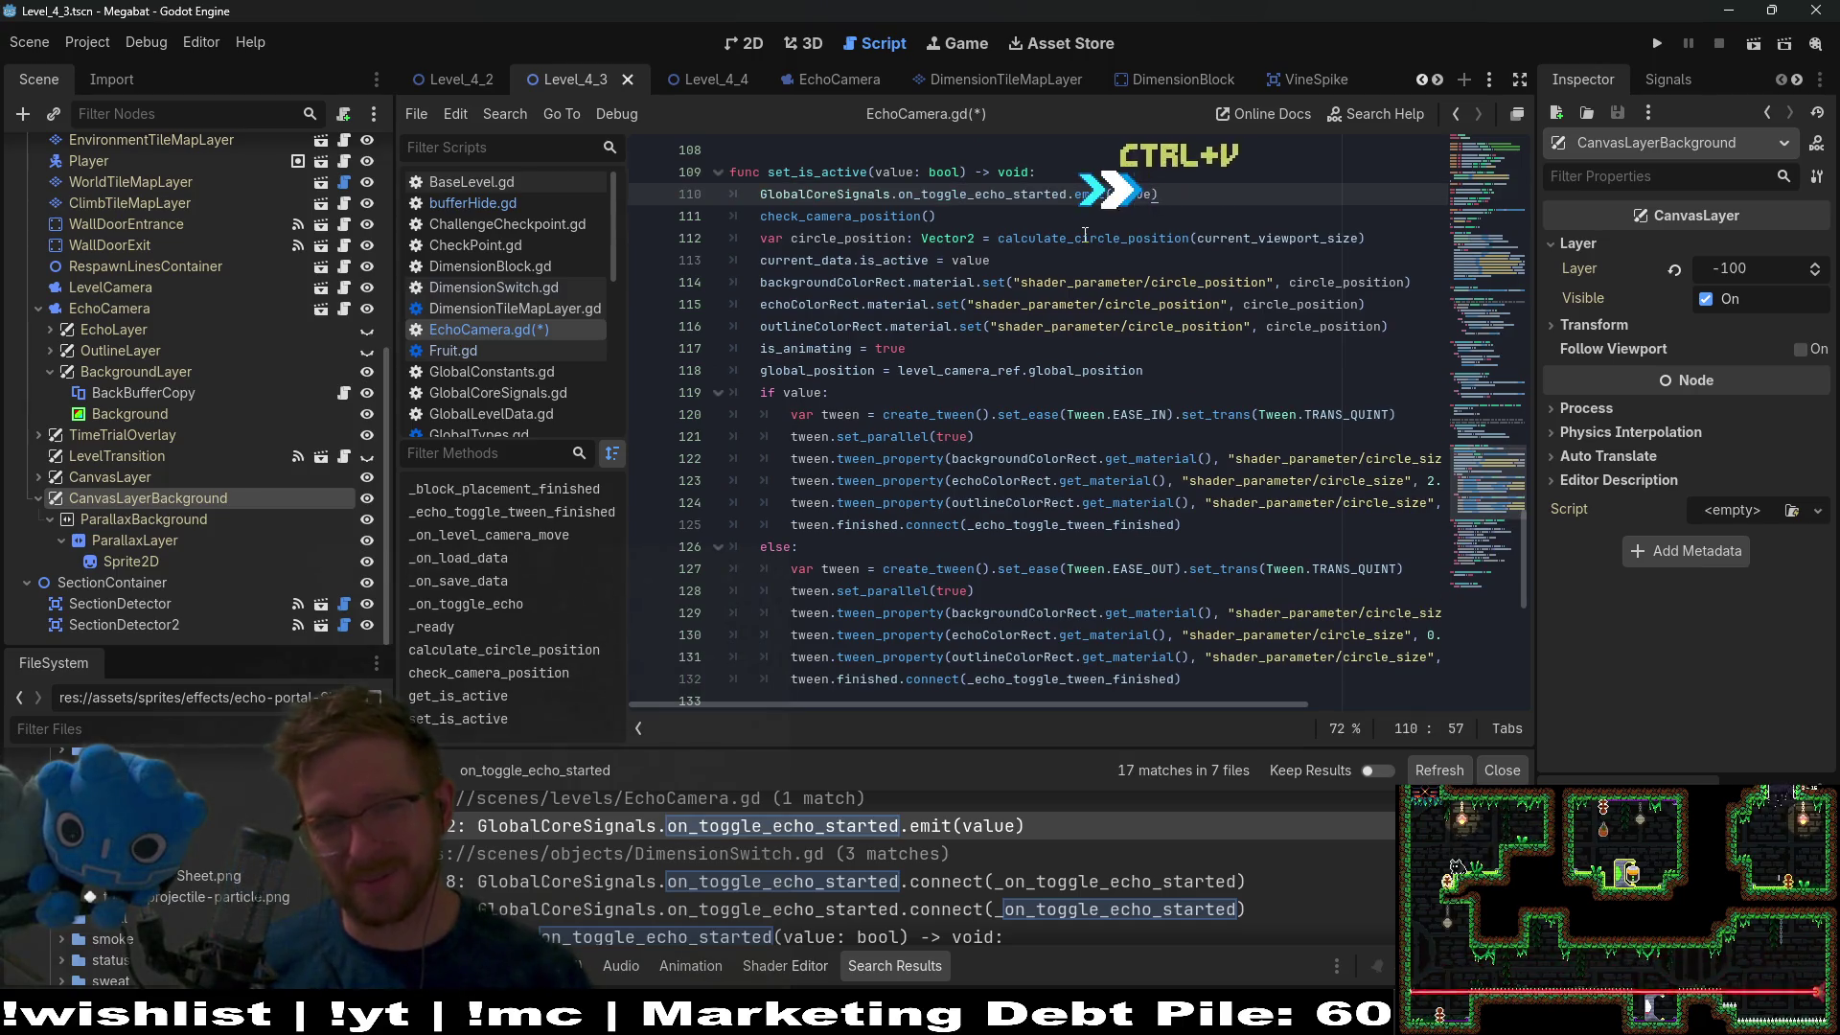
pyautogui.hotkey('ctrl', 's')
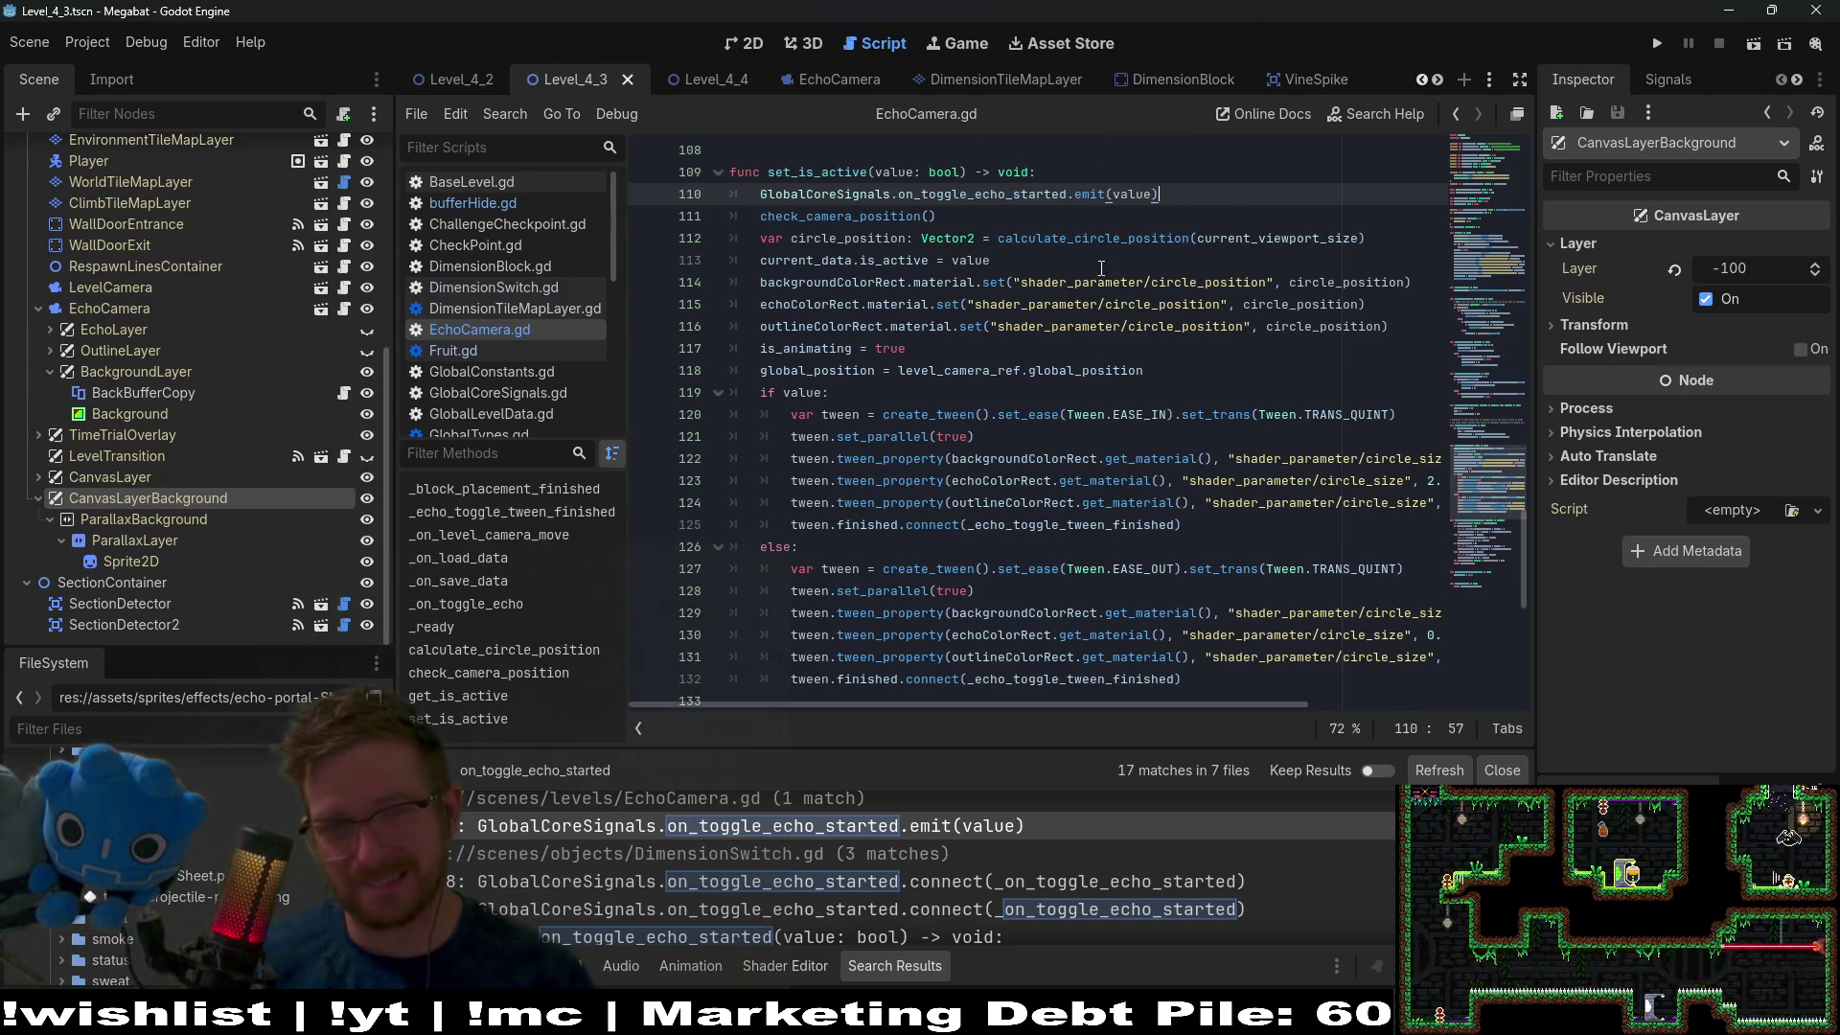
# Re-place the emit line on its own line directly under the set_is_active header and save EchoCamera.gd.
pyautogui.tripleClick(1191, 187)
pyautogui.hotkey('ctrl', 'x')
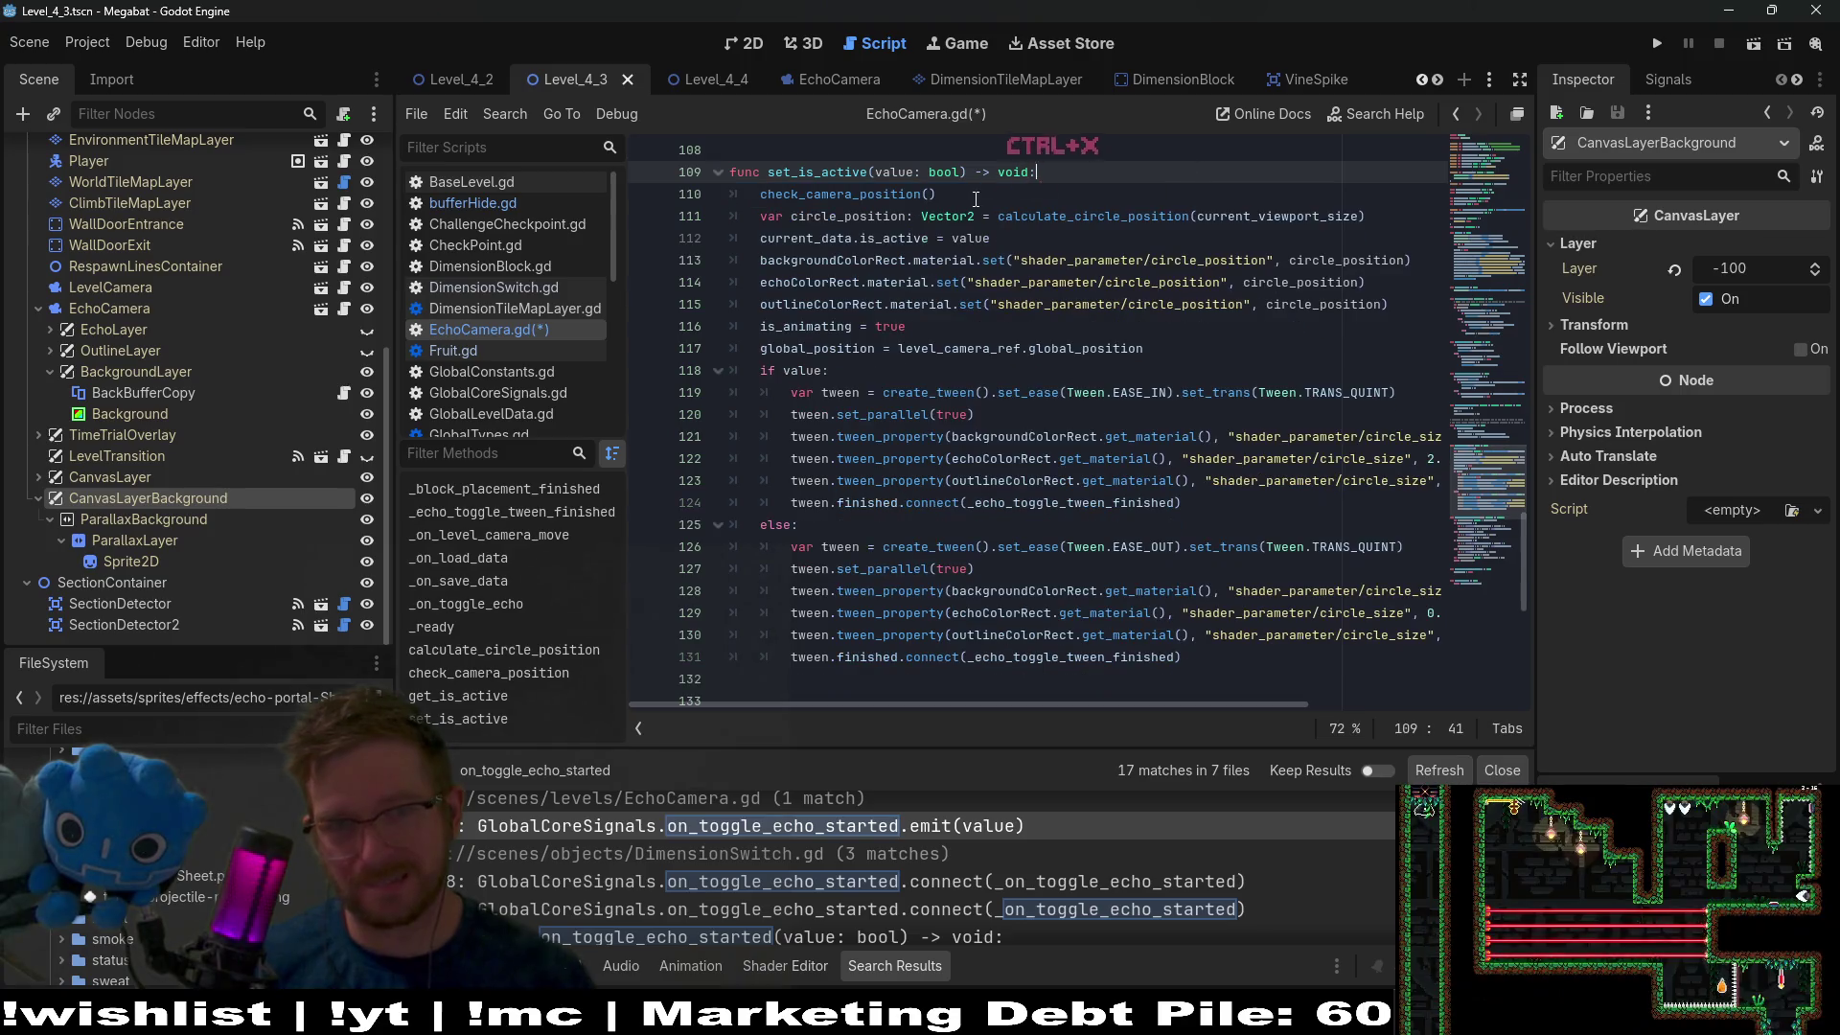
pyautogui.click(1040, 172)
pyautogui.press('Return')
pyautogui.hotkey('ctrl', 'v')
pyautogui.hotkey('ctrl', 's')
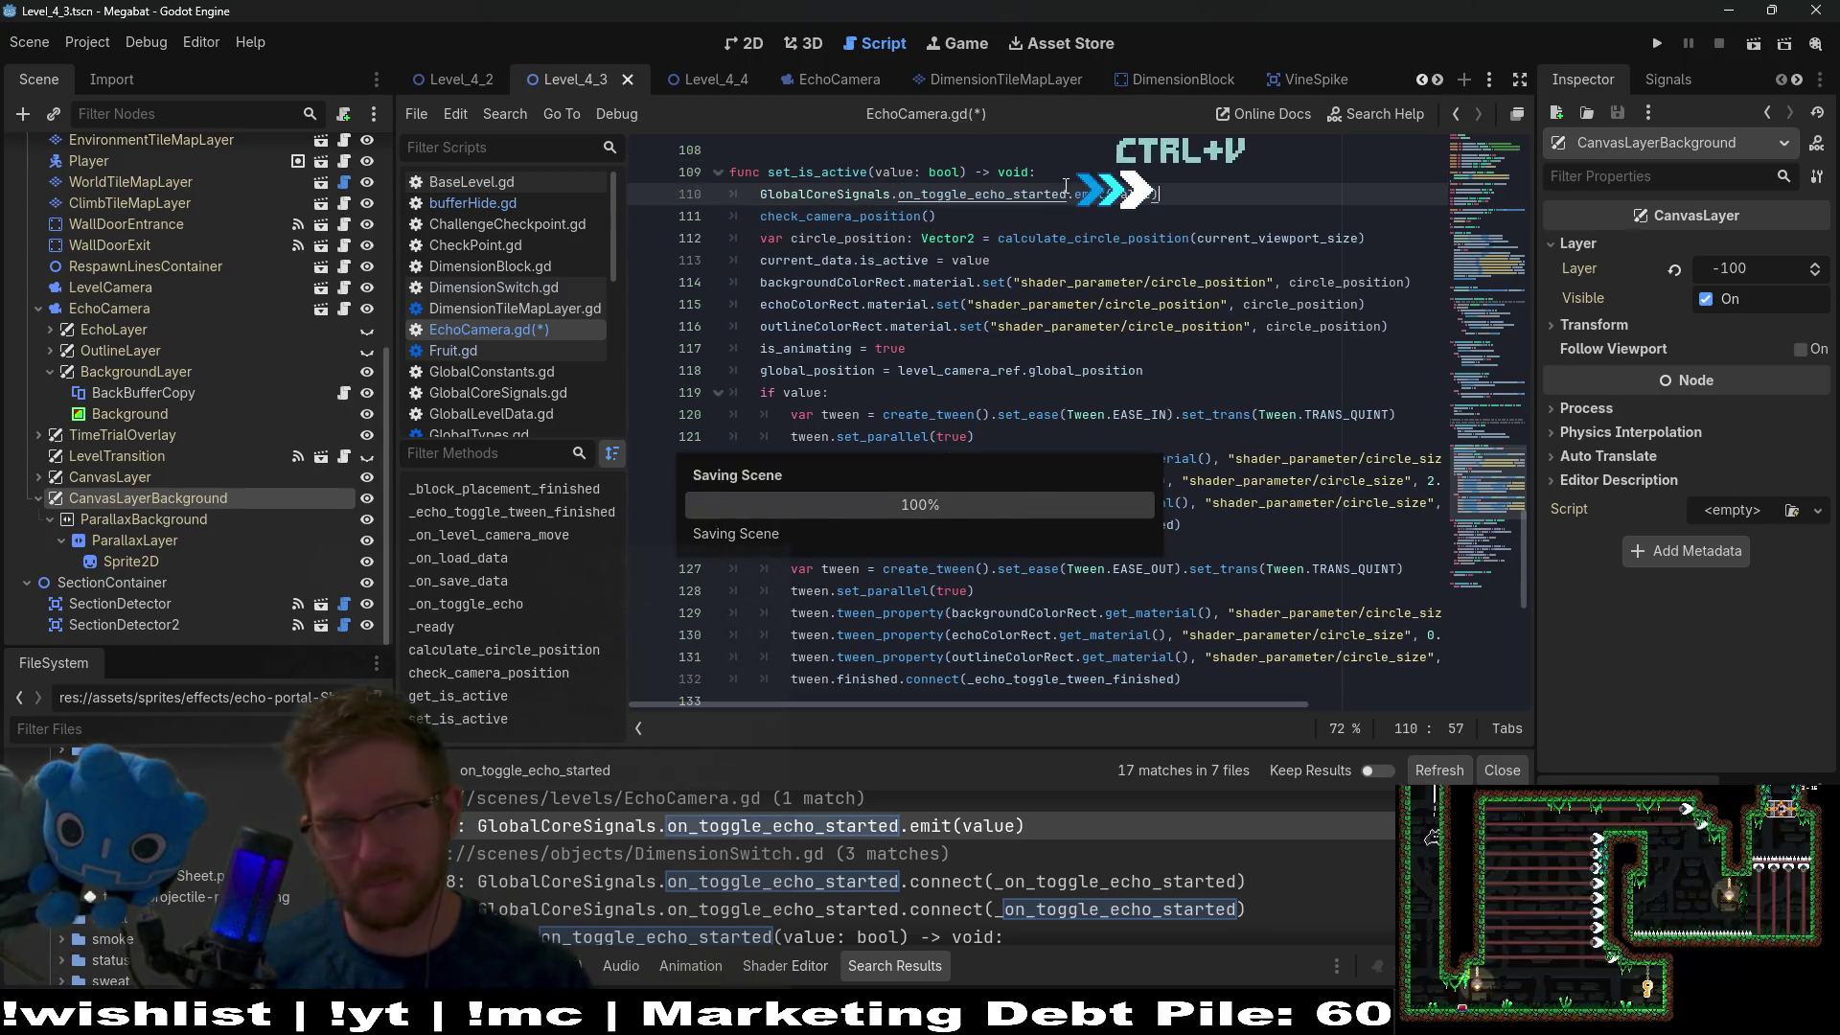
pyautogui.click(1762, 50)
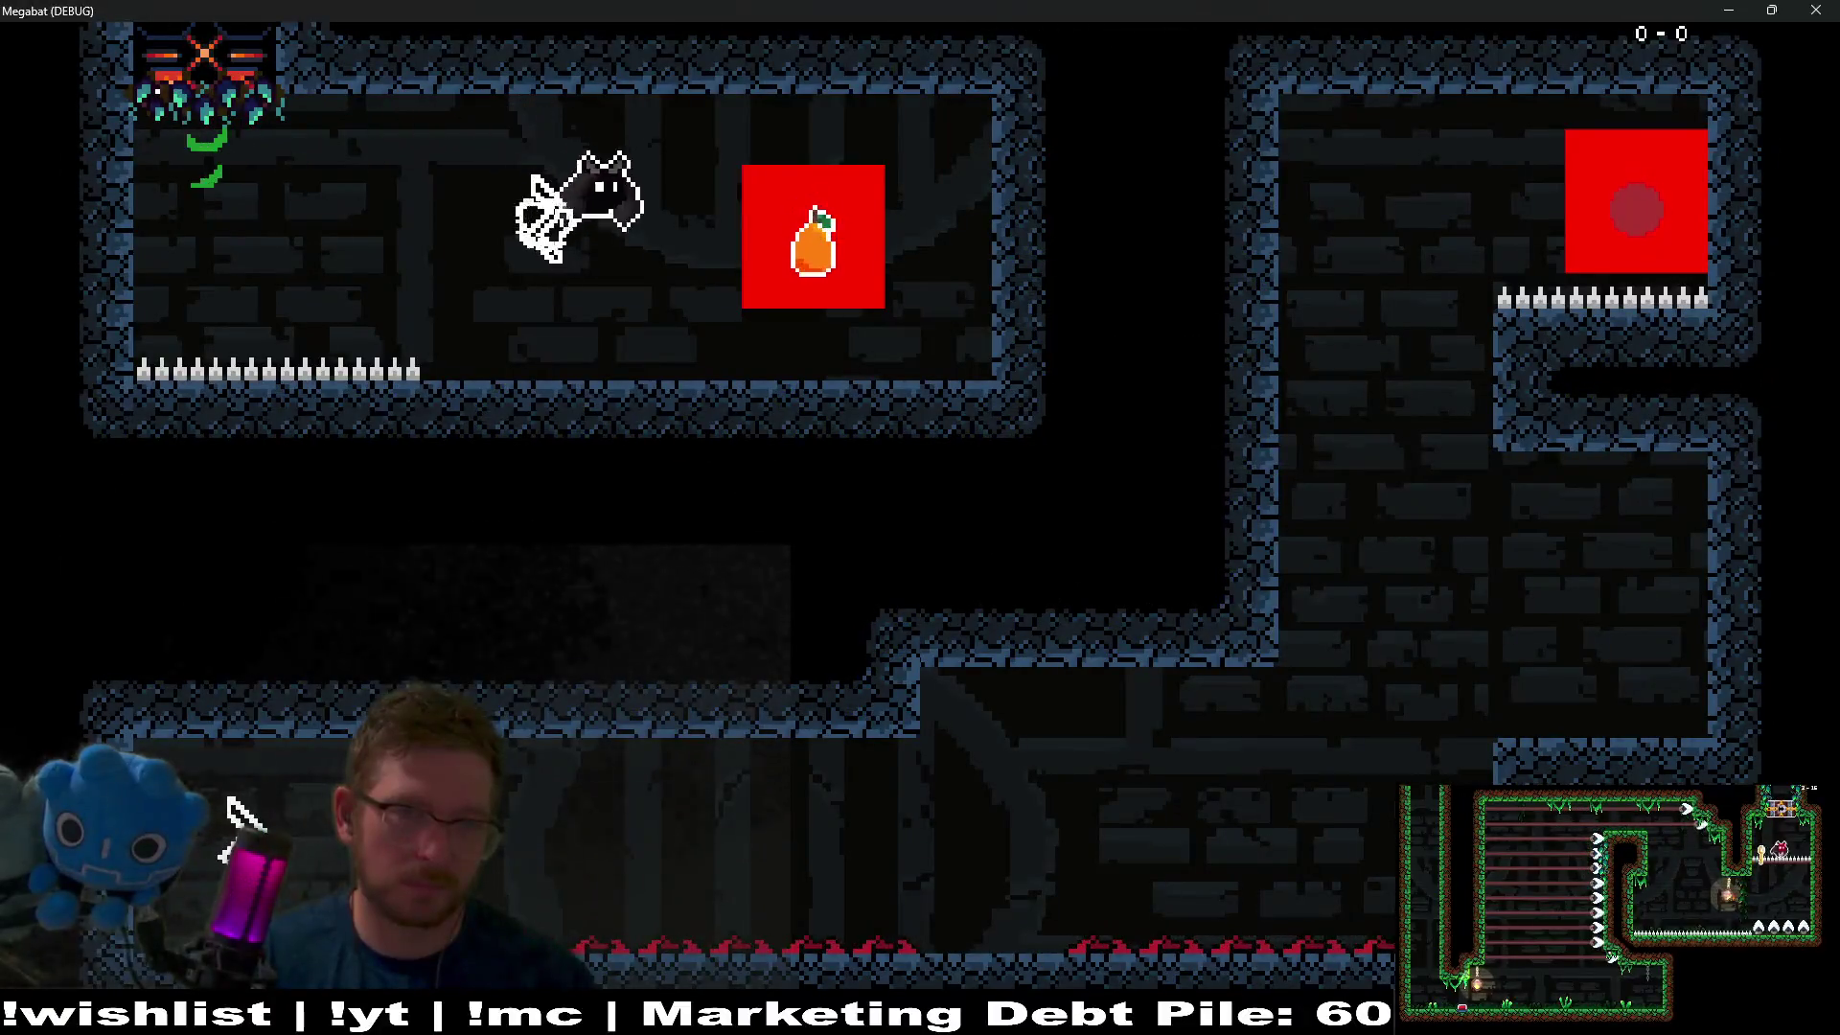
# Trigger the echo switch in the running Megabat level, then close the game window.
pyautogui.click(228, 798)
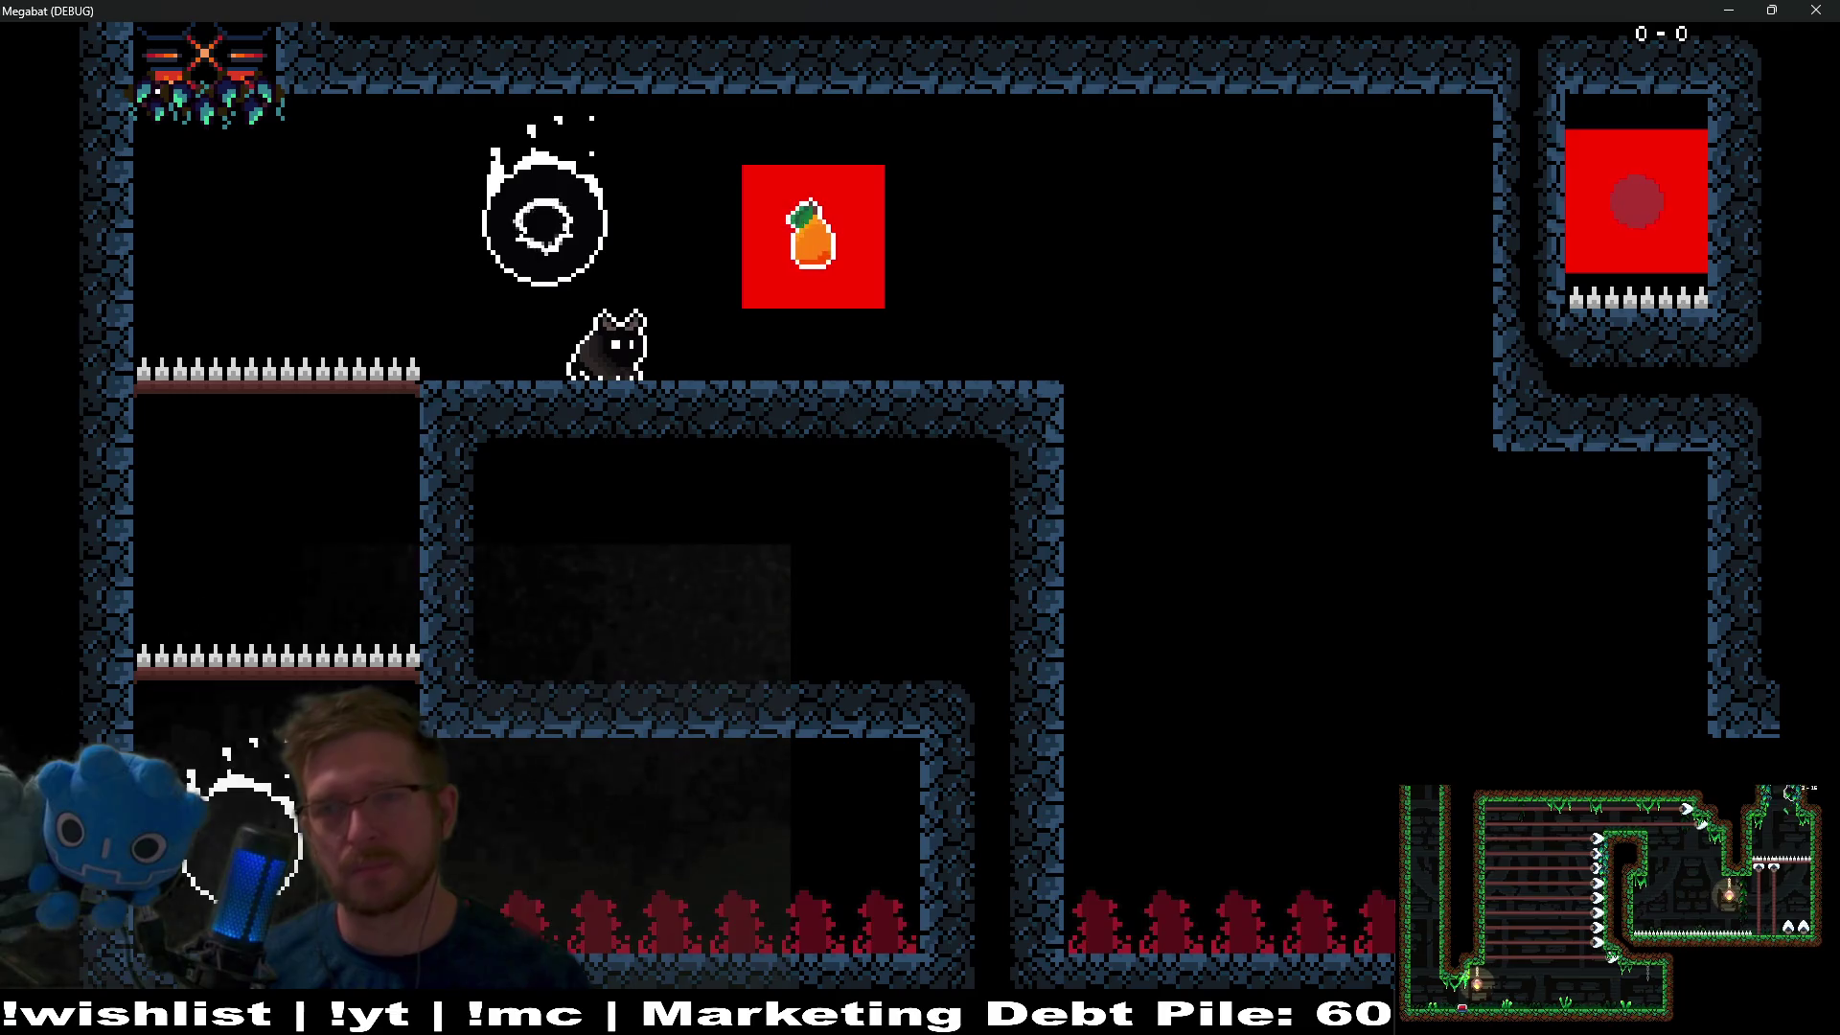
pyautogui.click(1833, 8)
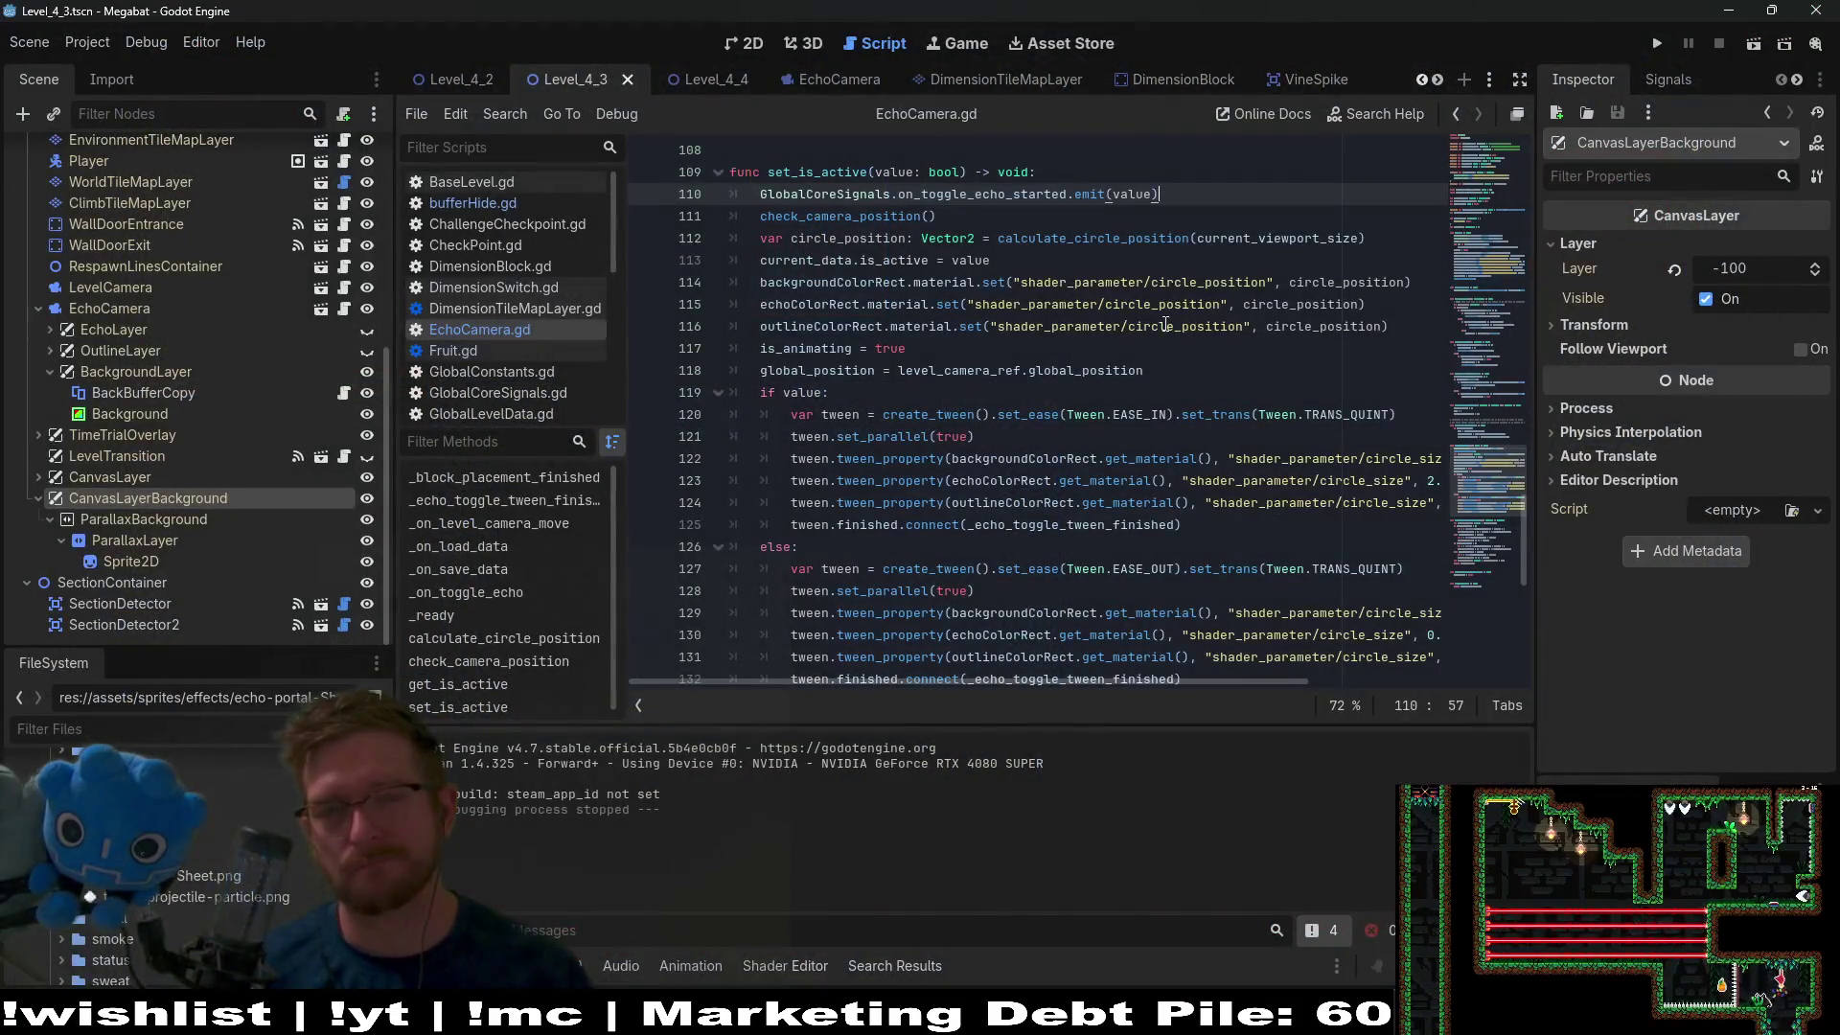
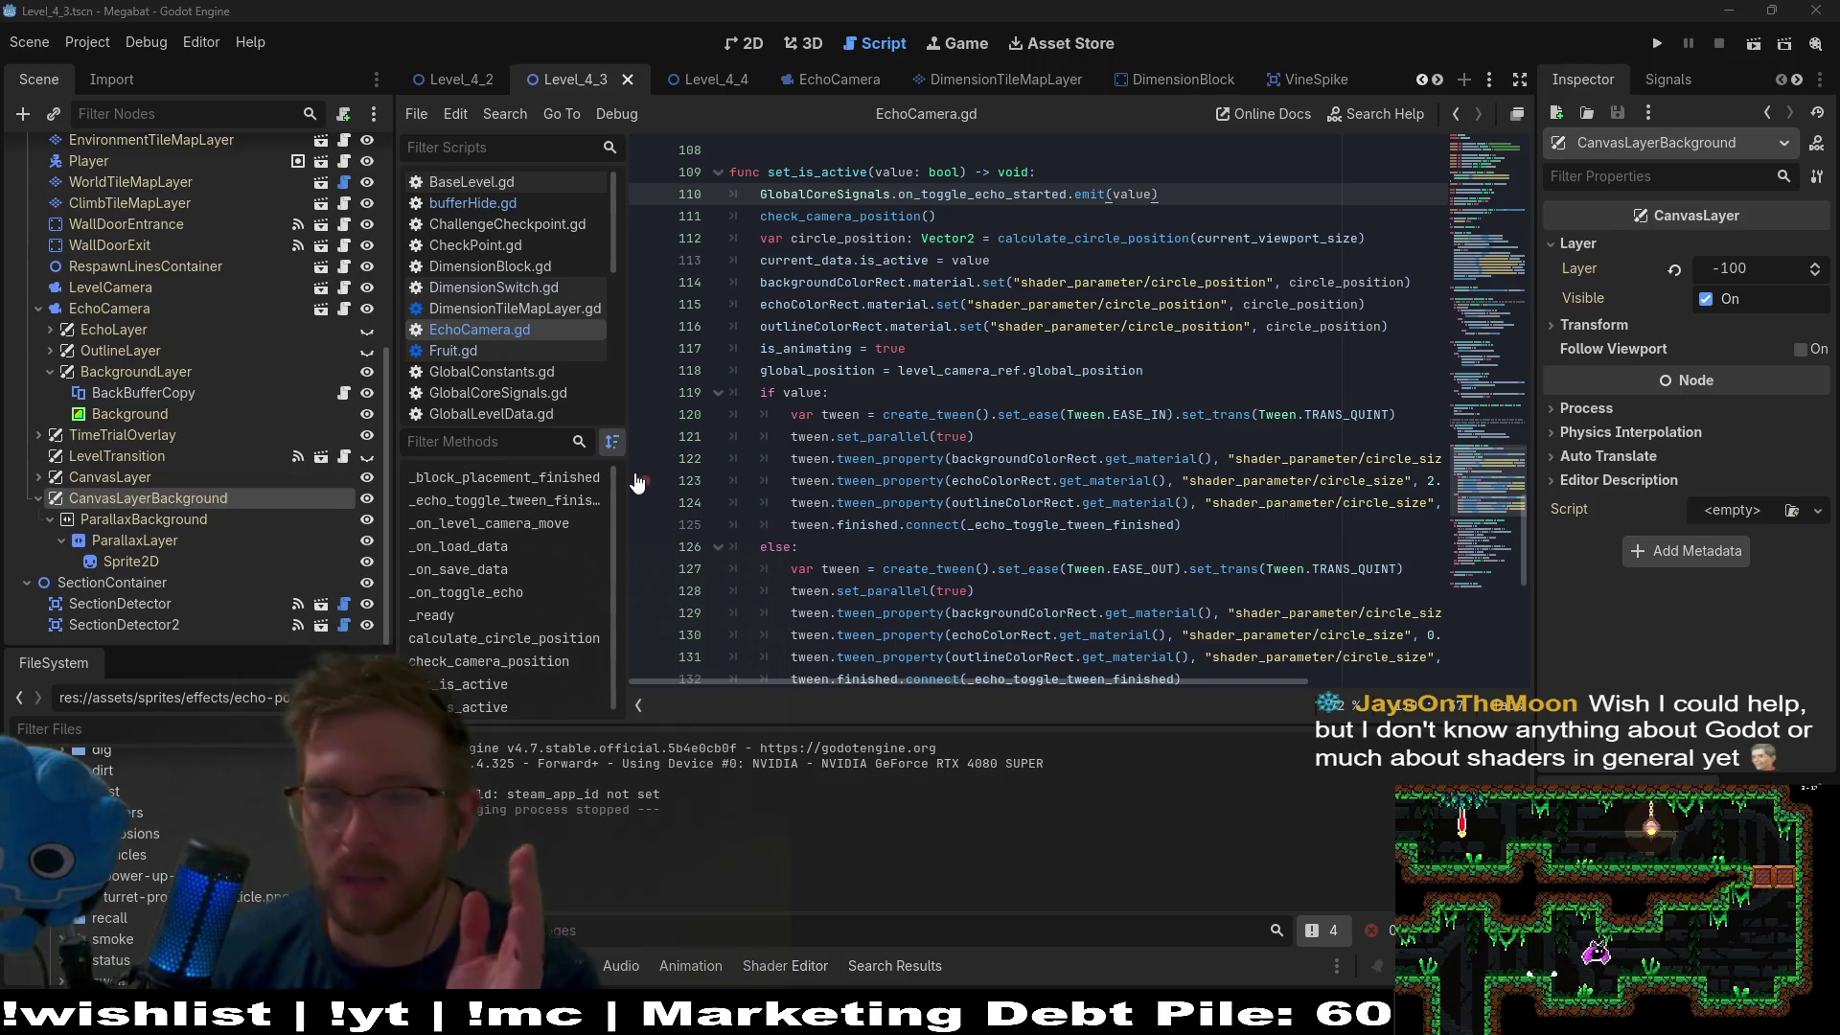
# Change line 11 of bufferHide.gd from COPY_MODE_RECT to COPY_MODE_VIEWPORT, then run the current scene.
pyautogui.click(164, 400)
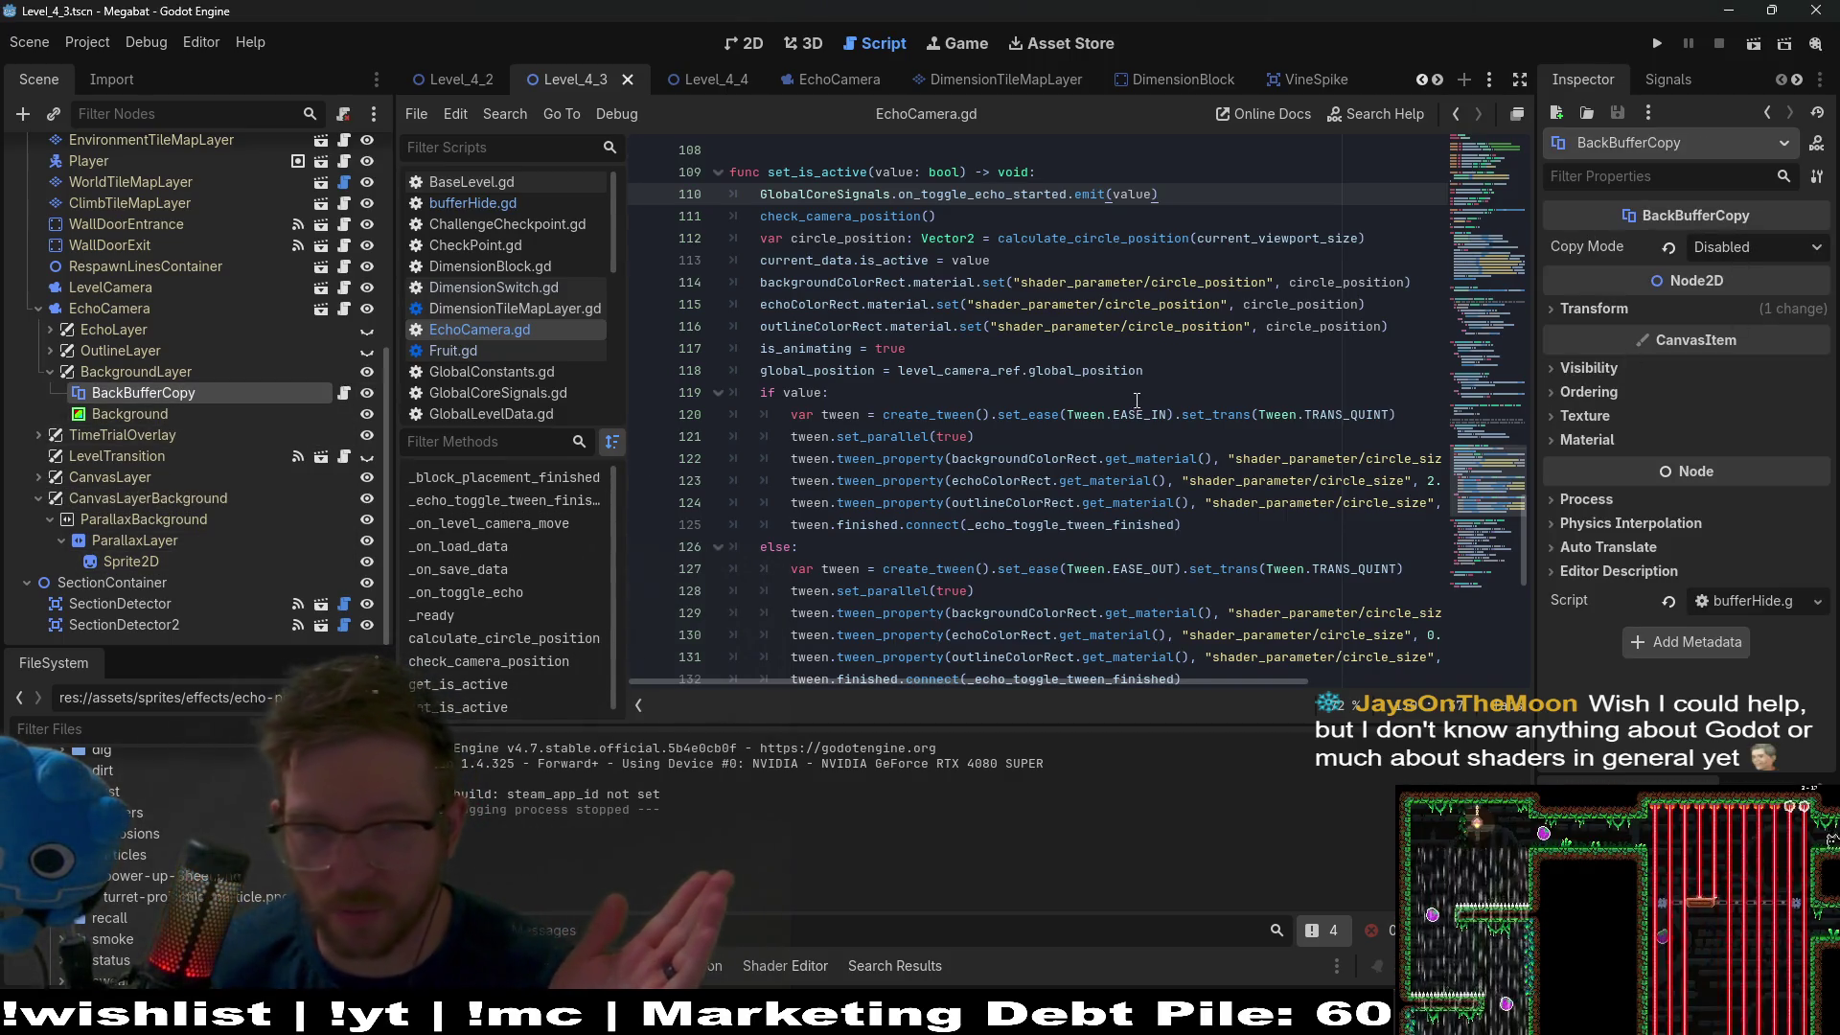
pyautogui.click(343, 393)
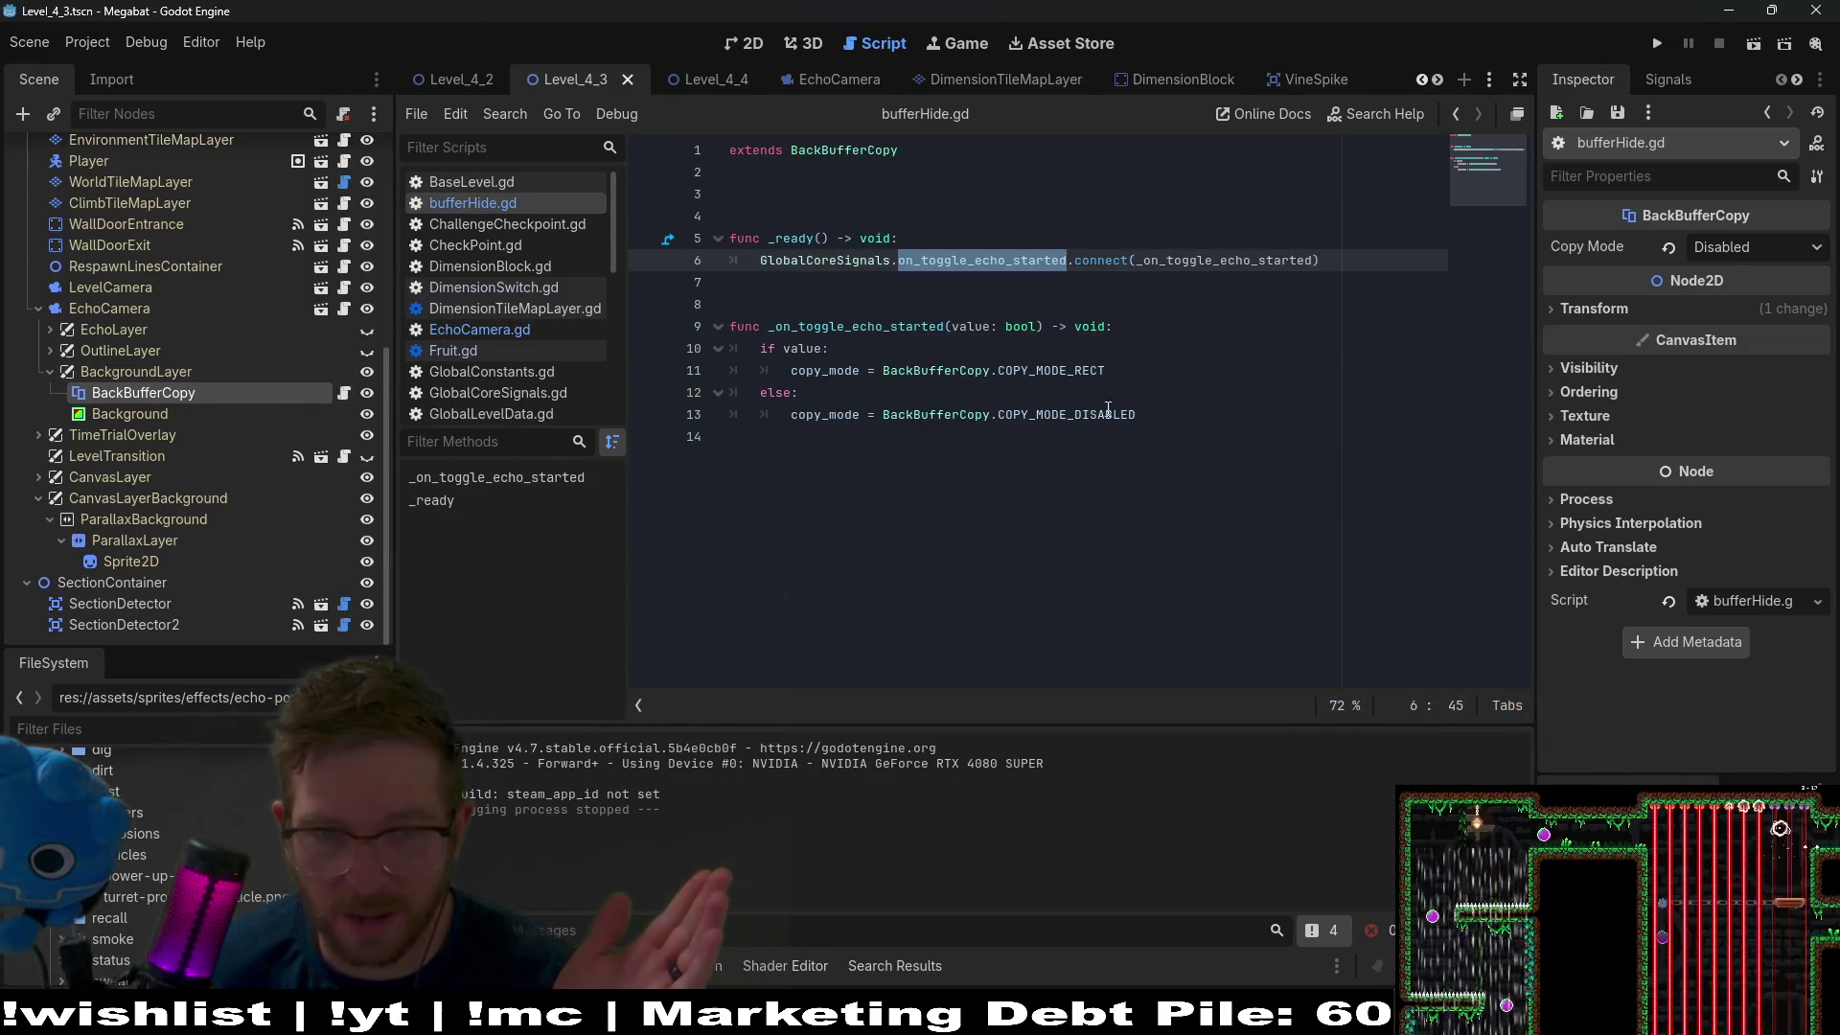
pyautogui.doubleClick(1086, 370)
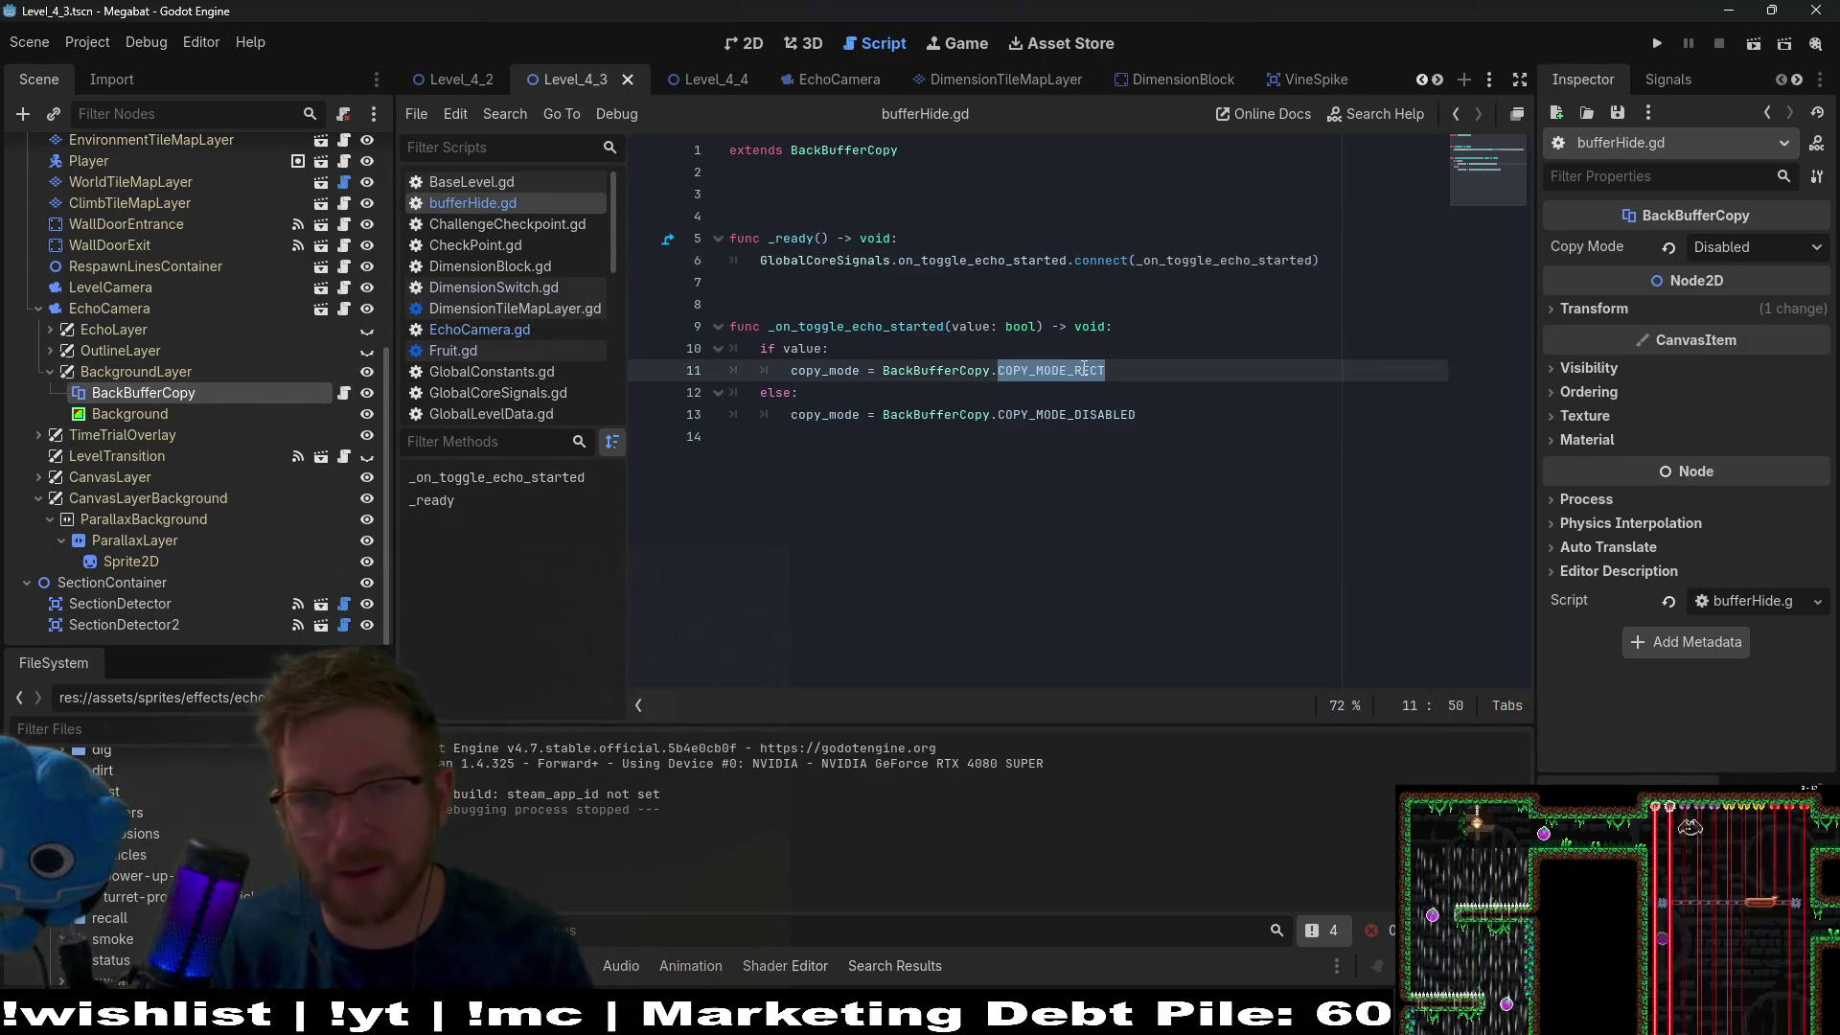
pyautogui.write('C')
pyautogui.press('Down')
pyautogui.press('Down')
pyautogui.press('Down')
pyautogui.press('Return')
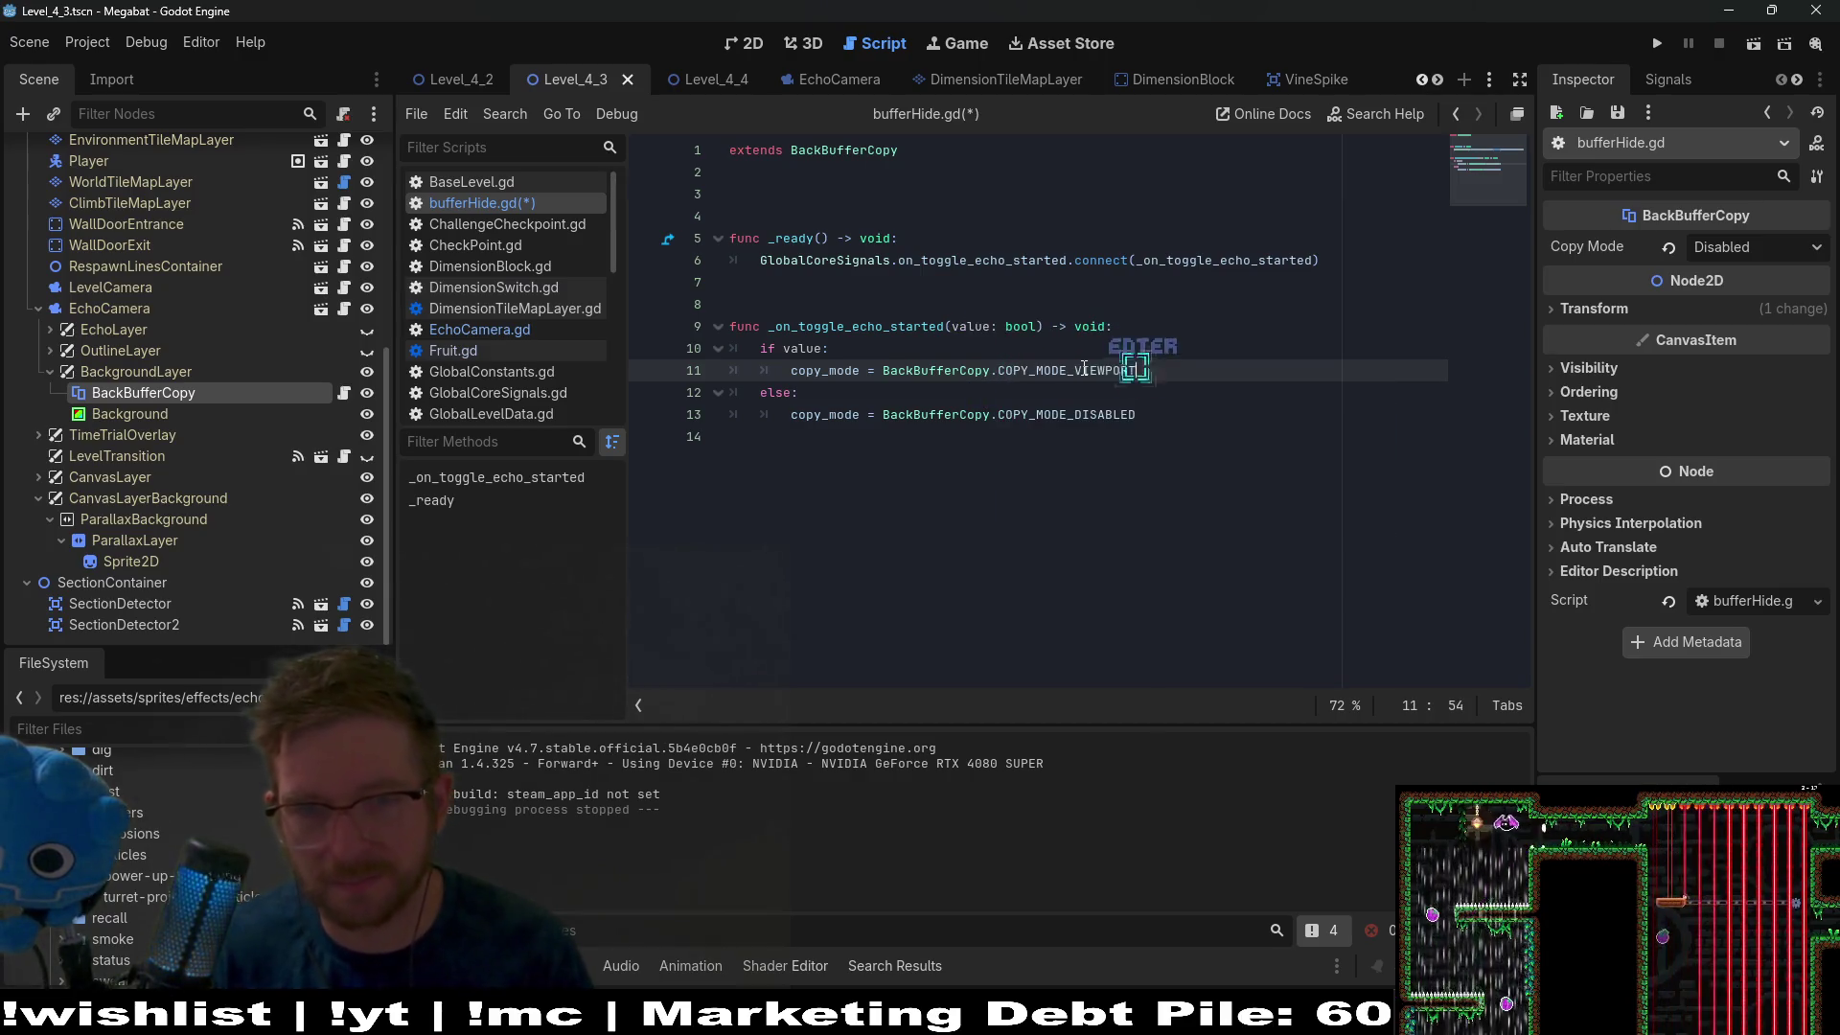
pyautogui.click(1750, 46)
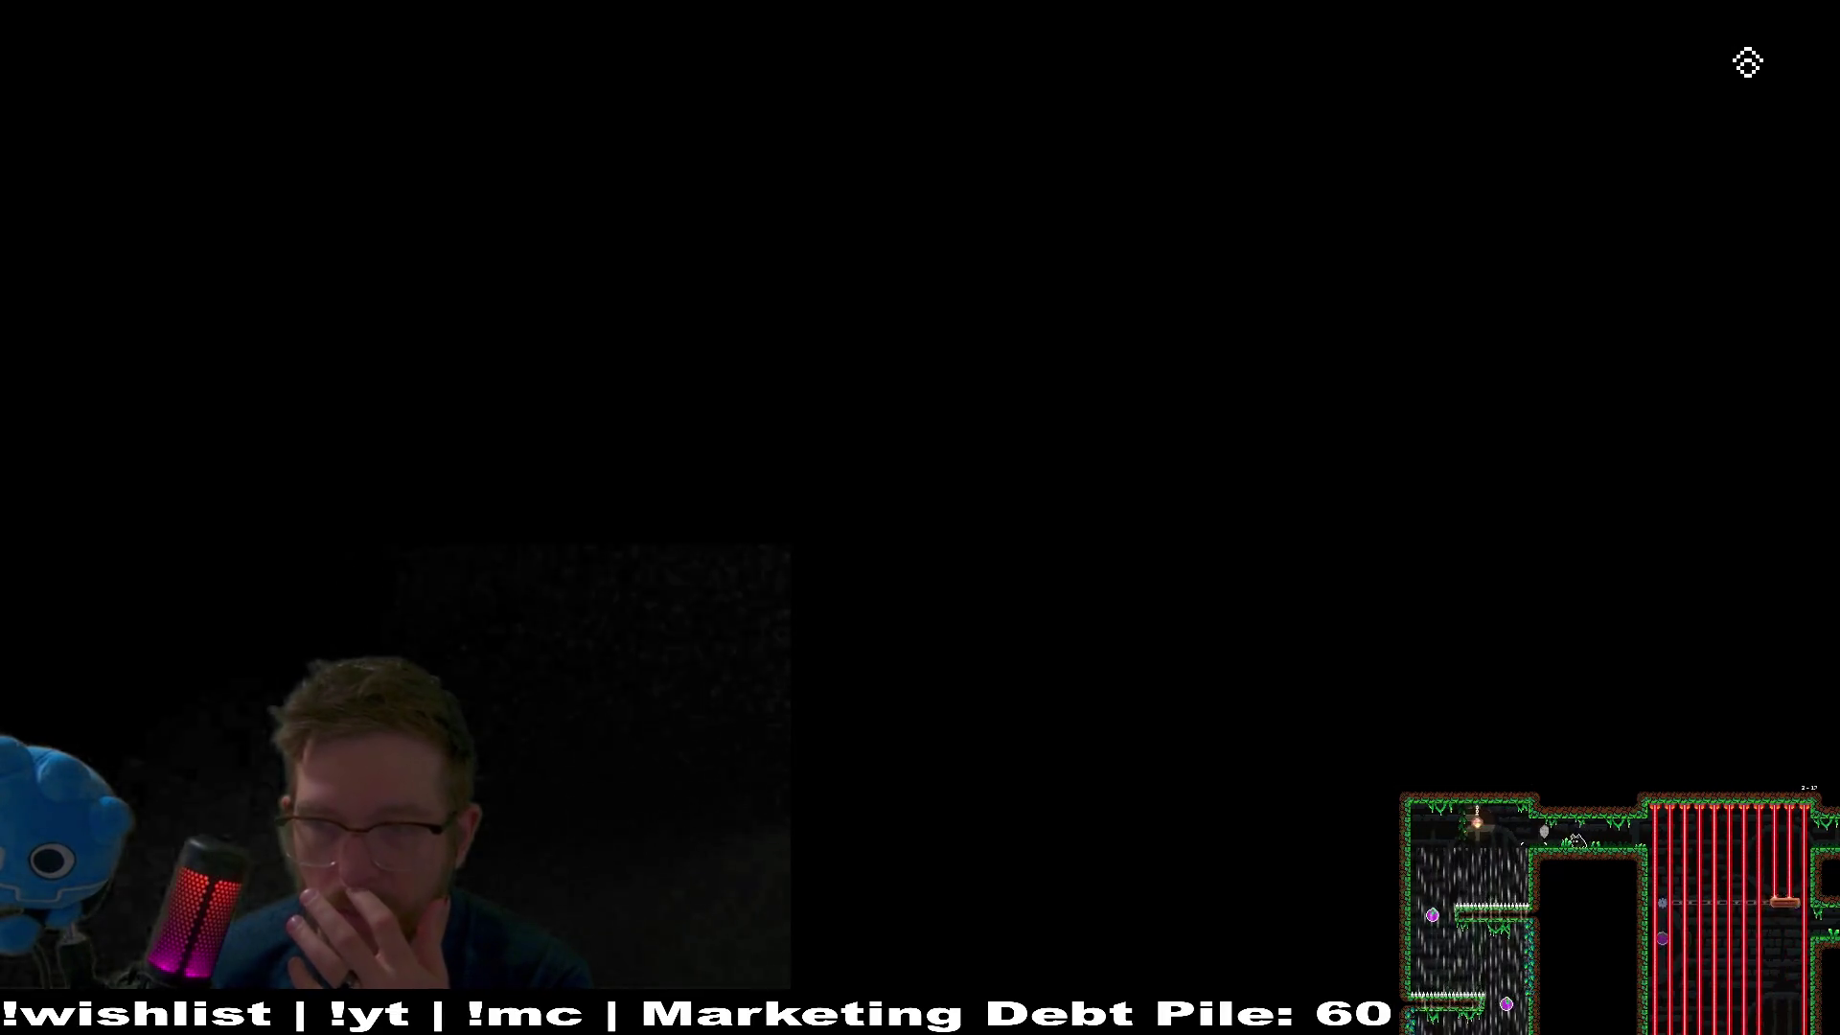
# Test the echo pulse, close the game, undo back to COPY_MODE_RECT, and bring up the browser answer.
pyautogui.press('Right')
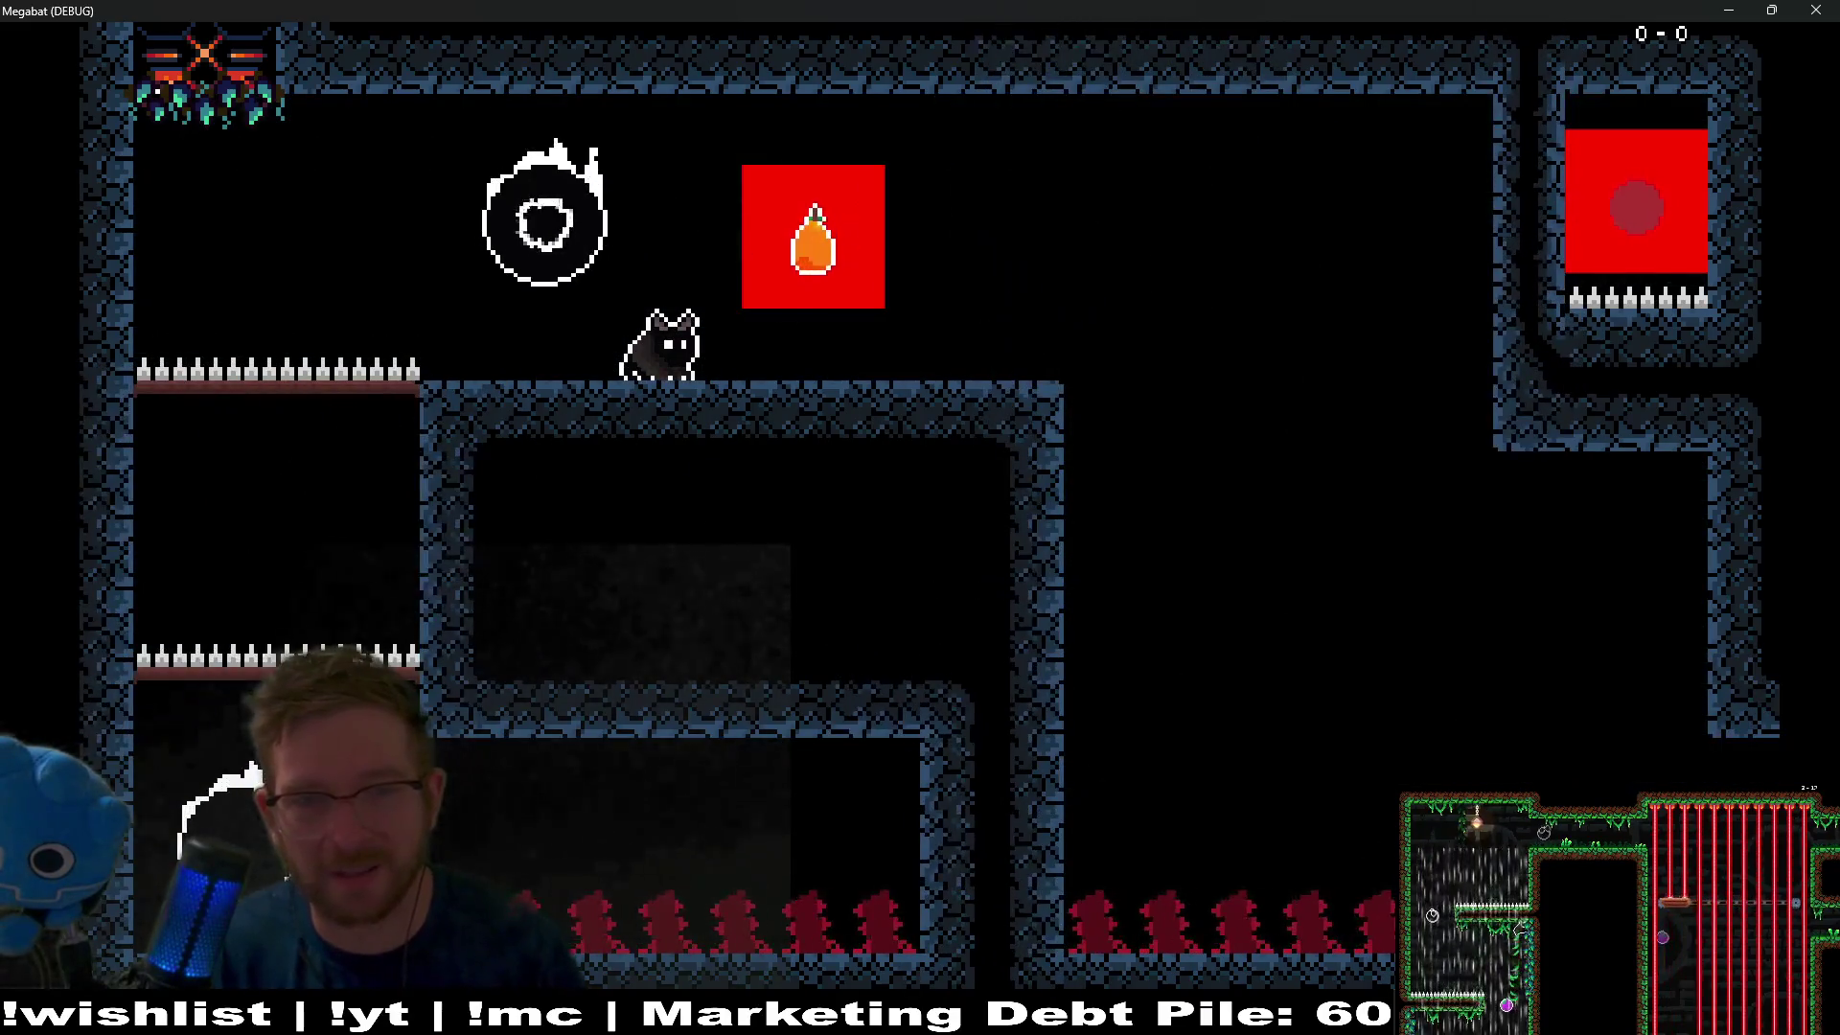
pyautogui.click(1815, 10)
pyautogui.hotkey('ctrl', 'z')
pyautogui.hotkey('ctrl', 'z')
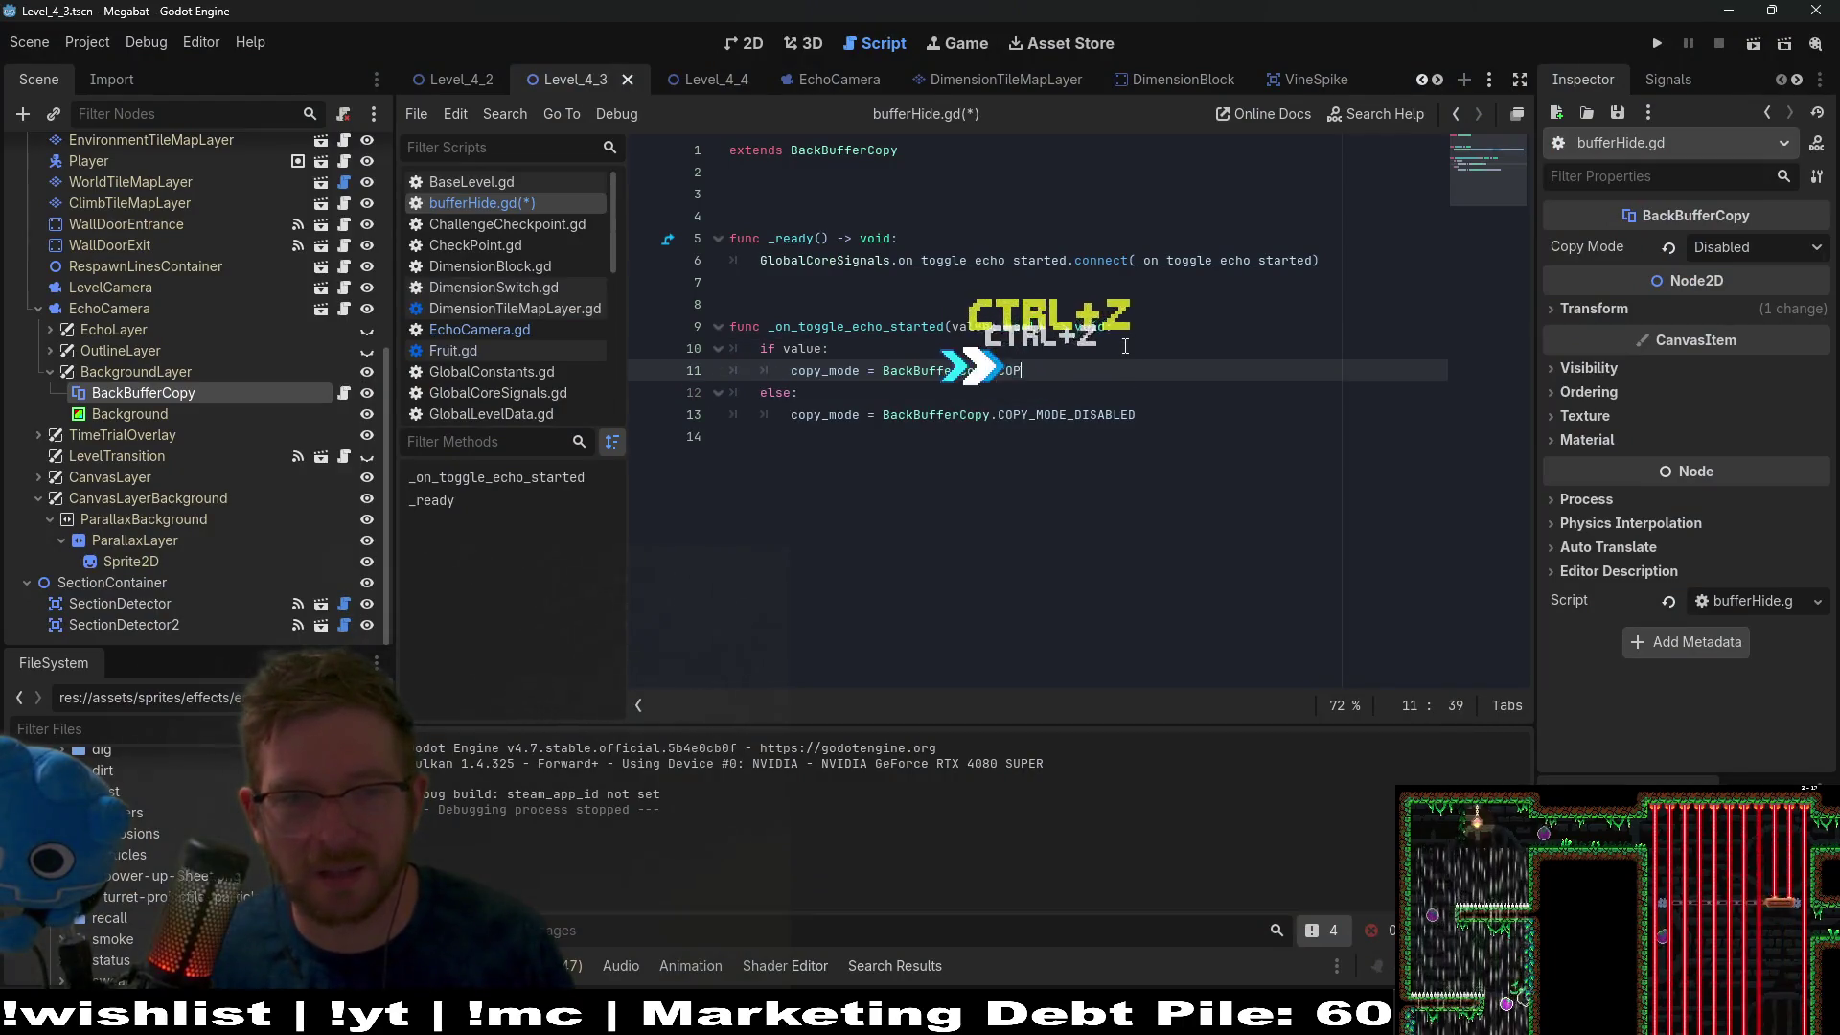
pyautogui.hotkey('ctrl', 'z')
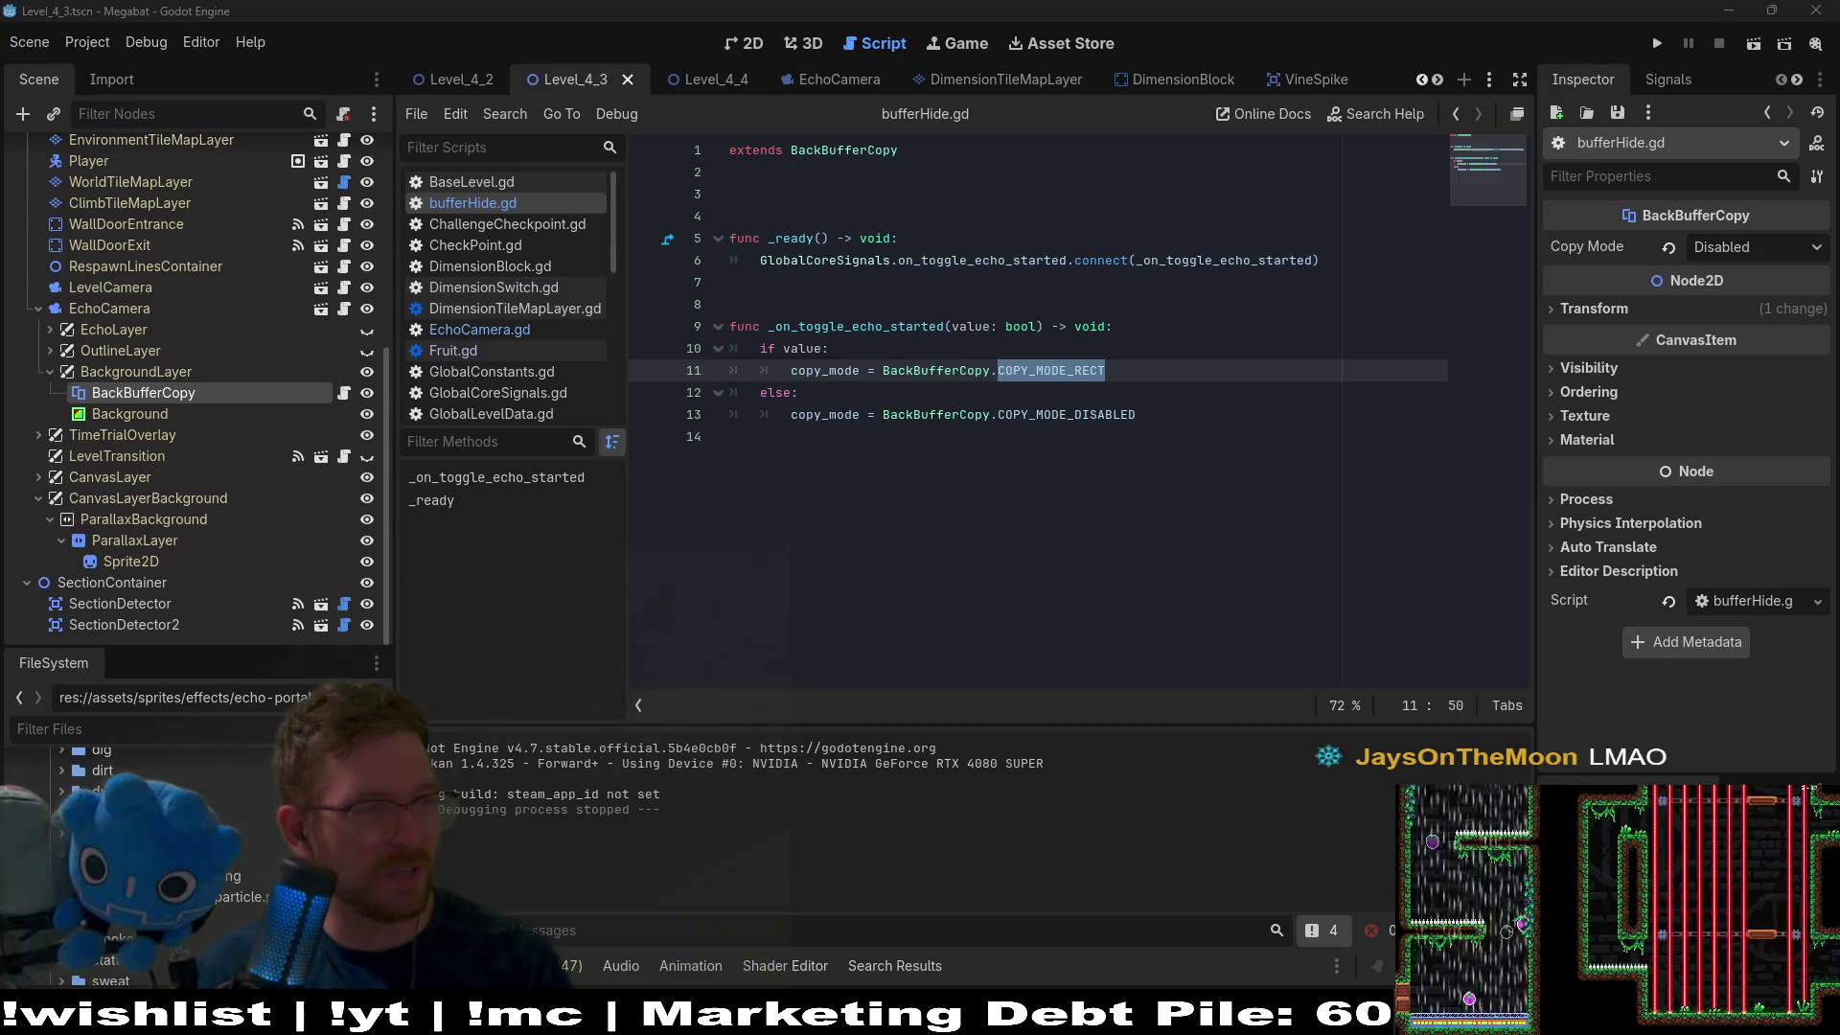
pyautogui.moveTo(0, 106); pyautogui.dragTo(1578, 94)
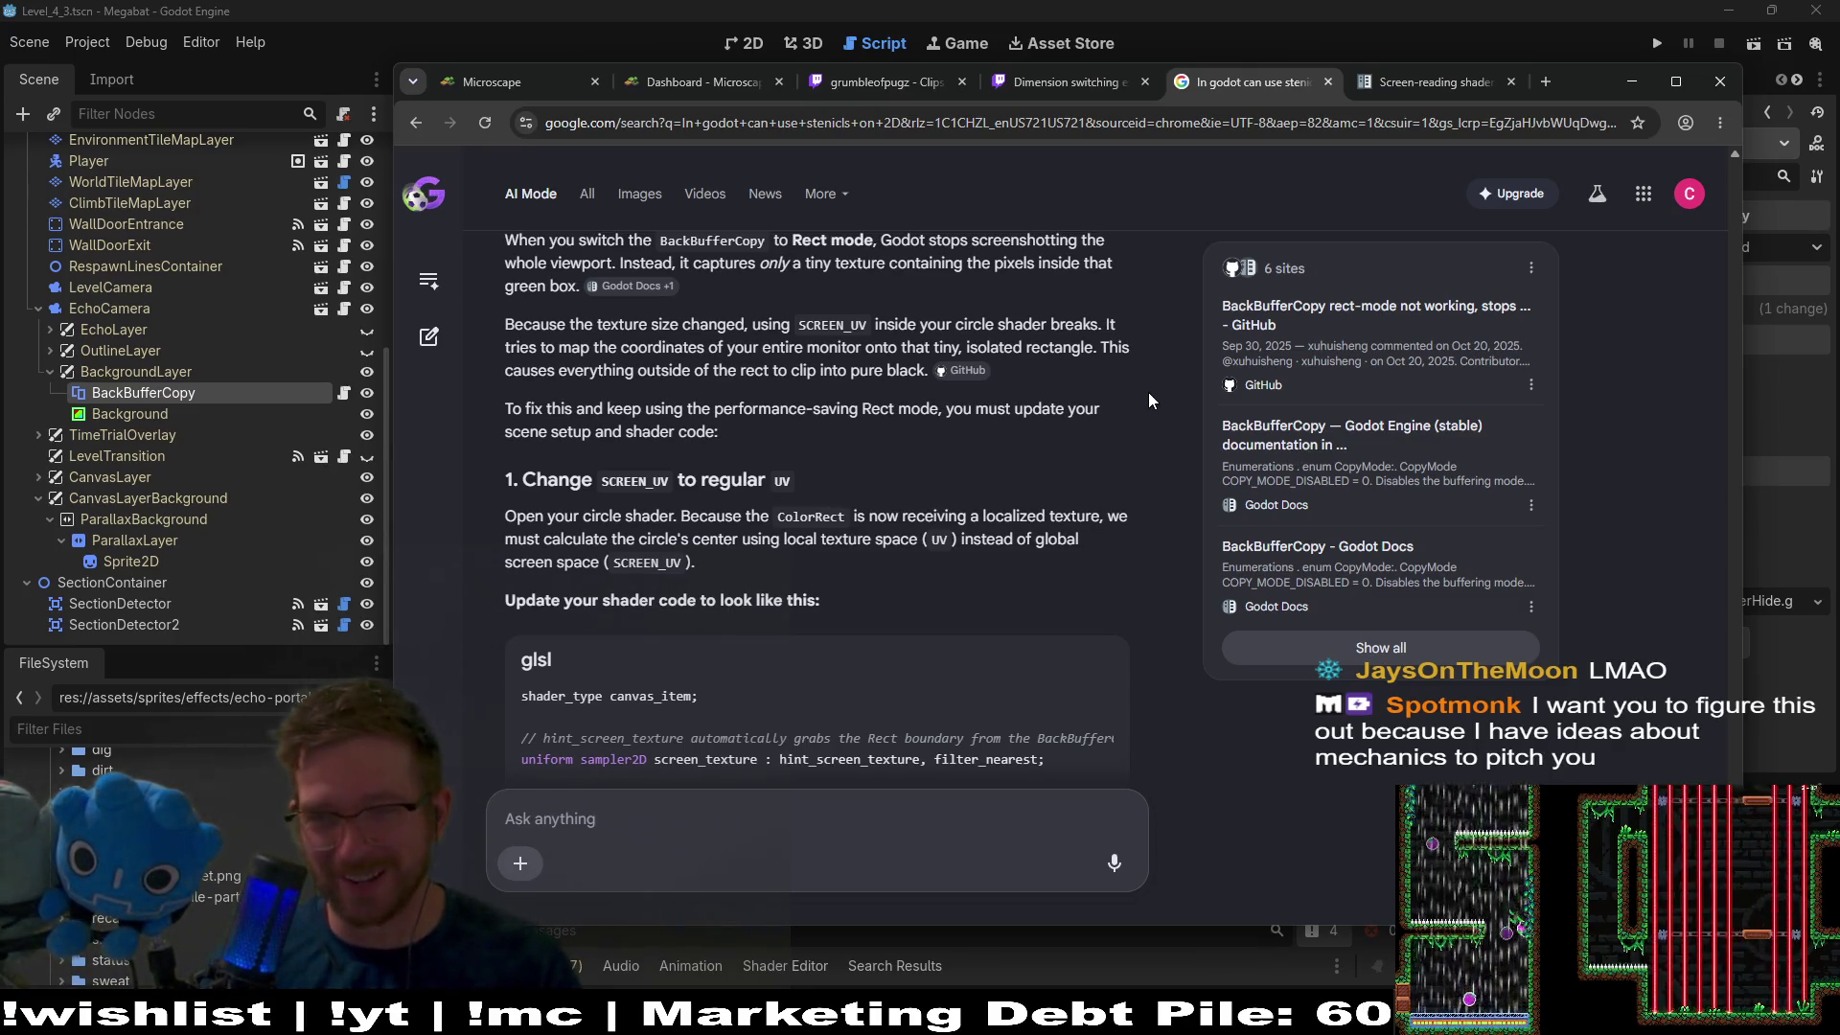
pyautogui.scroll(-1, 1150, 413)
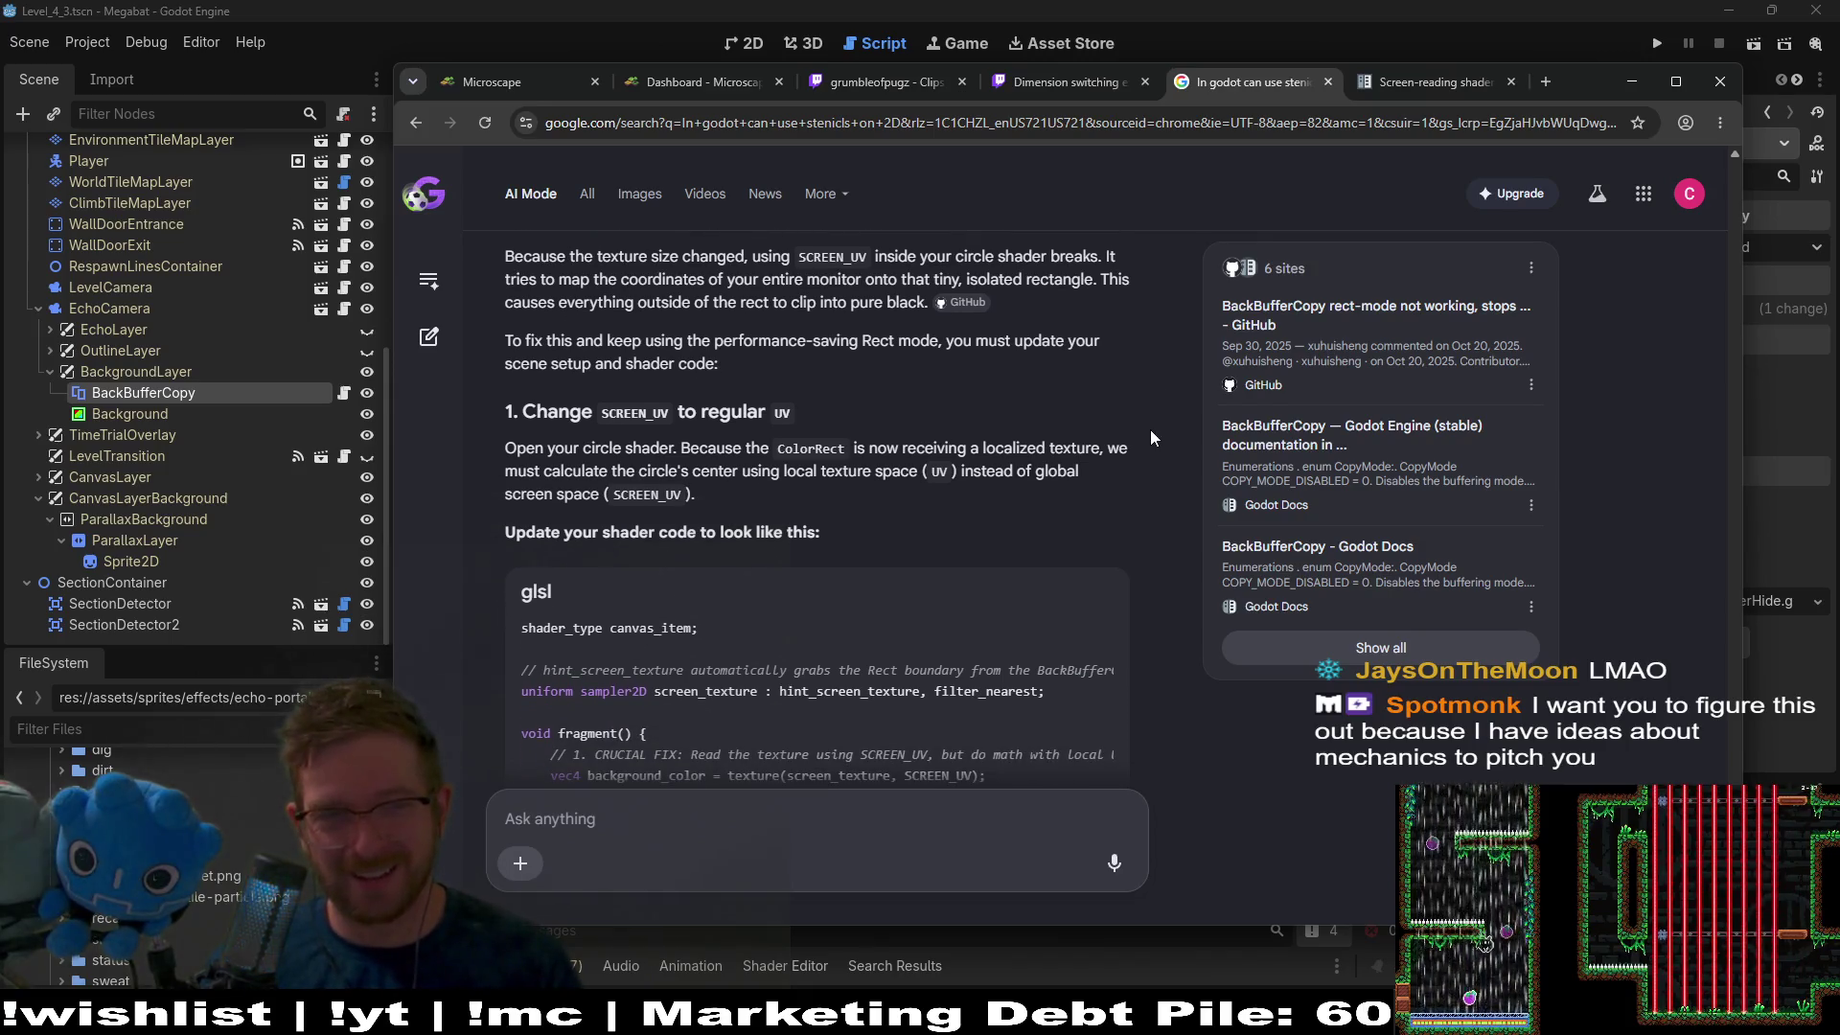
pyautogui.scroll(1, 1153, 431)
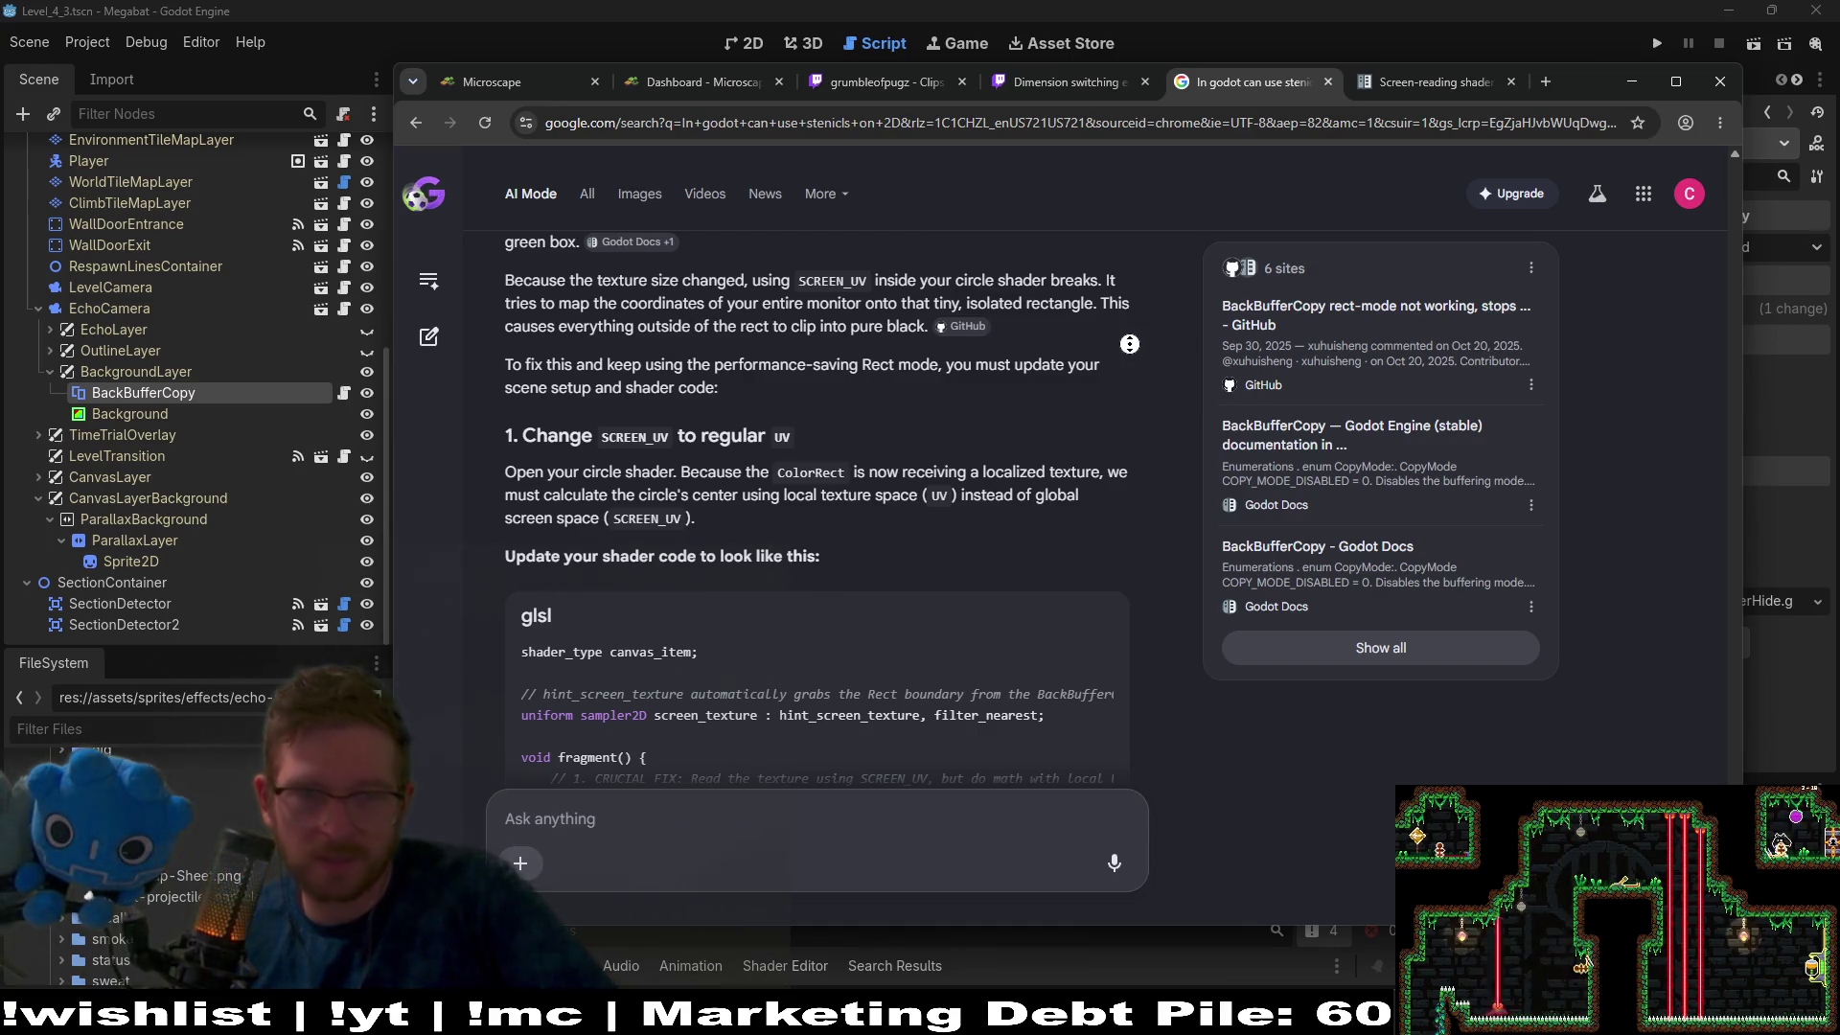
# Read down the AI answer to 'Match Node Positions Exactly', then minimize Chrome.
pyautogui.scroll(2, 1133, 290)
pyautogui.scroll(-3, 1134, 297)
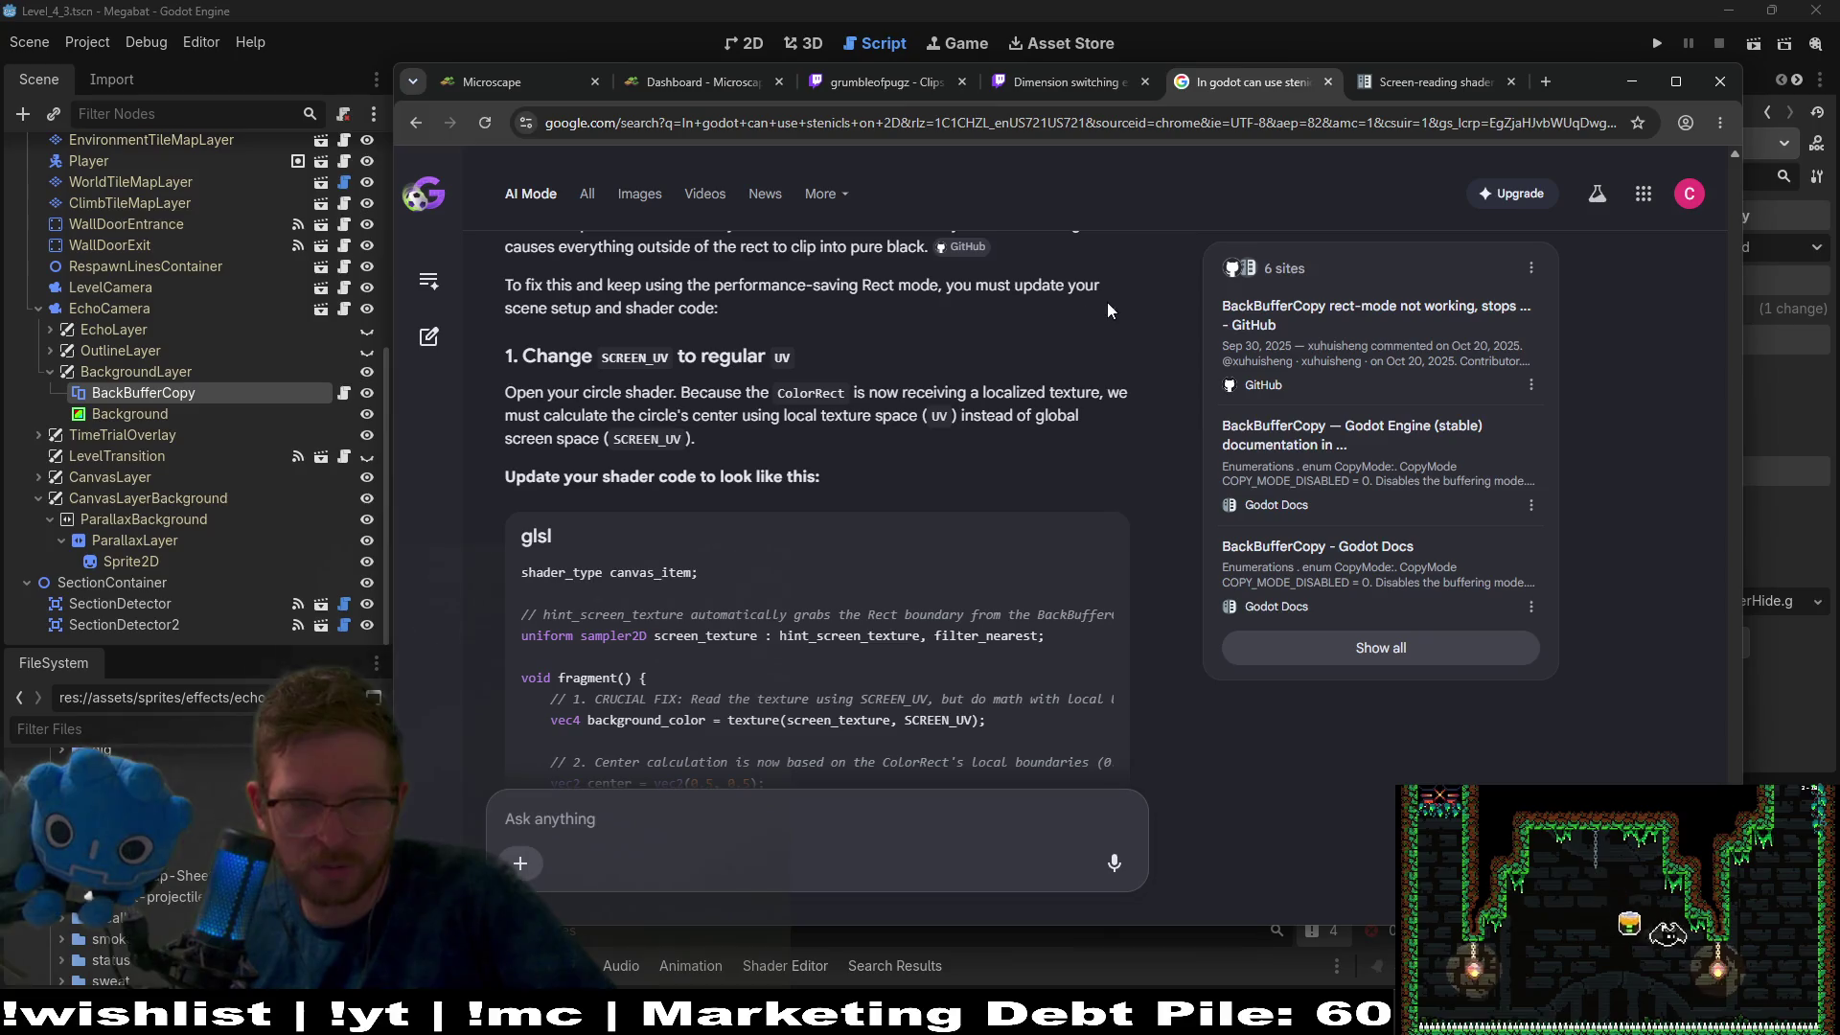
pyautogui.scroll(-1, 1115, 327)
pyautogui.scroll(-1, 1120, 347)
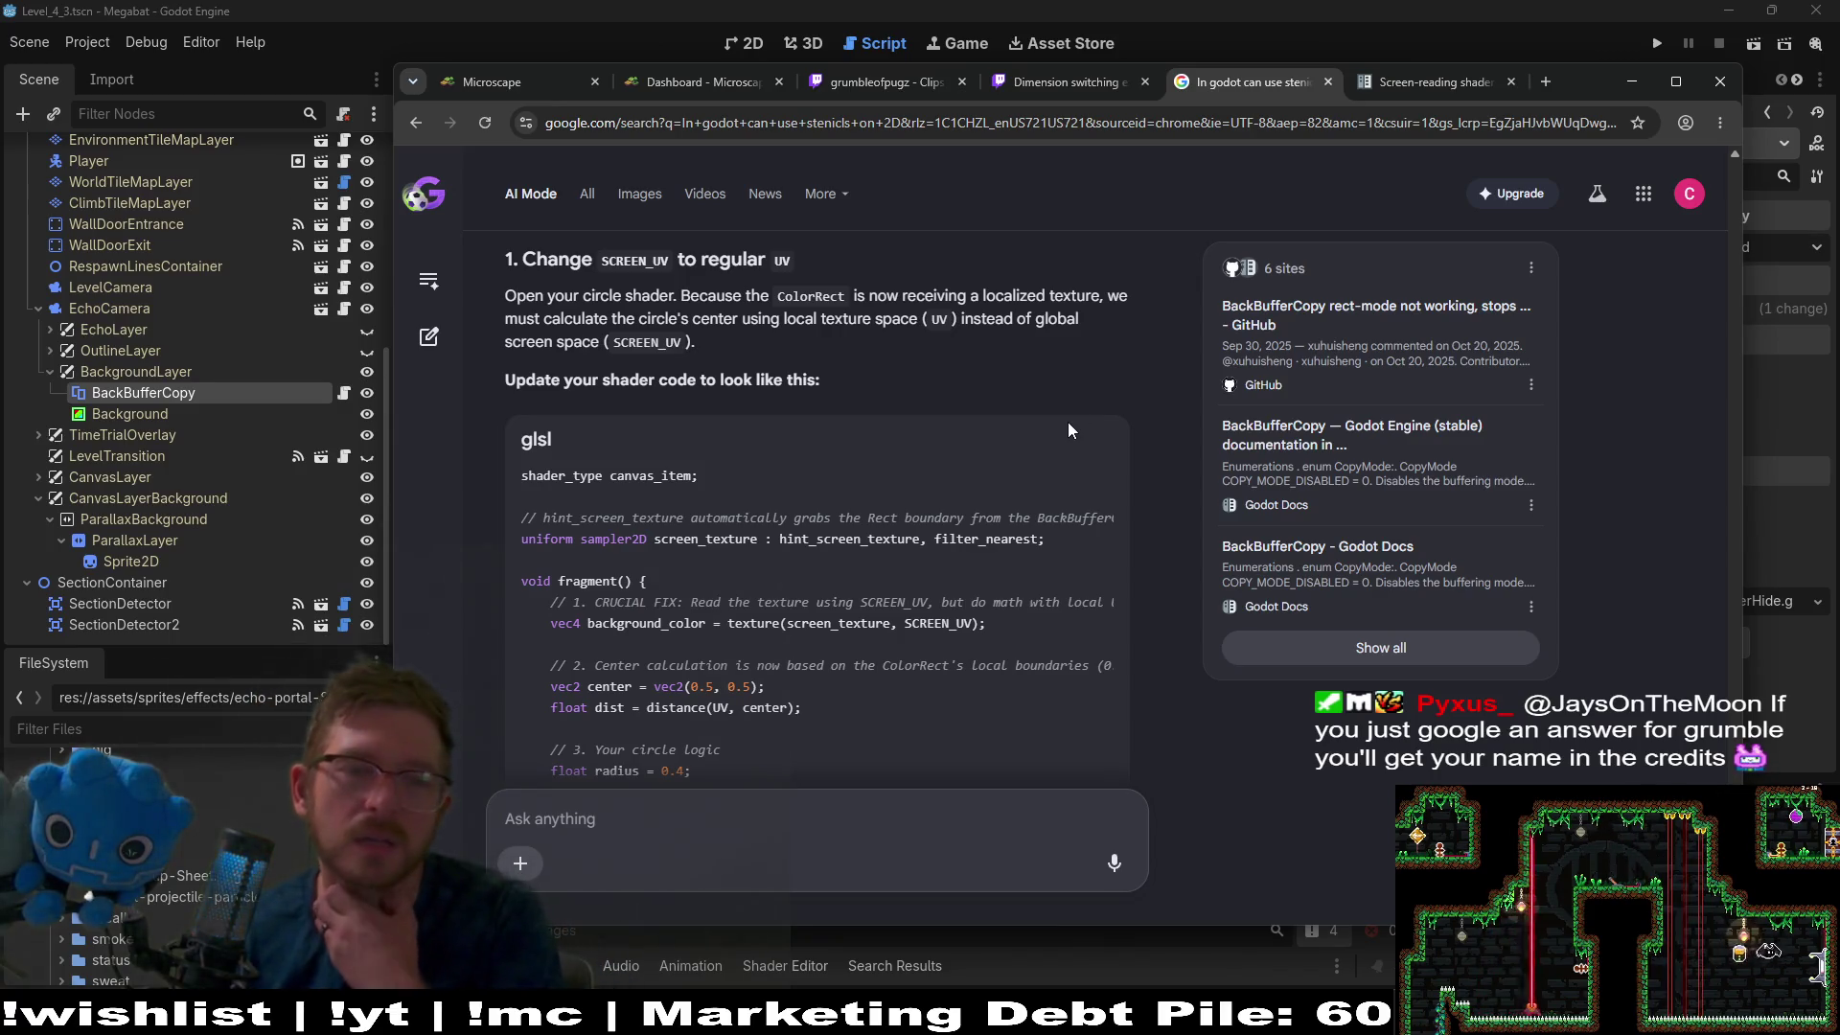
pyautogui.scroll(-2, 1098, 345)
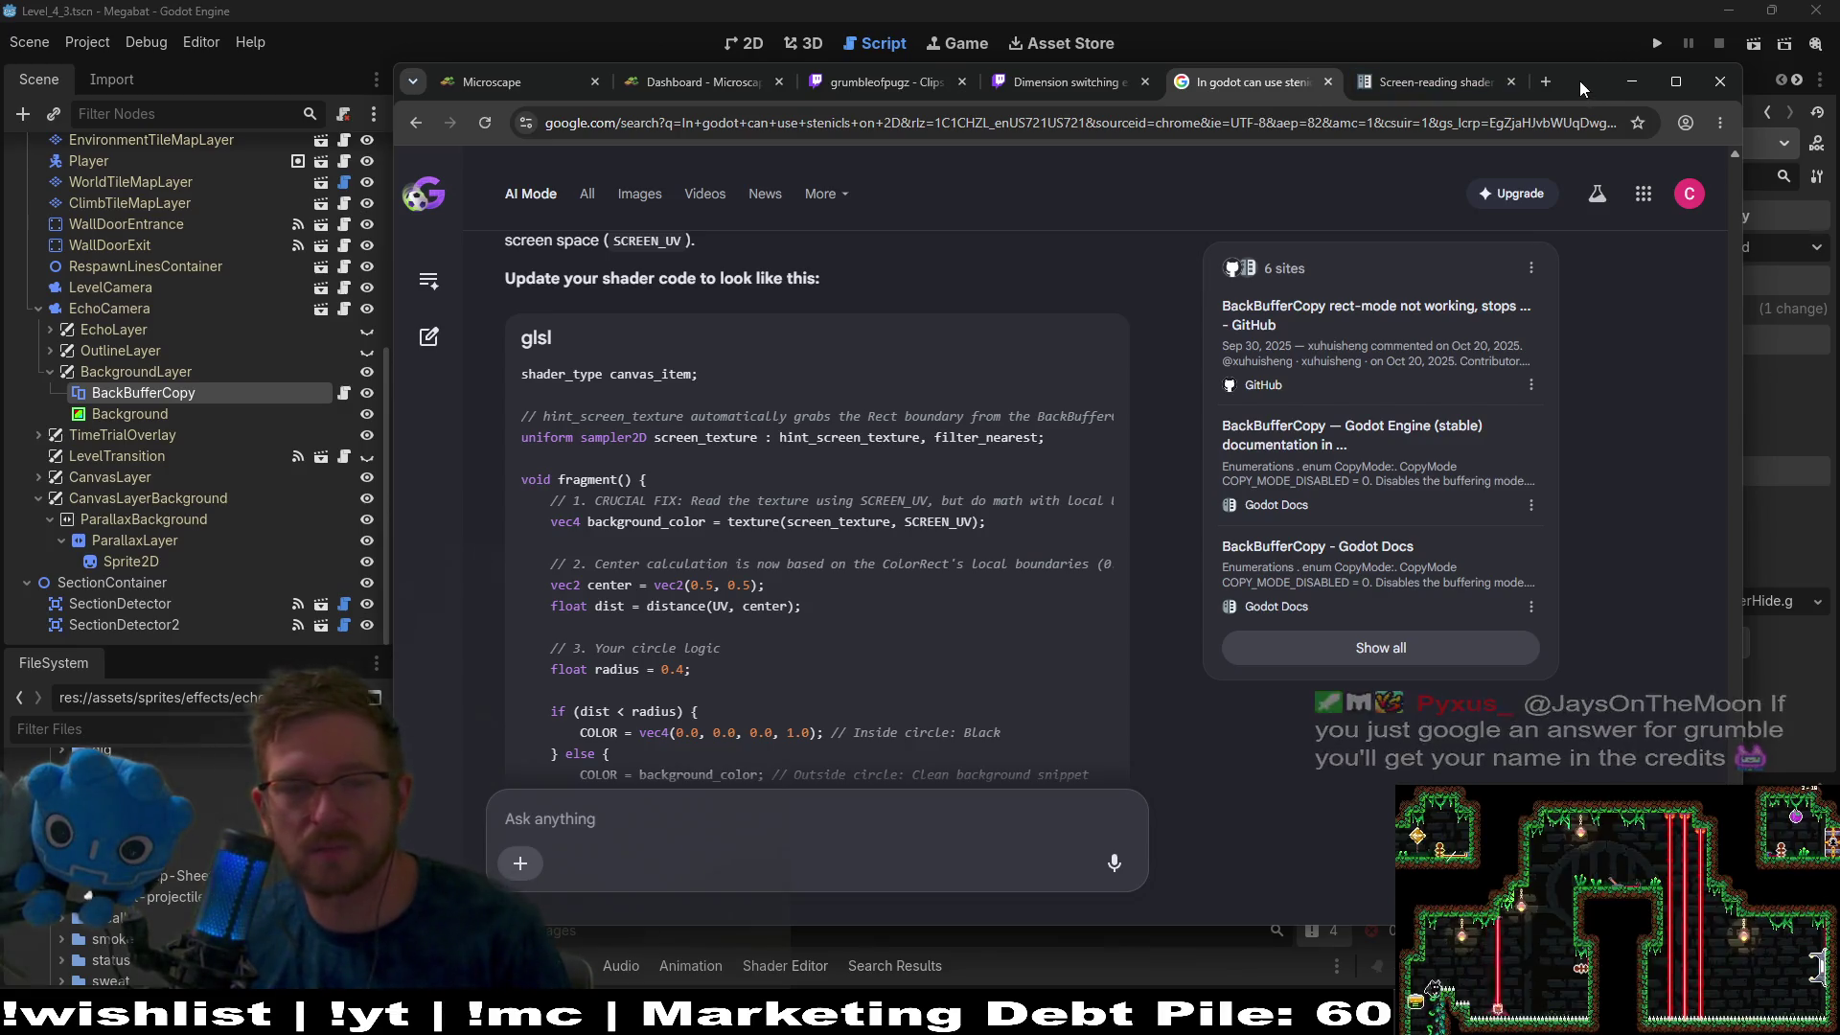
pyautogui.scroll(-6, 1182, 452)
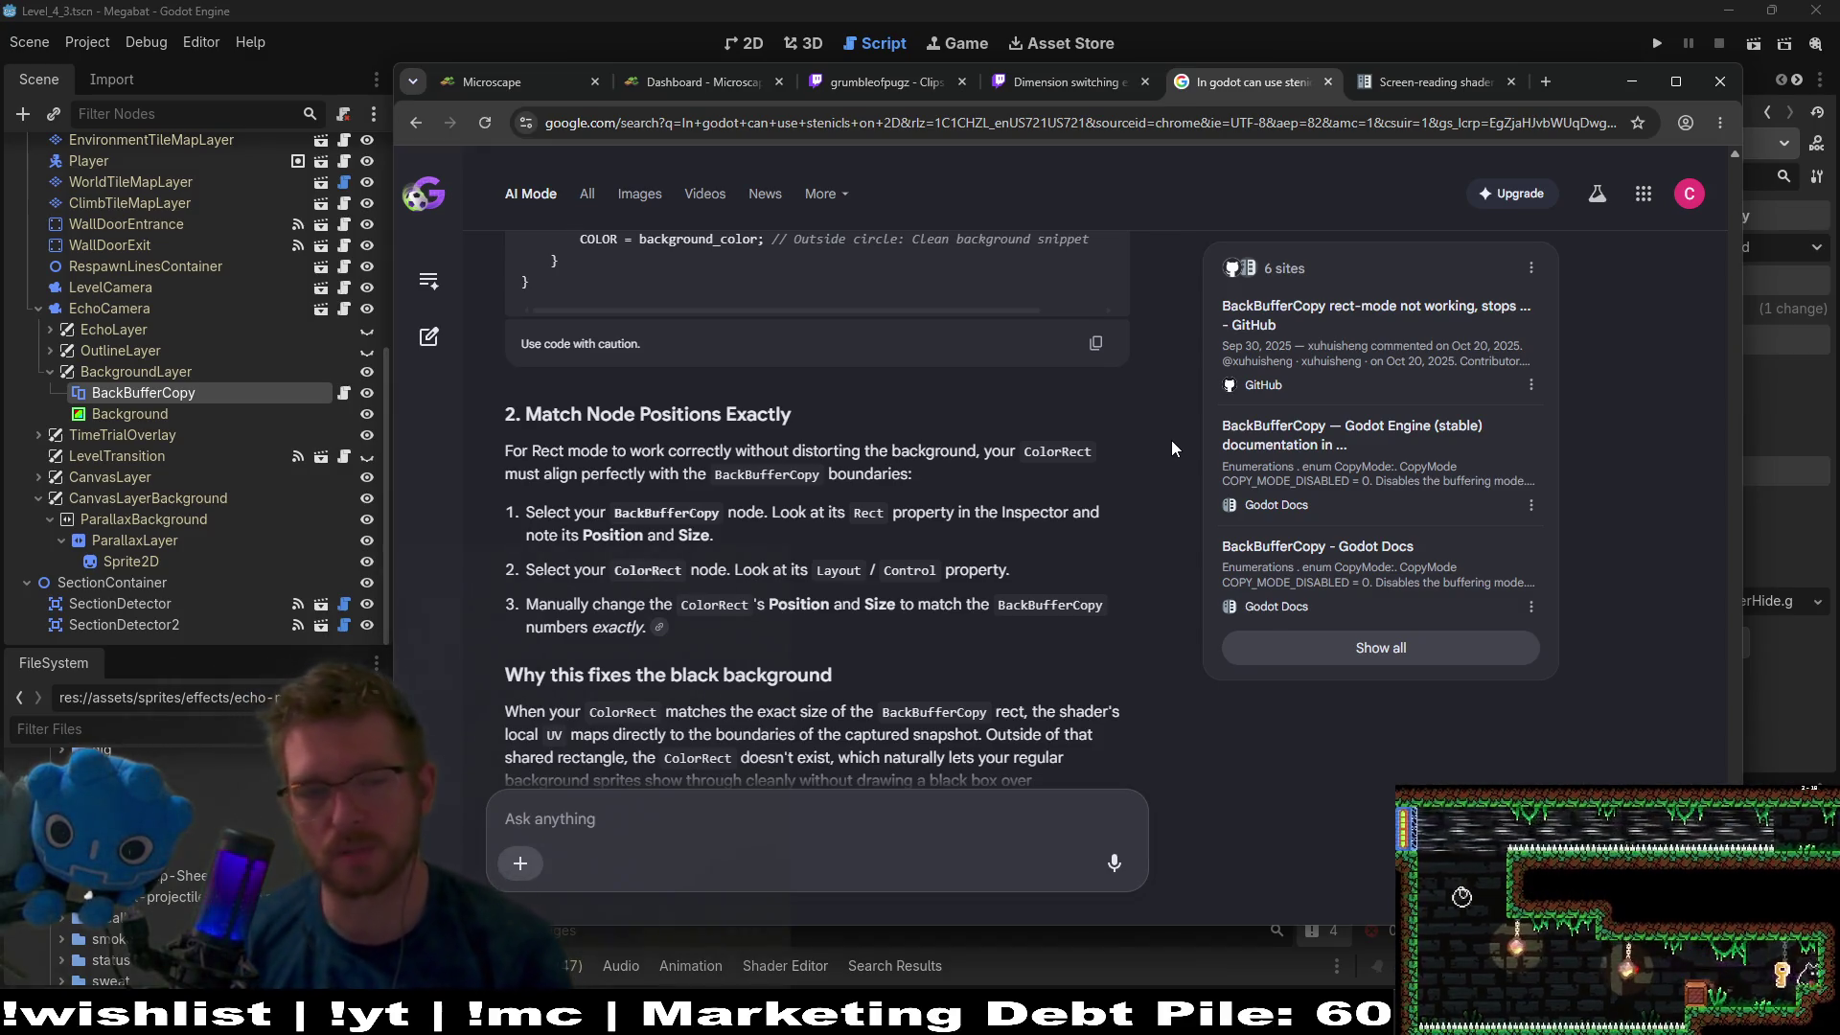
pyautogui.scroll(-2, 1171, 440)
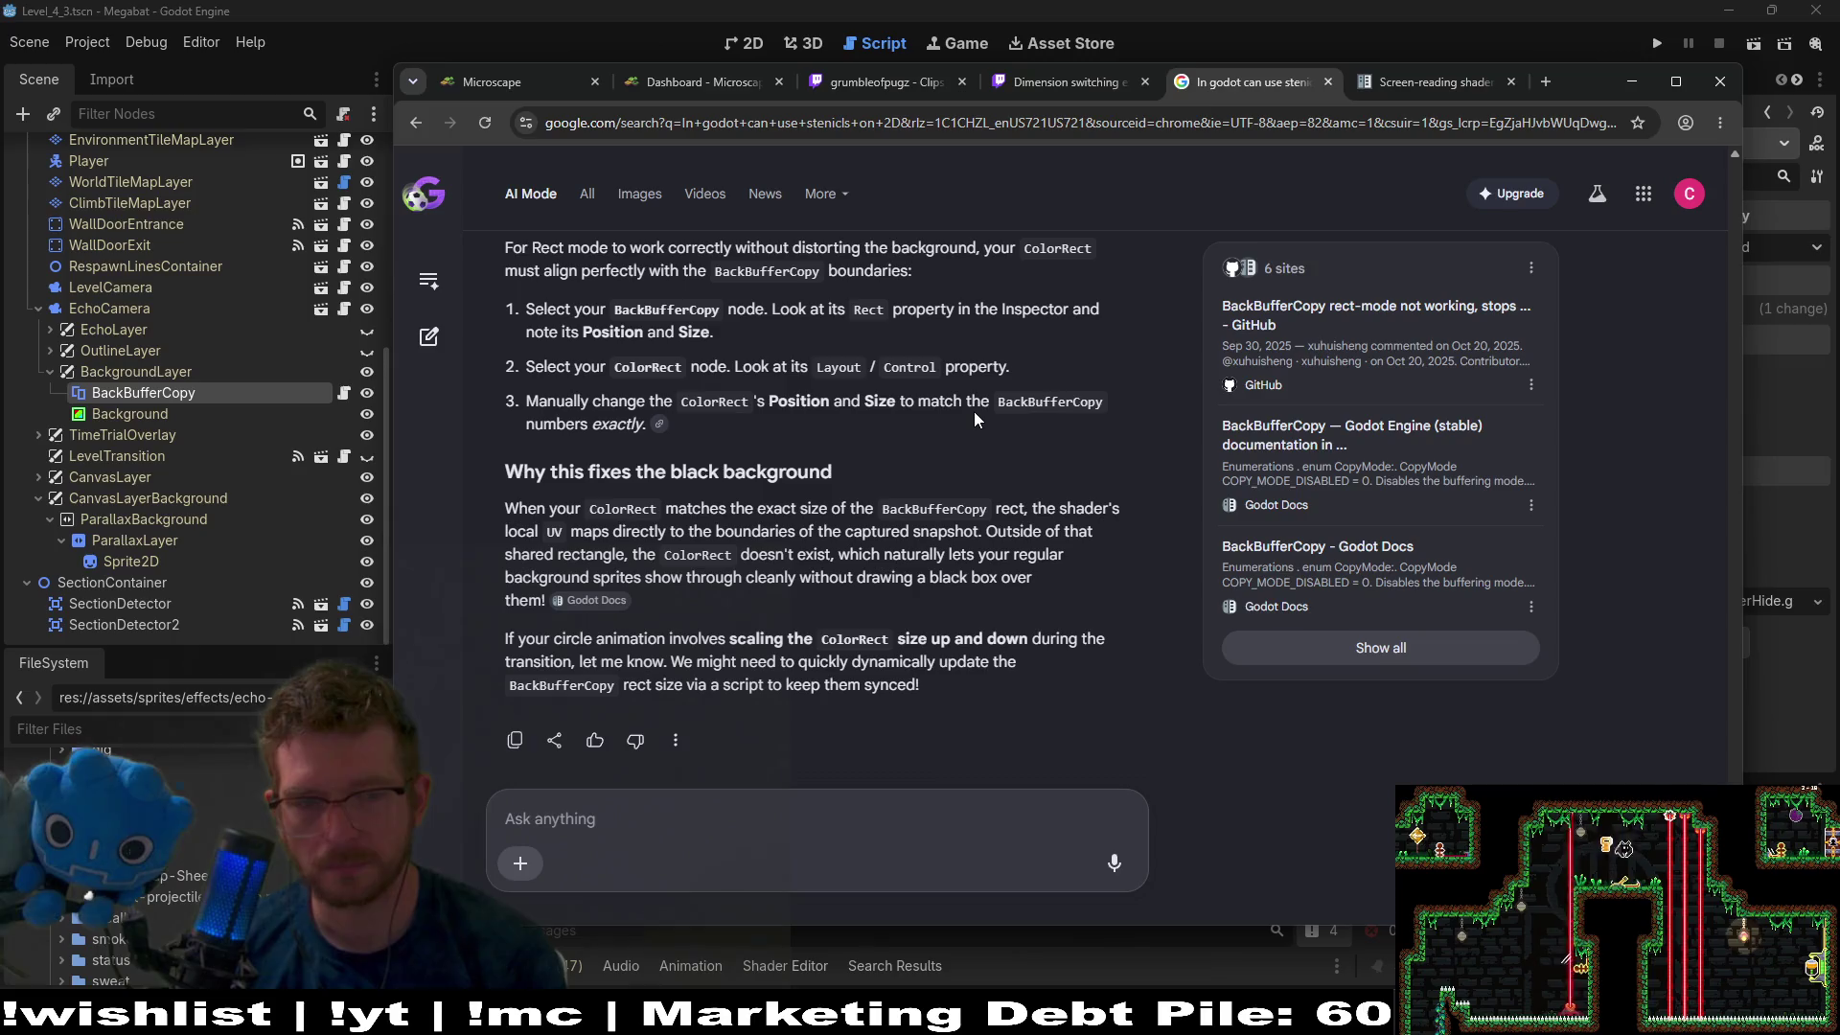
pyautogui.click(1633, 82)
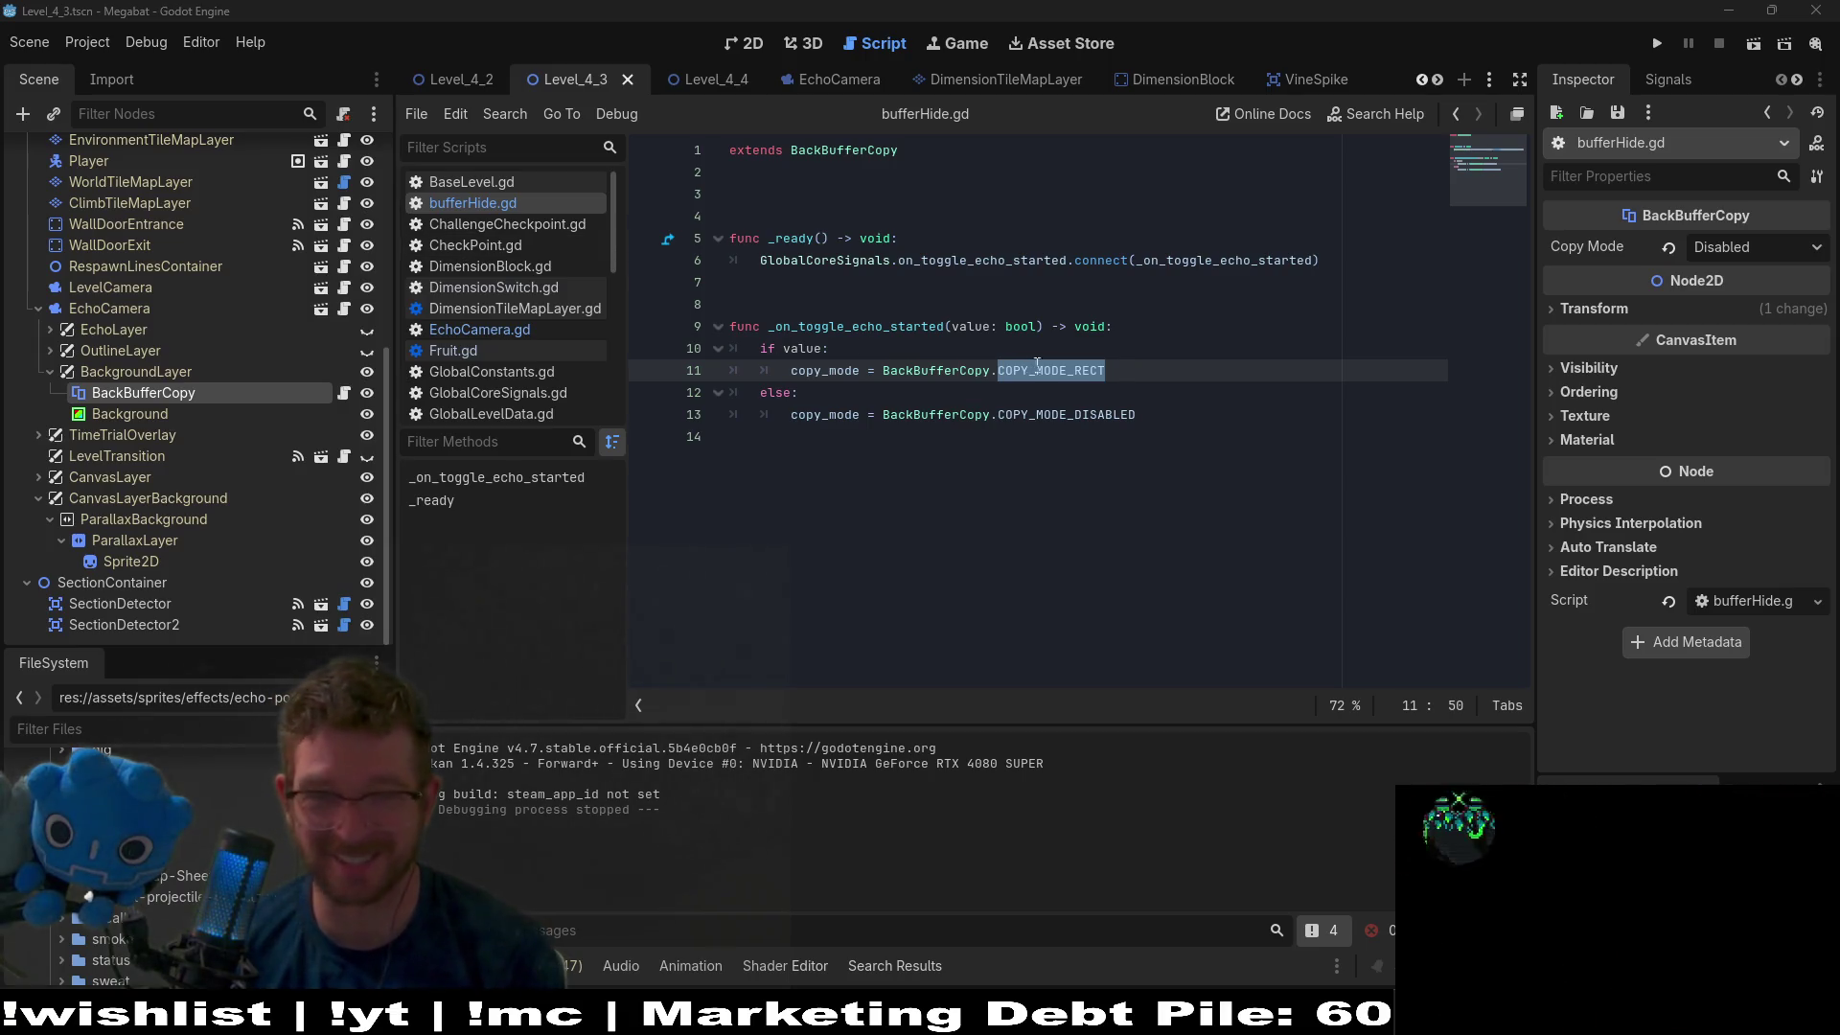
# Review the if/else copy_mode lines 10–13, then expand BackBufferCopy's Material section in the Inspector.
pyautogui.click(1139, 363)
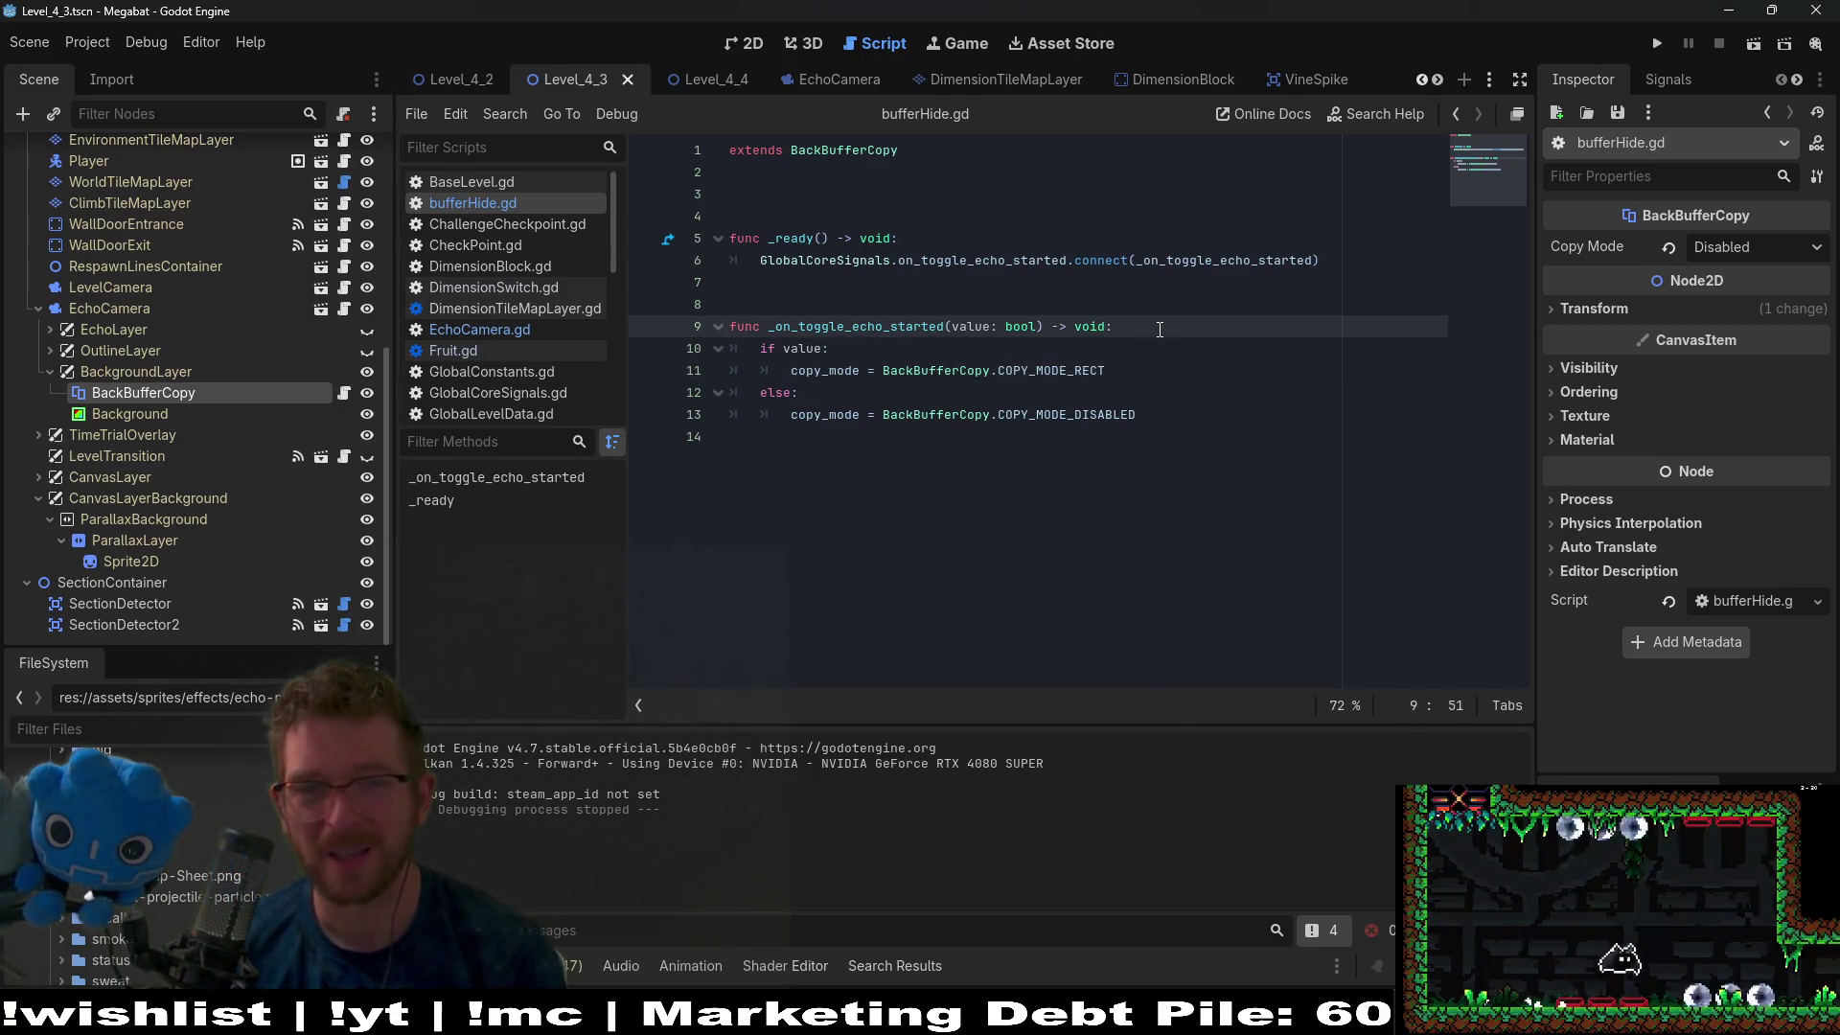
pyautogui.click(1151, 338)
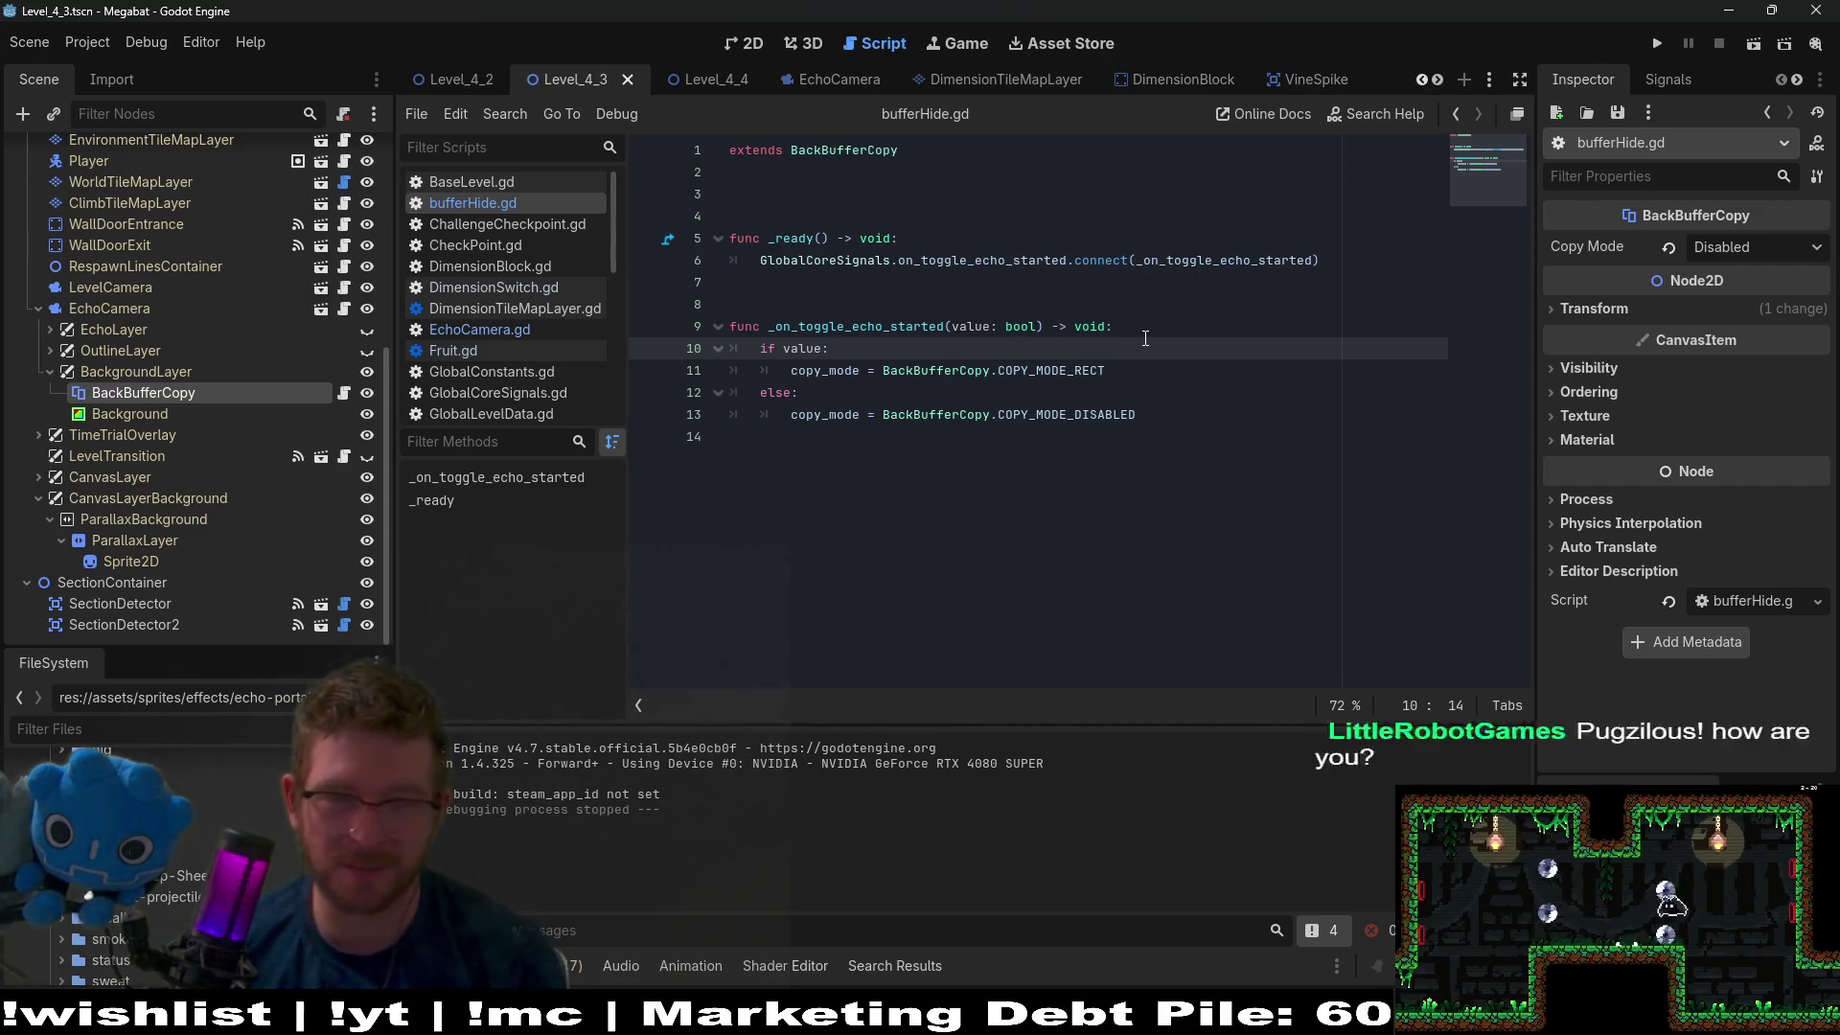
pyautogui.click(1147, 385)
pyautogui.click(1140, 362)
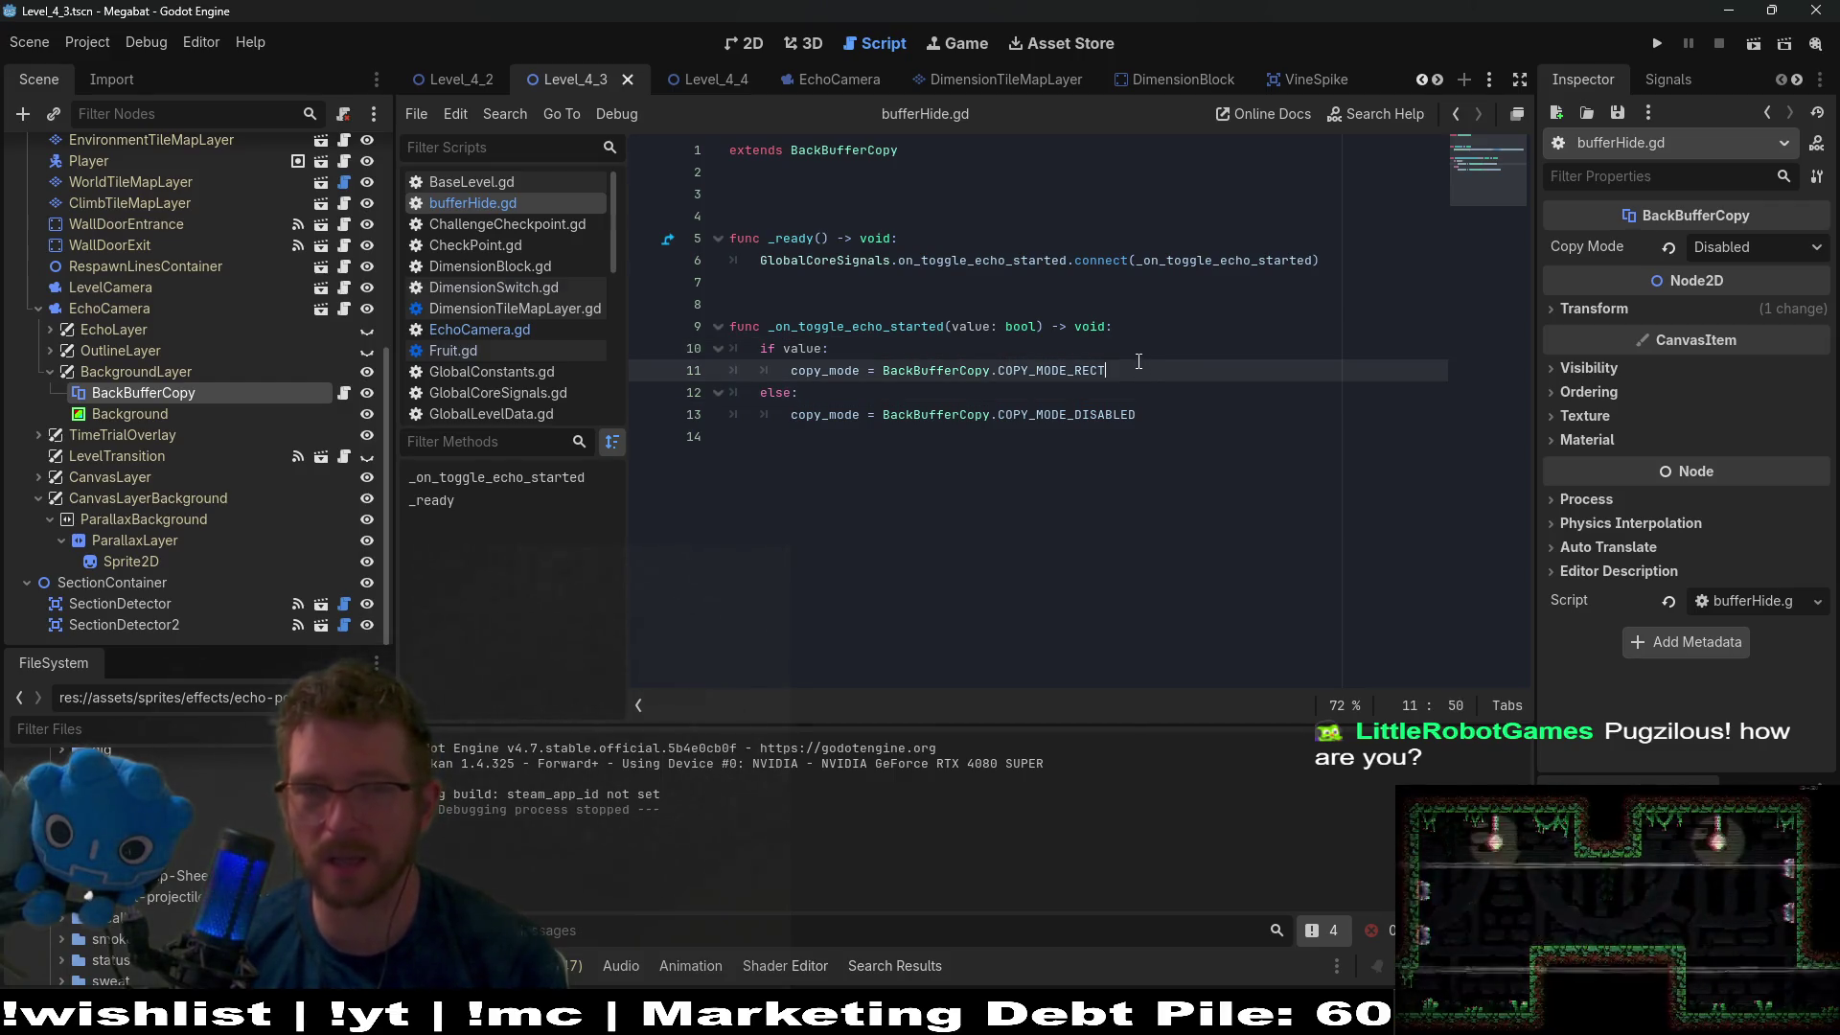
pyautogui.click(1140, 349)
pyautogui.click(1169, 370)
pyautogui.click(1162, 389)
pyautogui.click(1193, 415)
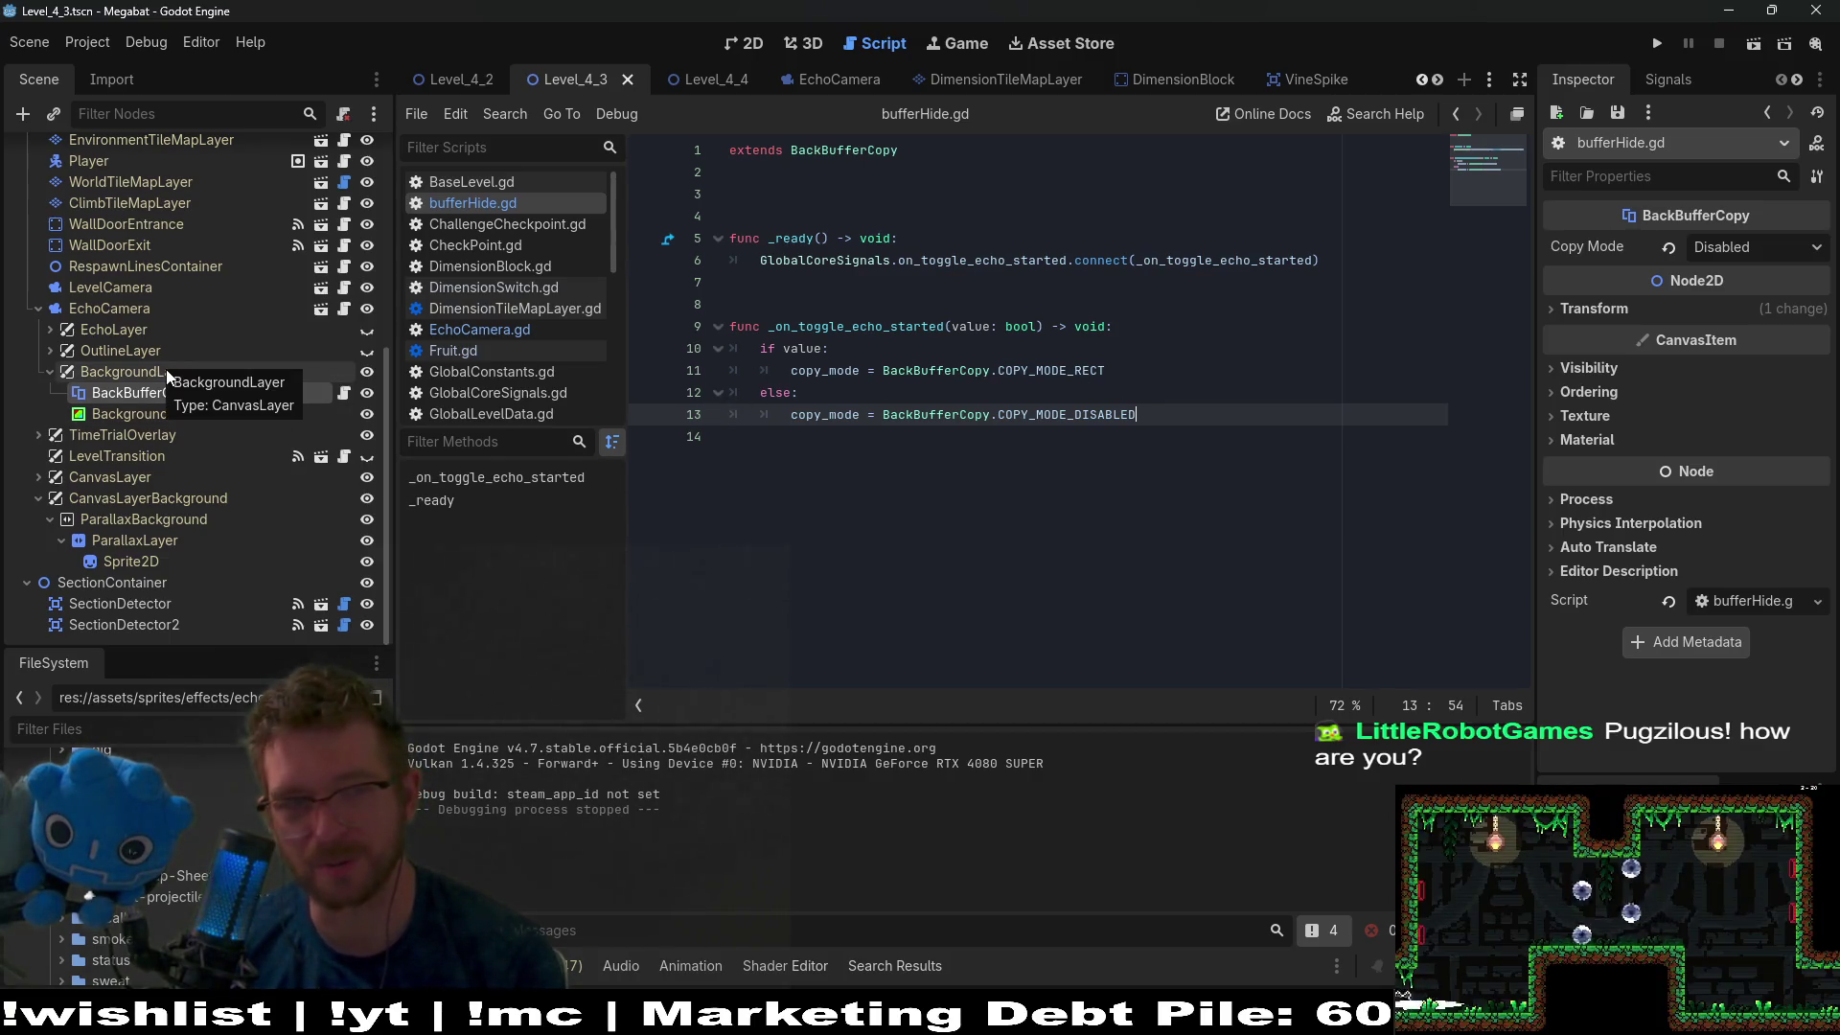
pyautogui.click(182, 393)
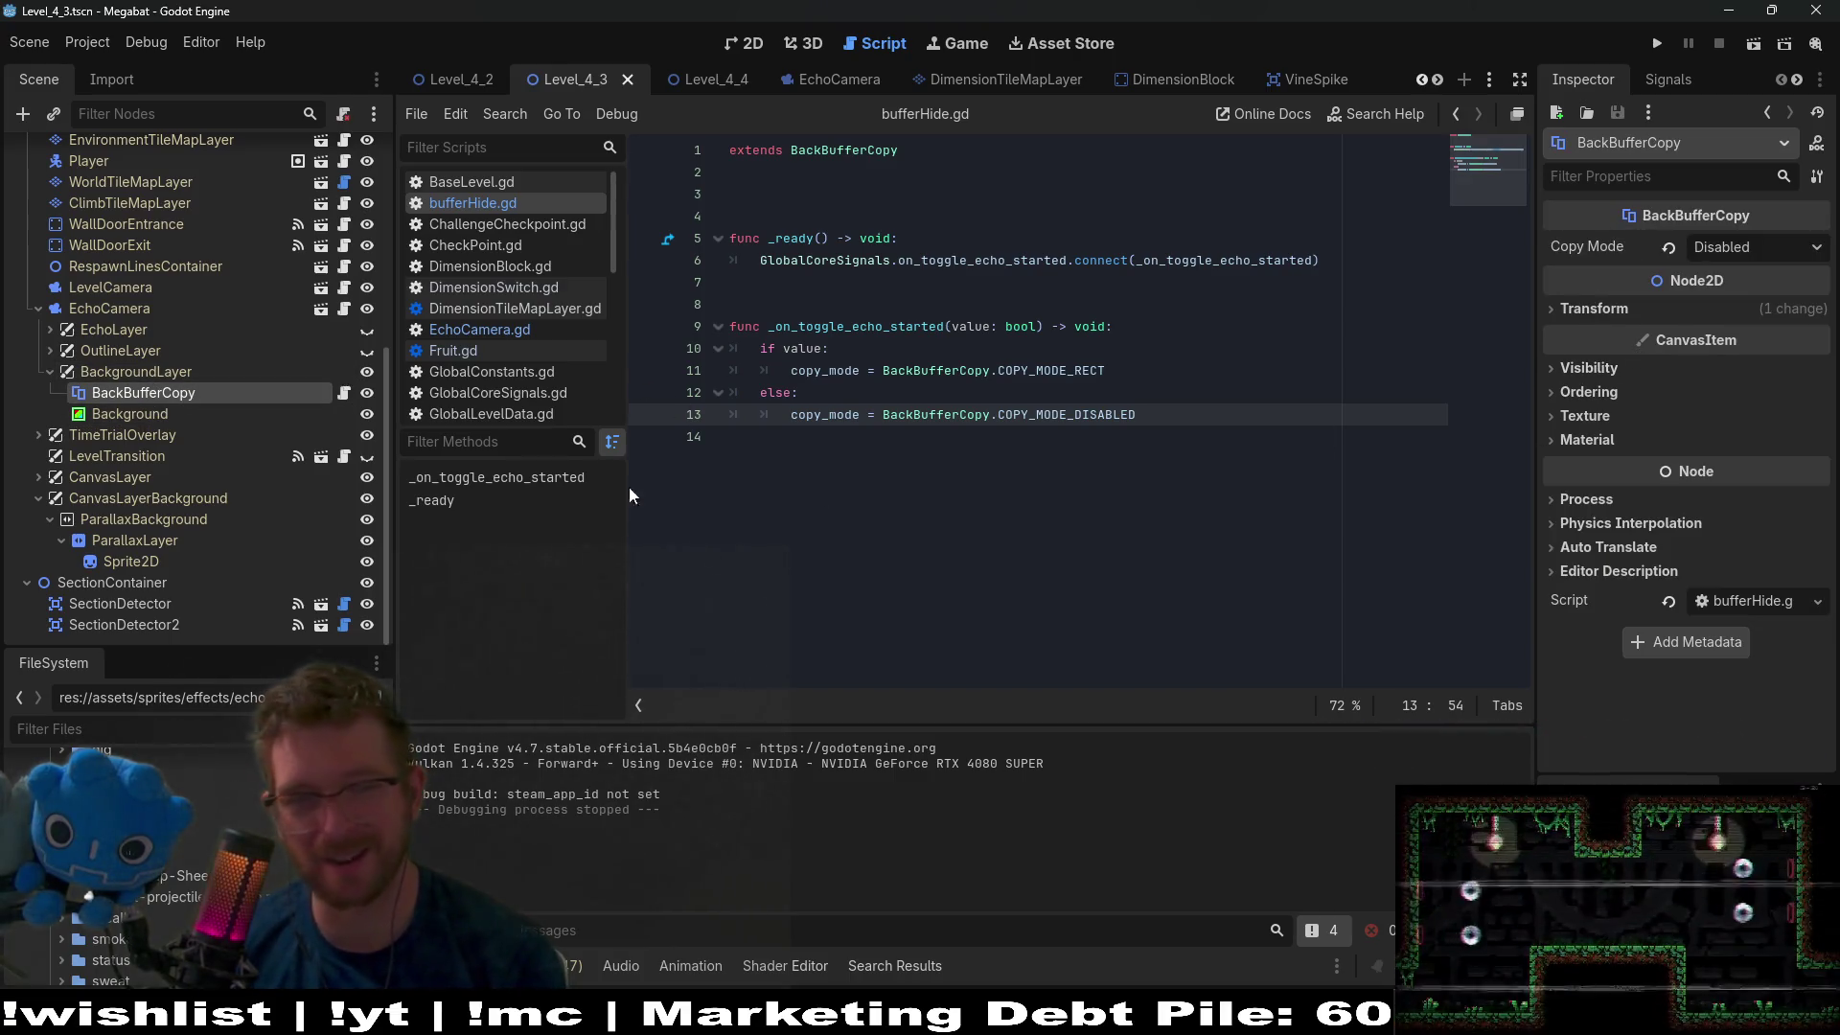
pyautogui.click(1585, 441)
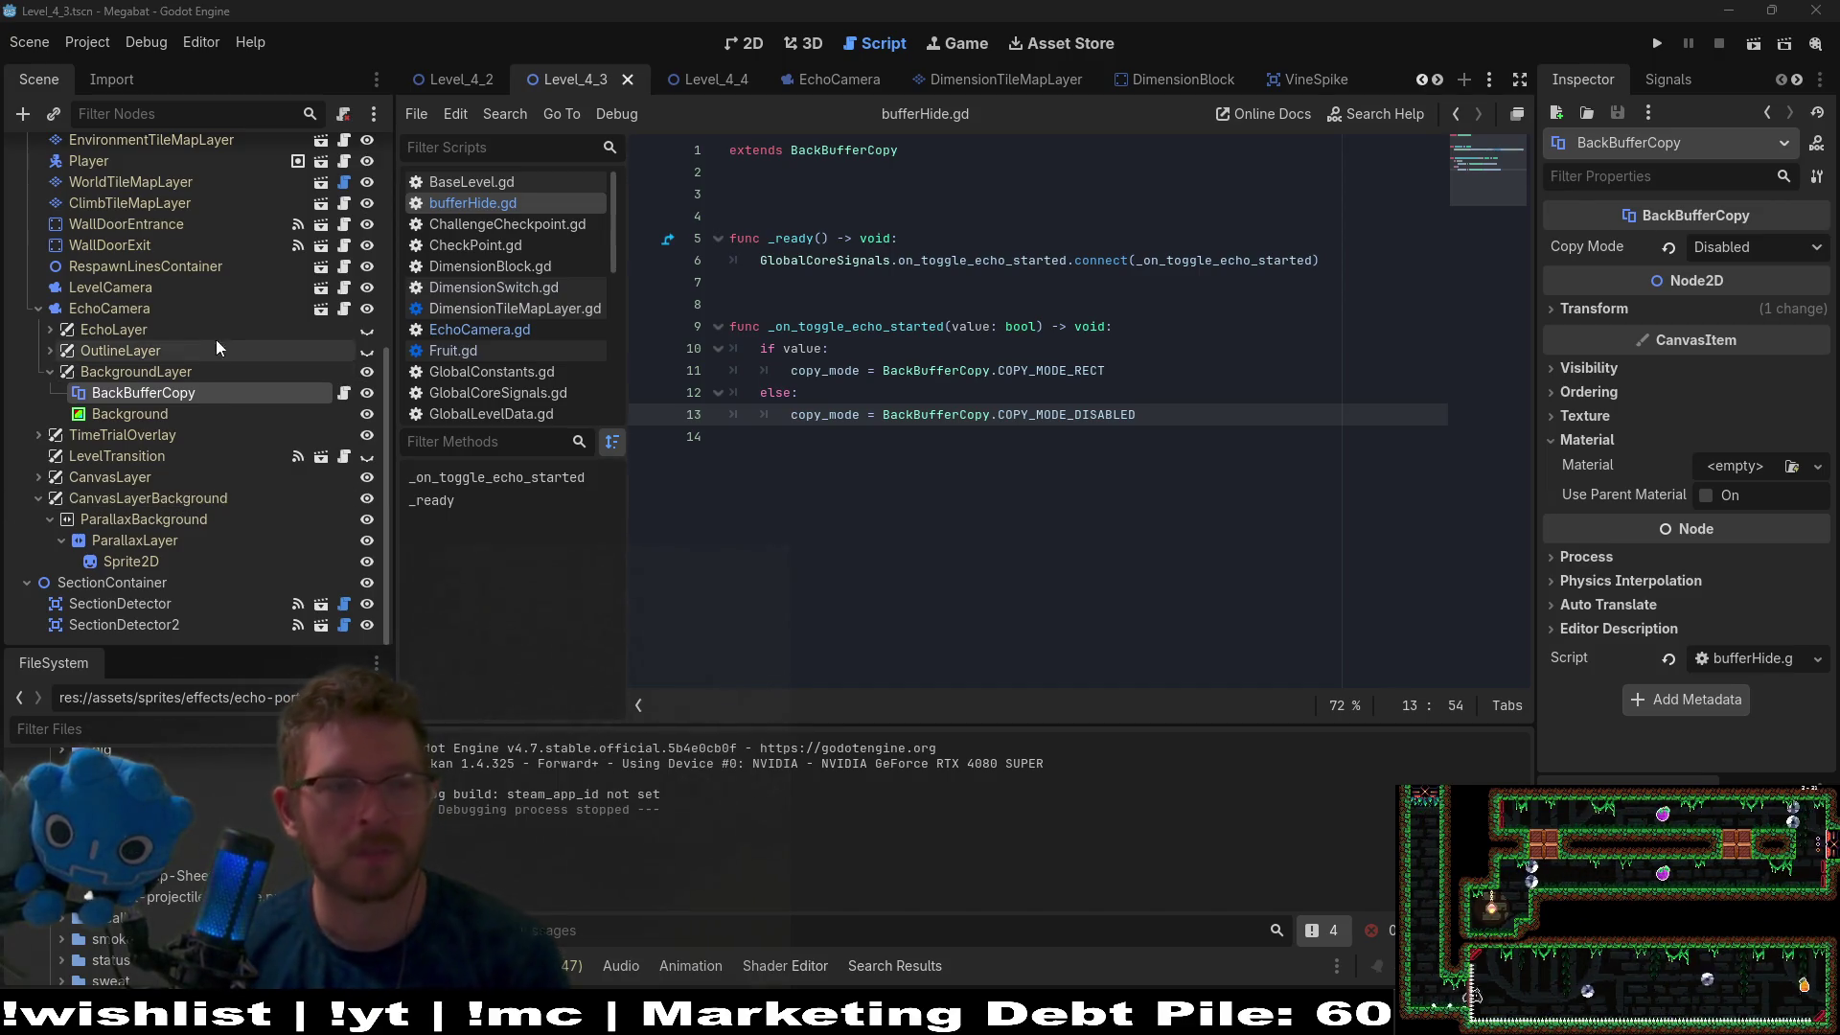
# Open background.gdshader from the Background node's ShaderMaterial in the Inspector.
pyautogui.click(129, 414)
pyautogui.scroll(-1, 1750, 506)
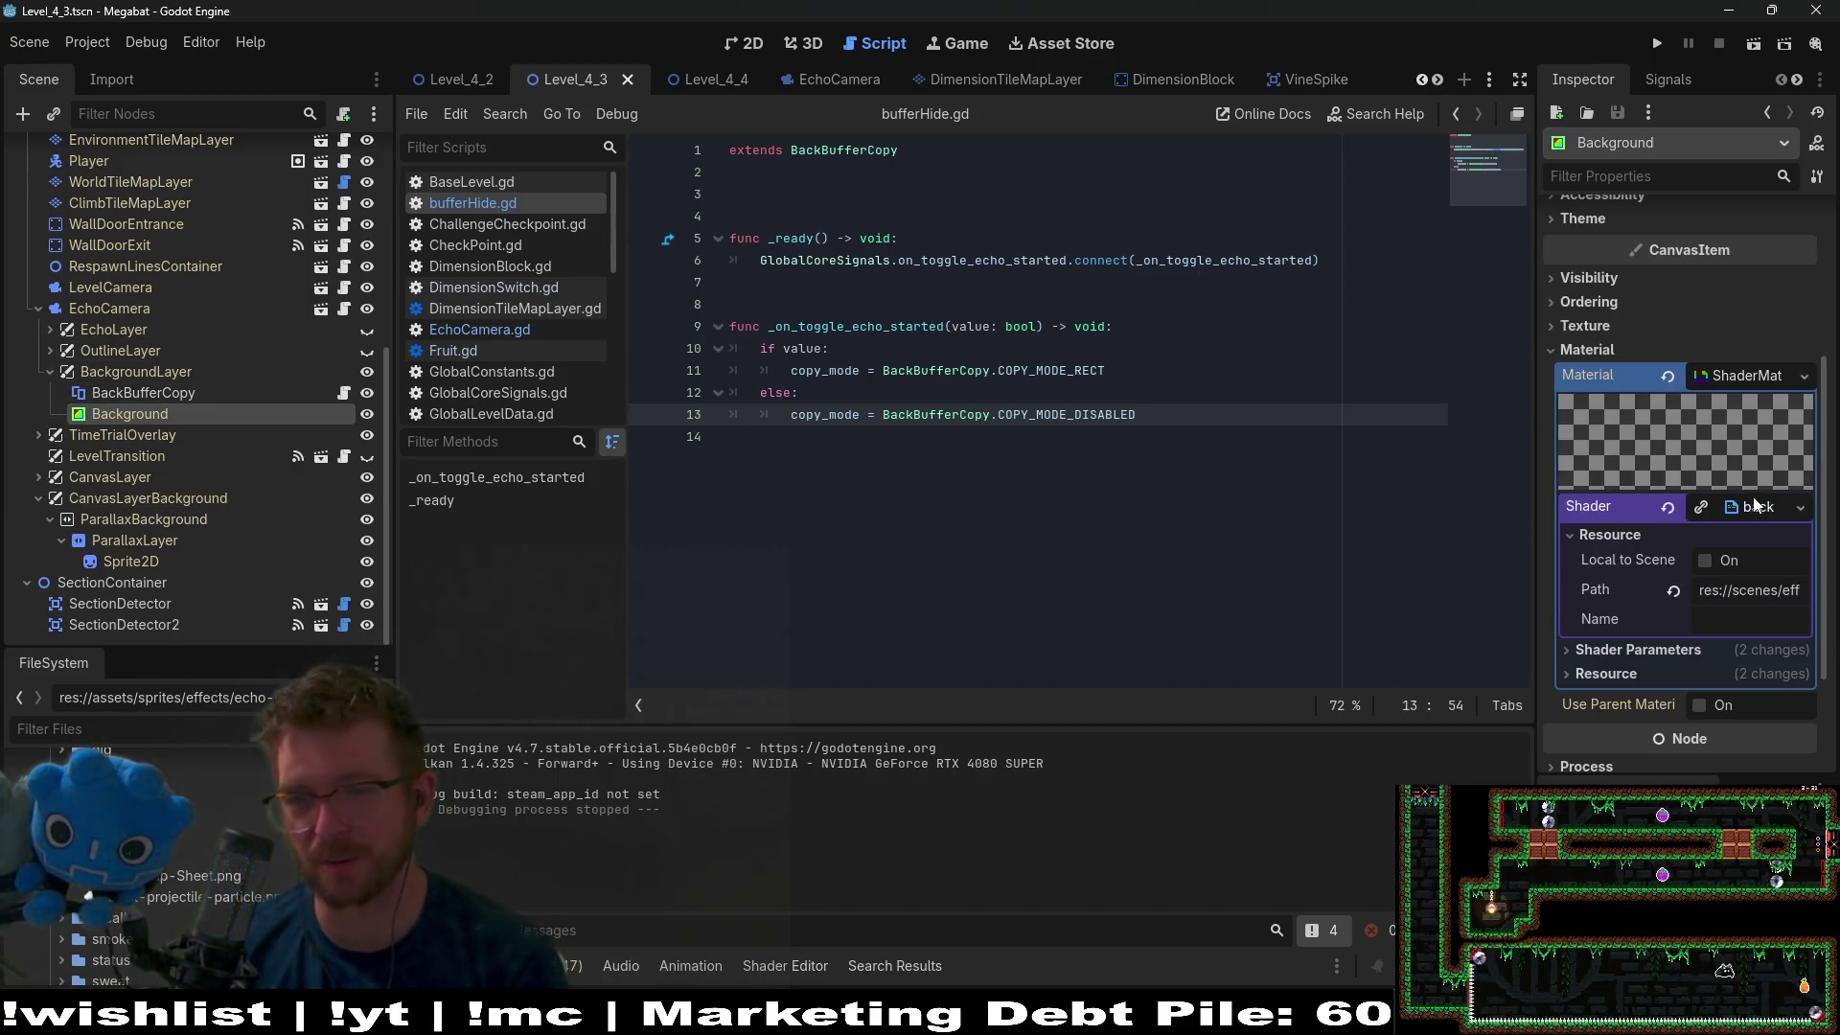
pyautogui.click(1750, 506)
pyautogui.click(1750, 506)
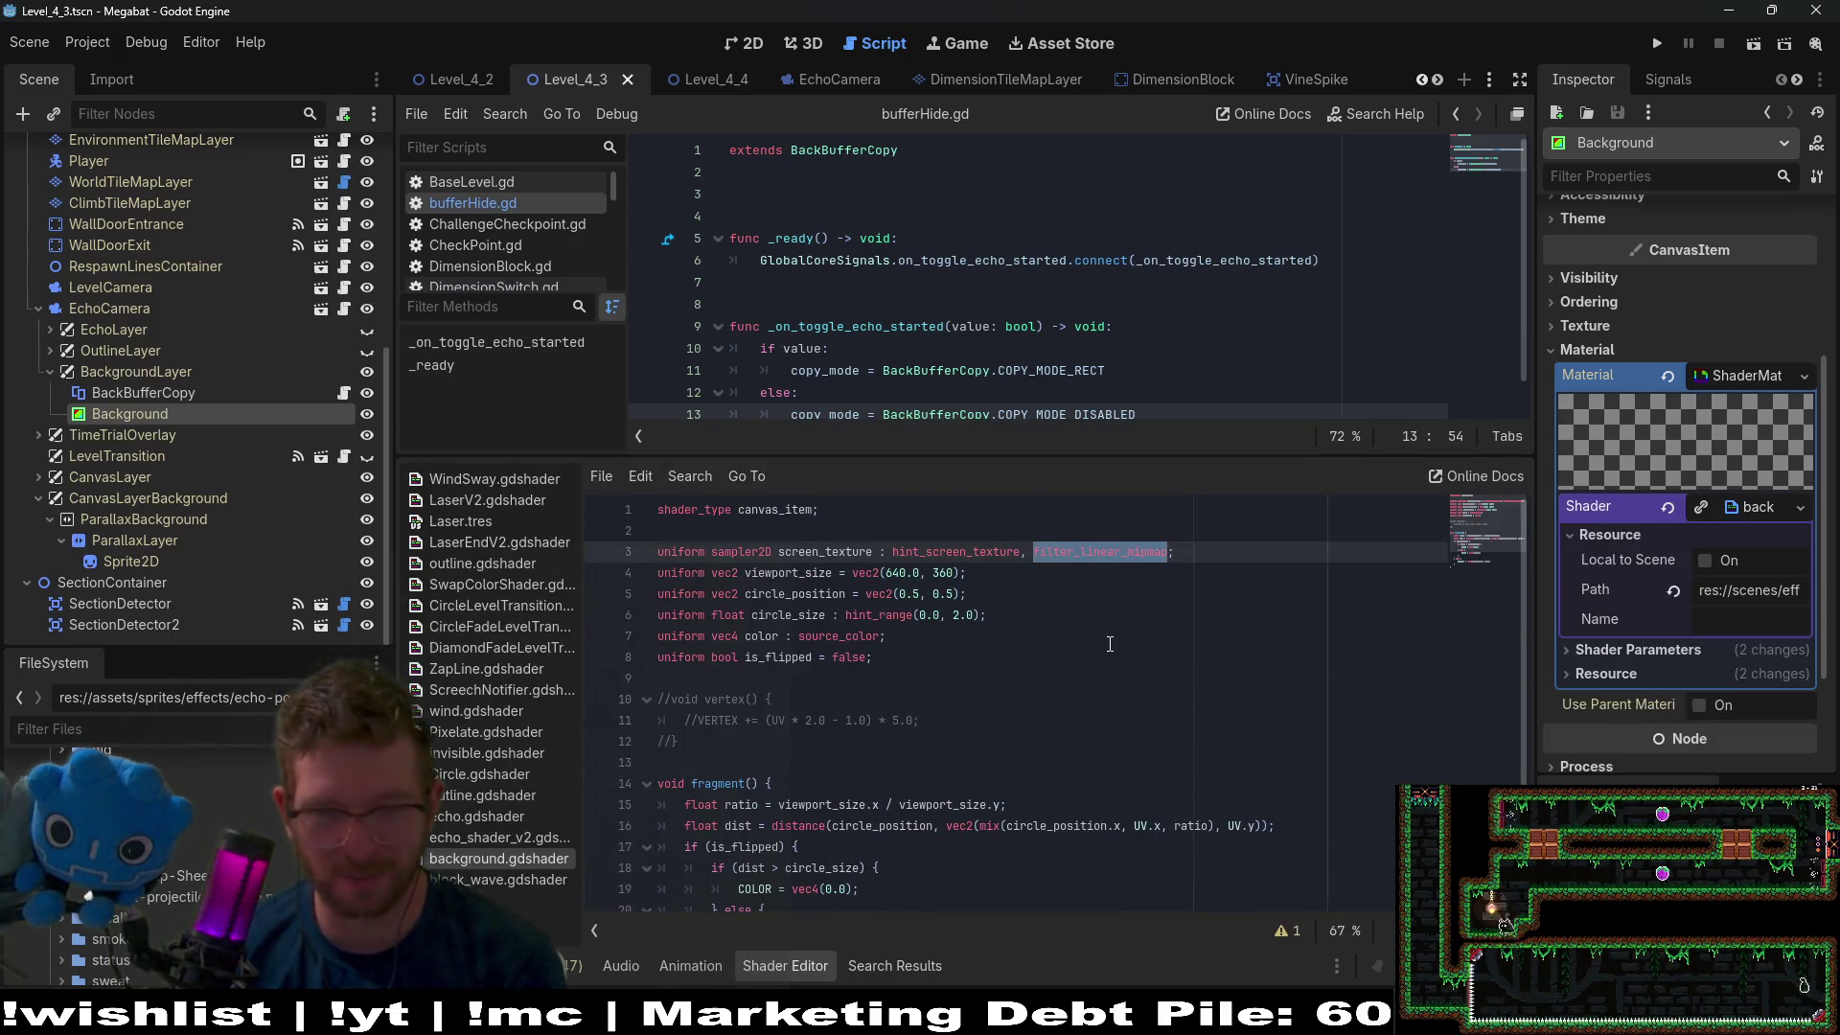
# Look through fragment(), checking the UV term in the distance calculation, then start a new scene.
pyautogui.scroll(-2, 1110, 644)
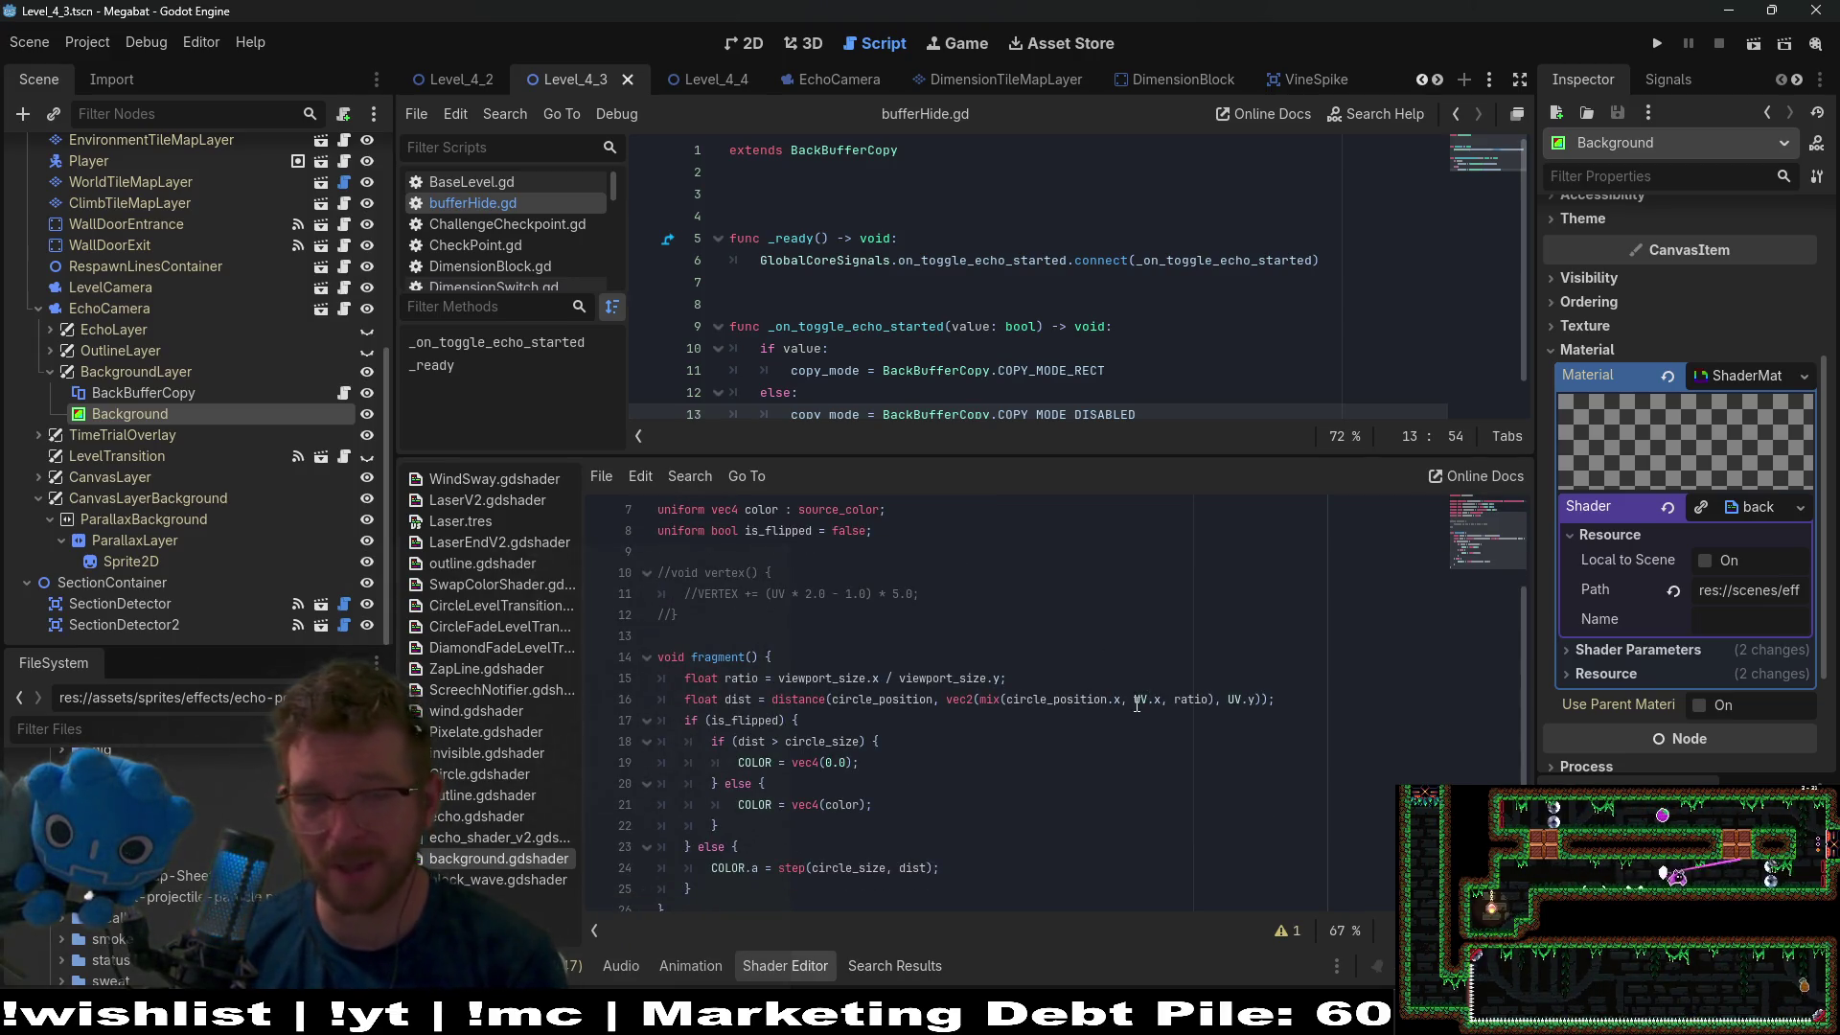
pyautogui.scroll(-1, 1137, 705)
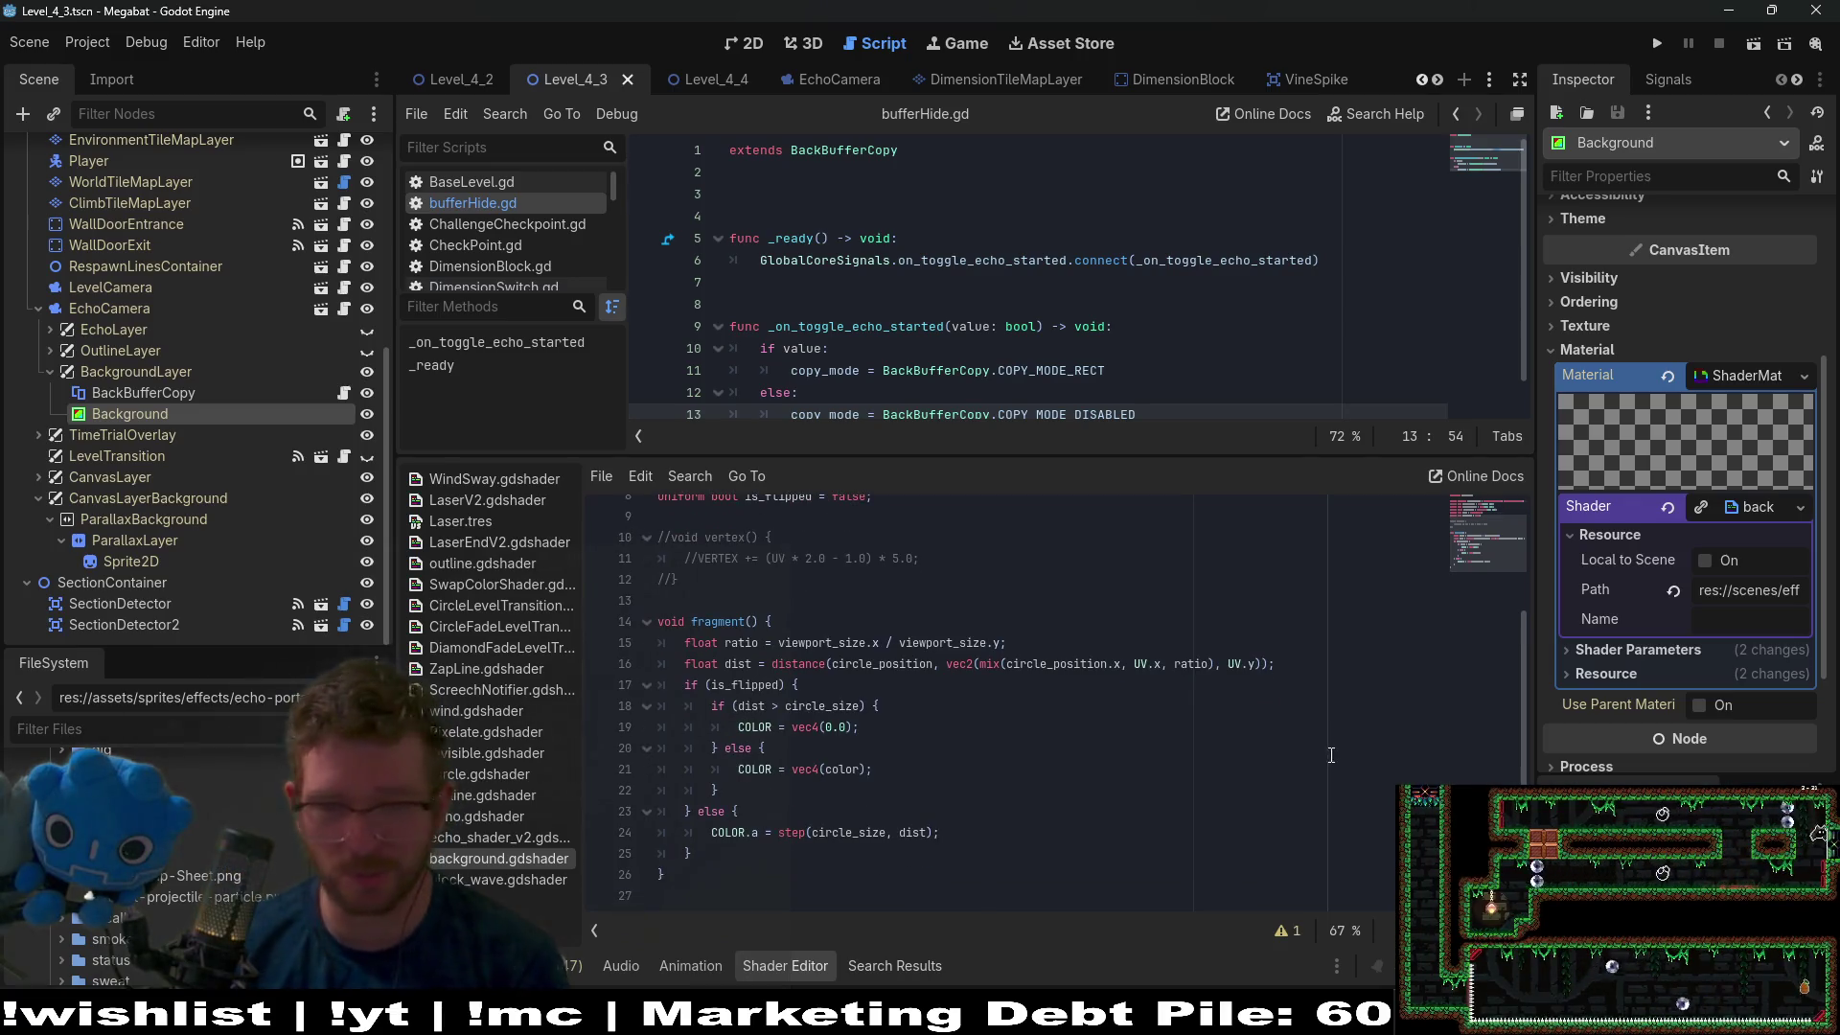
pyautogui.doubleClick(1140, 664)
pyautogui.click(949, 786)
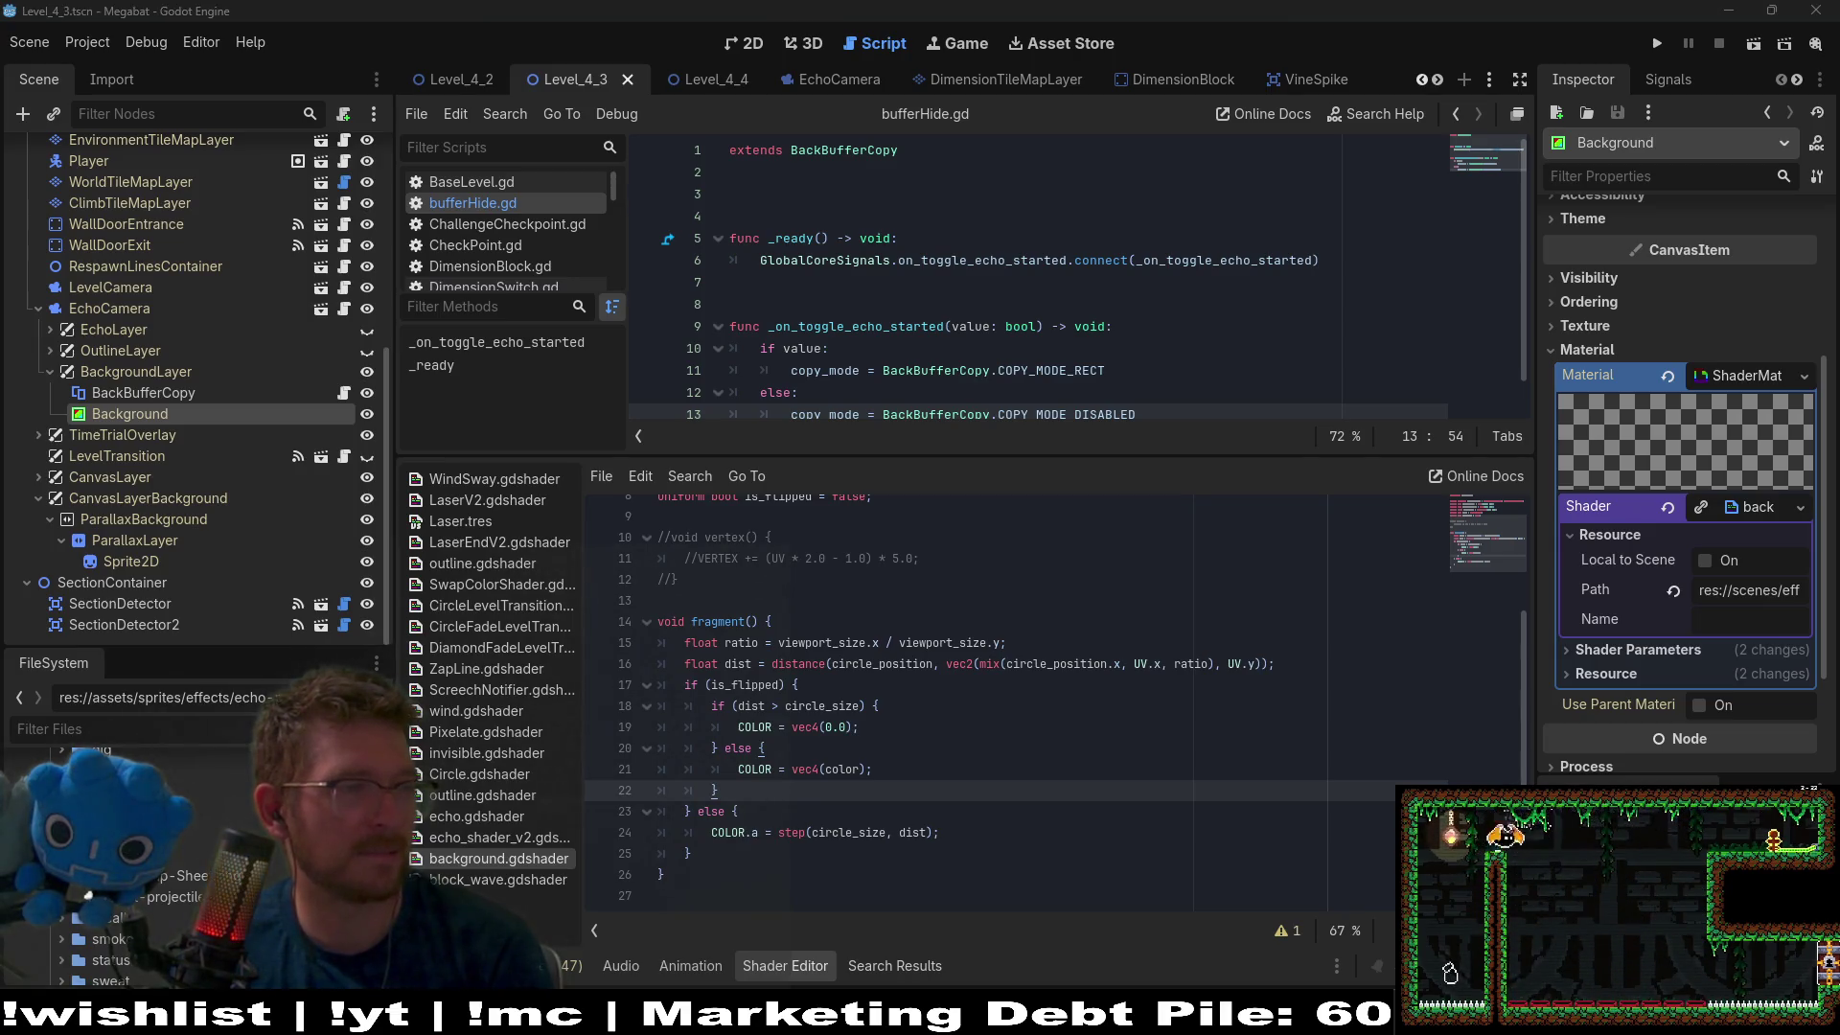
pyautogui.click(1469, 86)
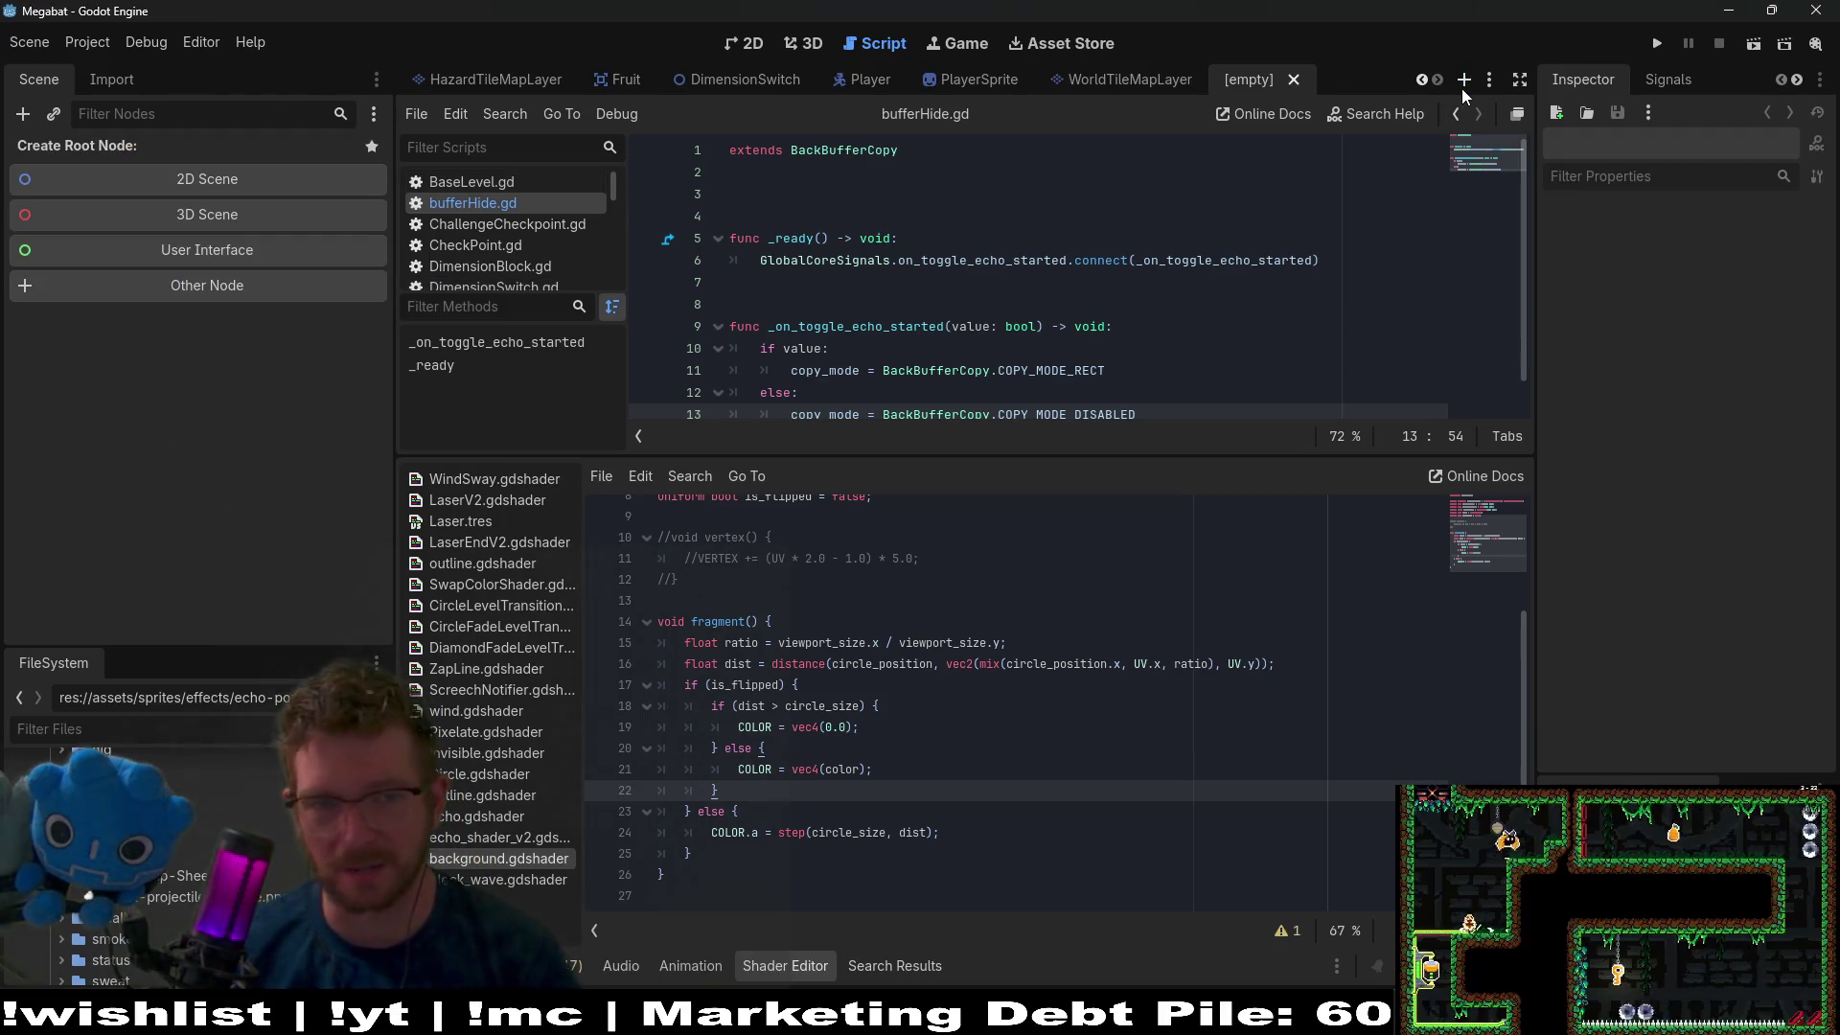
# Create a 2D scene with a Node2D root and add a BackBufferCopy child.
pyautogui.click(210, 178)
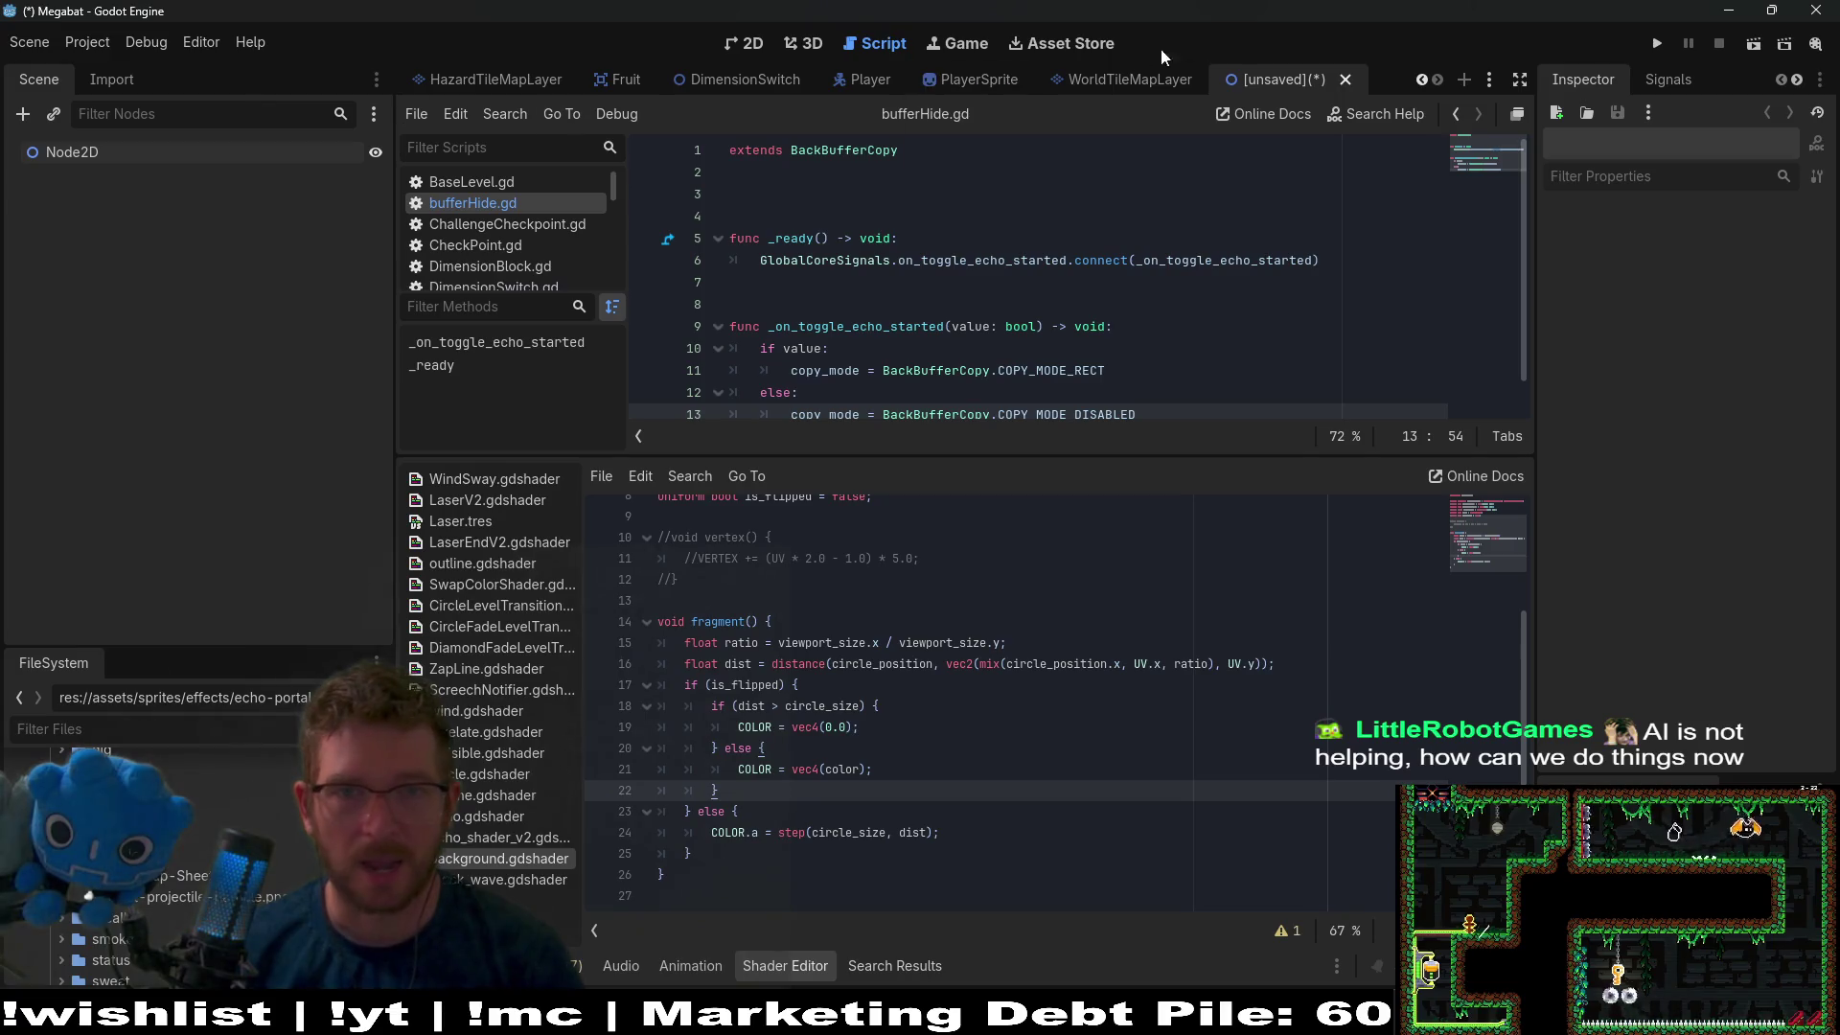
pyautogui.rightClick(61, 158)
pyautogui.click(158, 181)
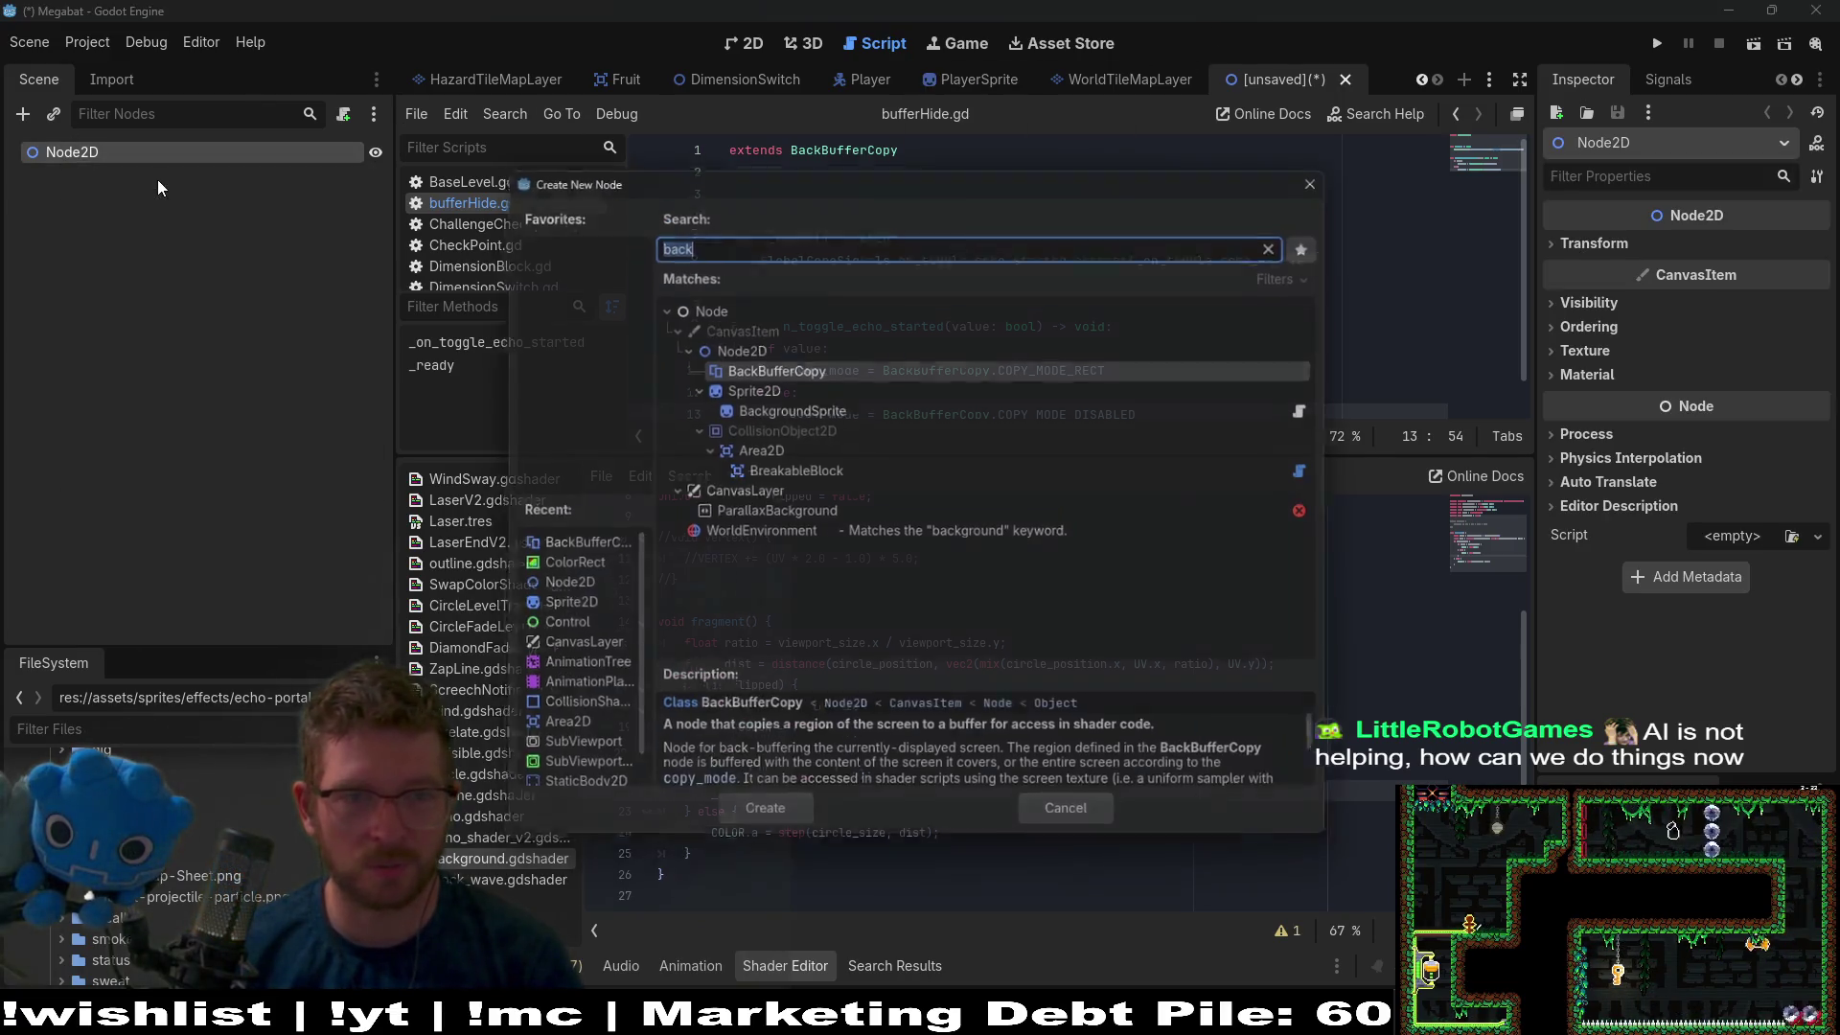
pyautogui.write('back')
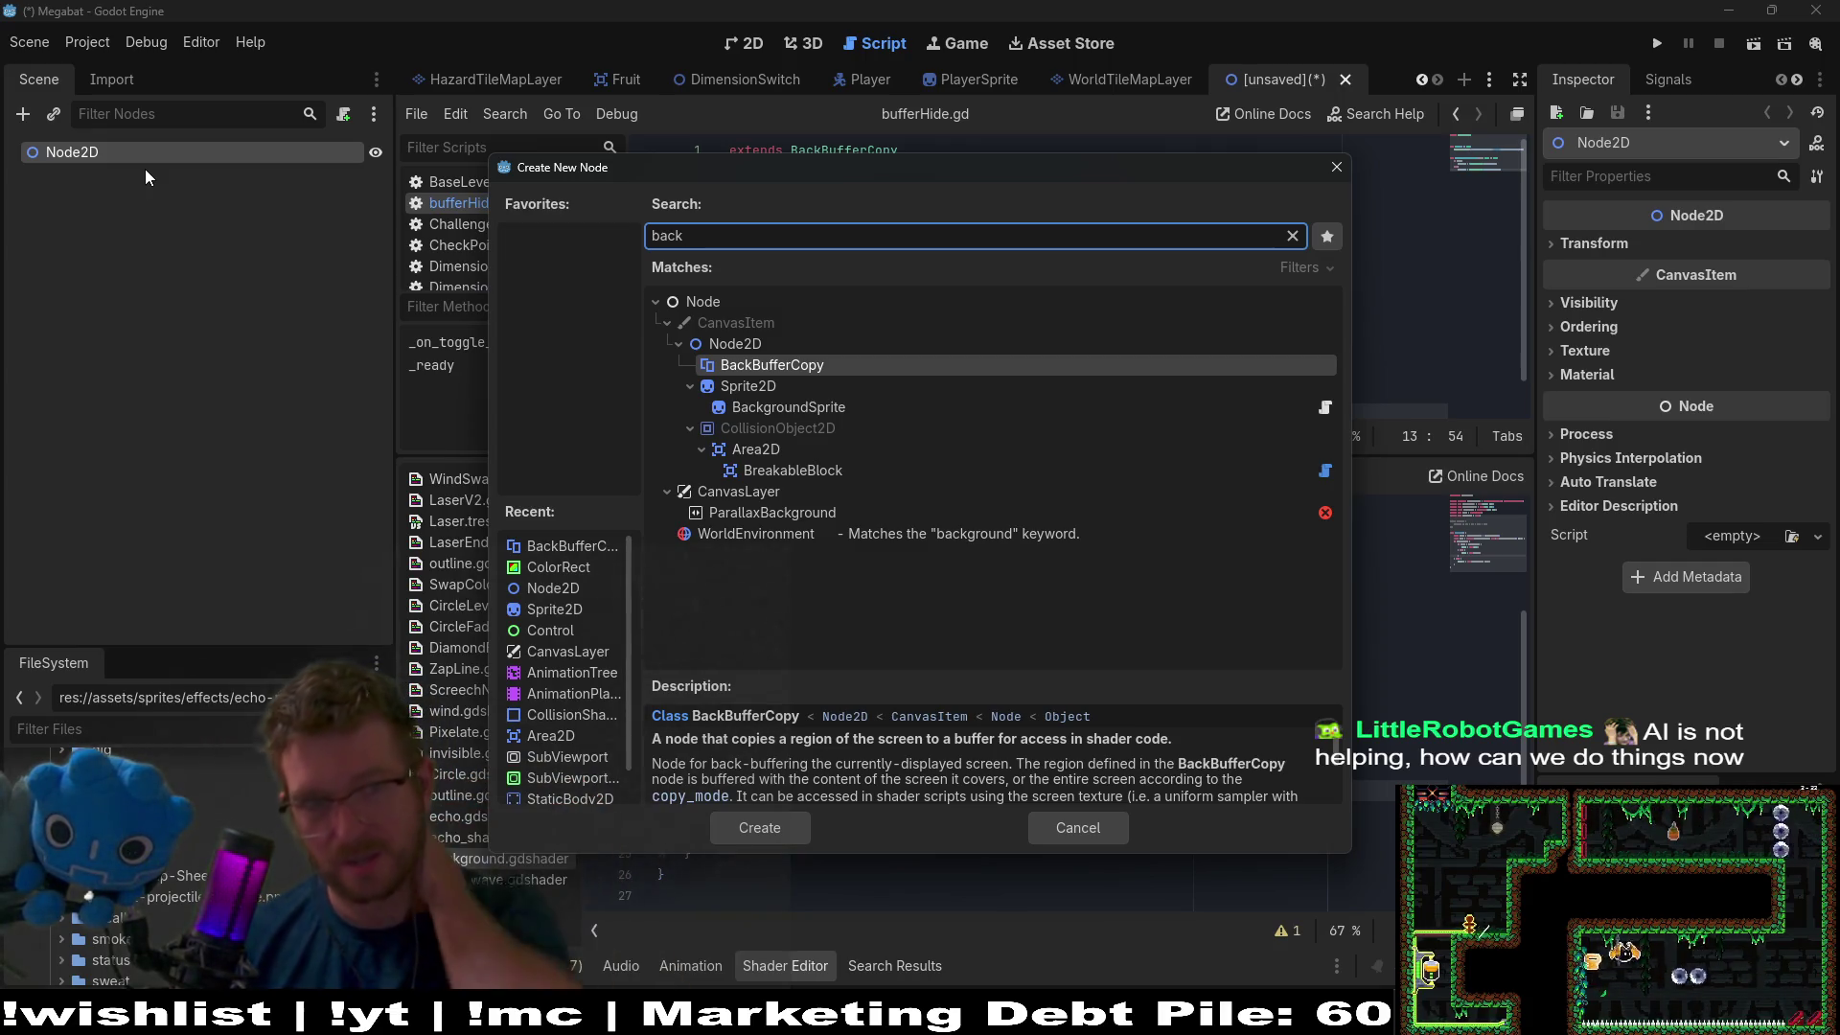
pyautogui.press('BackSpace')
pyautogui.press('BackSpace')
pyautogui.press('BackSpace')
pyautogui.press('BackSpace')
pyautogui.write('back')
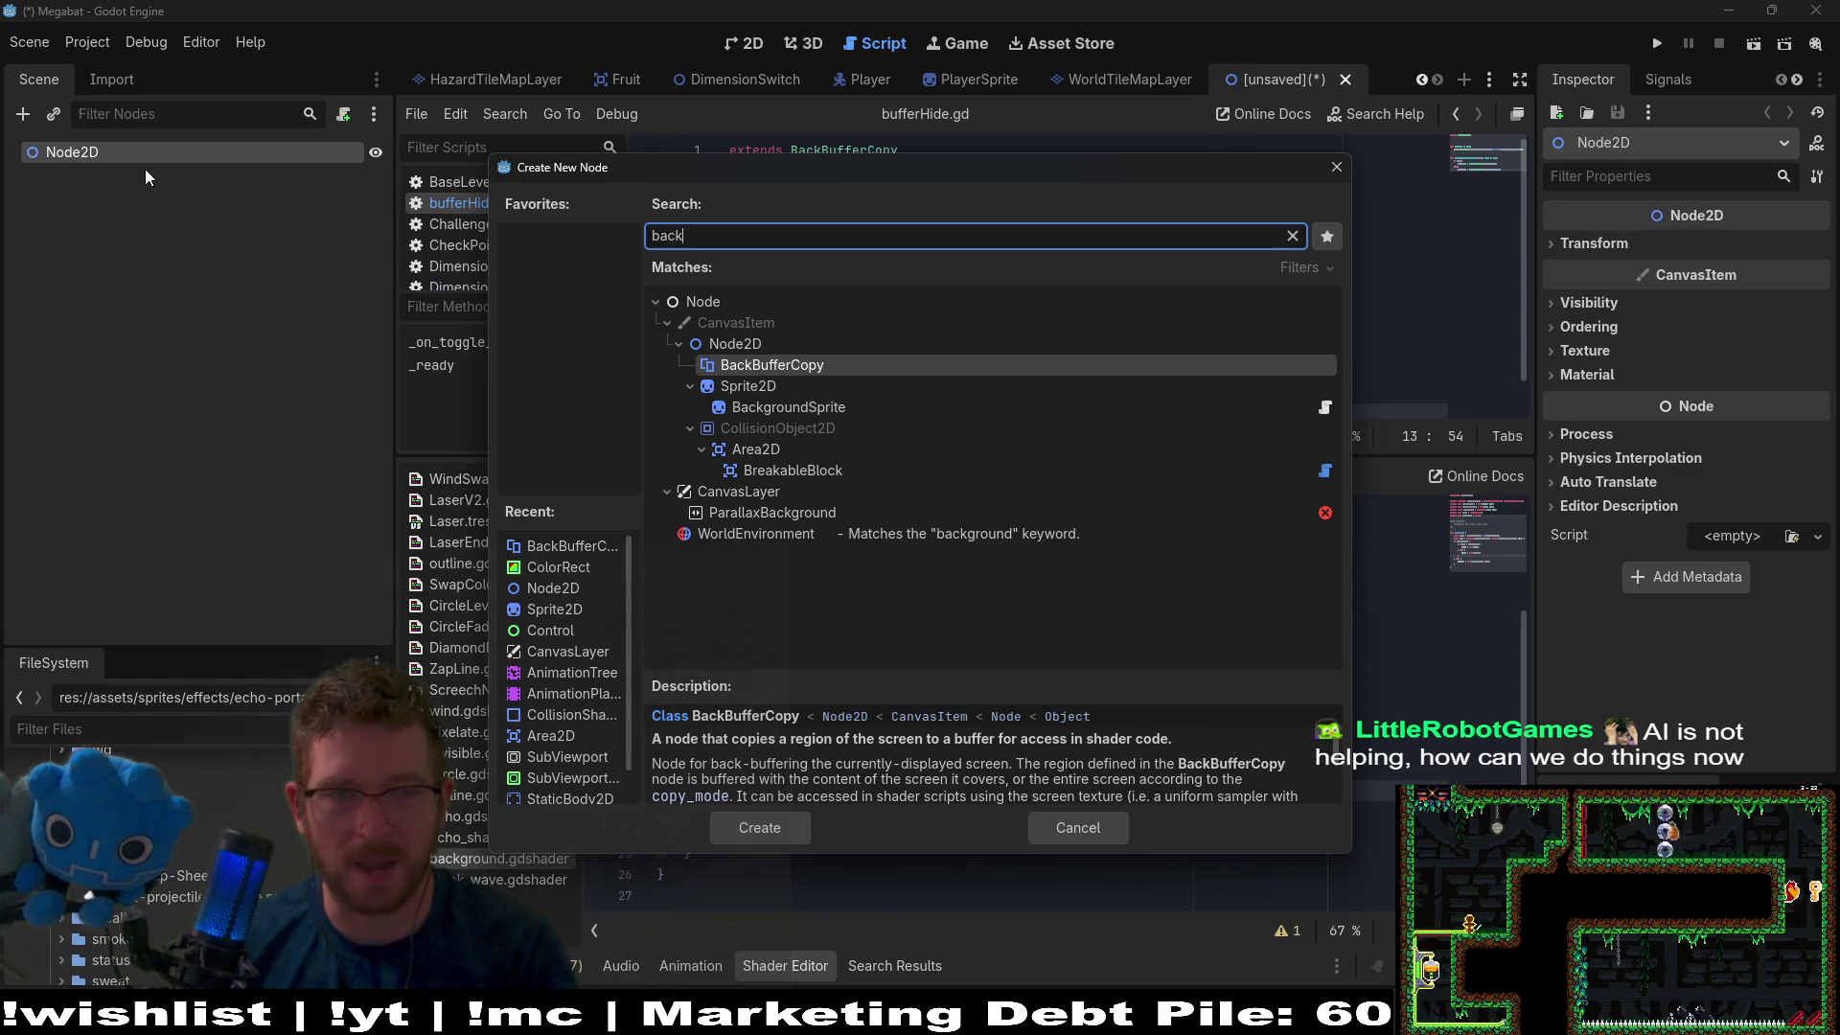
pyautogui.press('Return')
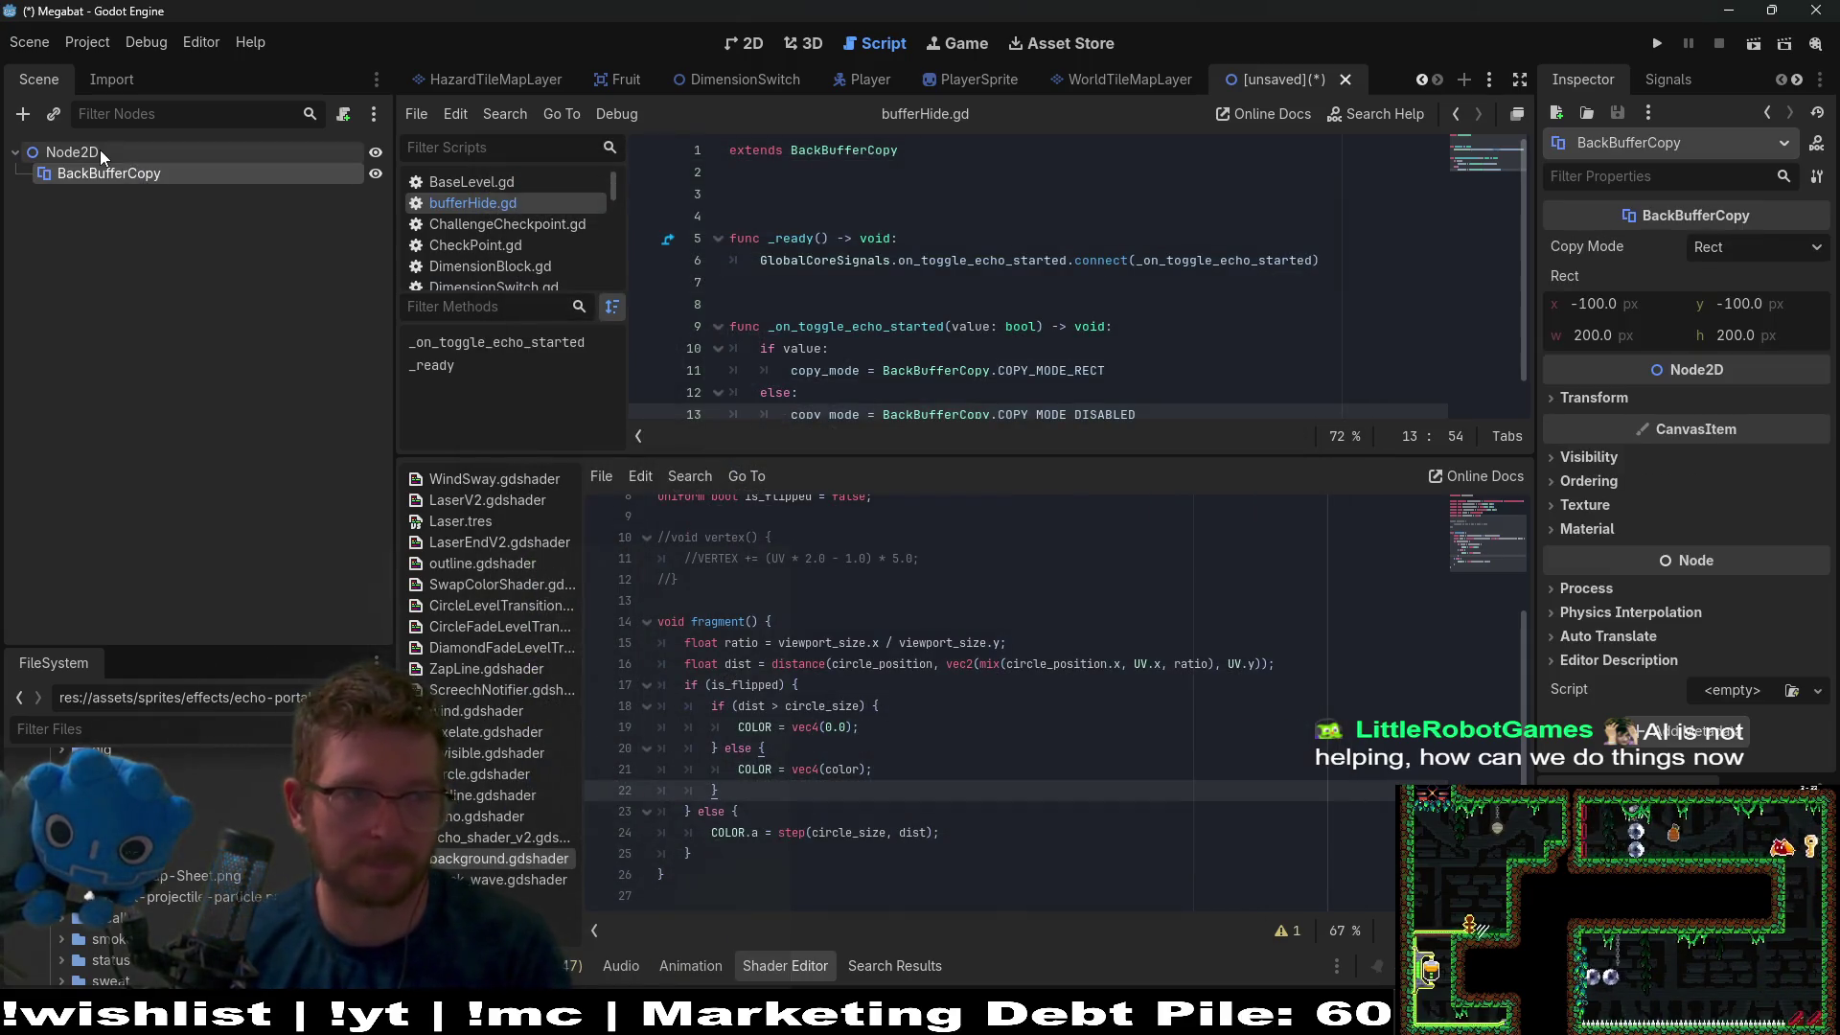
# Start adding another child (searching 'col'), cancel, and switch to the WorldTileMapLayer scene.
pyautogui.rightClick(100, 150)
pyautogui.click(158, 176)
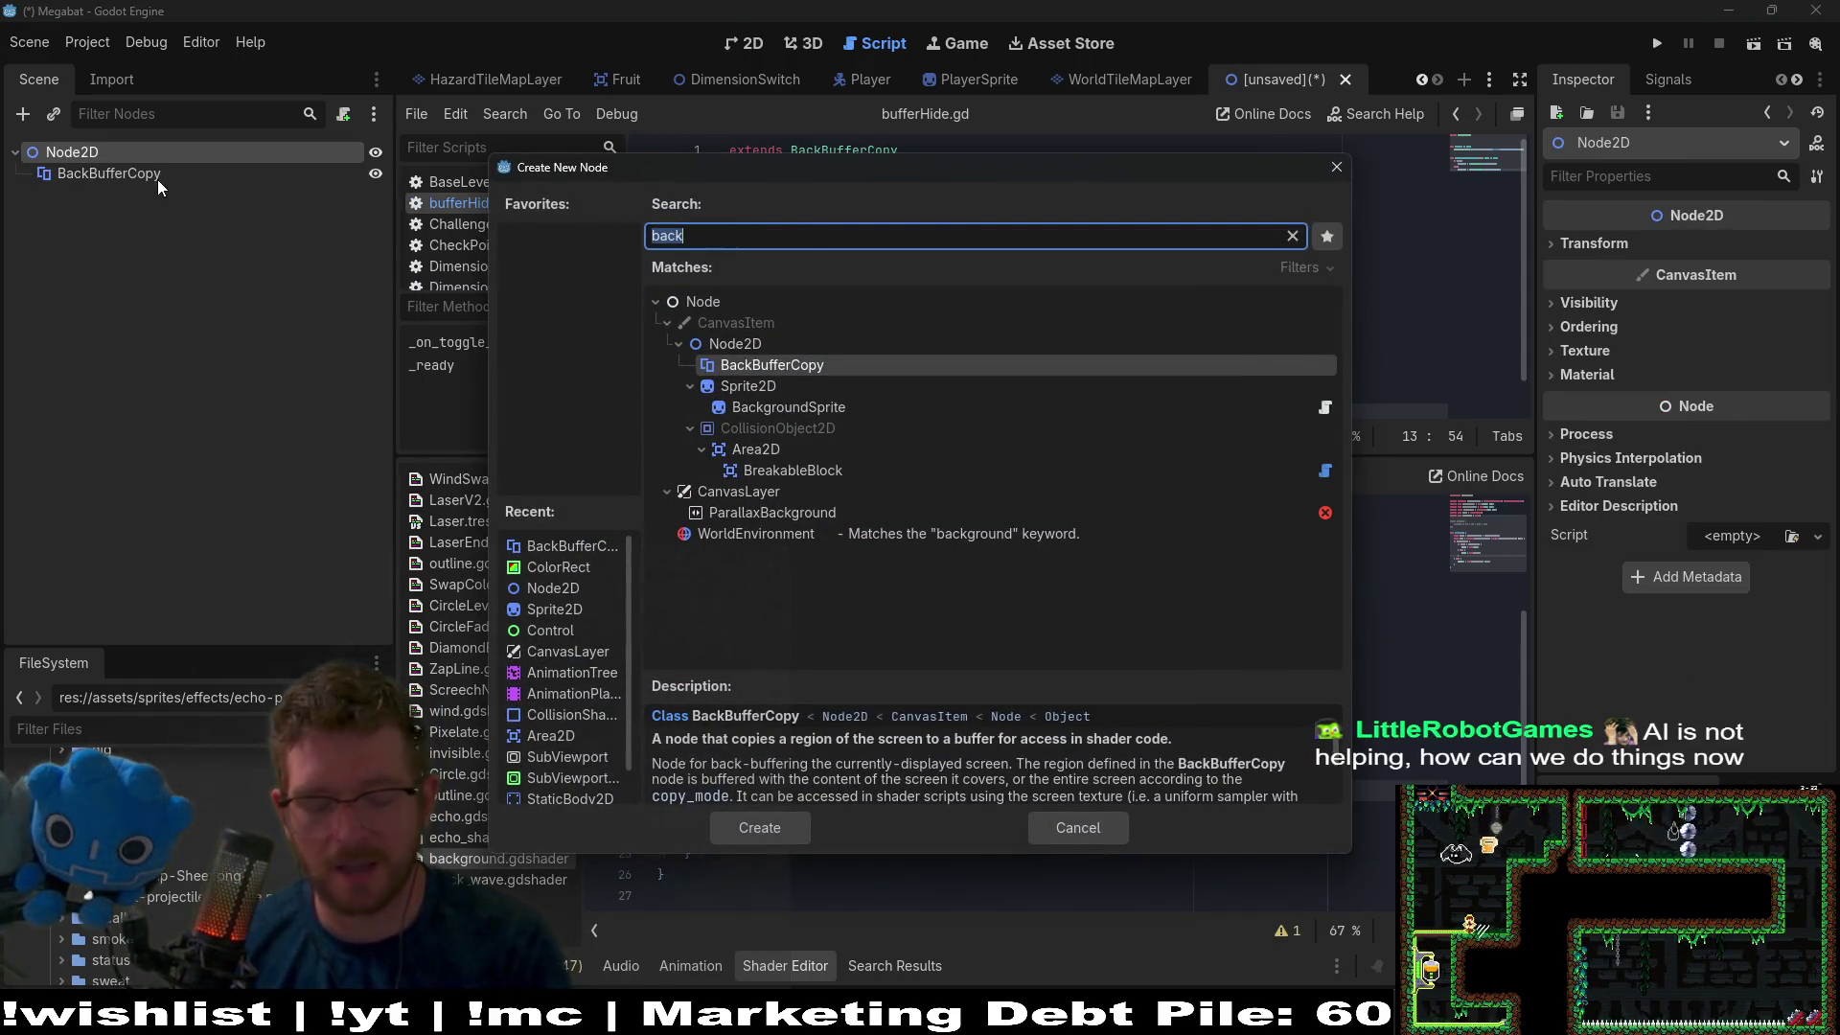
pyautogui.write('col')
pyautogui.press('Escape')
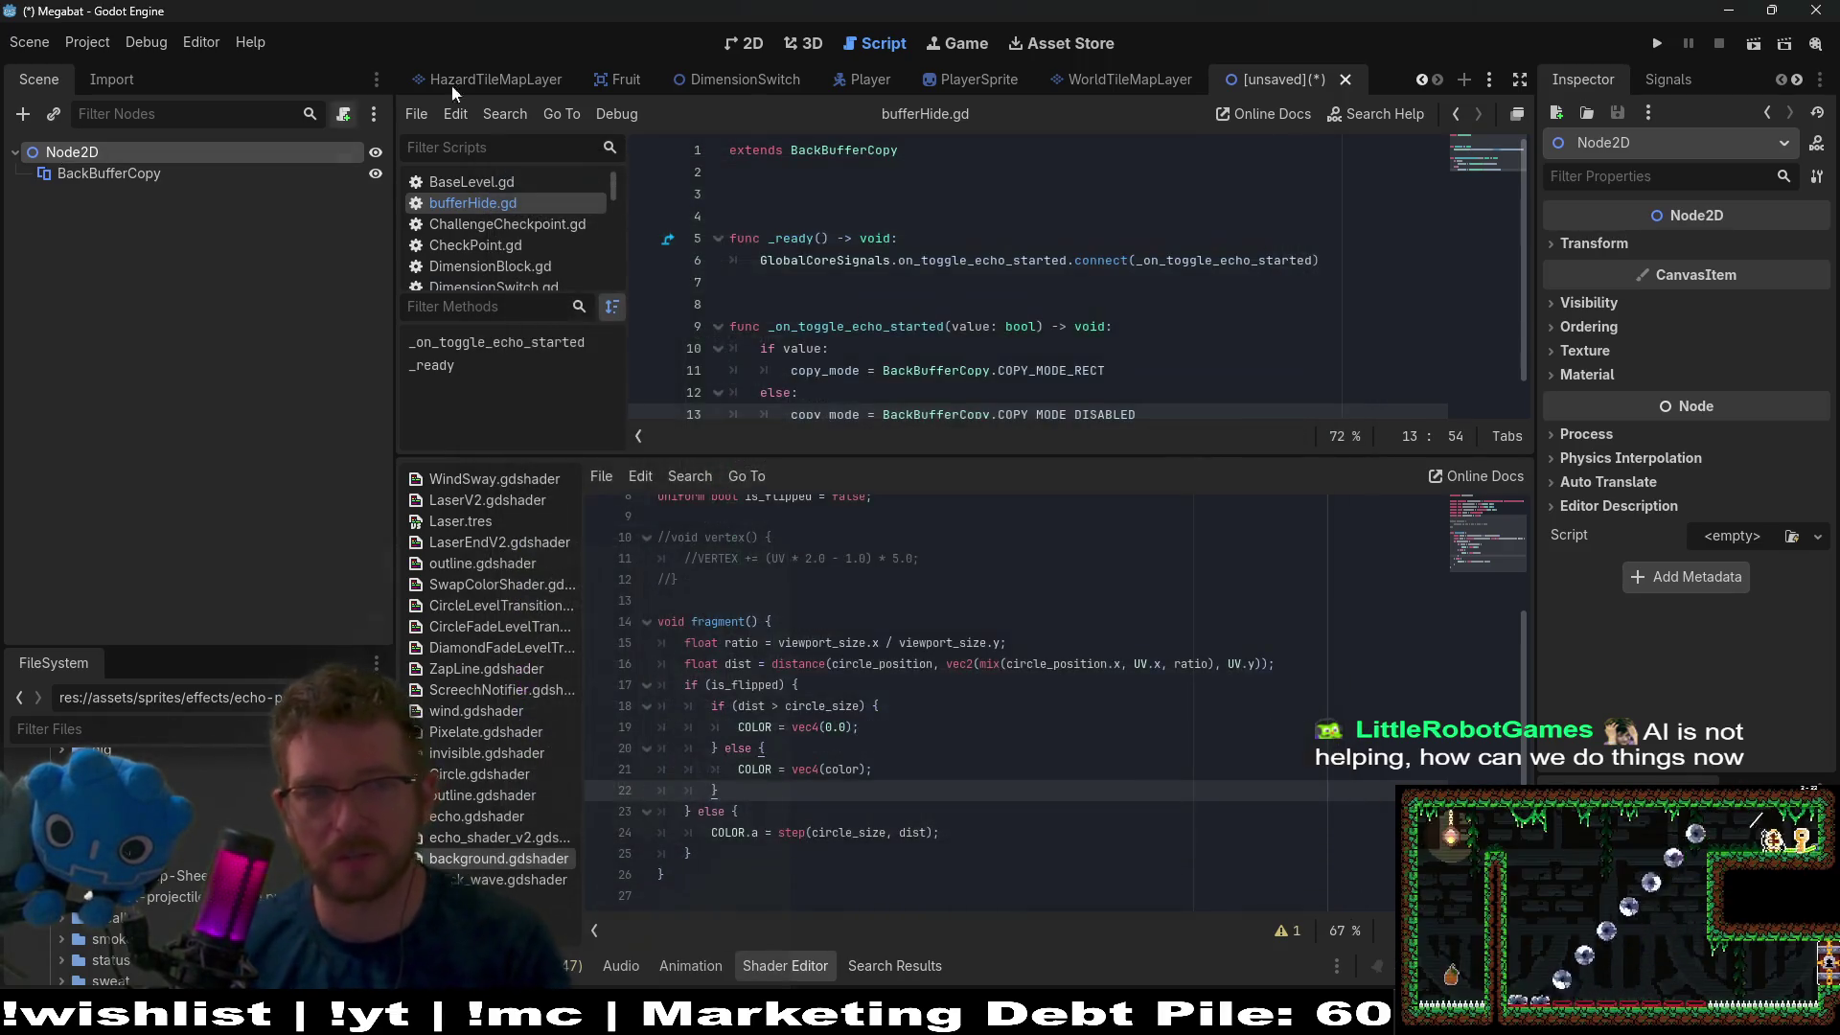
pyautogui.click(1114, 80)
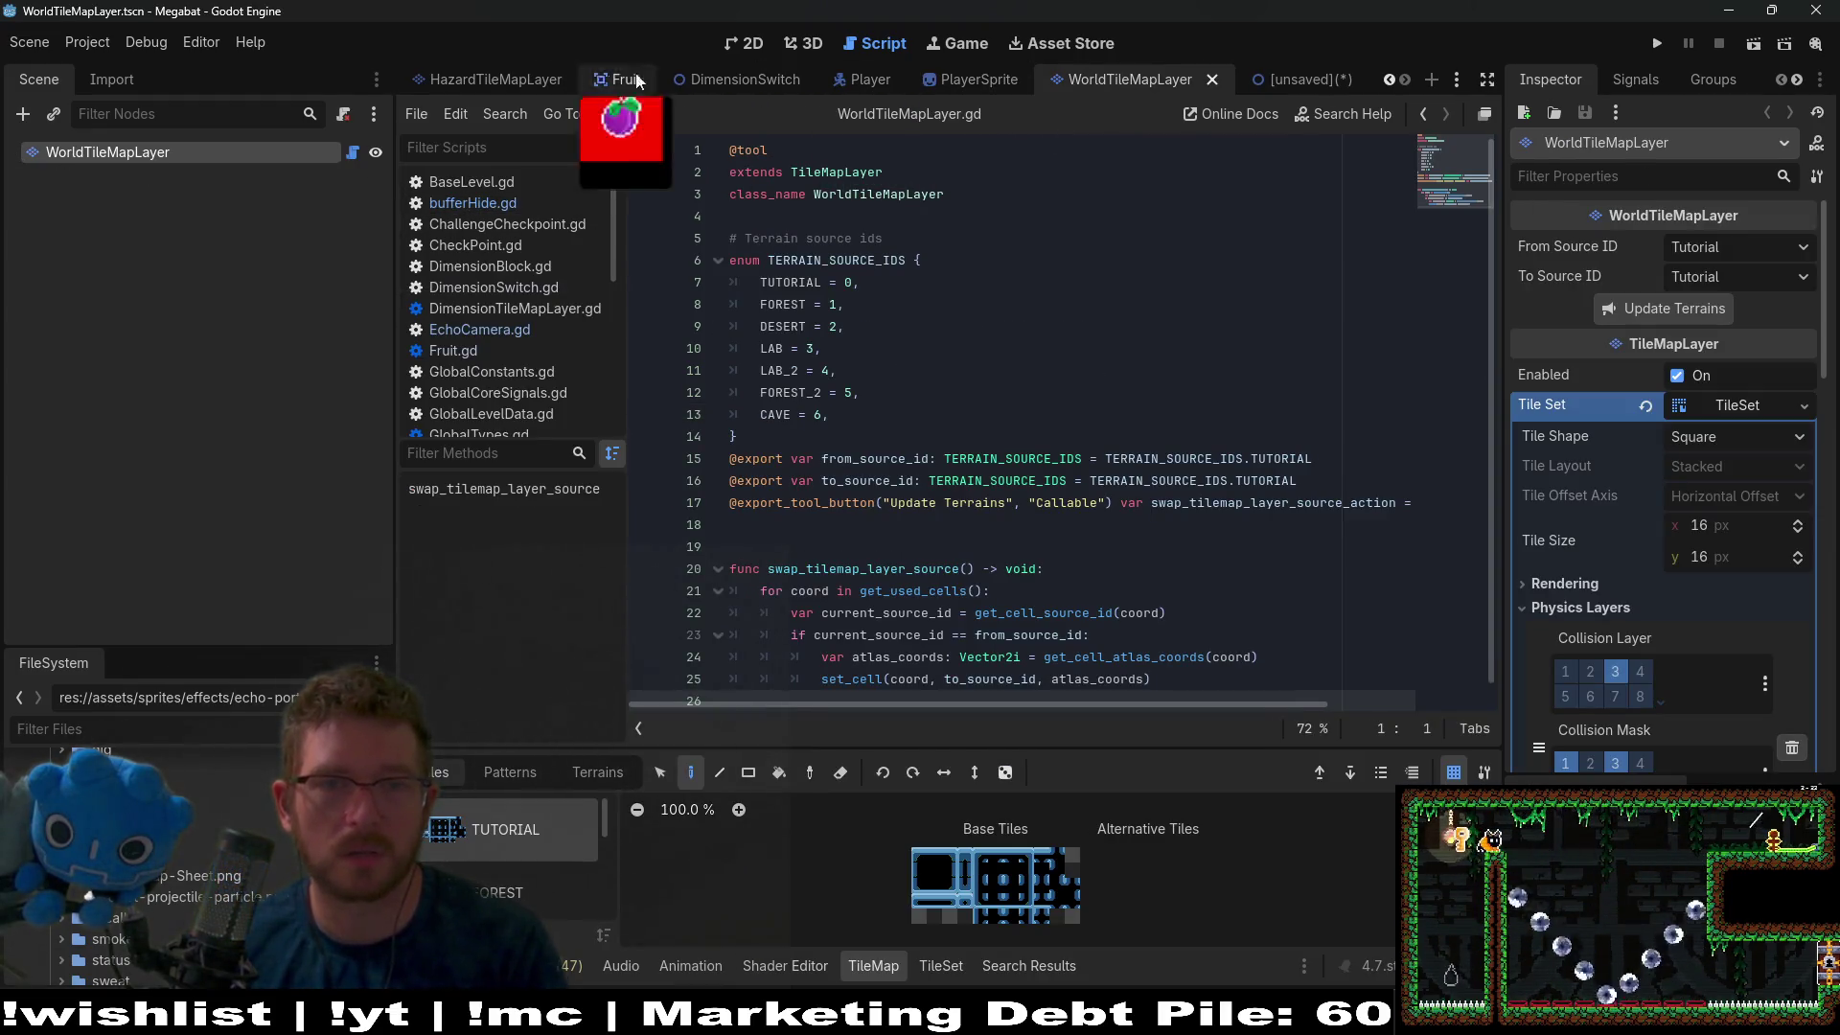
# Switch to the Level_4_4 scene tab and close it.
pyautogui.scroll(5, 529, 77)
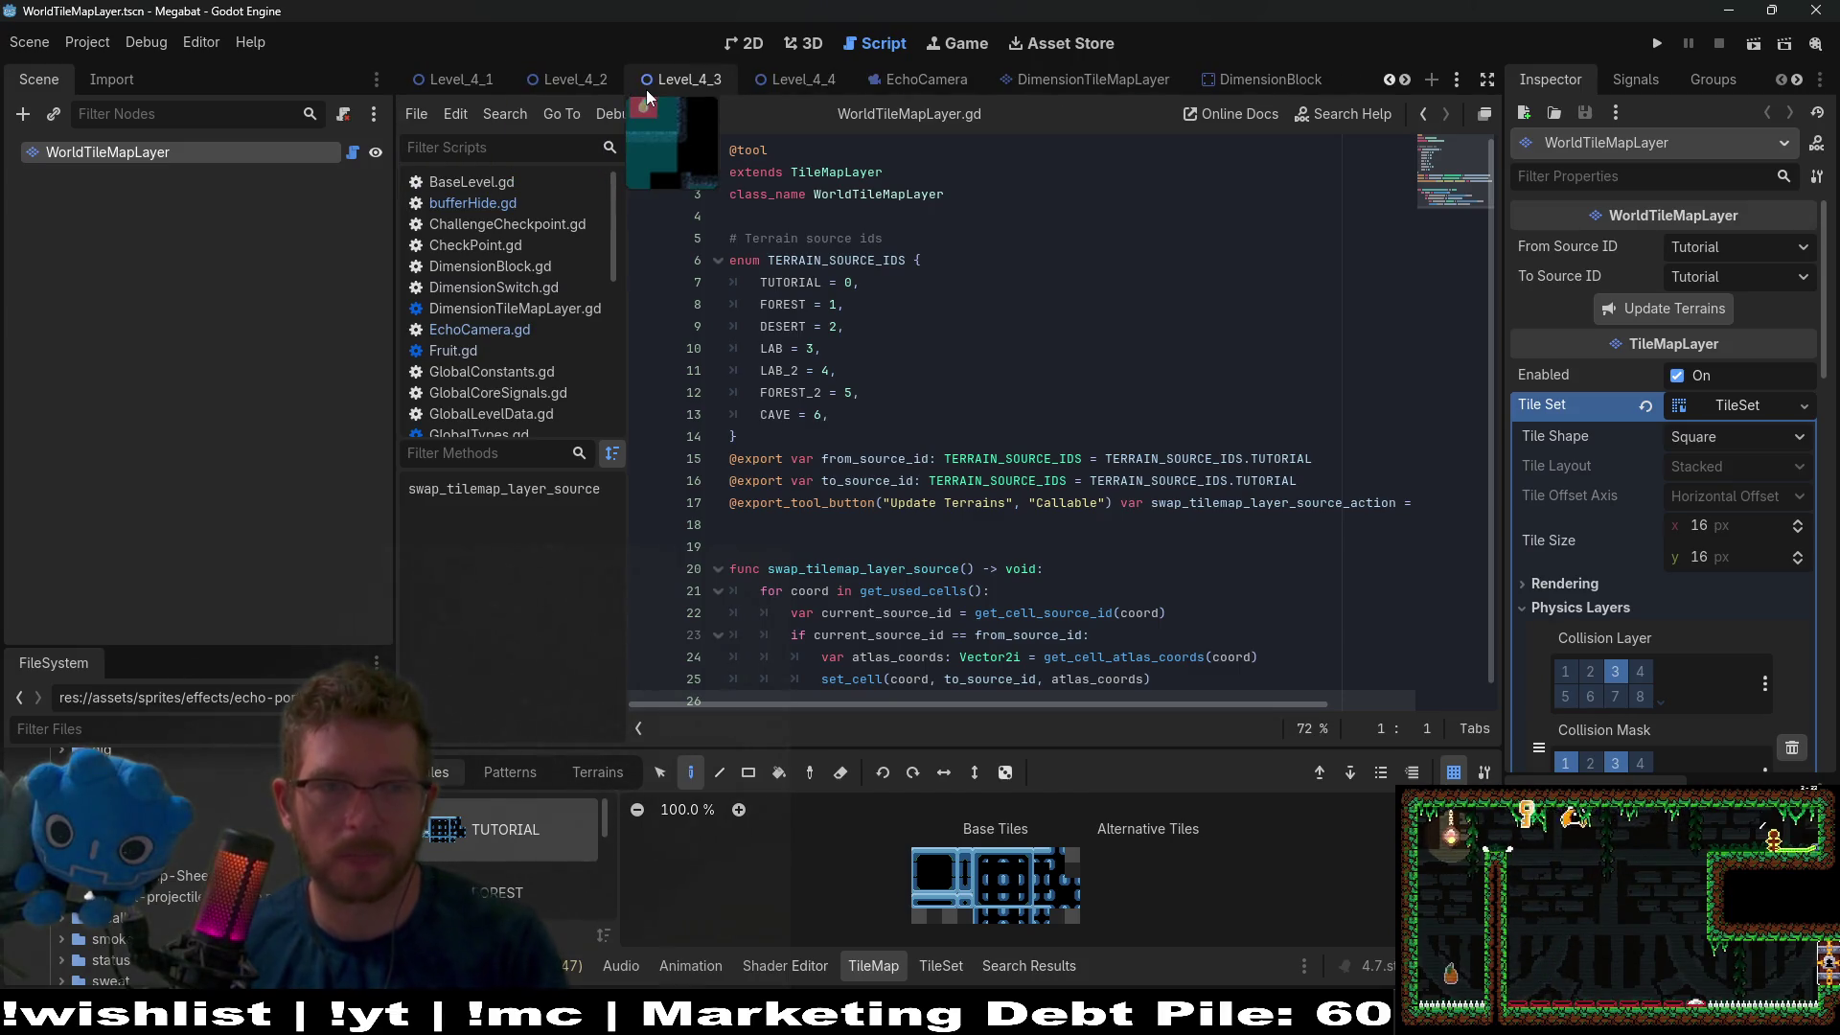
pyautogui.click(796, 79)
pyautogui.scroll(-5, 217, 491)
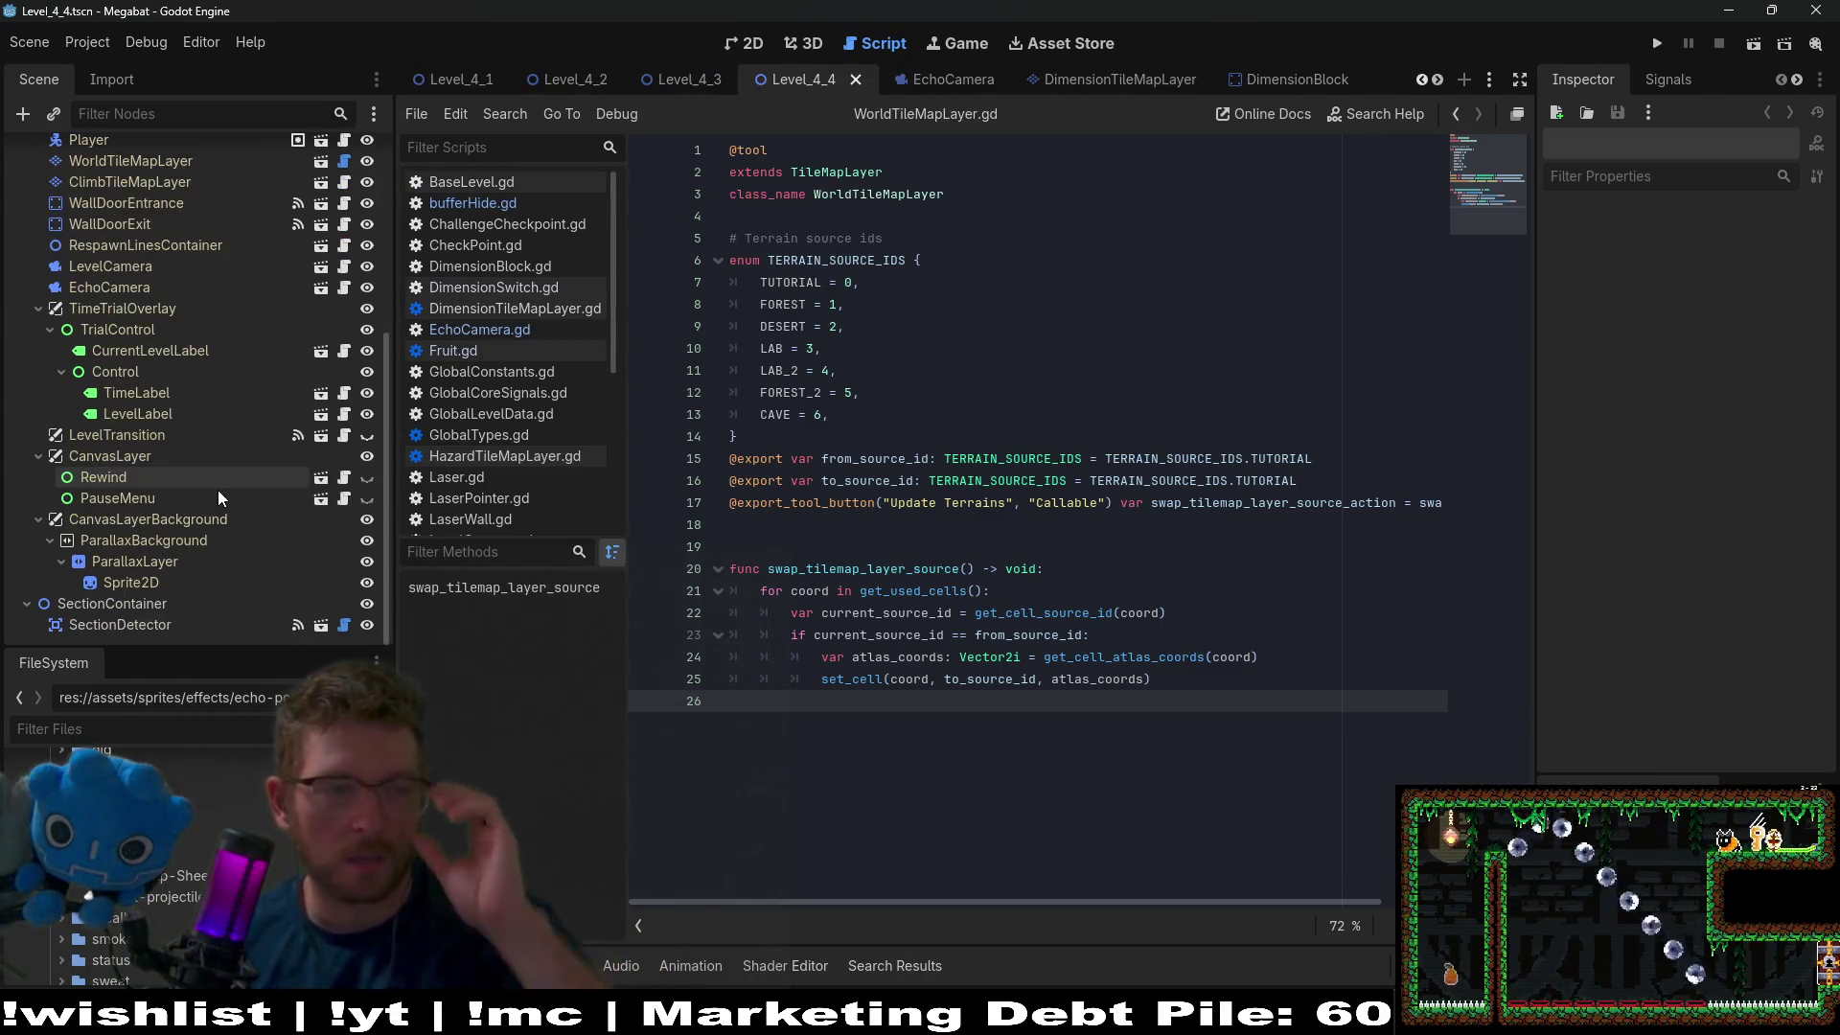
pyautogui.middleClick(761, 88)
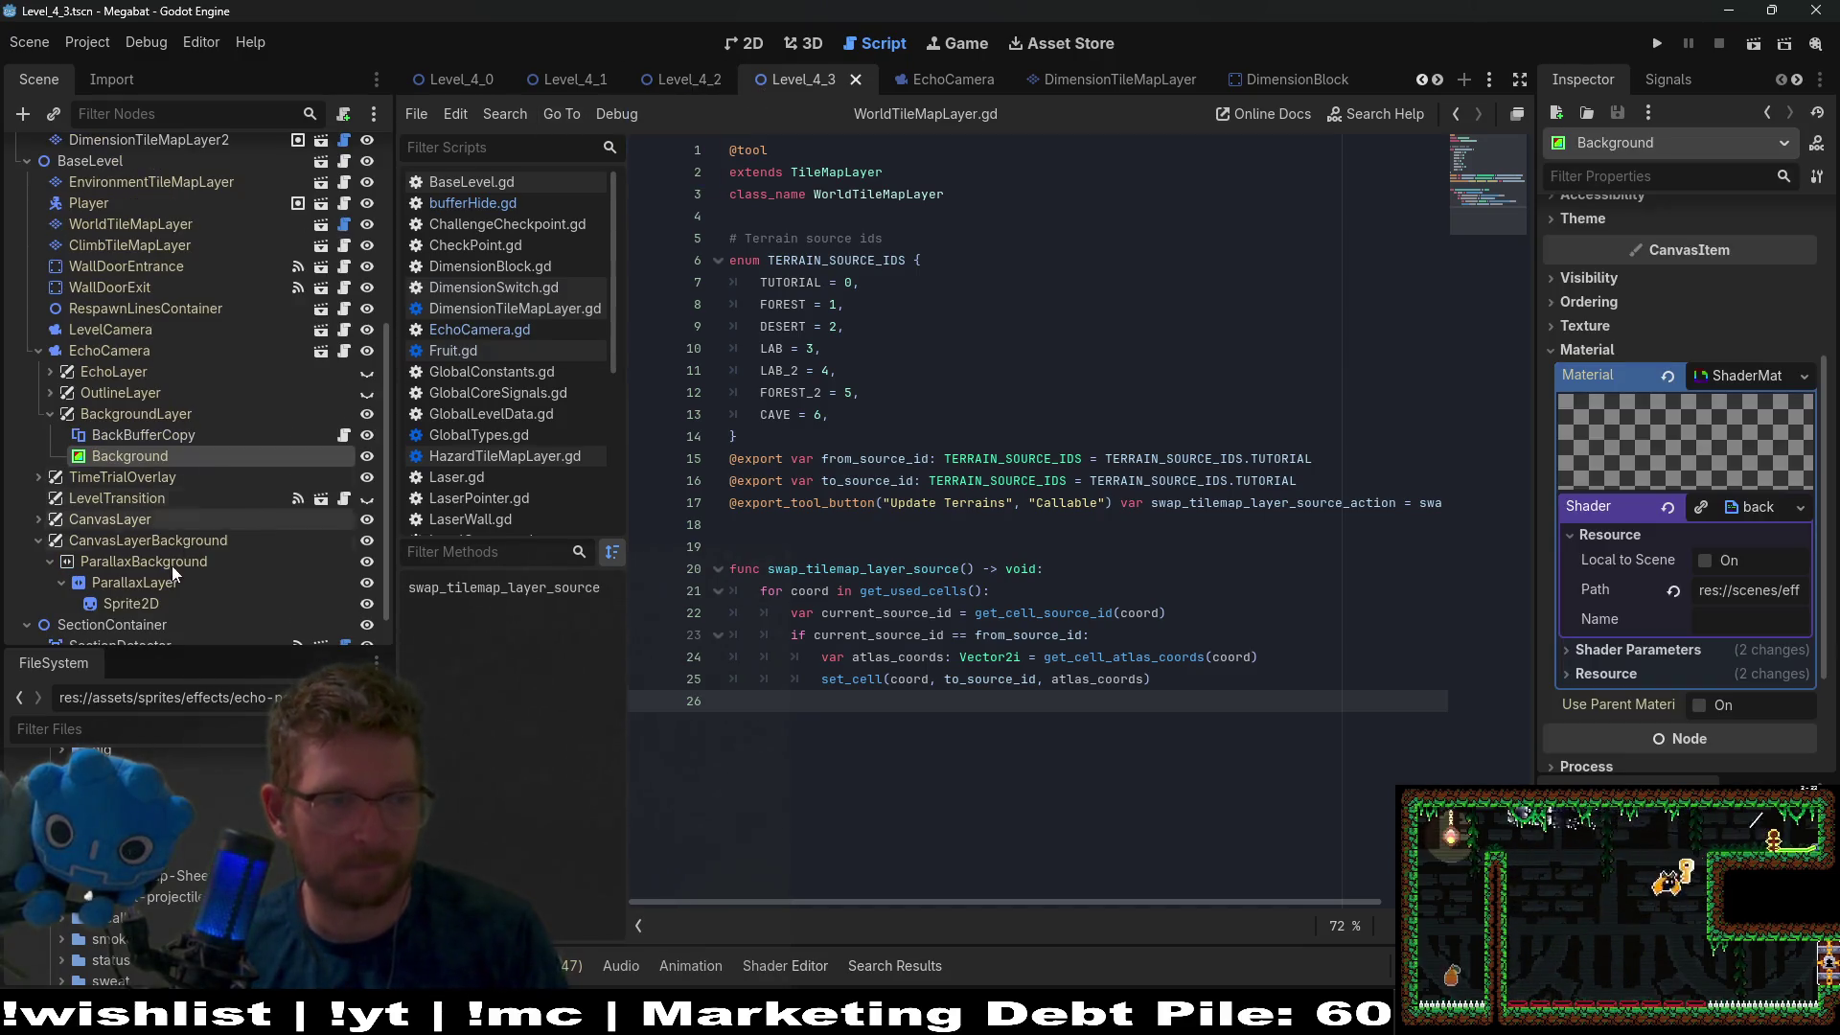
# Copy the Level_4_3 Background node and return to the unsaved test scene.
pyautogui.rightClick(126, 457)
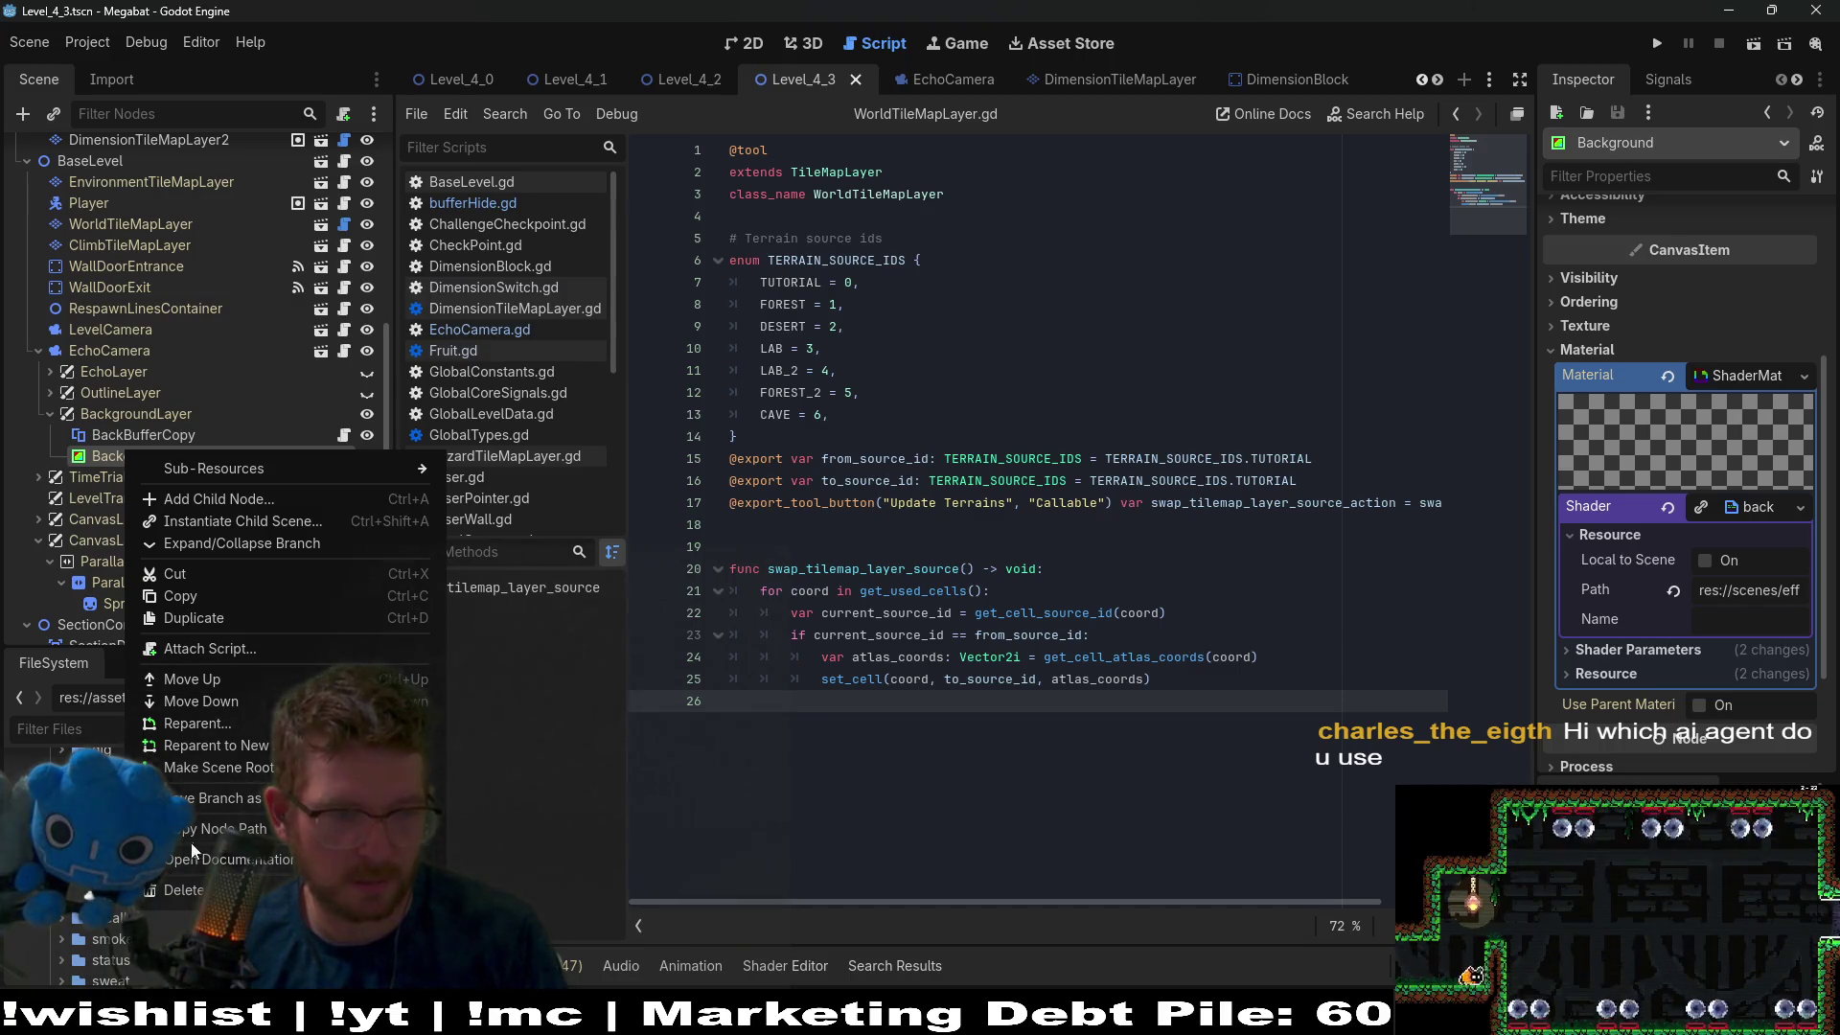
pyautogui.click(181, 596)
pyautogui.scroll(-4, 1135, 75)
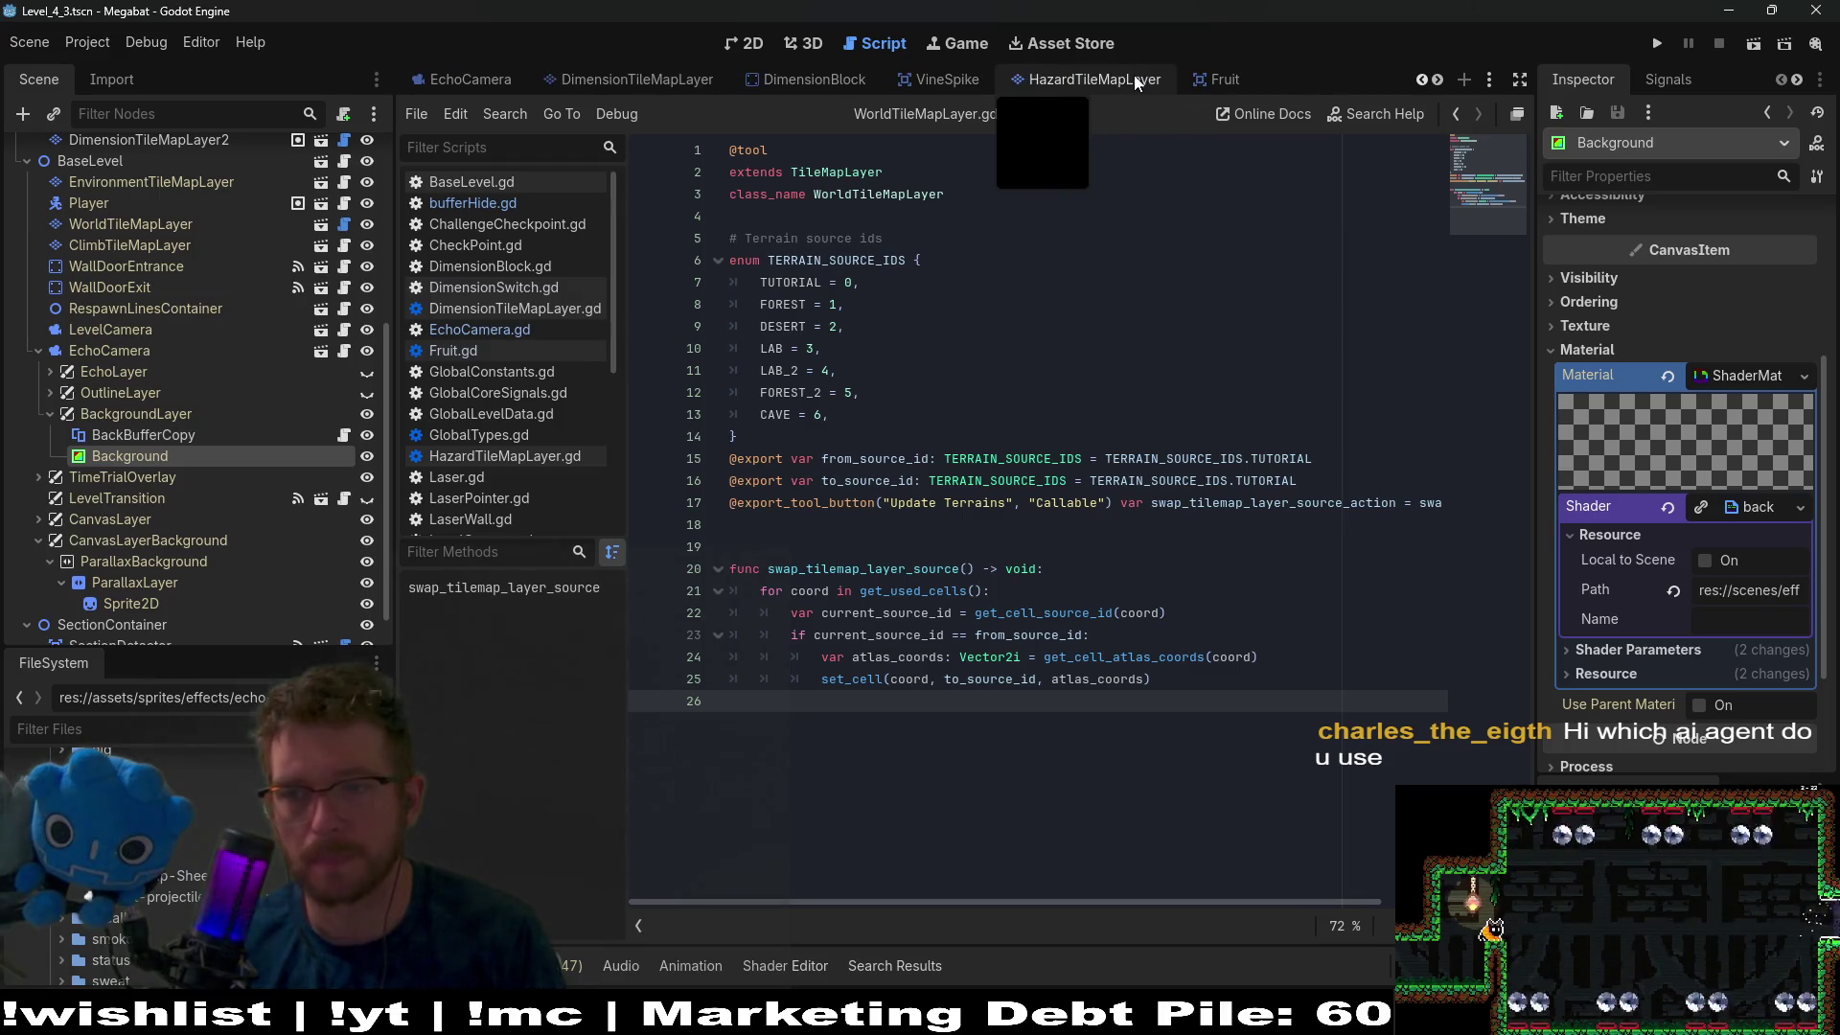
pyautogui.scroll(-3, 1142, 80)
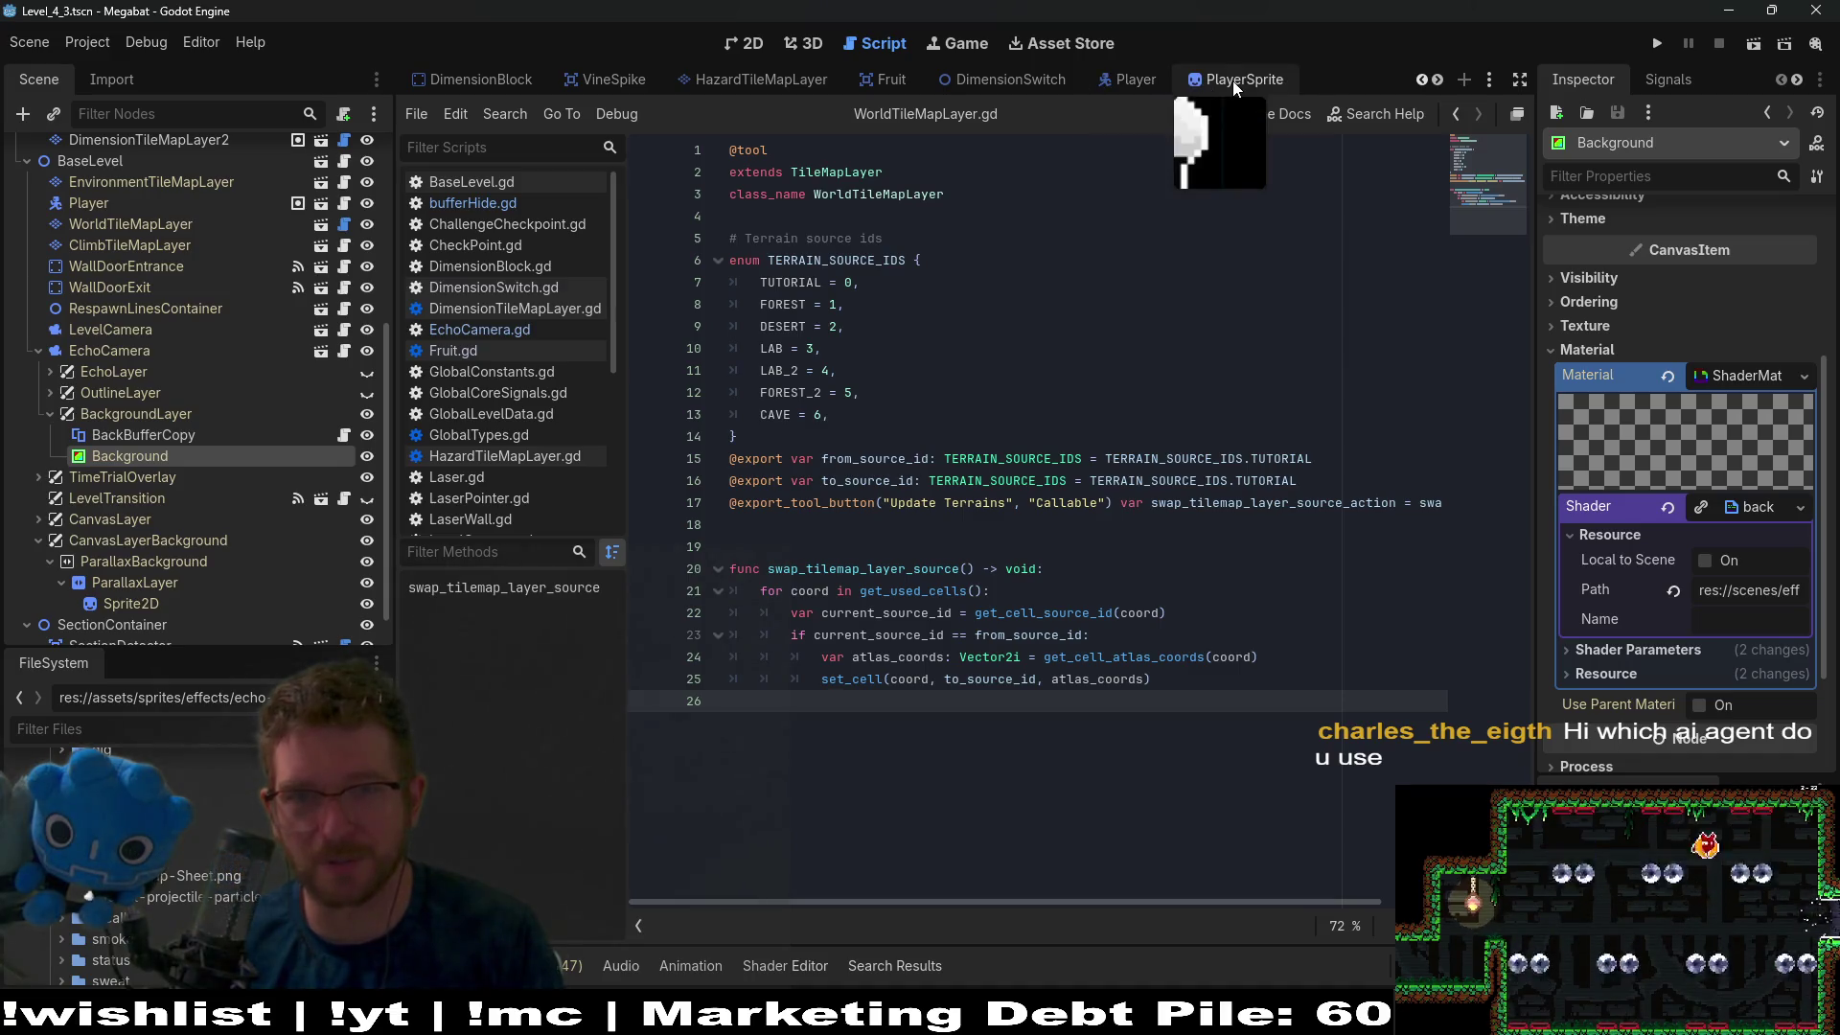
pyautogui.hotkey('ctrl', 'n')
pyautogui.hotkey('ctrl', 'v')
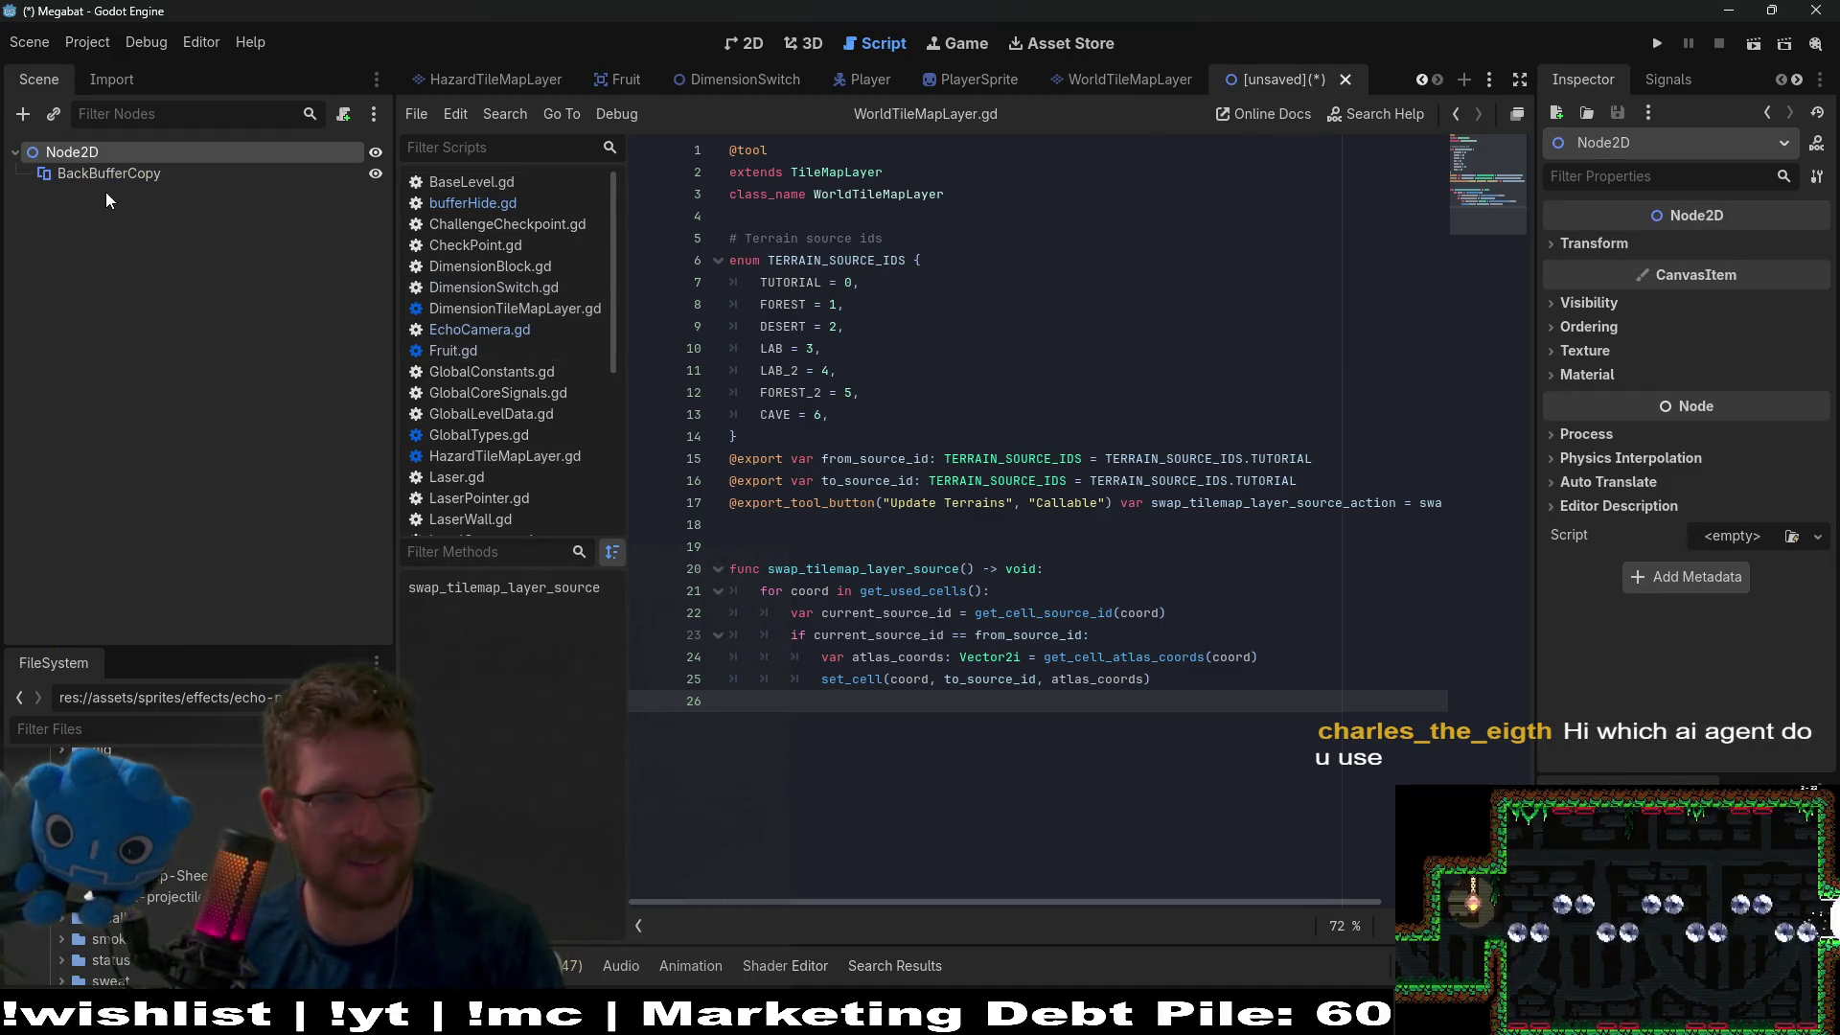
# Open the context menu for the test scene's Node2D root.
pyautogui.rightClick(53, 155)
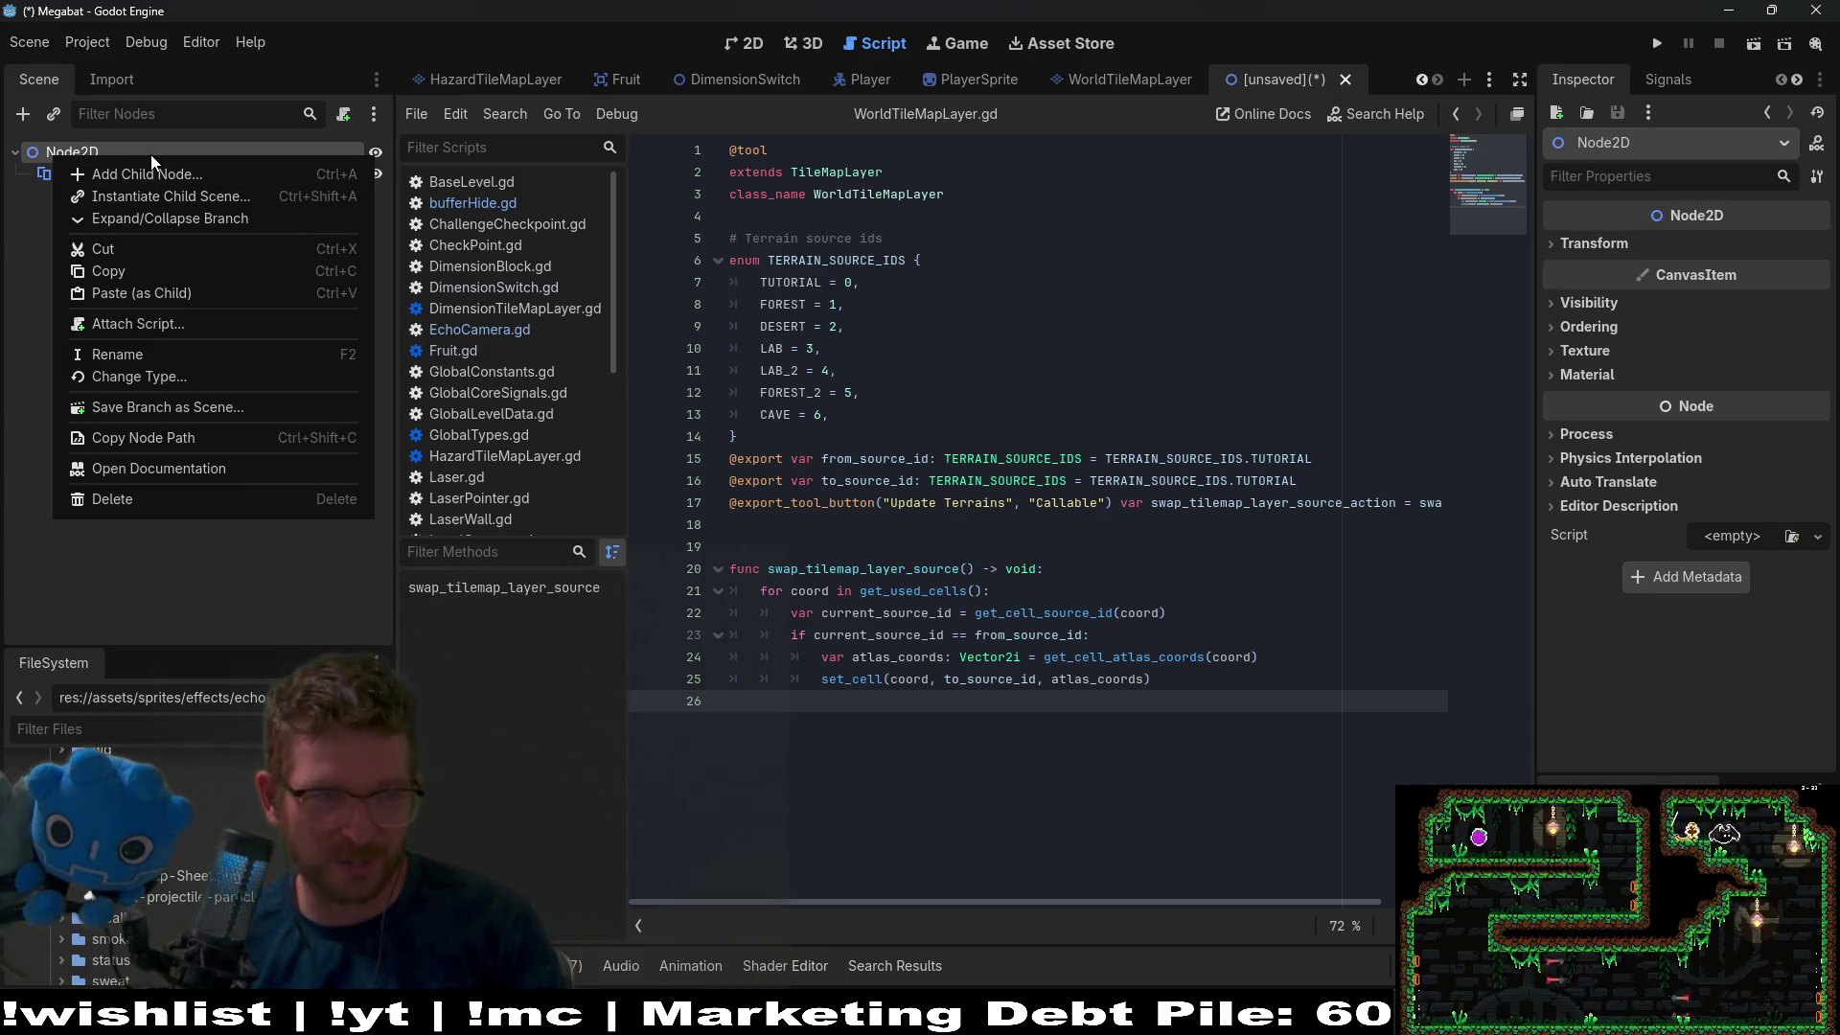